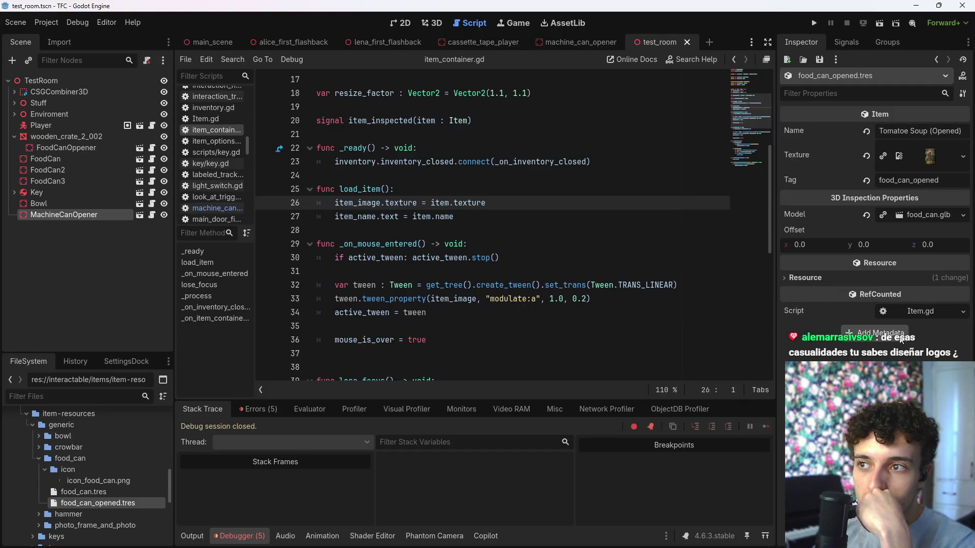
- Trace the load_item texture error to line 26 of item_container.gd and review the code
click(258, 410)
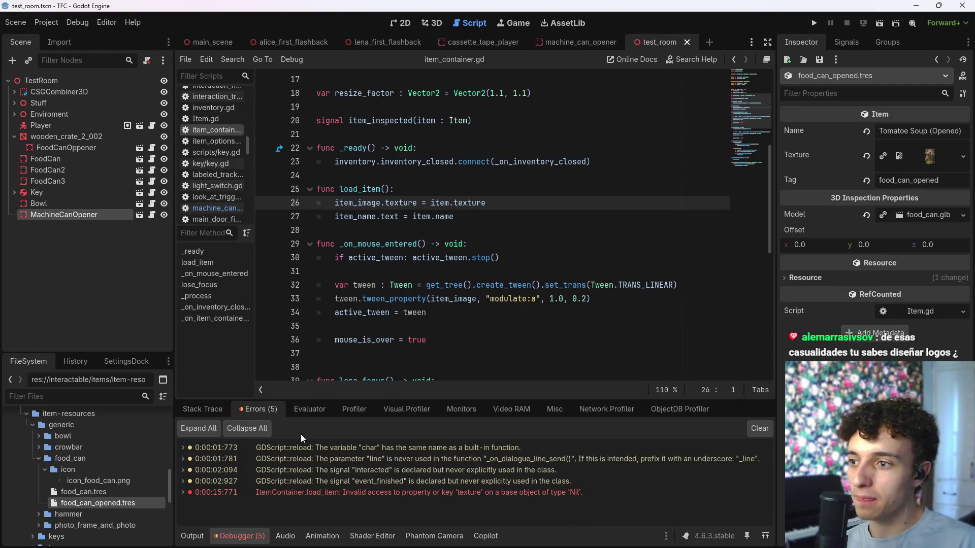
double_click(372, 500)
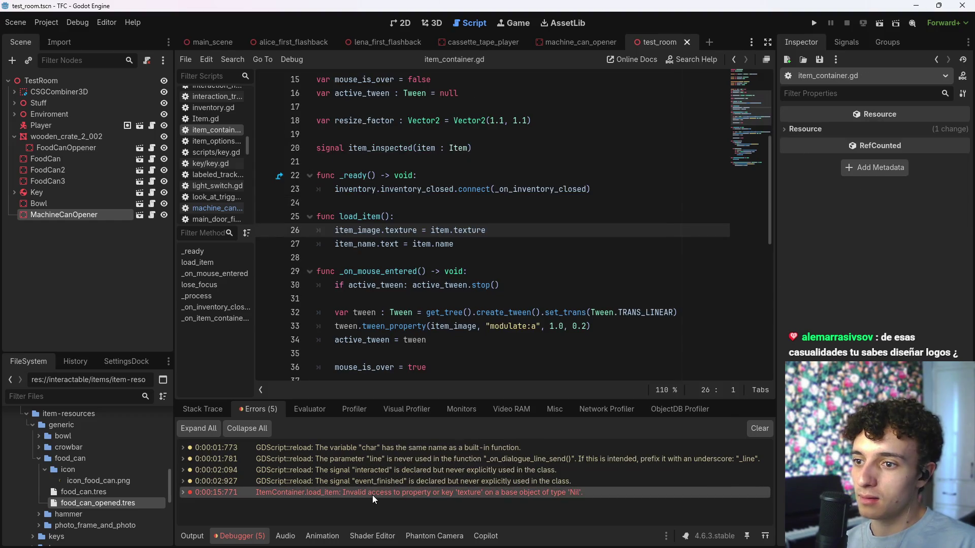
click(202, 409)
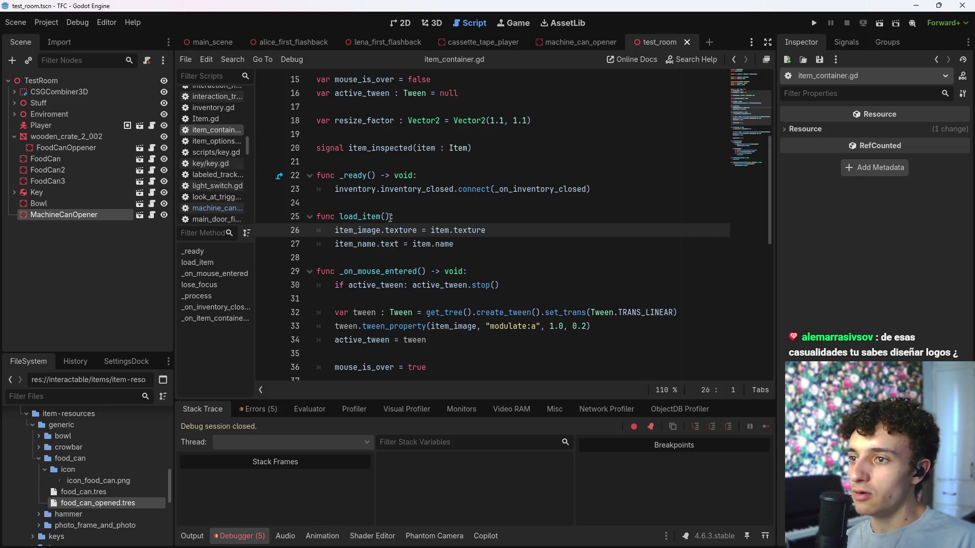
click(537, 231)
scroll(517, 298, up, 3)
scroll(517, 298, up, 1)
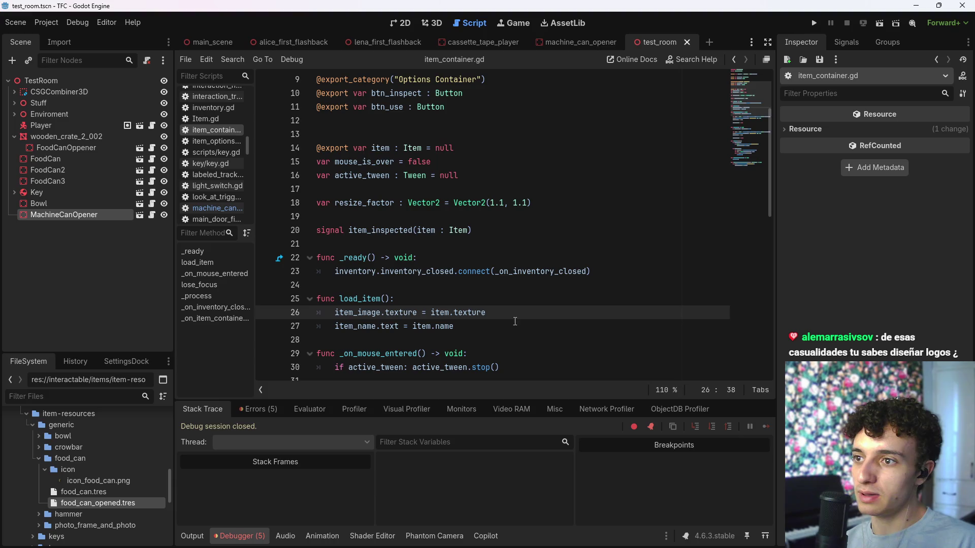
scroll(512, 345, down, 6)
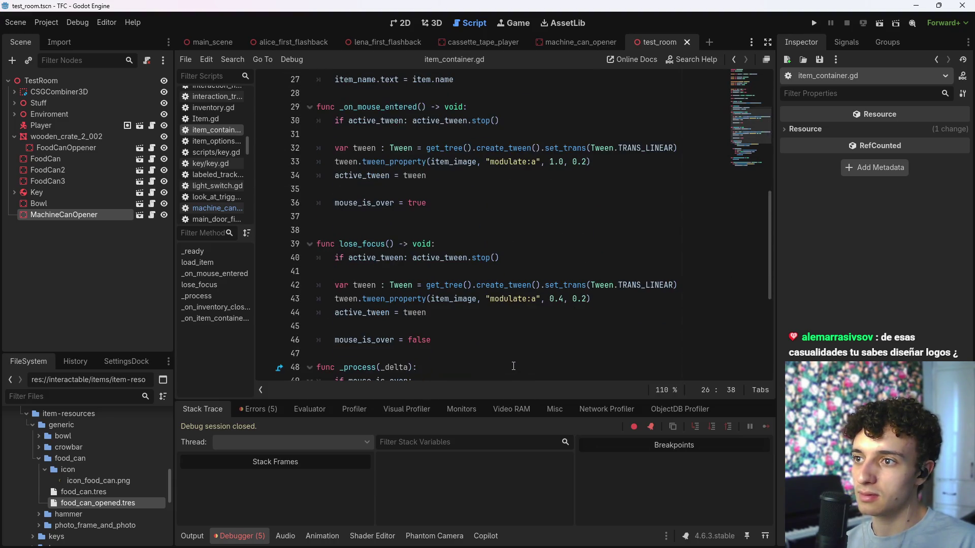
scroll(513, 363, up, 4)
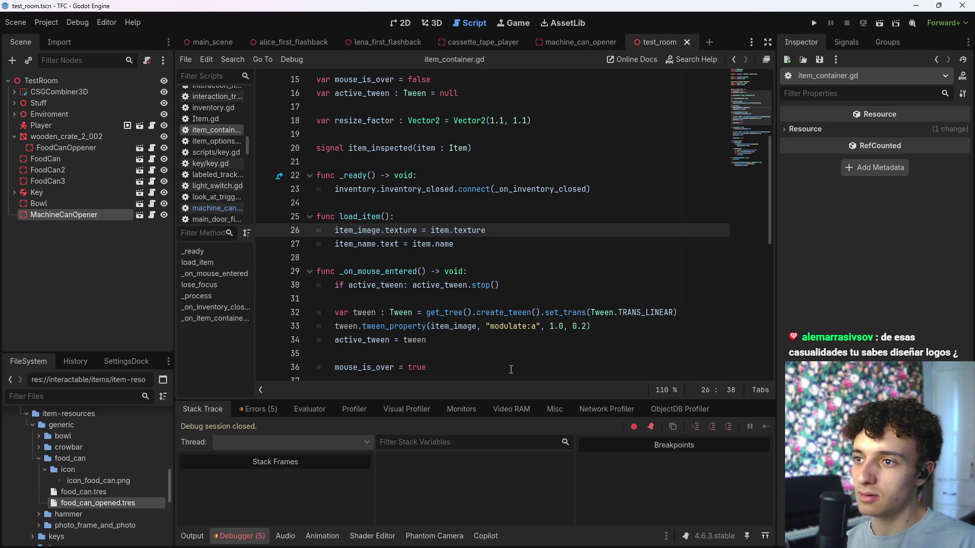
- Check the output log and error list, then run the test_room scene
click(192, 535)
click(239, 536)
click(257, 409)
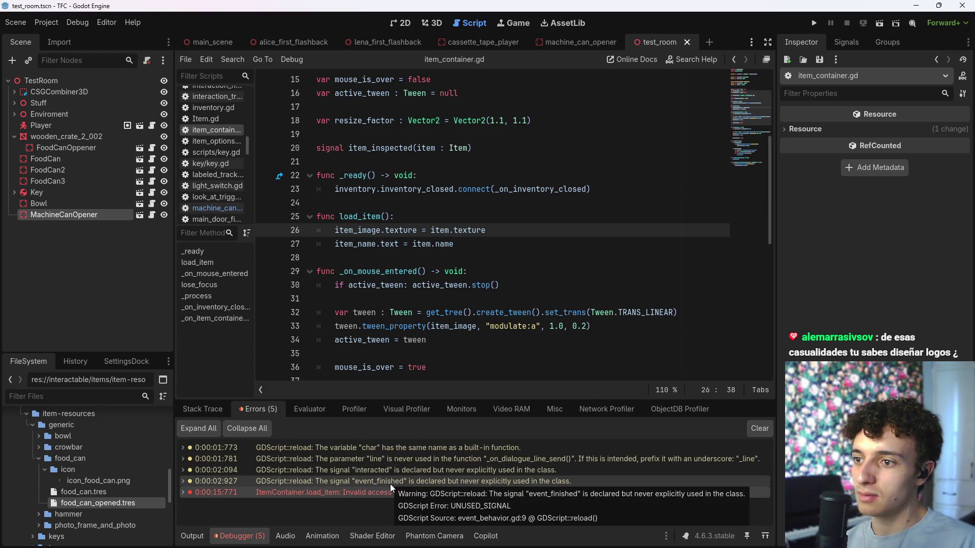
click(759, 427)
click(880, 23)
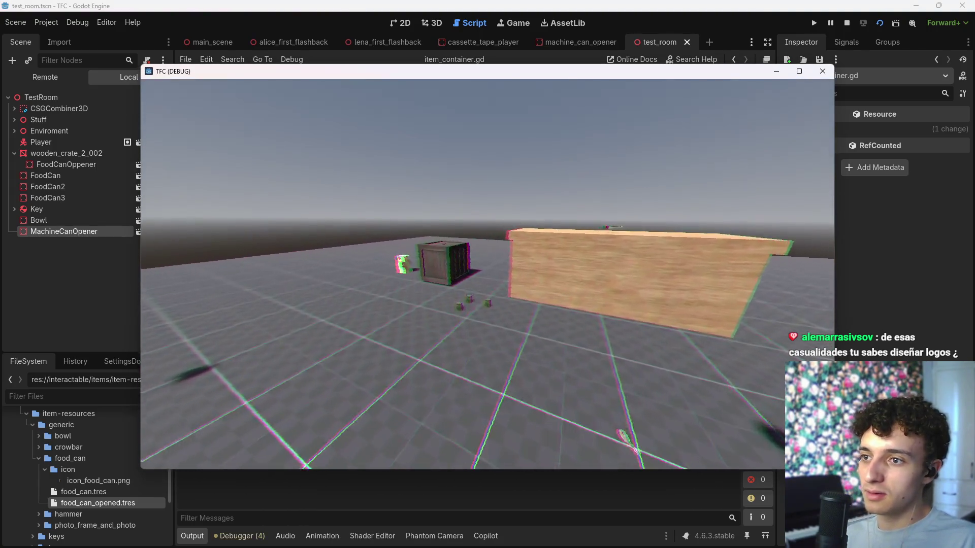
- Quick Load food_can_opened.tres into MachineCanOpener's Food Can Opened, save, and relaunch test_room
key(alt+Tab)
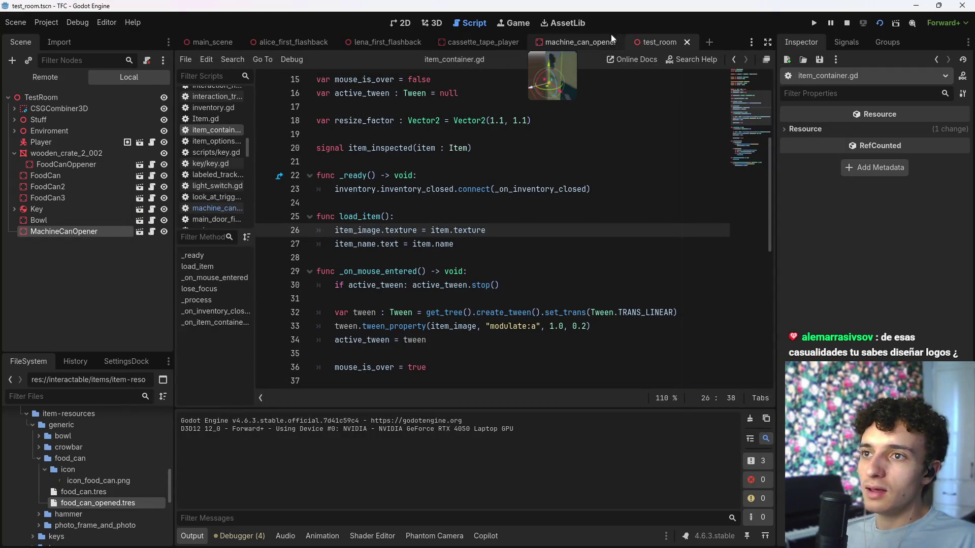
click(568, 46)
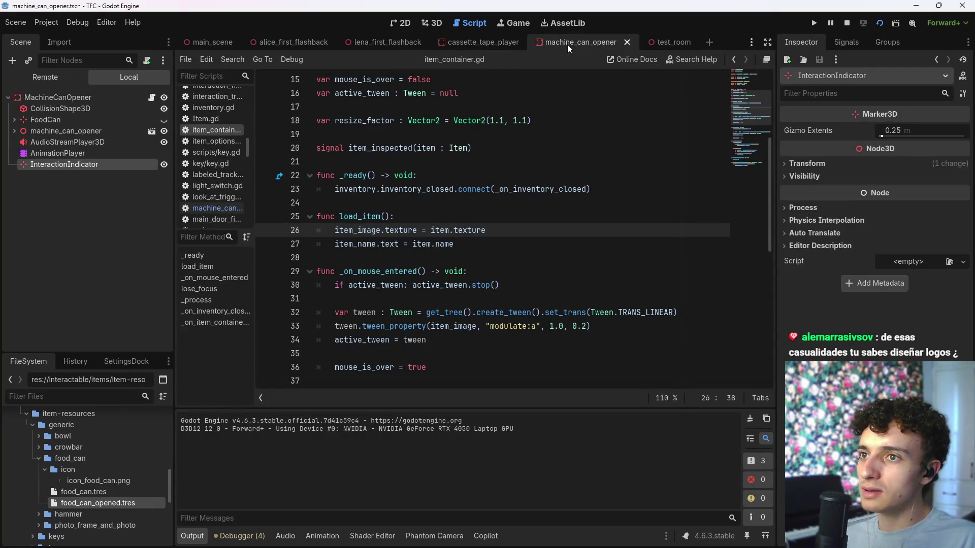
click(90, 97)
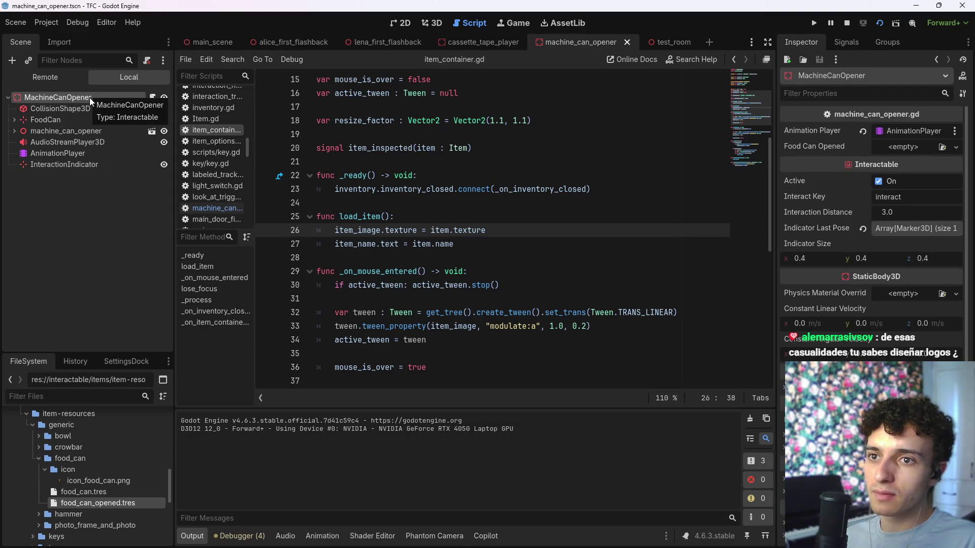
click(907, 148)
click(916, 206)
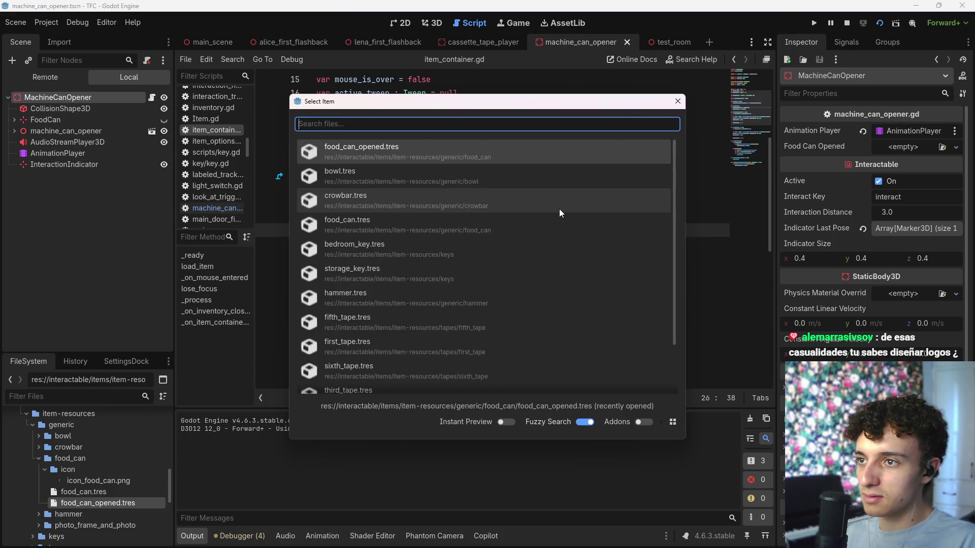
key(Return)
key(ctrl+s)
click(669, 42)
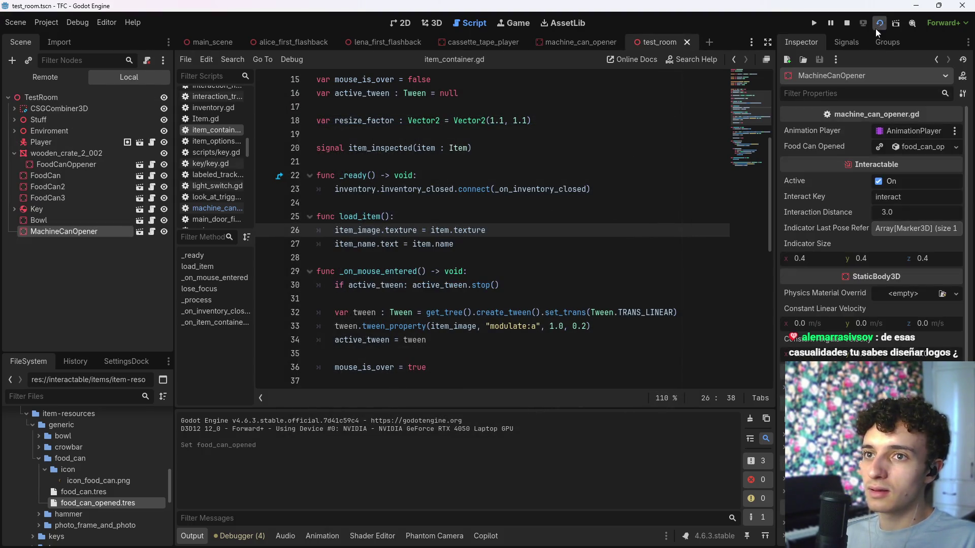
click(879, 23)
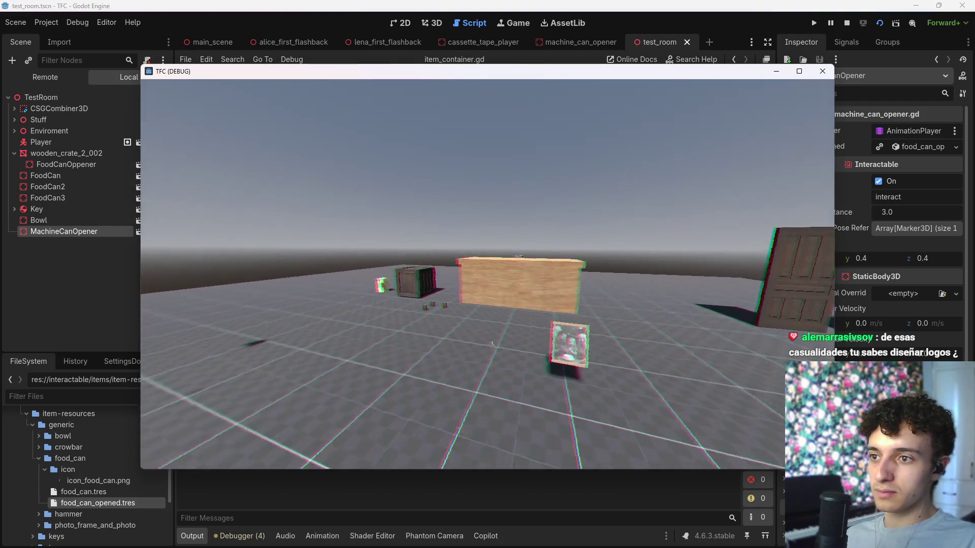
- Walk through the test room toward the crate and yellow can, then stop the game with F8
key(w)
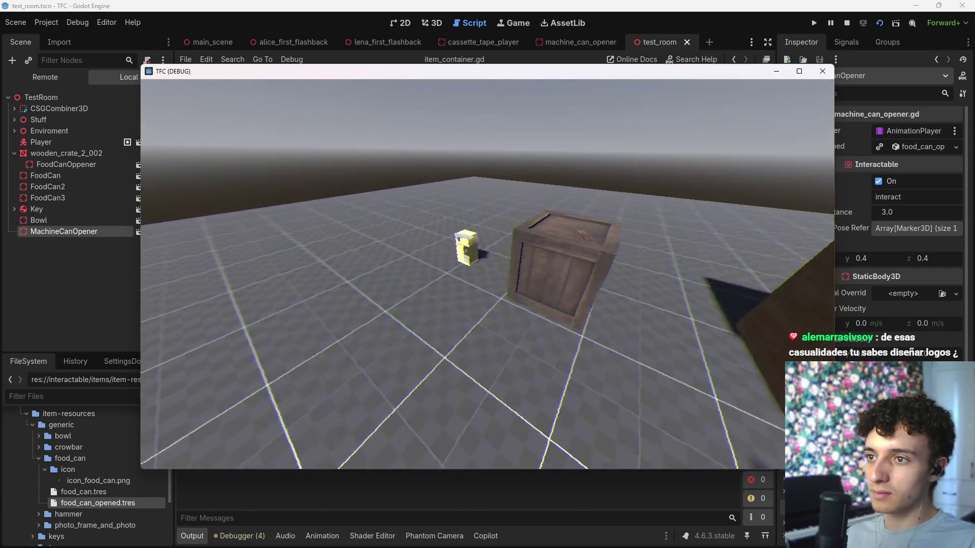
key(w)
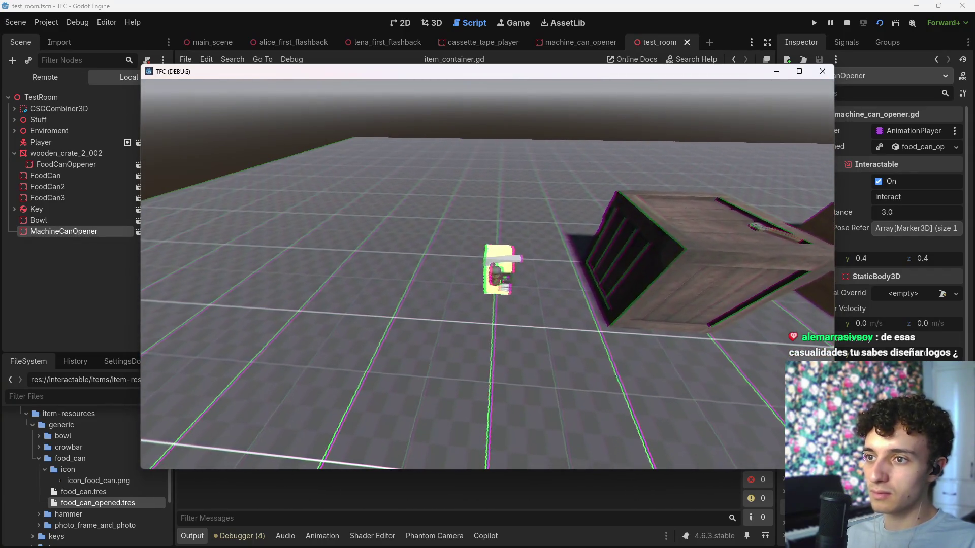
key(q)
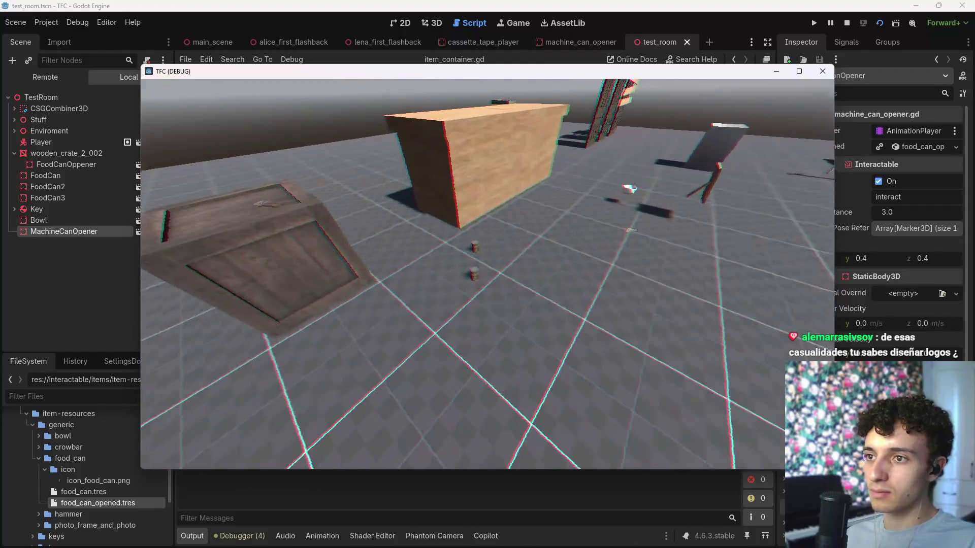
key(w)
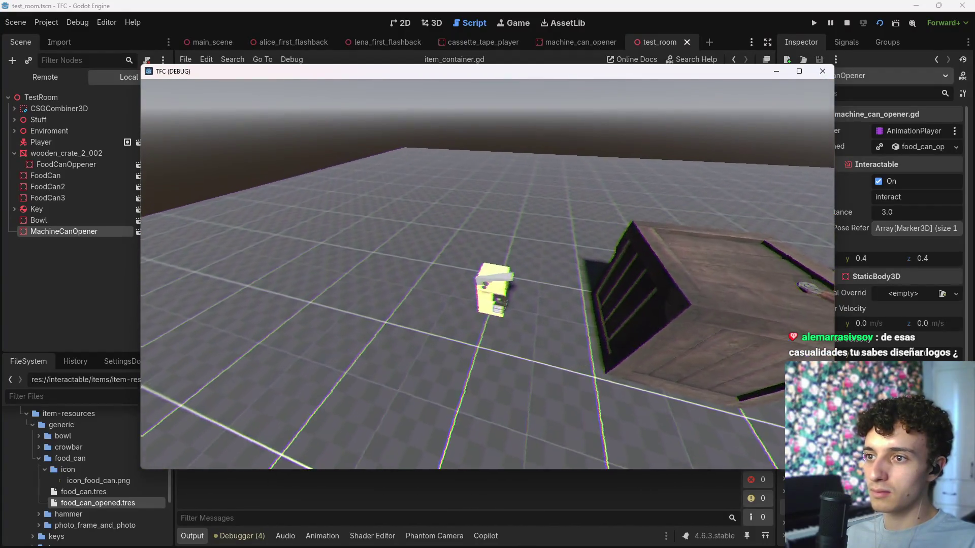
key(F8)
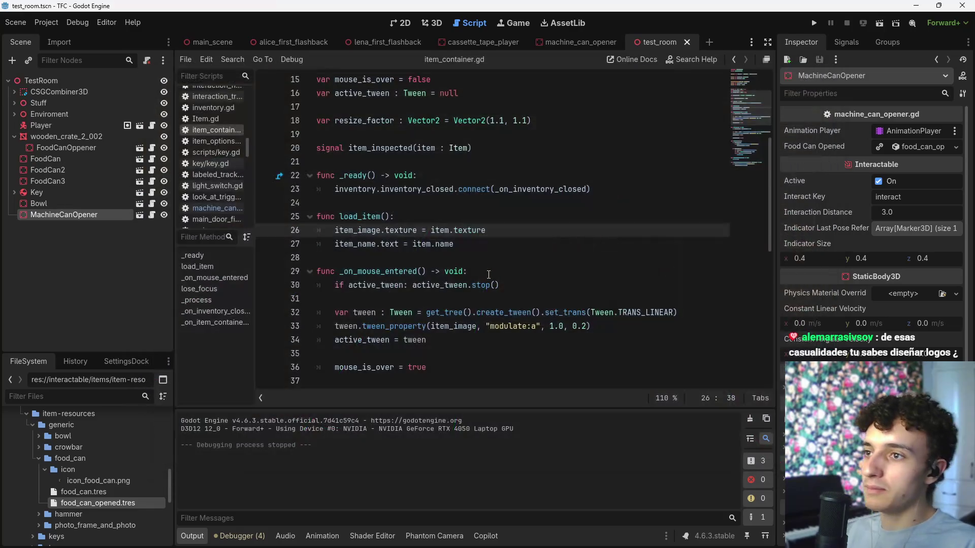
- Add leave_interaction() after inventory.add_item in machine_can_opener.gd and save
click(152, 215)
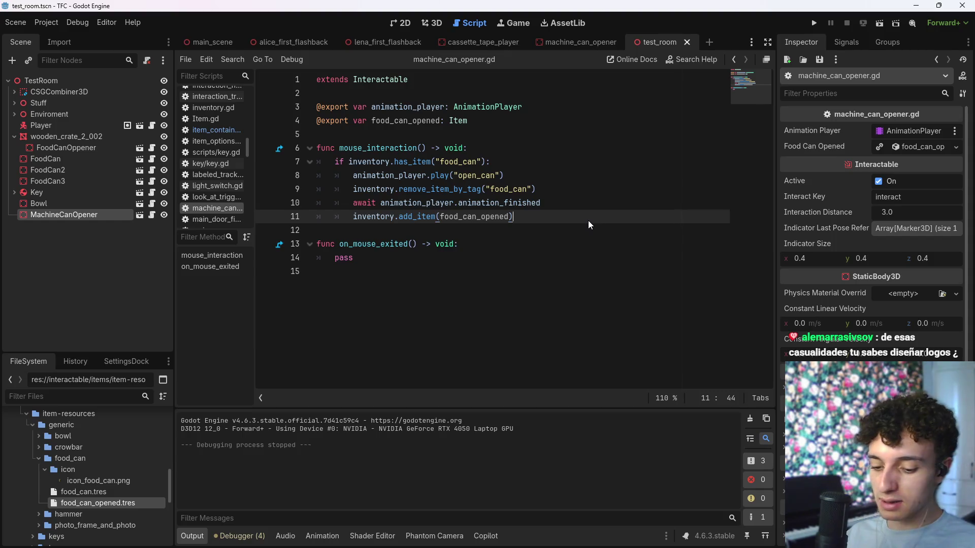
key(Return)
text(leave_int)
key(Return)
key(ctrl+s)
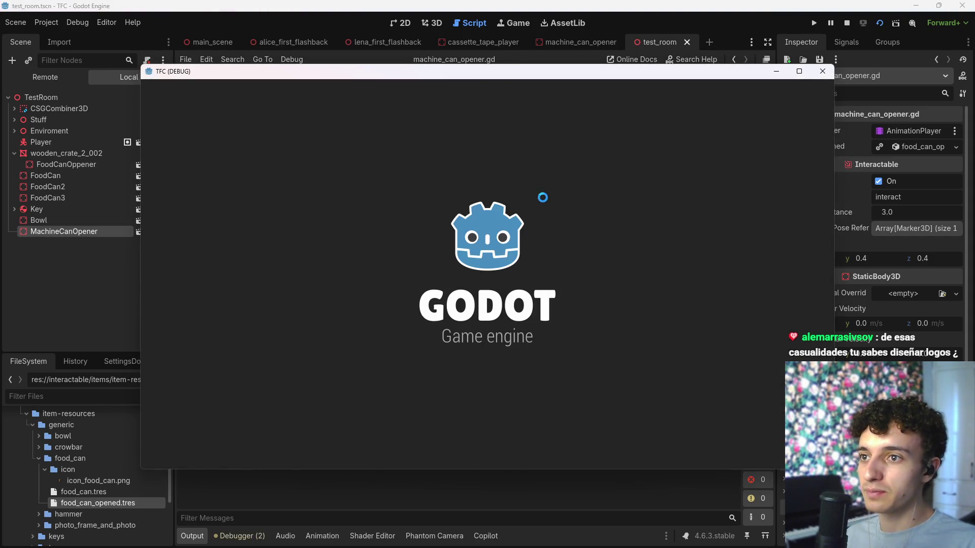
- Walk to the can-opener machine, insert the can with E, then stop the game and save
key(w)
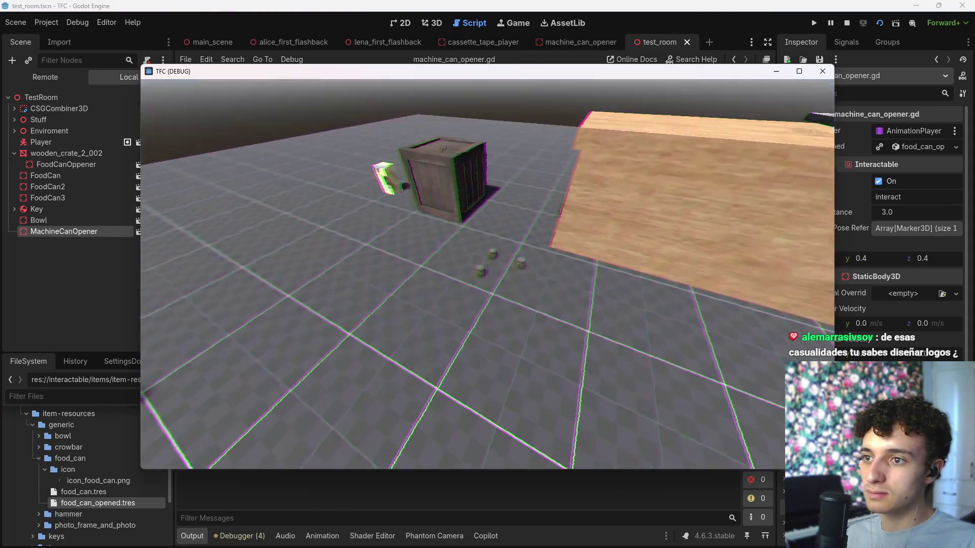
key(s)
key(w)
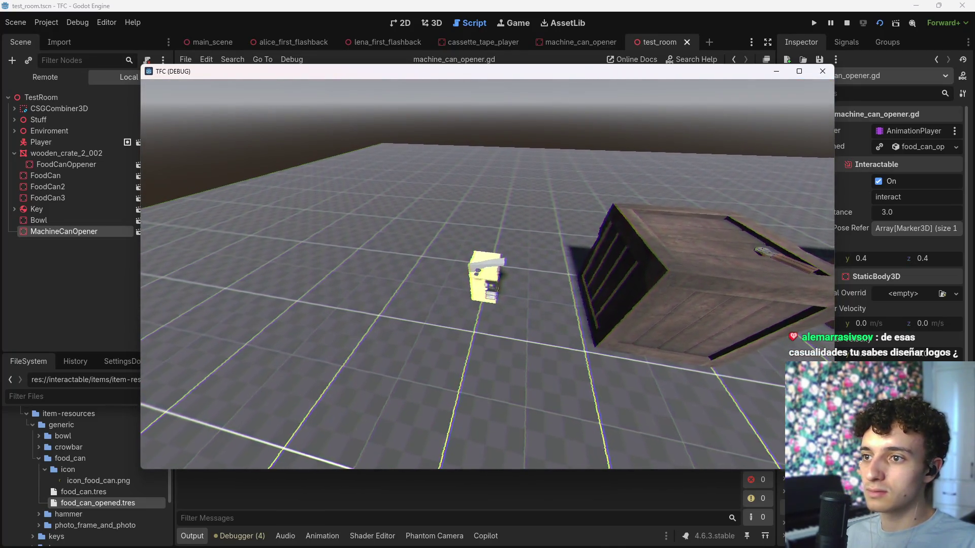
key(e)
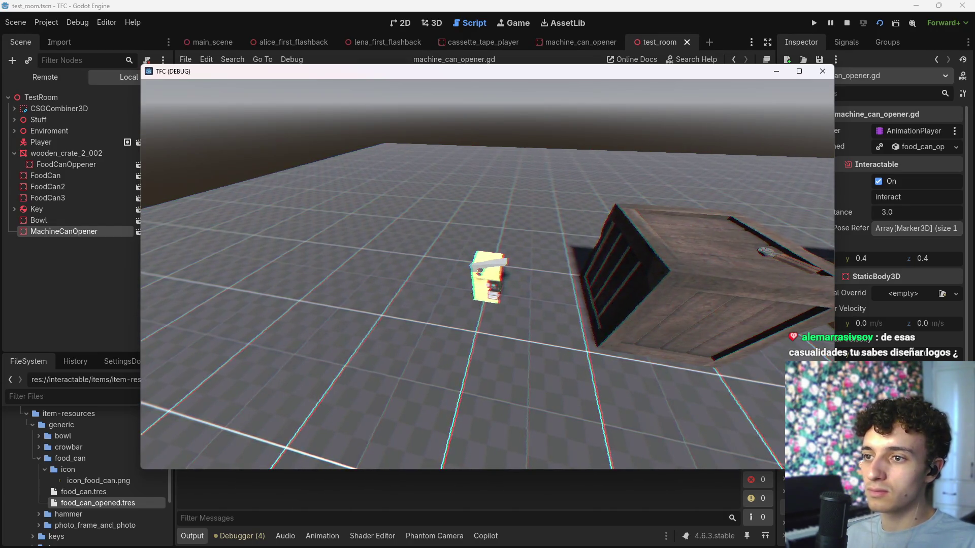
key(s)
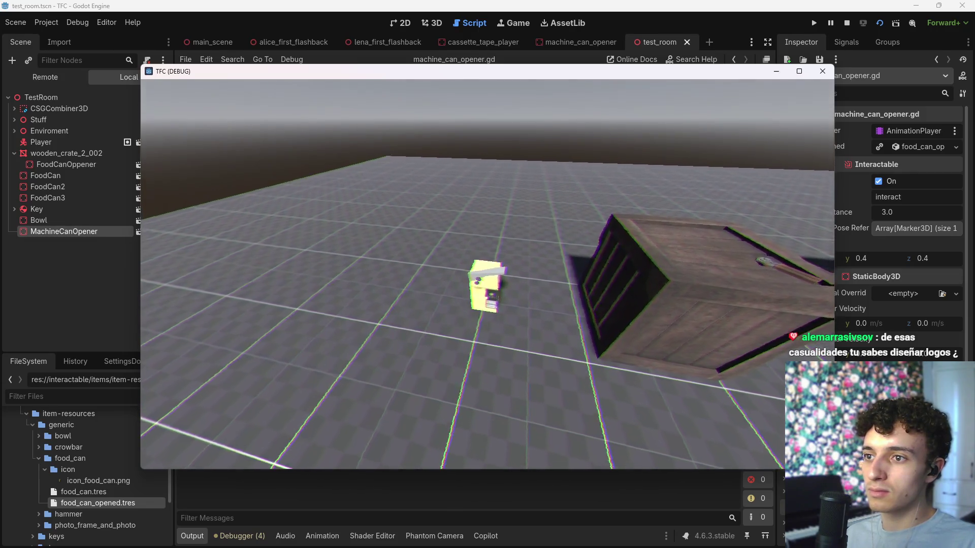
key(F8)
key(ctrl+s)
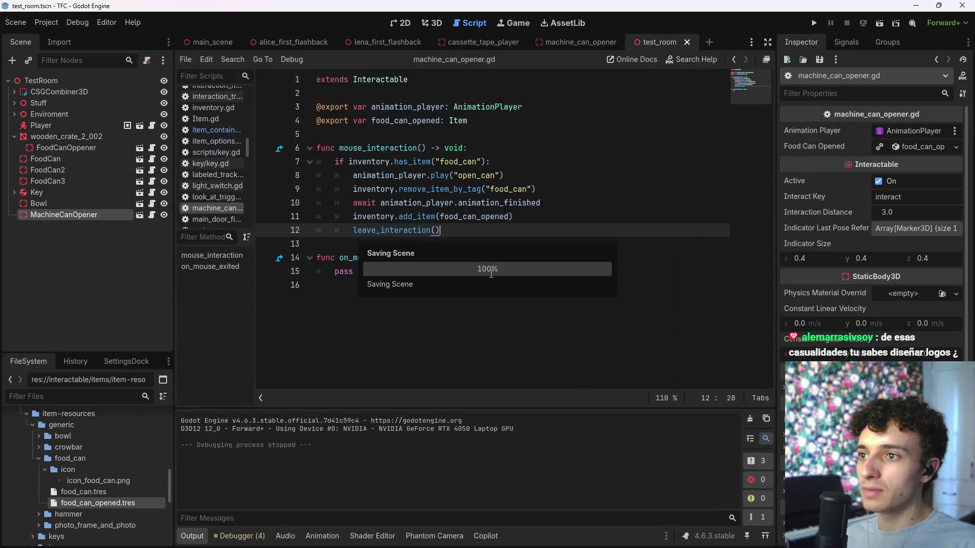
- Turn line 7 into an 'if not' guard with an early return, unindenting lines 8–12, and save
click(527, 160)
mouse_move(508, 162)
mouse_down()
mouse_move(337, 161)
mouse_move(354, 188)
mouse_move(440, 231)
mouse_up()
click(381, 162)
text(not)
key(shift+Tab)
click(531, 160)
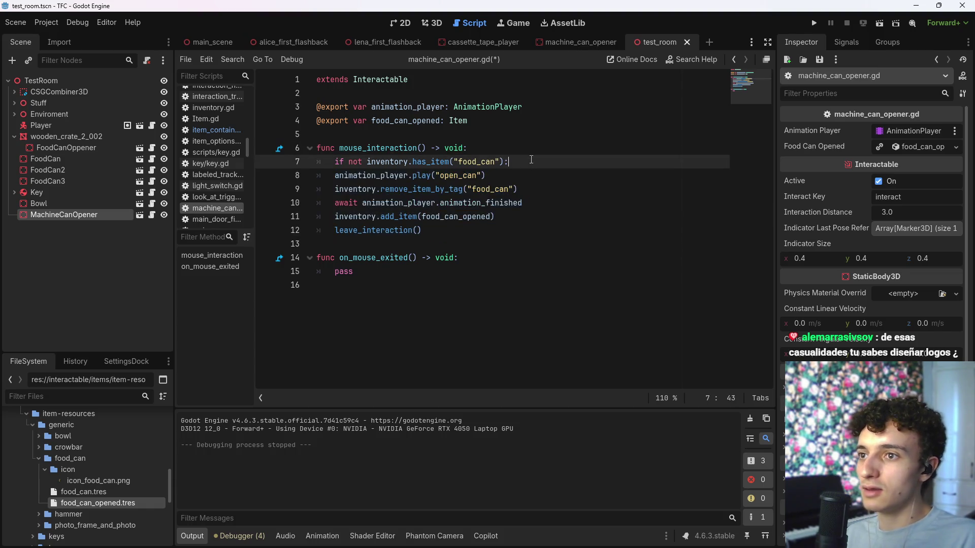
key(Return)
text(return)
key(Return)
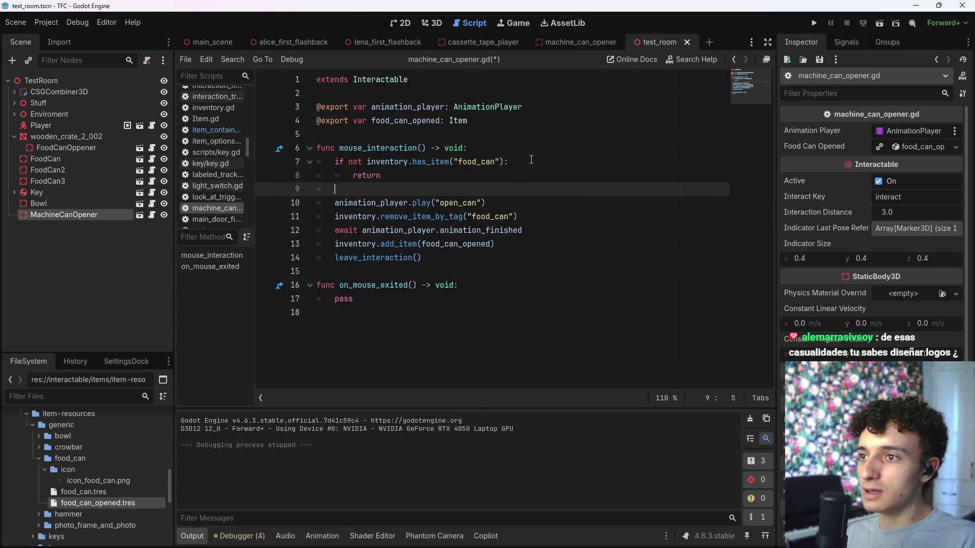
key(ctrl+s)
- Remove the empty line after the inventory check and save machine_can_opener.gd
click(468, 181)
click(589, 162)
key(ctrl+s)
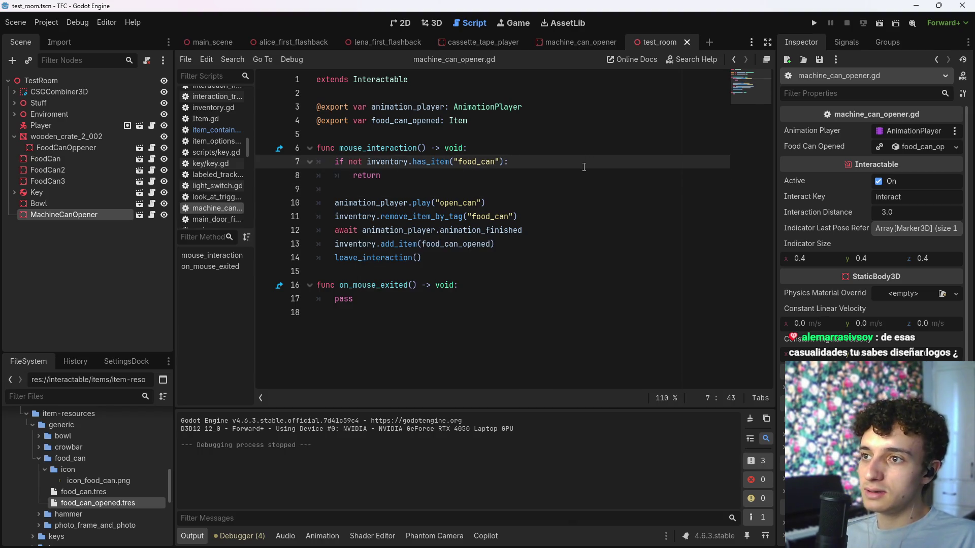
key(Return)
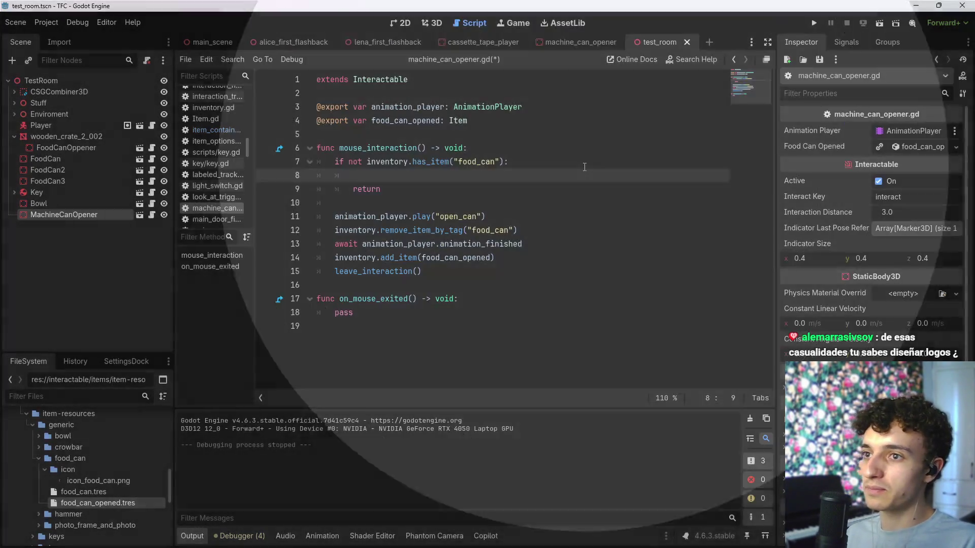
key(BackSpace)
key(BackSpace)
key(ctrl+s)
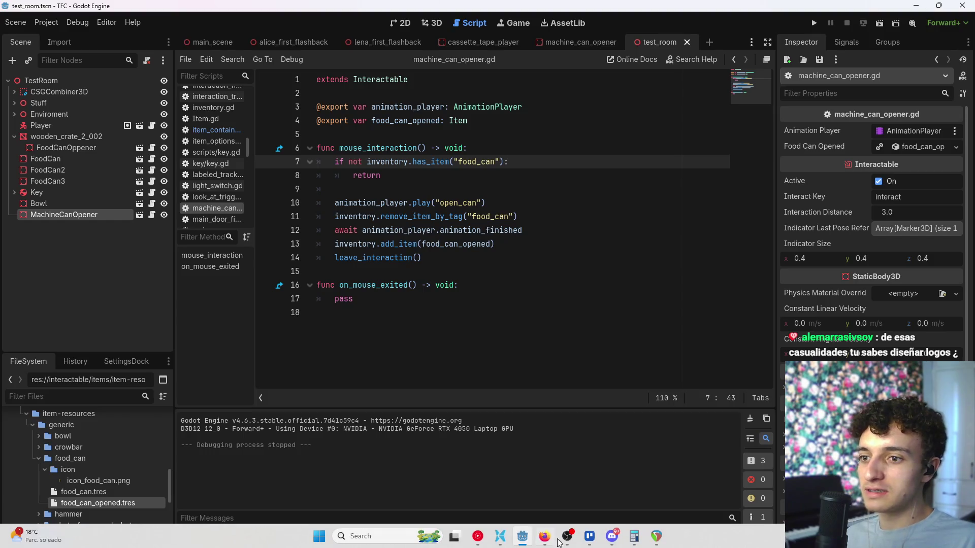
- Bring up the file manager showing the TFC_DIALOGUES folder
mouse_move(568, 542)
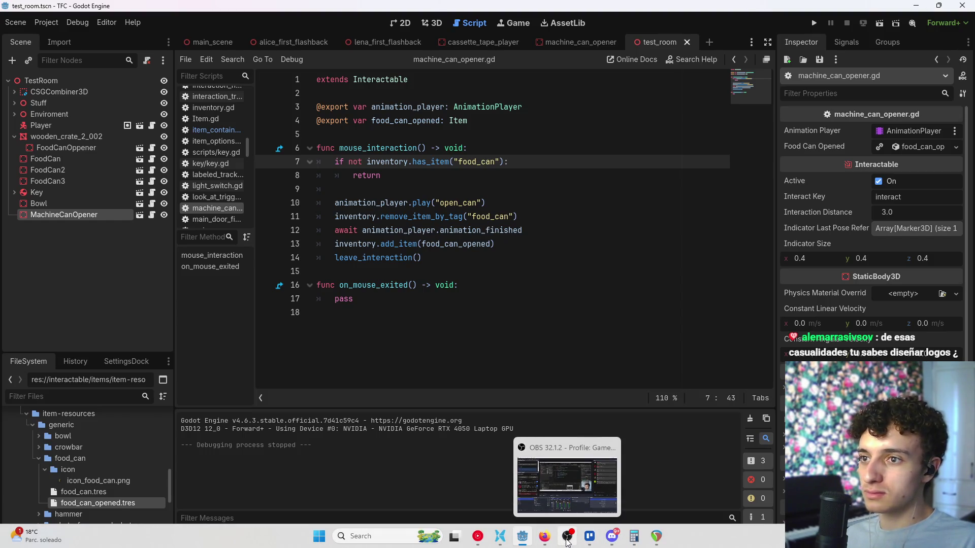
click(549, 541)
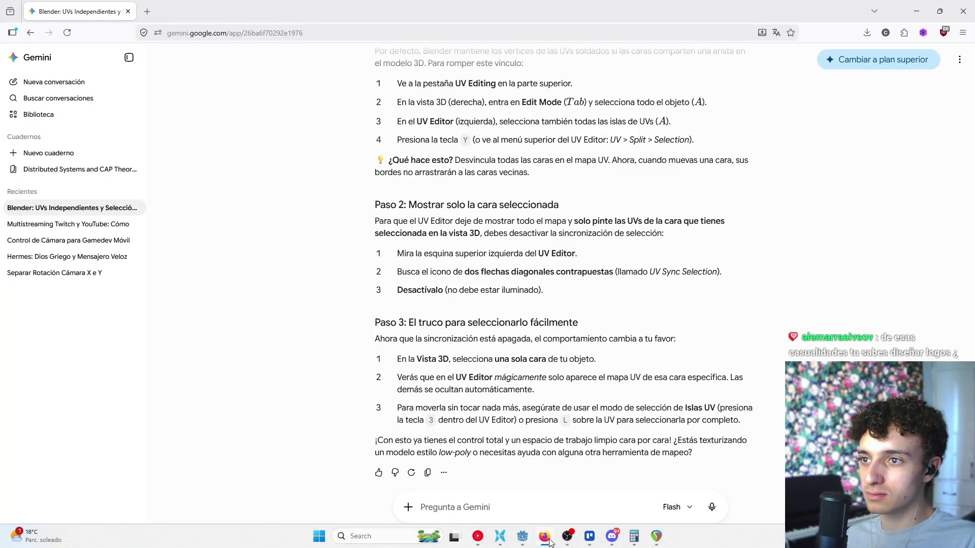
click(548, 541)
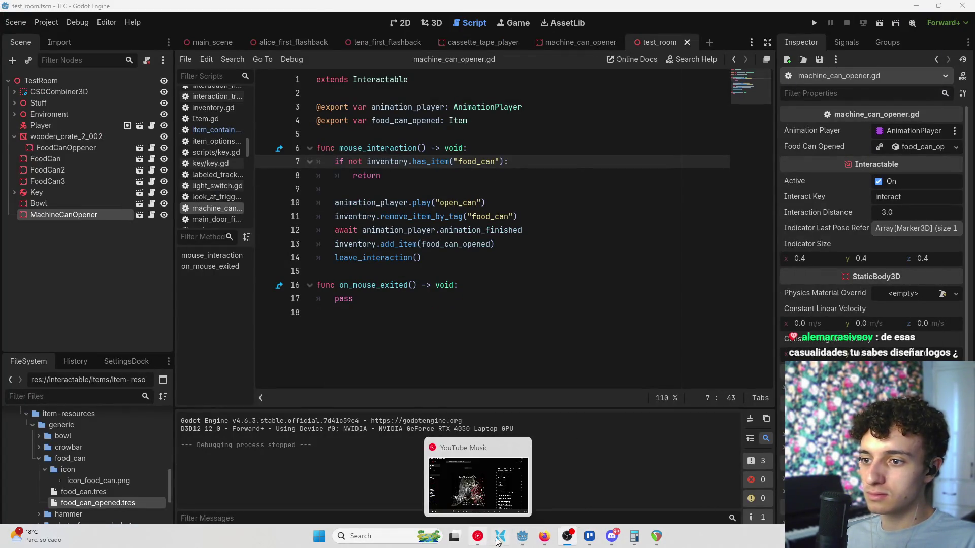
click(499, 538)
click(269, 286)
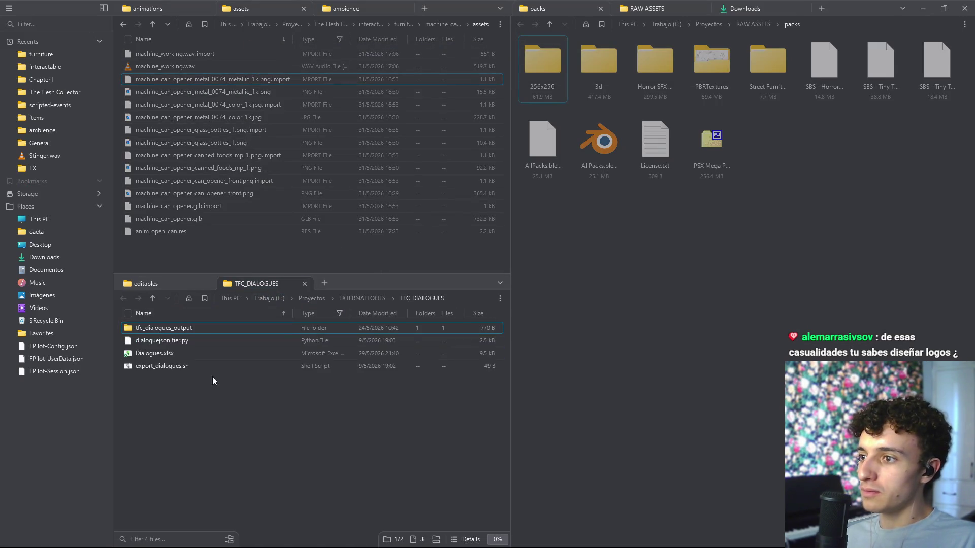
- Open Dialogues.xlsx from the TFC_DIALOGUES folder in Excel
double_click(162, 353)
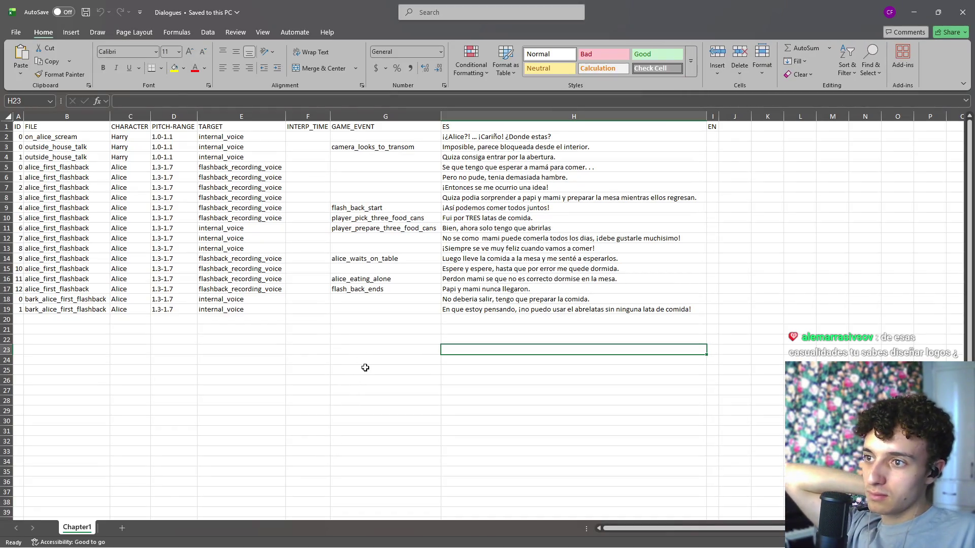
- Review row 19, then enter lena_first_flashback as FILE and Lena as CHARACTER in row 20
drag(55, 312, 508, 311)
click(508, 310)
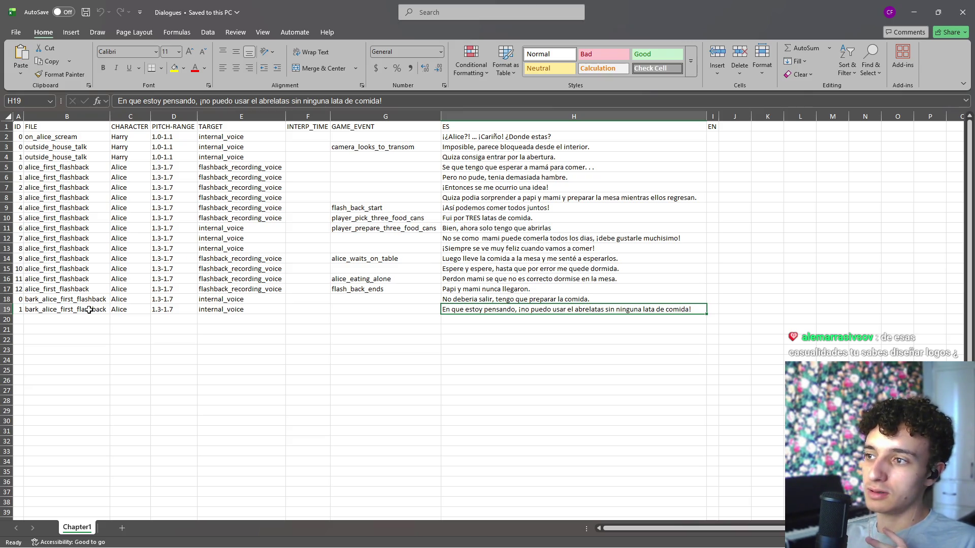
click(89, 310)
click(63, 320)
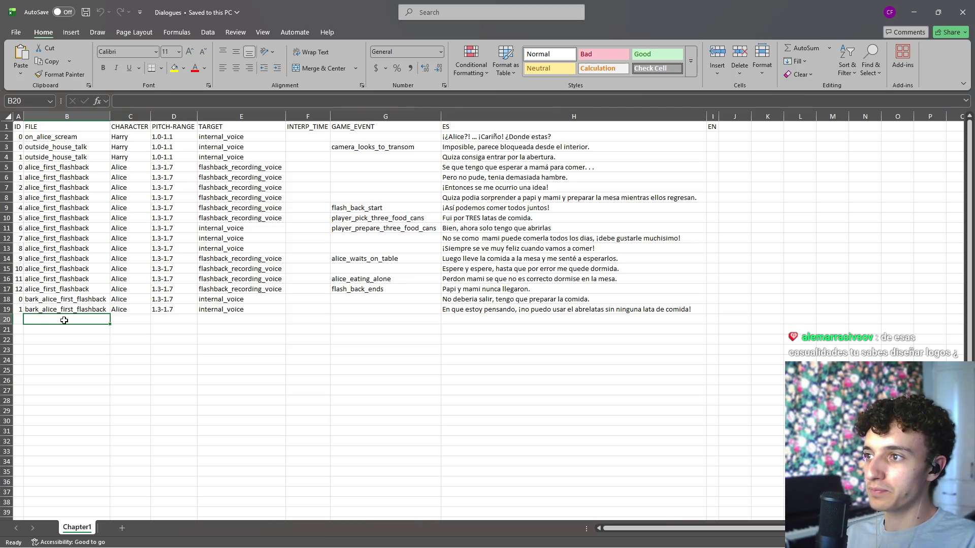
text(a)
key(BackSpace)
key(BackSpace)
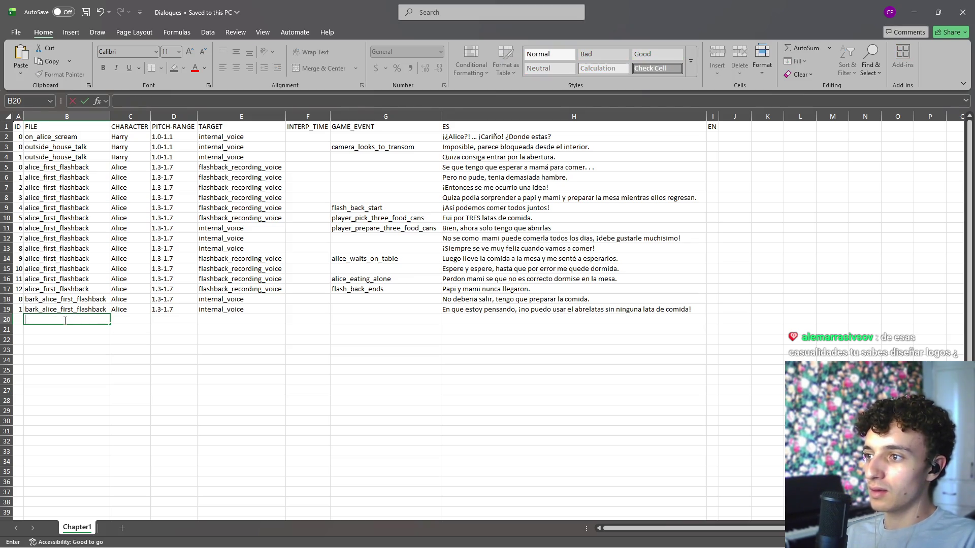
text(lena_first_flashback)
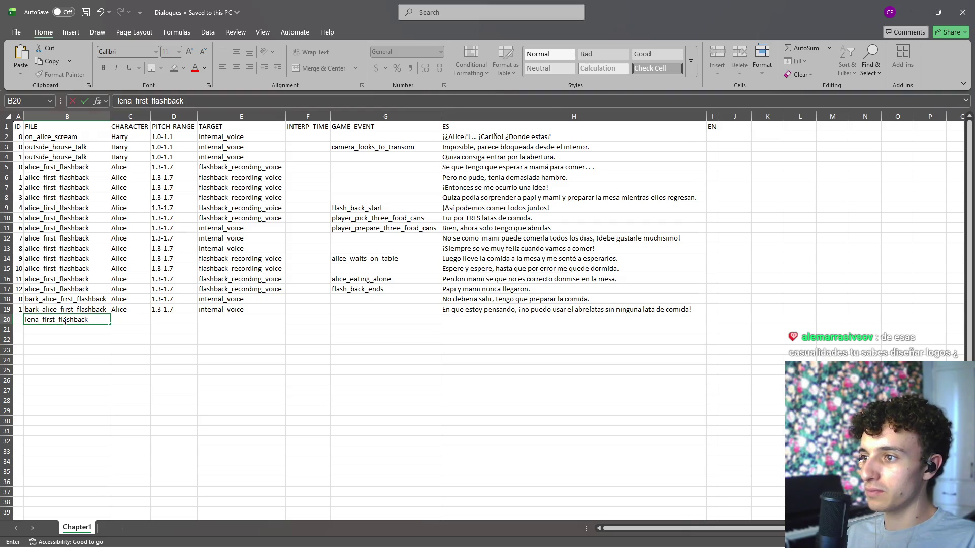
key(Tab)
text(Lenas)
key(BackSpace)
key(Tab)
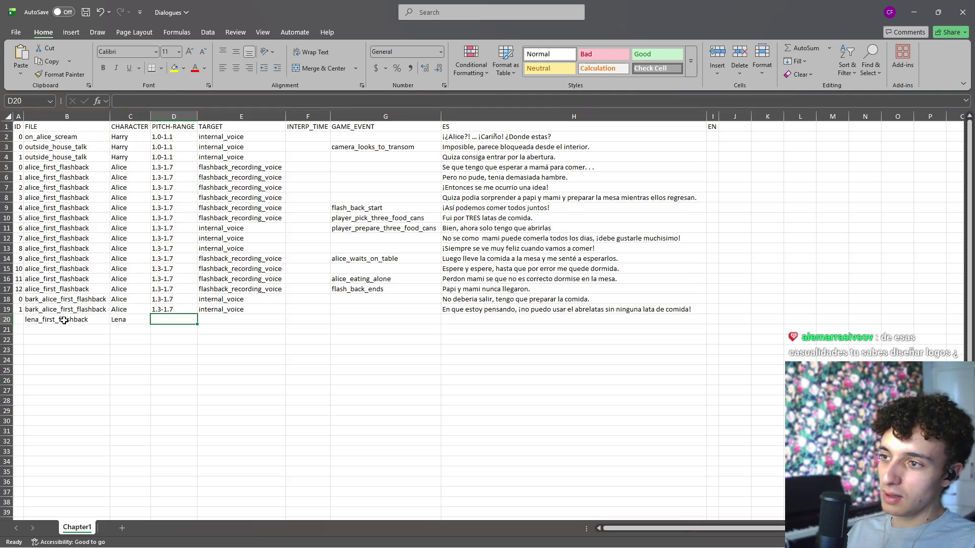
- Enter pitch range 1.2-1.3 and an autocompleted TARGET value in row 20
text(1.2-1.3)
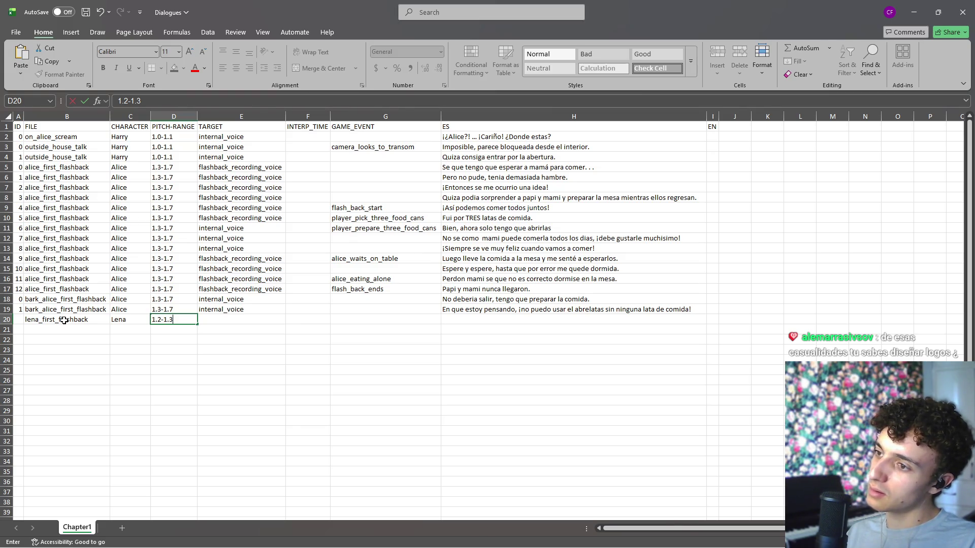
key(Return)
key(Up)
key(Up)
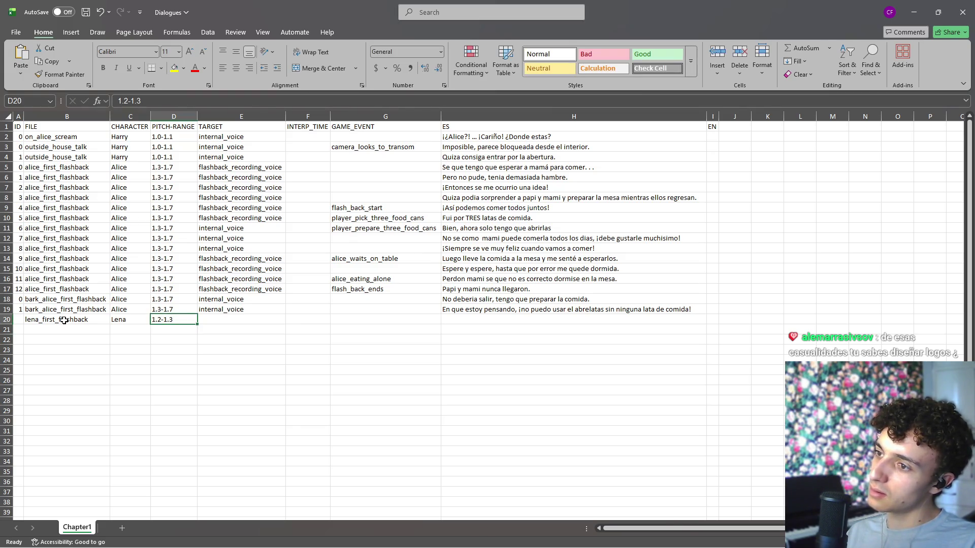
key(Down)
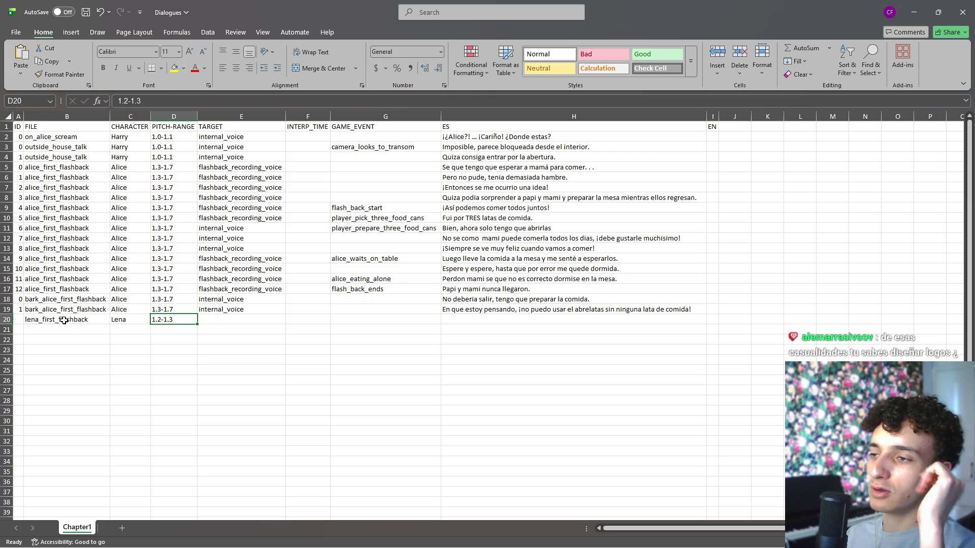
key(Right)
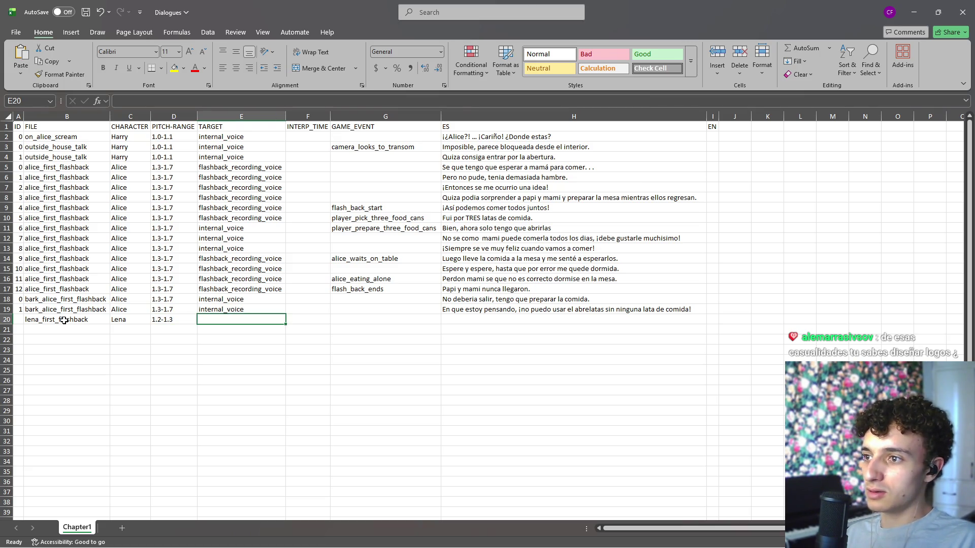
text(f)
key(Return)
key(Up)
key(Right)
key(Left)
key(Right)
key(Right)
key(Right)
key(Left)
key(Left)
key(Left)
key(Down)
key(Up)
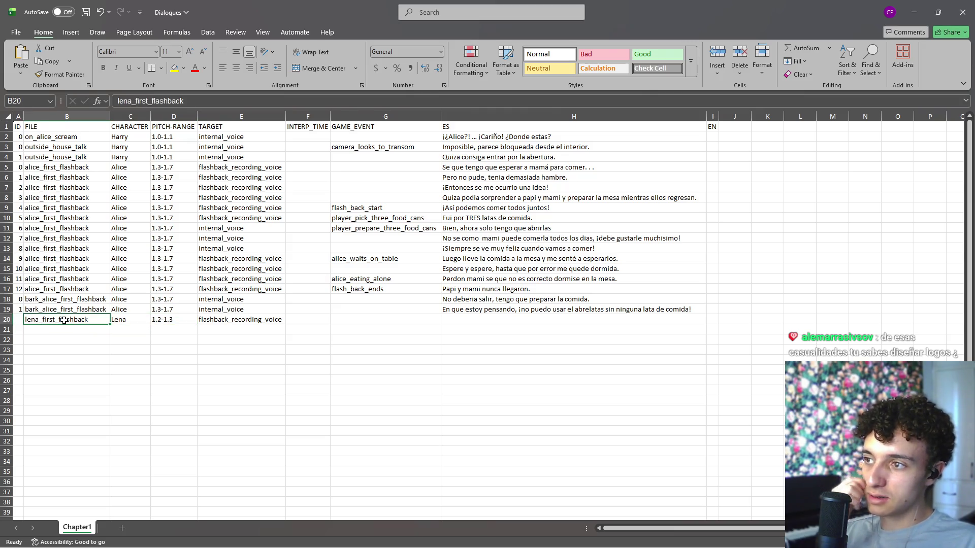
key(Down)
key(Up)
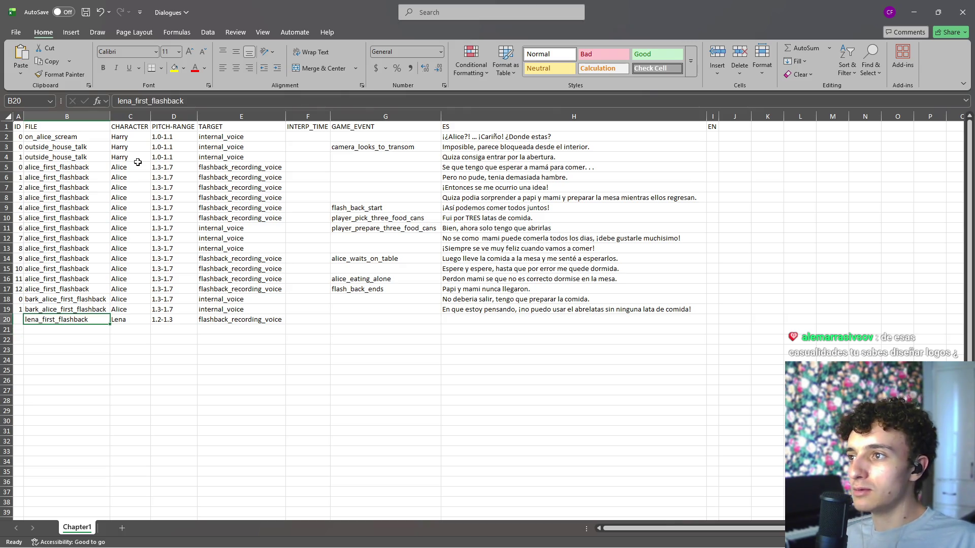
- Rename the file to bark_lena_first_flashback and change the TARGET to internal_voice
click(119, 101)
text(bark_)
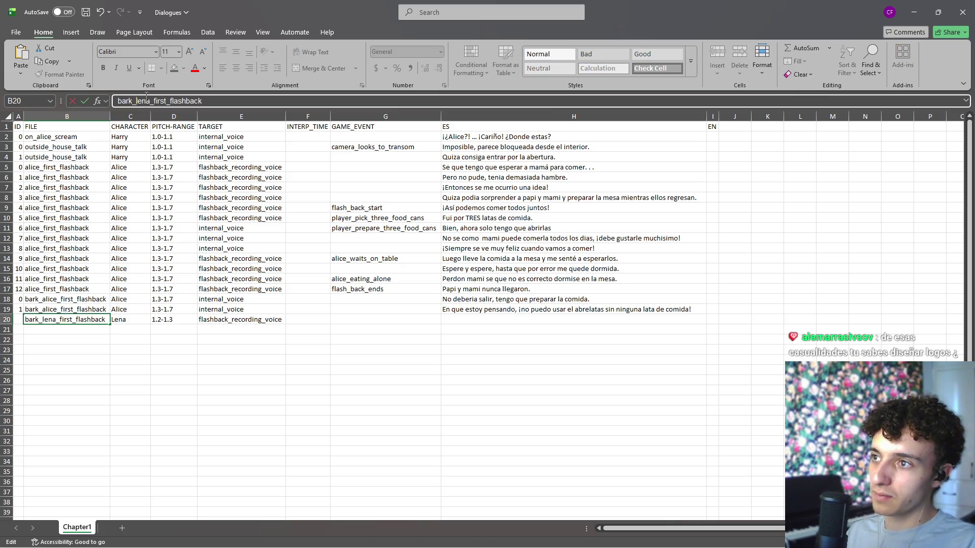
key(Return)
key(Up)
key(Right)
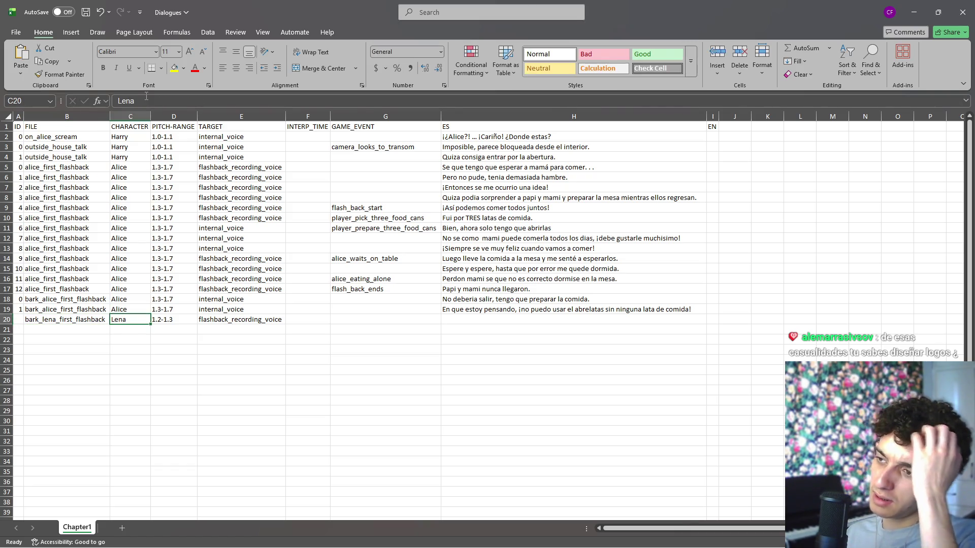
key(Right)
key(Right)
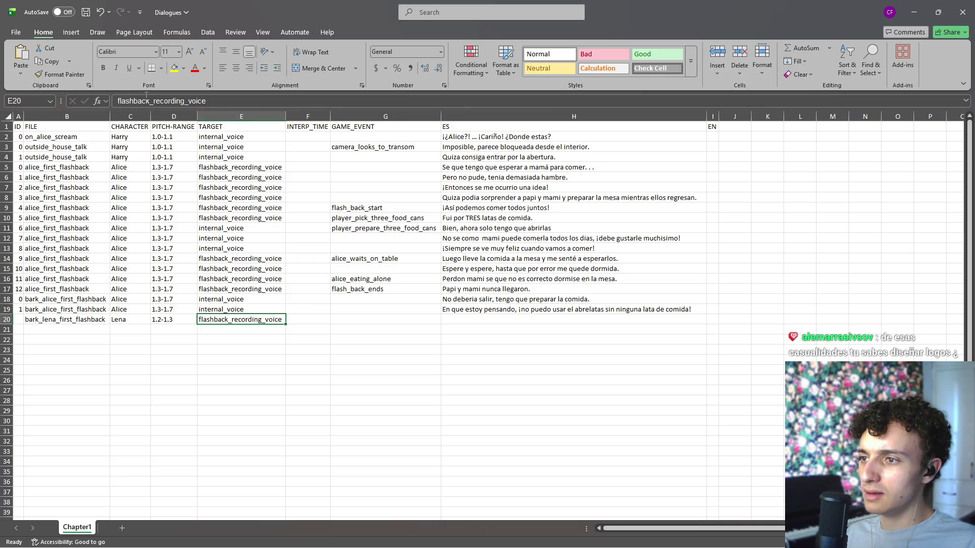
key(Delete)
text(in)
key(Return)
key(Up)
key(Right)
key(Right)
key(Right)
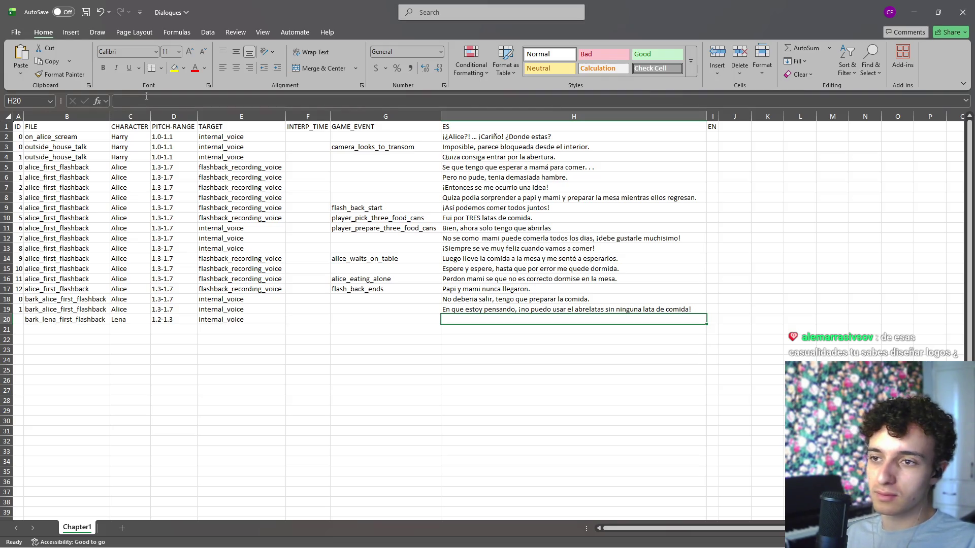
- Enter the ES line 'No tengo ninguna lata para abrir.', then save and close the workbook
text(No tengo ning)
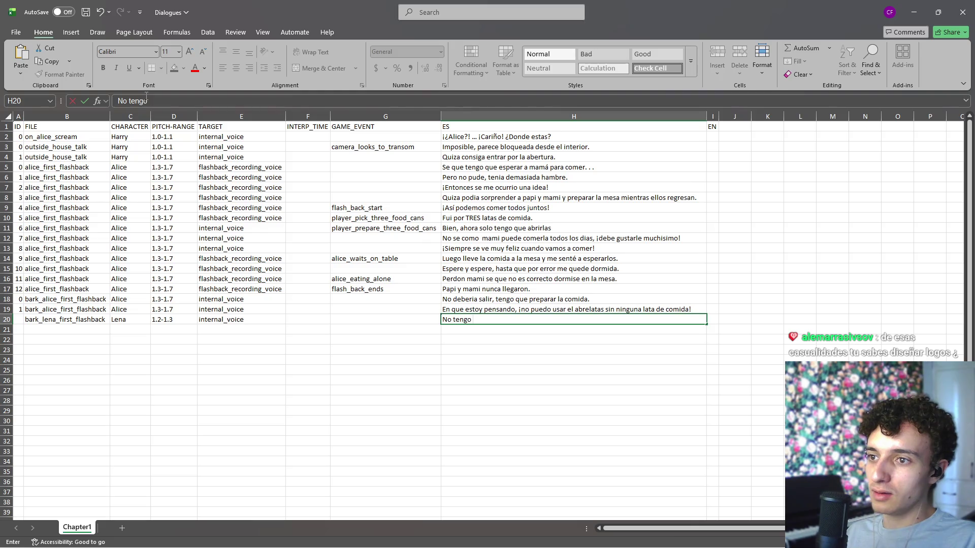
text(una lata para abr)
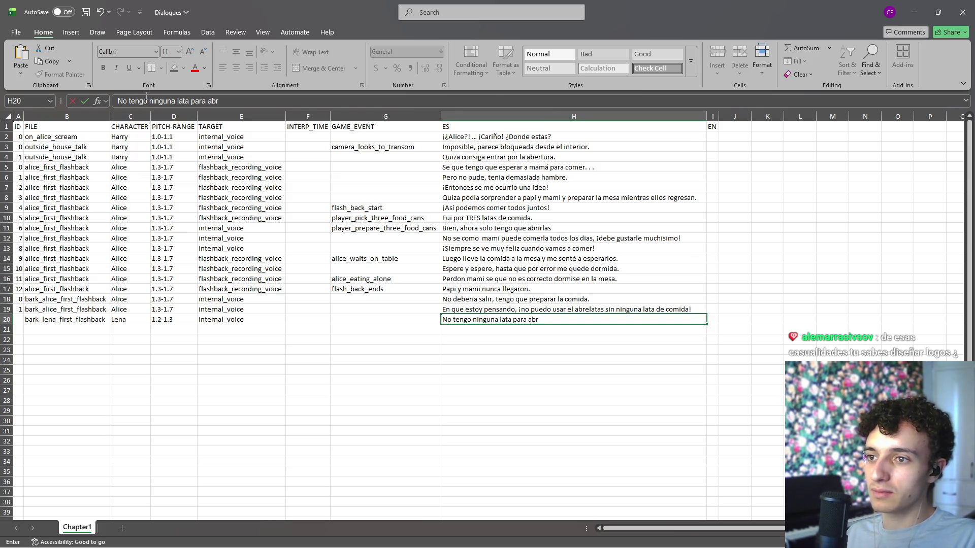
key(Return)
key(Left)
key(Left)
key(Left)
key(Left)
key(Left)
key(Up)
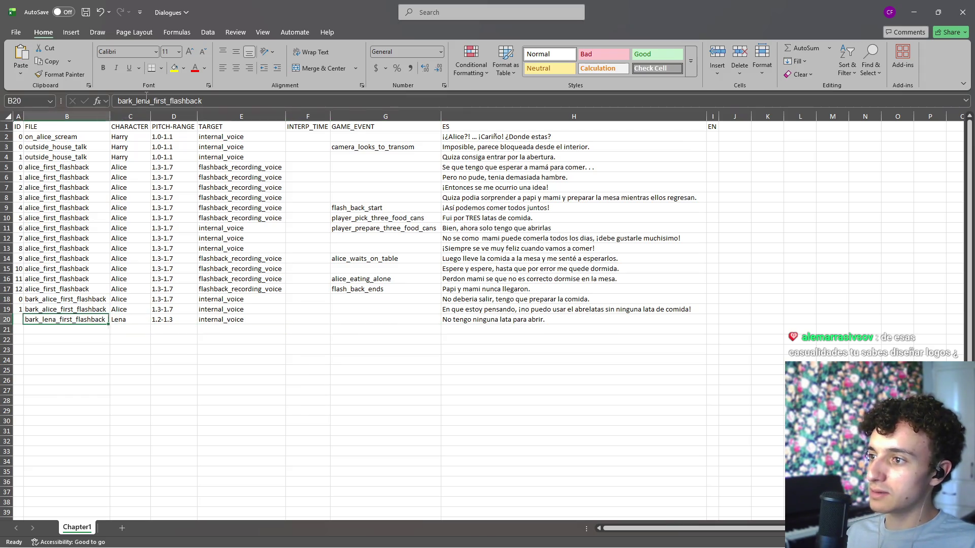
click(85, 12)
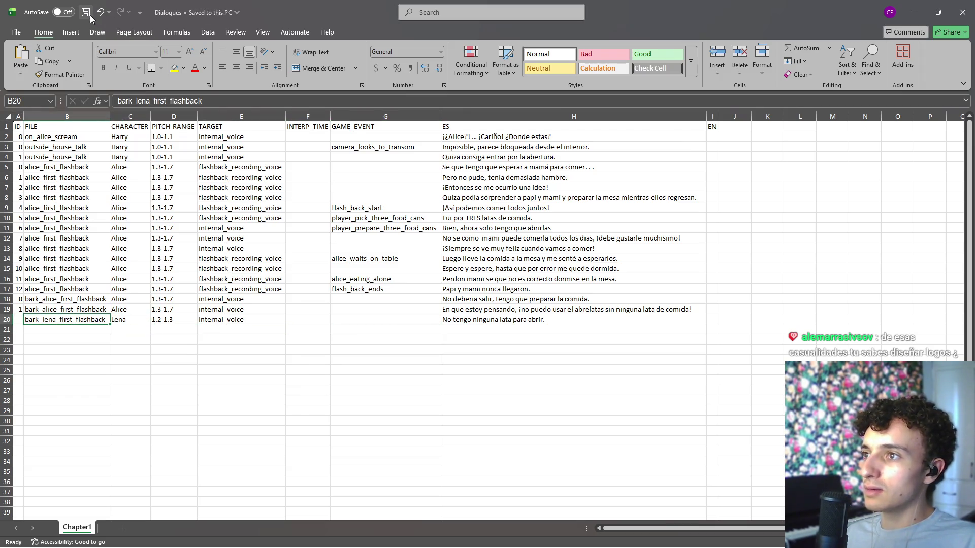
click(963, 11)
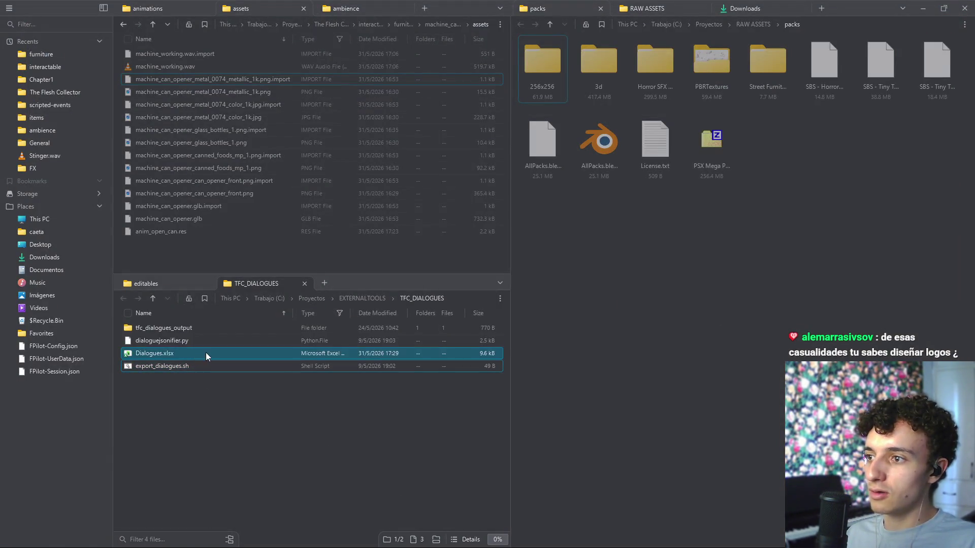
- Open PowerShell in TFC_DIALOGUES and run .\.venv\Scripts\python.exe .\dialoguejsonifier.py
right_click(280, 440)
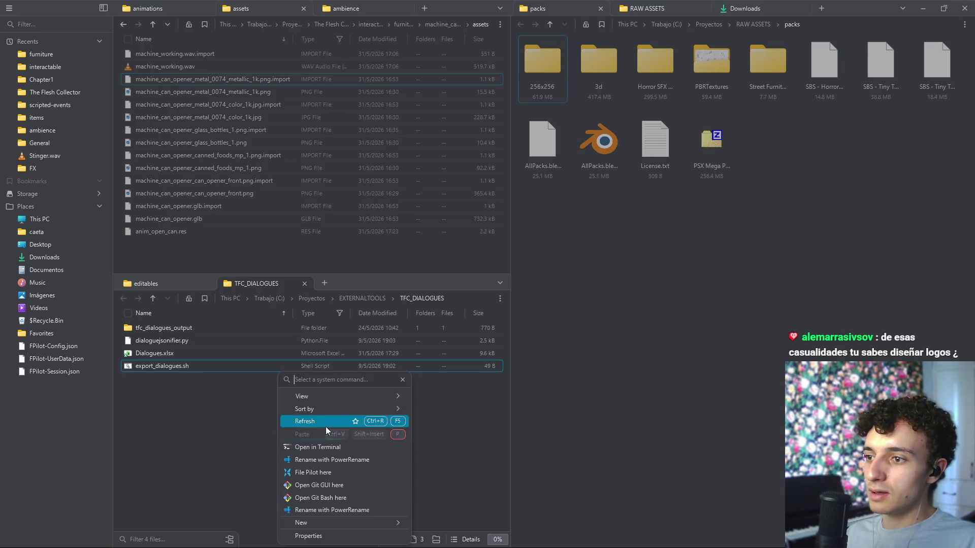
click(315, 451)
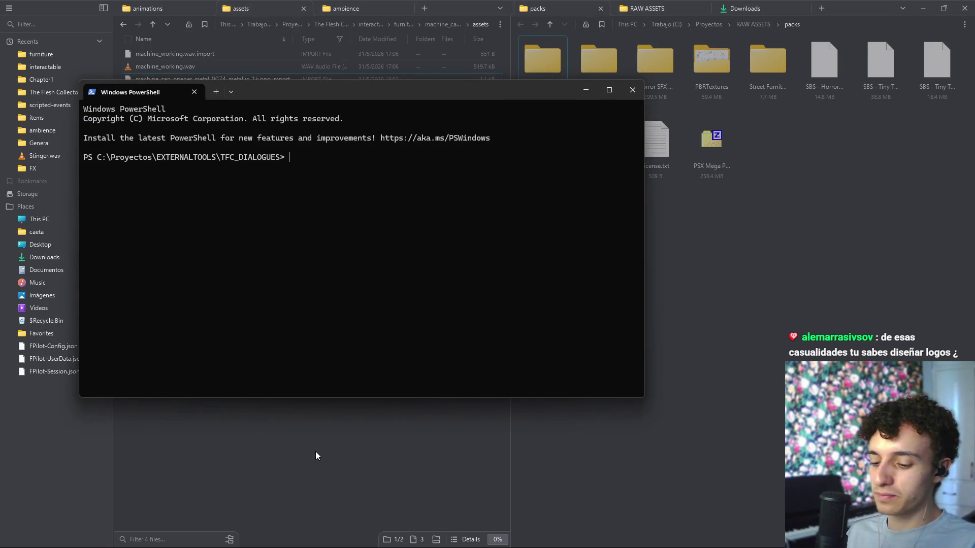
text(.venv\)
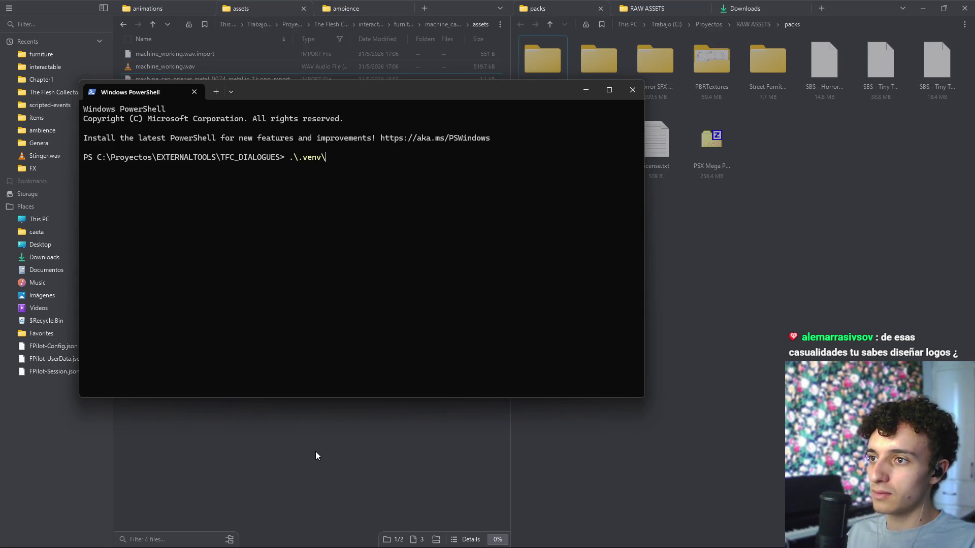
key(BackSpace)
key(BackSpace)
key(BackSpace)
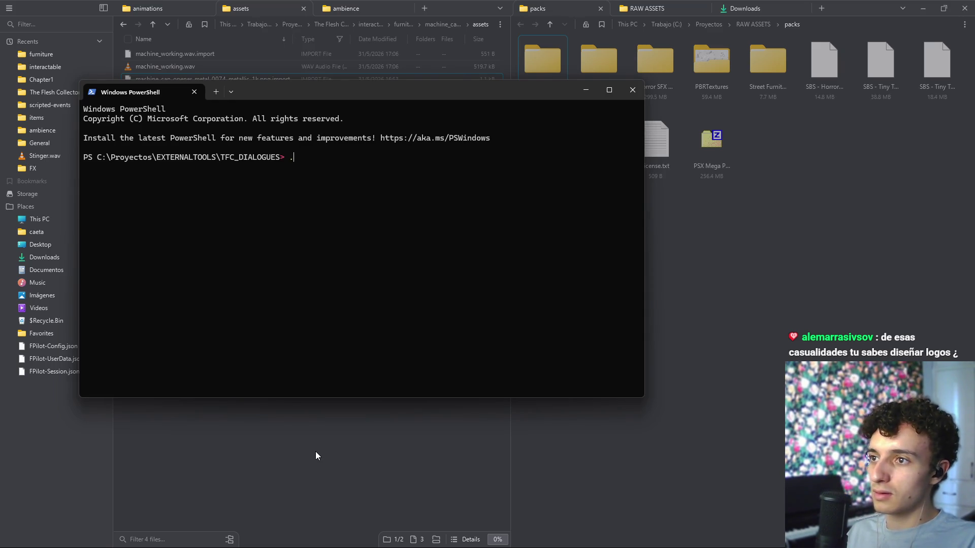
key(Tab)
key(Tab)
text(p)
key(Tab)
key(Tab)
key(Tab)
key(Tab)
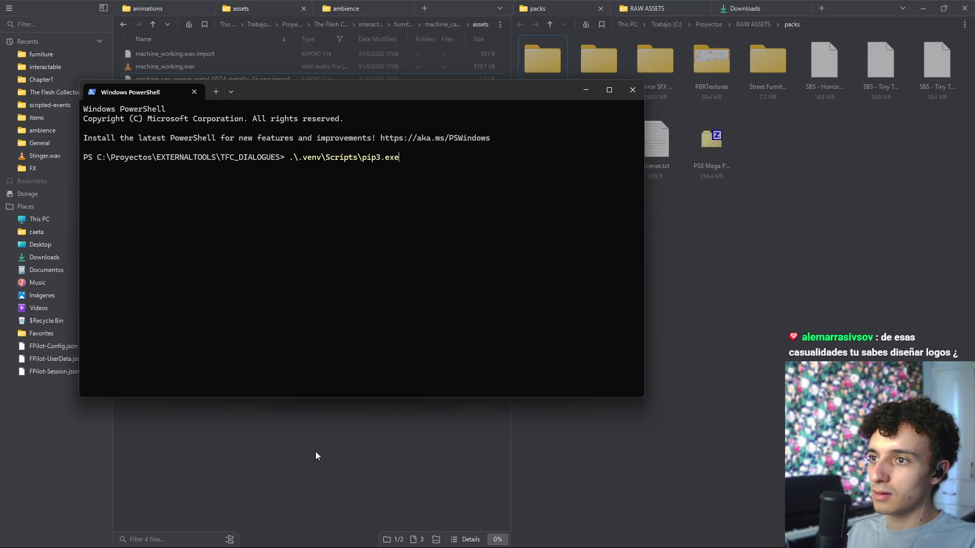
text(di)
key(Tab)
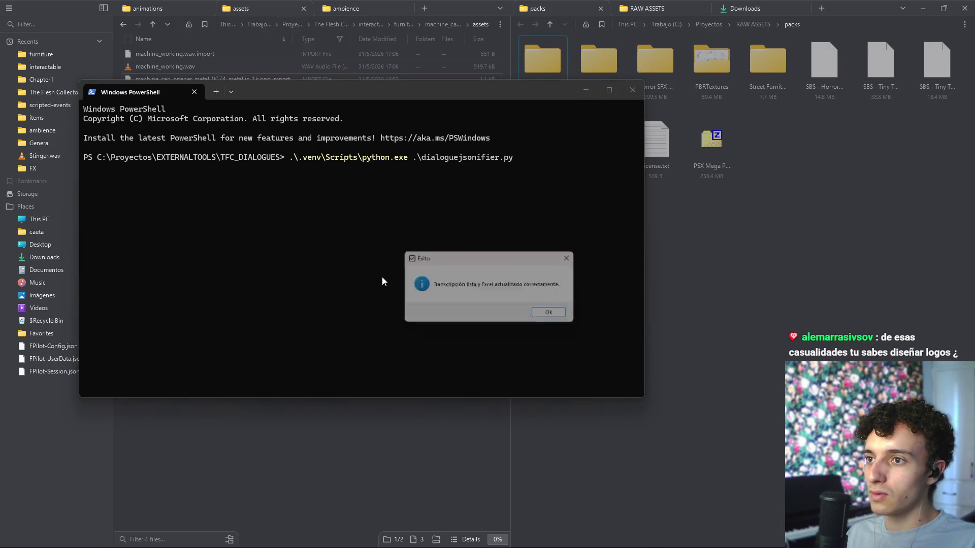
- Dismiss the success message, minimize PowerShell, and select Dialogues.xlsx
click(562, 315)
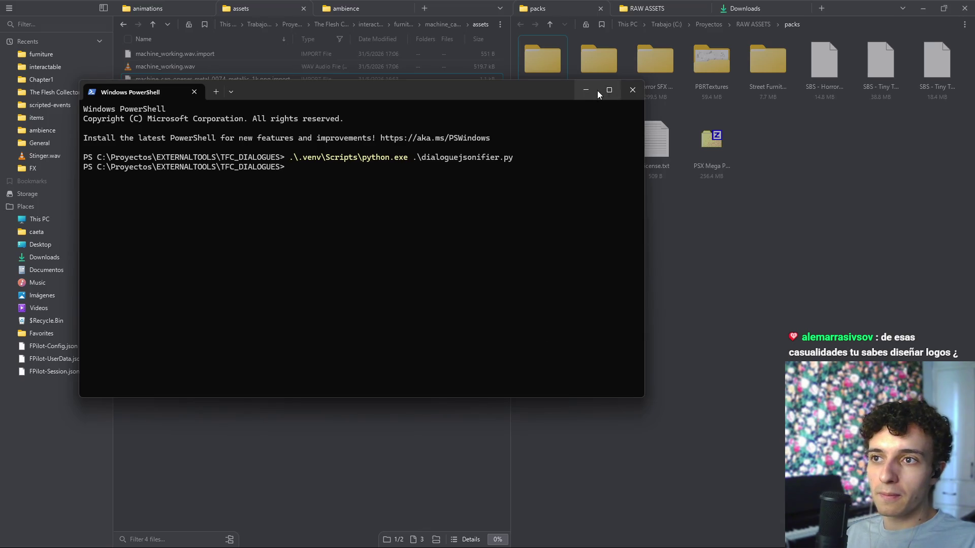
click(585, 90)
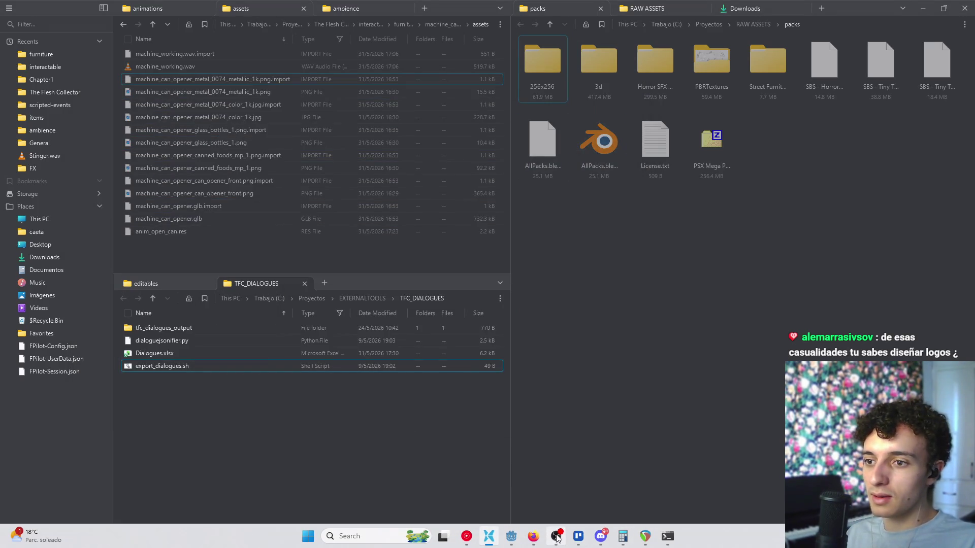
click(192, 357)
- Autofit every column on the Chapter1 sheet of Dialogues.xlsx, save, and minimize Excel
double_click(192, 359)
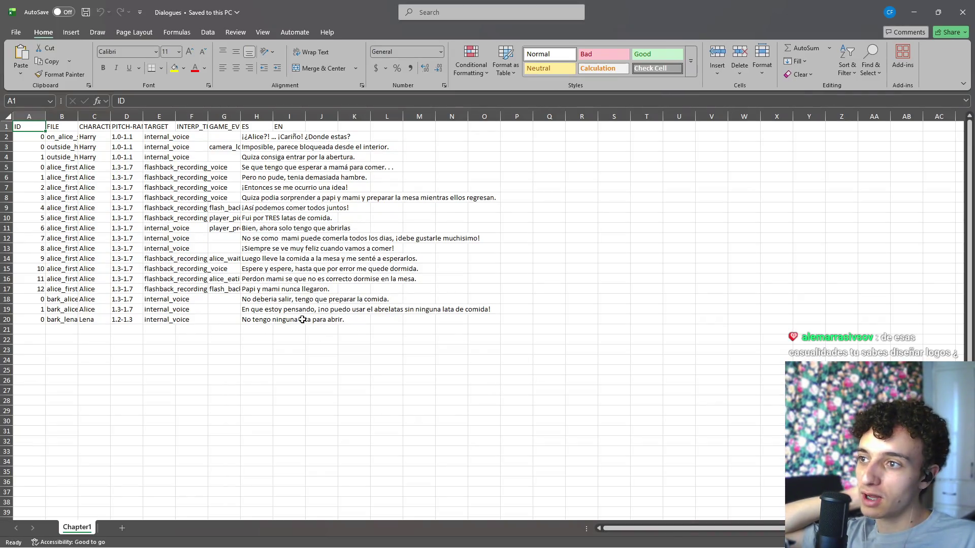
click(7, 116)
double_click(110, 118)
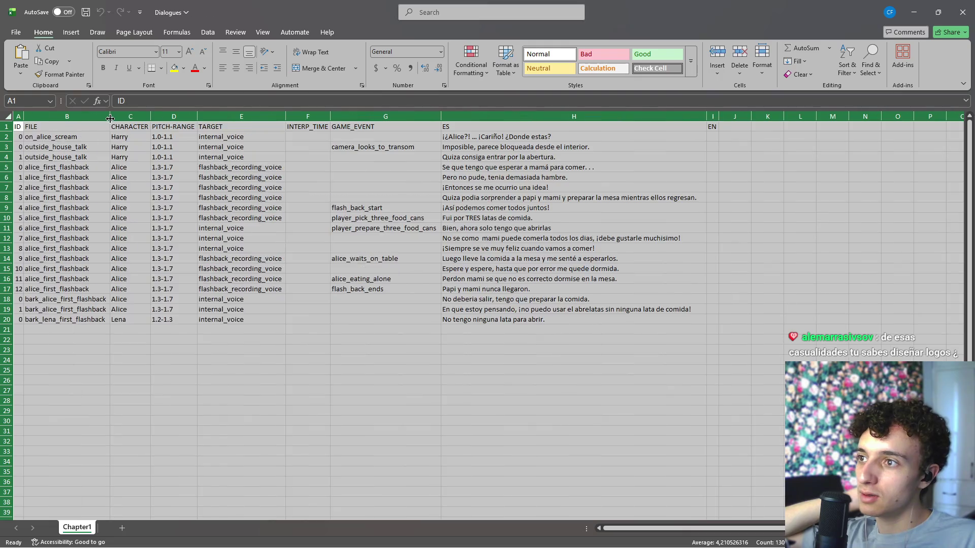
click(293, 371)
click(224, 389)
key(ctrl+s)
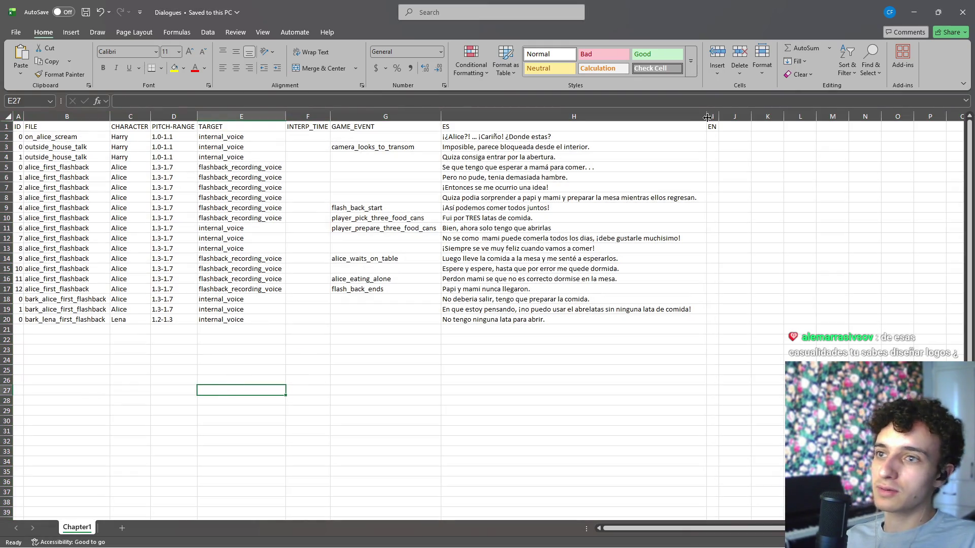
click(89, 319)
click(914, 11)
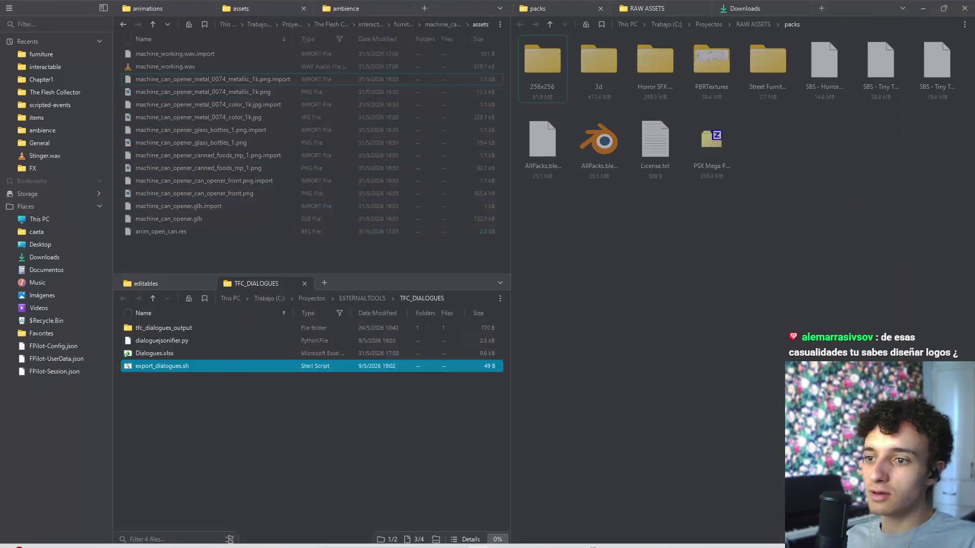
- Add GAMEMANAGER.bark_dialogue("bark_lena_first_flashback", [0,0]) under the food-can check in machine_can_opener.gd
click(500, 536)
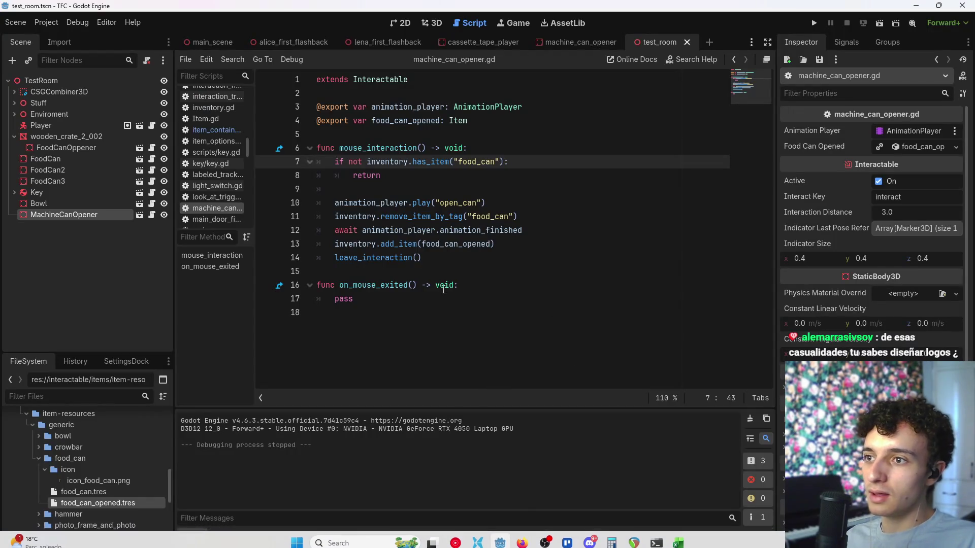
text(})
key(Return)
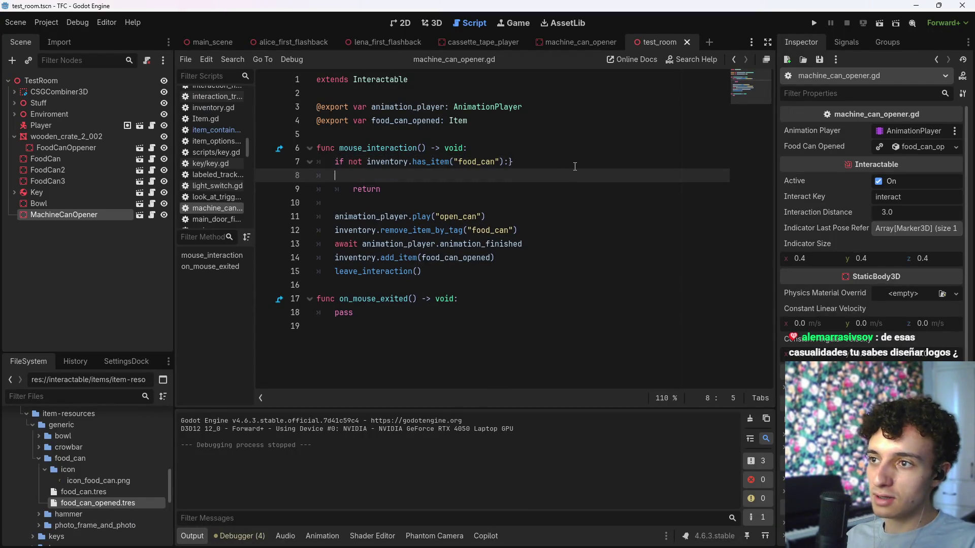
text(GAME)
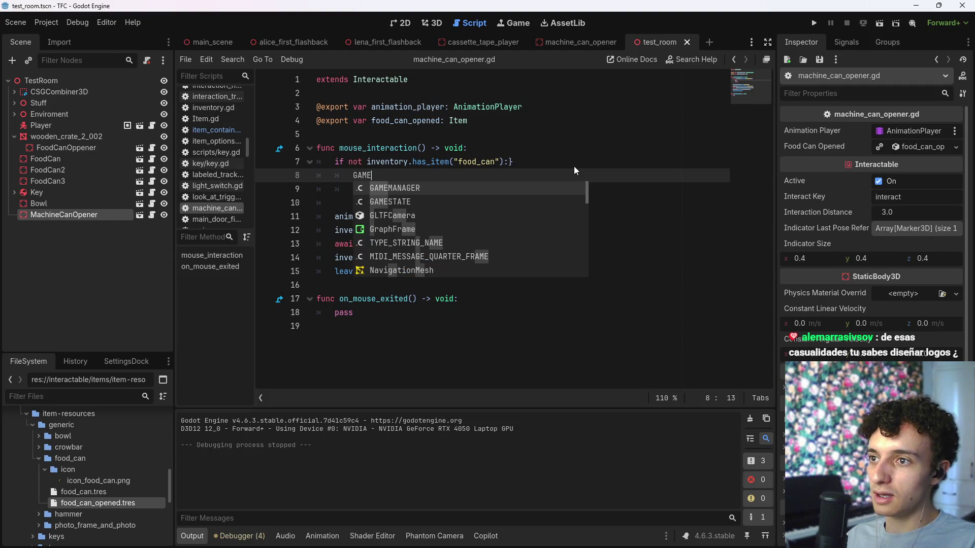
key(Return)
text(.)
key(Return)
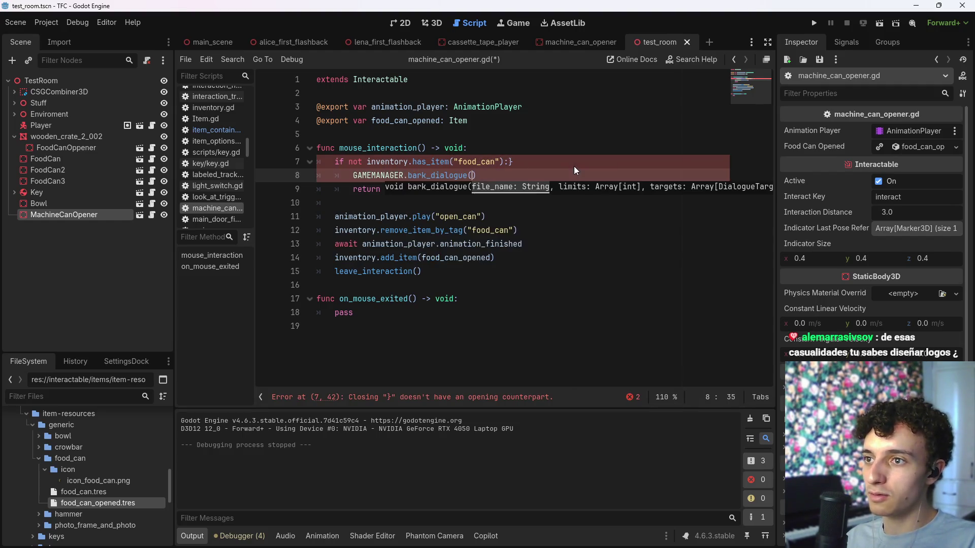
text(")
text(bark_lena_first_flashback)
key(BackSpace)
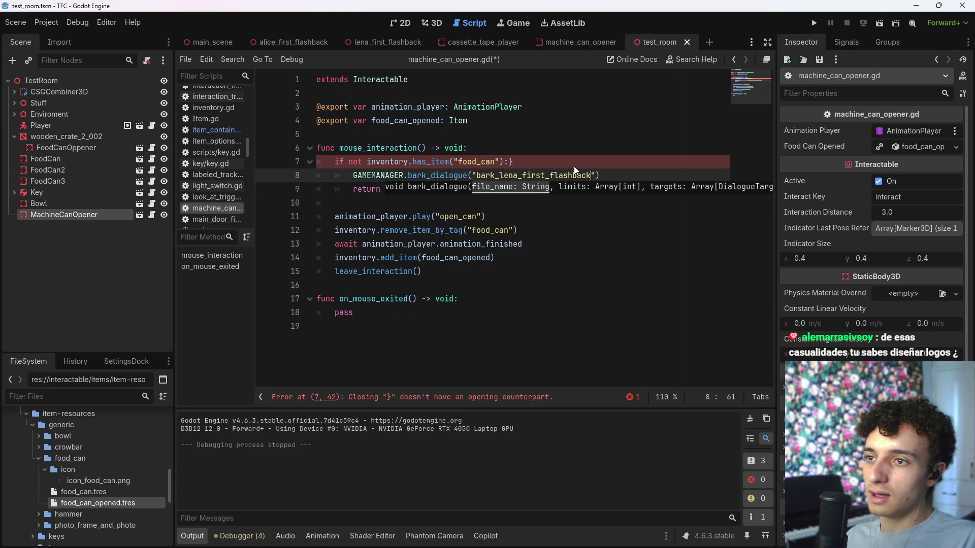
text(, [0,)
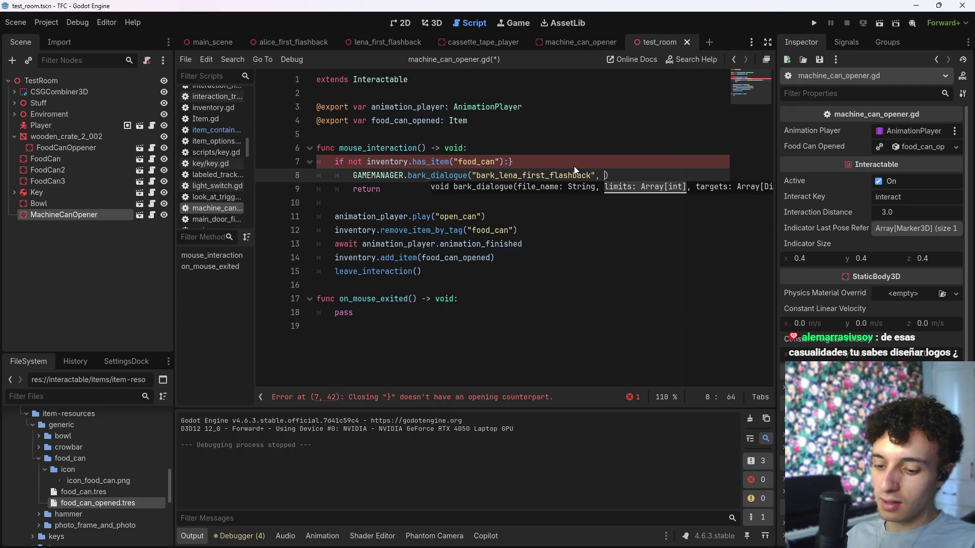
text(0],)
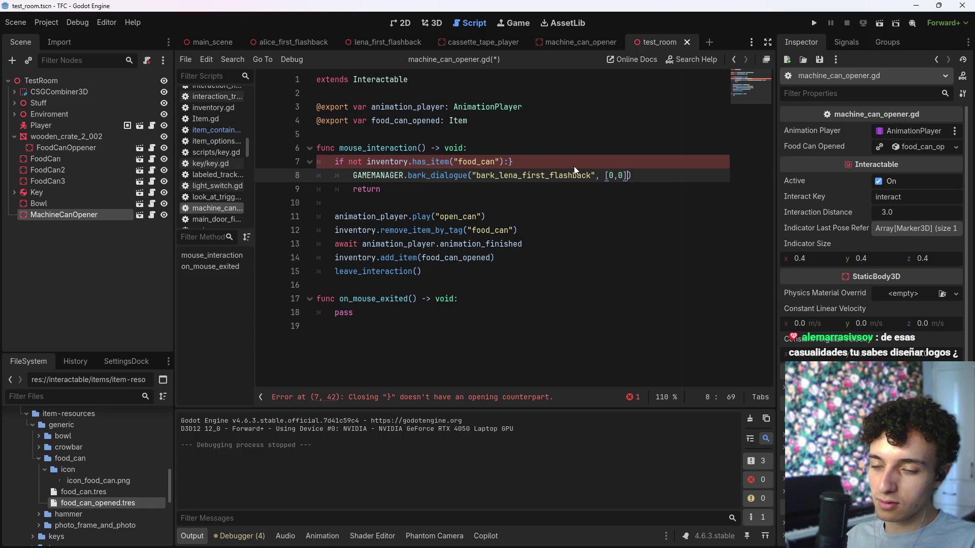
key(BackSpace)
key(BackSpace)
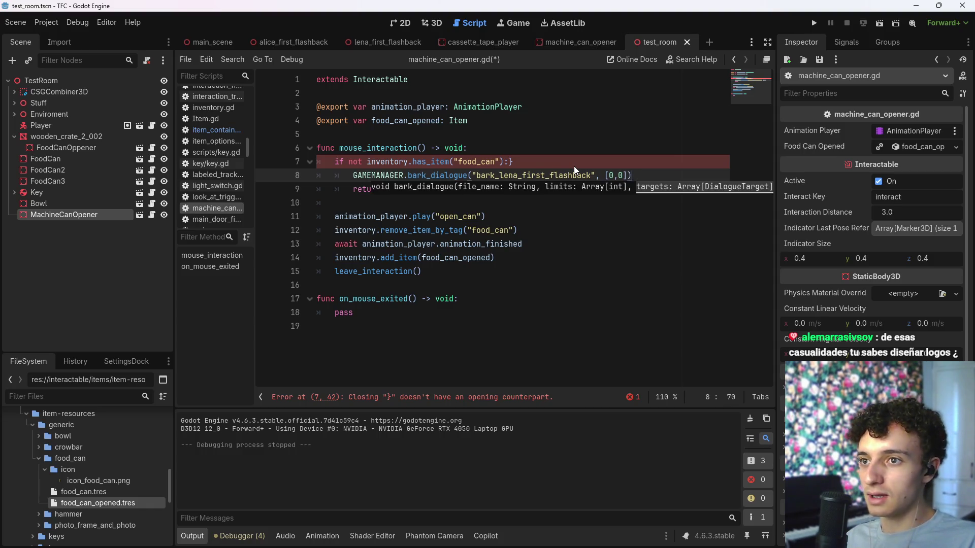
- Check the closing brace, save the script, and run the current scene
click(571, 164)
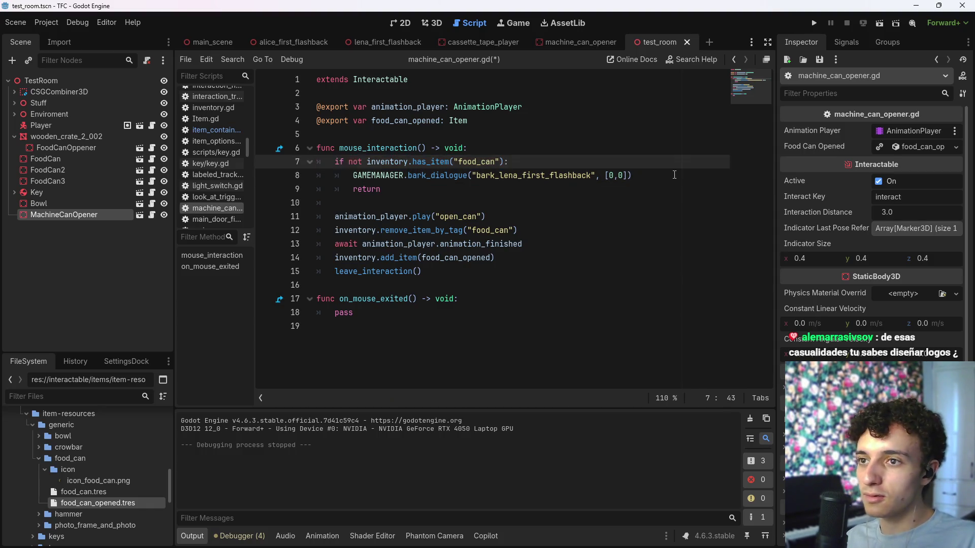
click(675, 175)
key(ctrl+s)
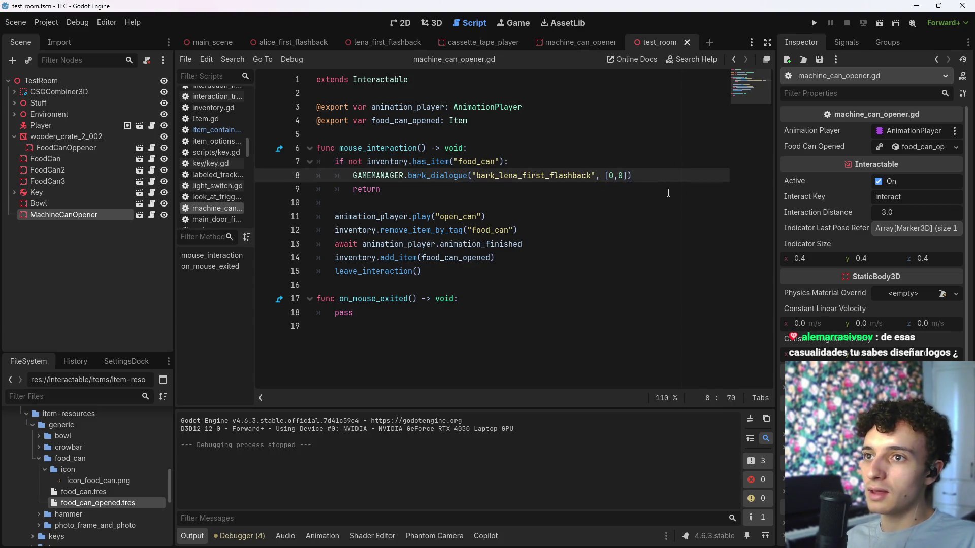
key(F6)
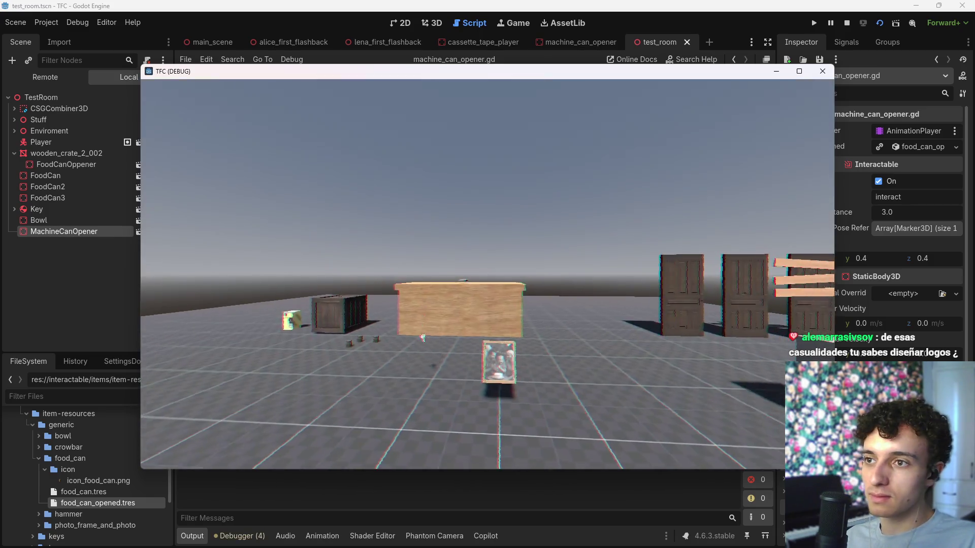
- Walk to the can opener in the running game, trigger the bark, then stop the game
key(w)
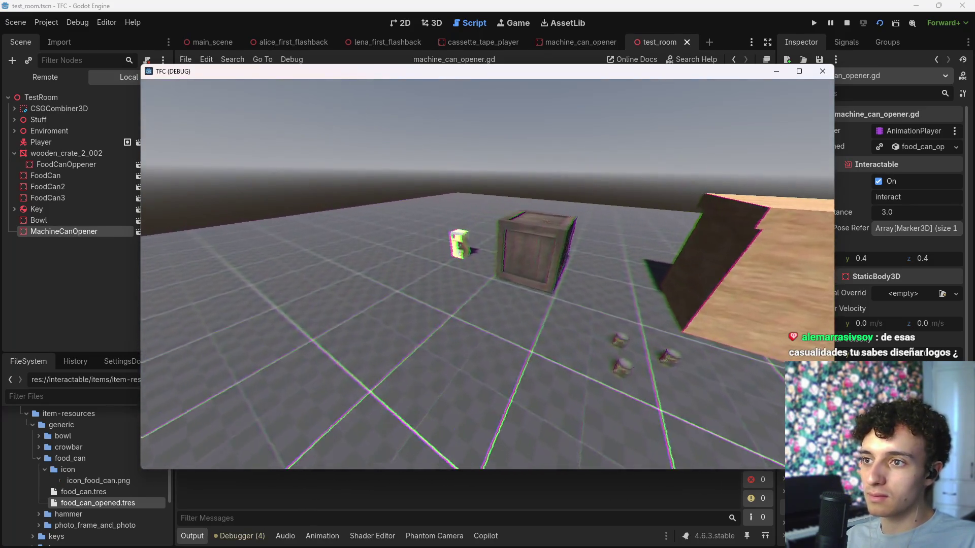
key(e)
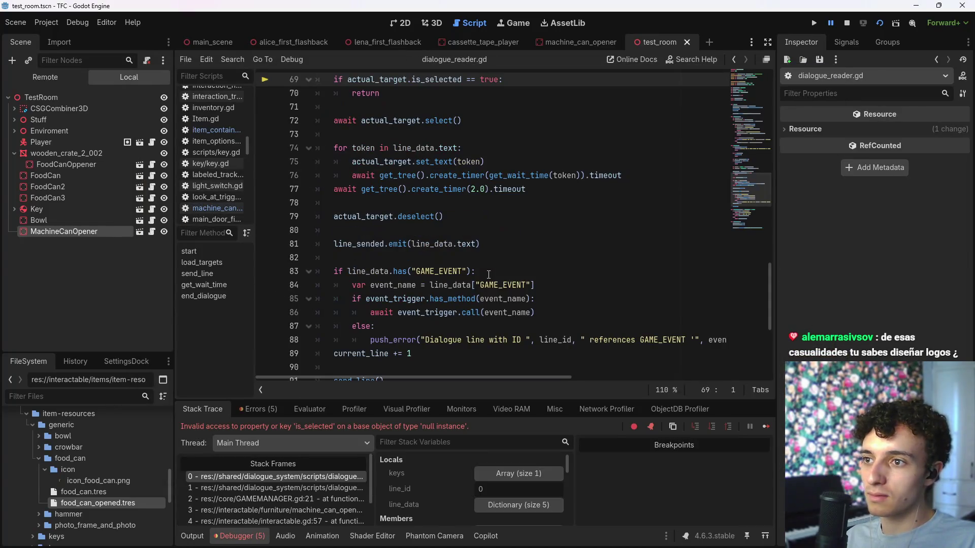
scroll(488, 274, up, 2)
scroll(489, 274, up, 1)
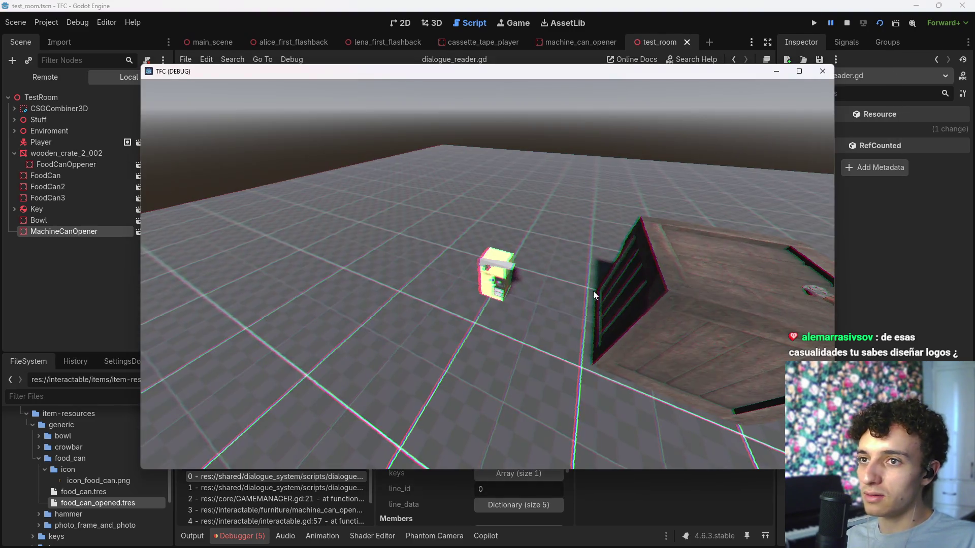
click(812, 65)
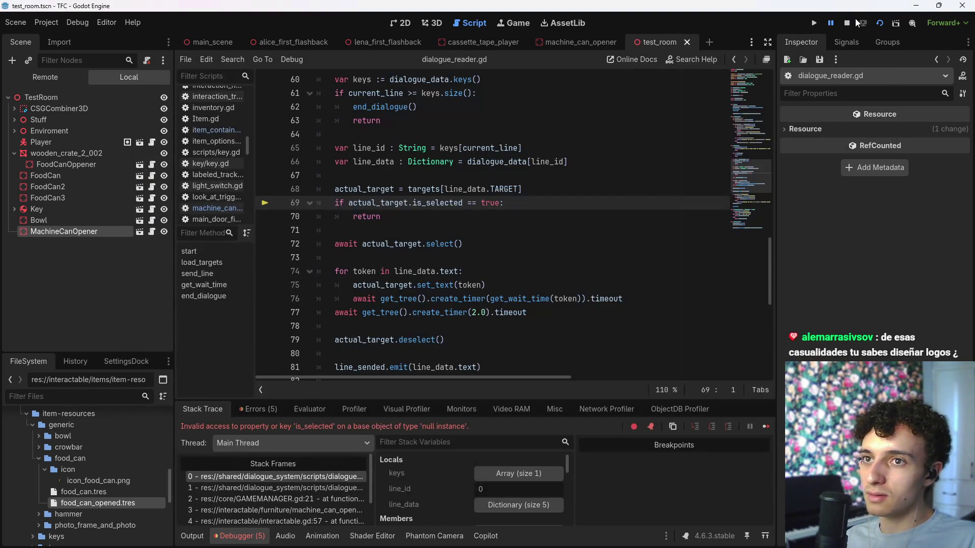
- Check the TARGET of Lena's bark line in Excel cell E20, then save in Godot
key(alt+Tab)
click(443, 374)
click(261, 321)
key(Escape)
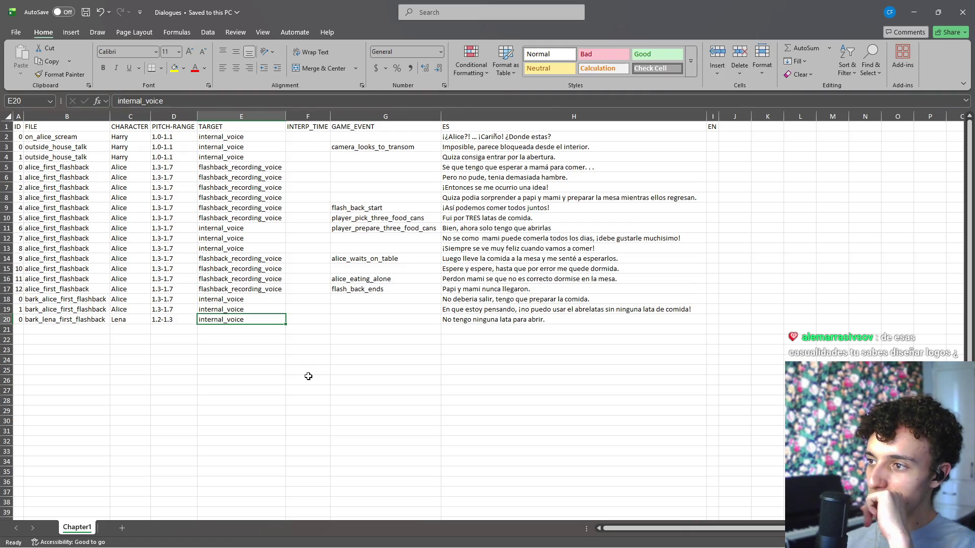
key(alt+Tab)
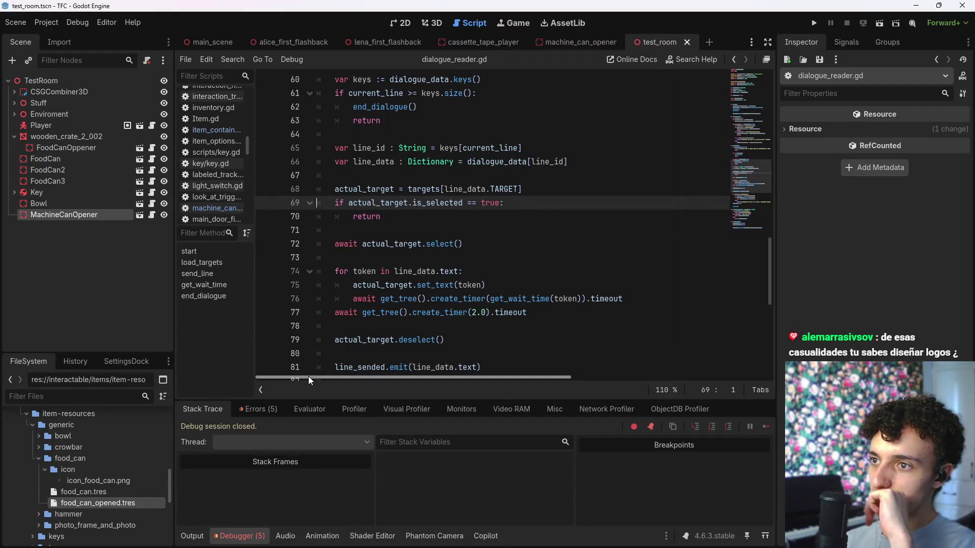
key(ctrl+s)
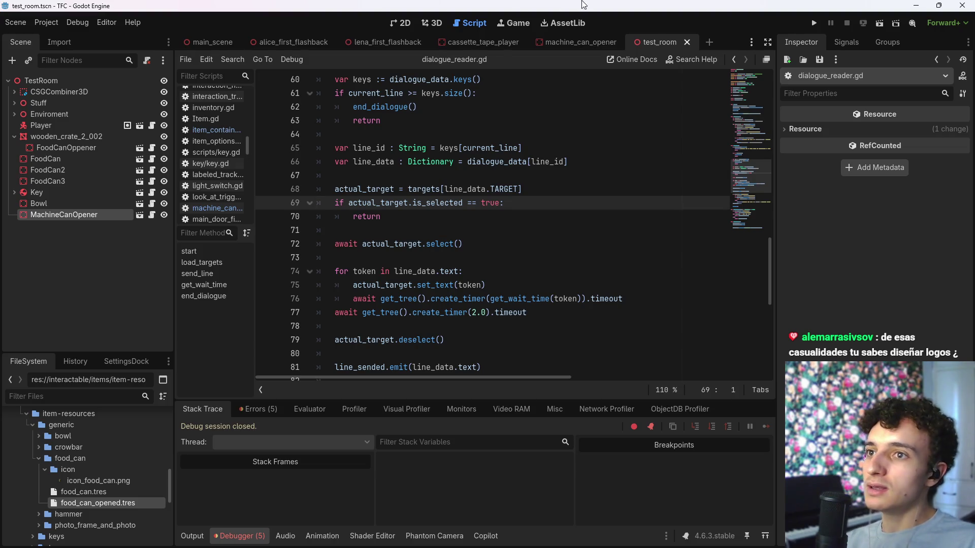
- Search for scene_handler and main_scene without opening either, then switch to the cassette_tape_player scene
key(ctrl+shift+F5)
text(scene)
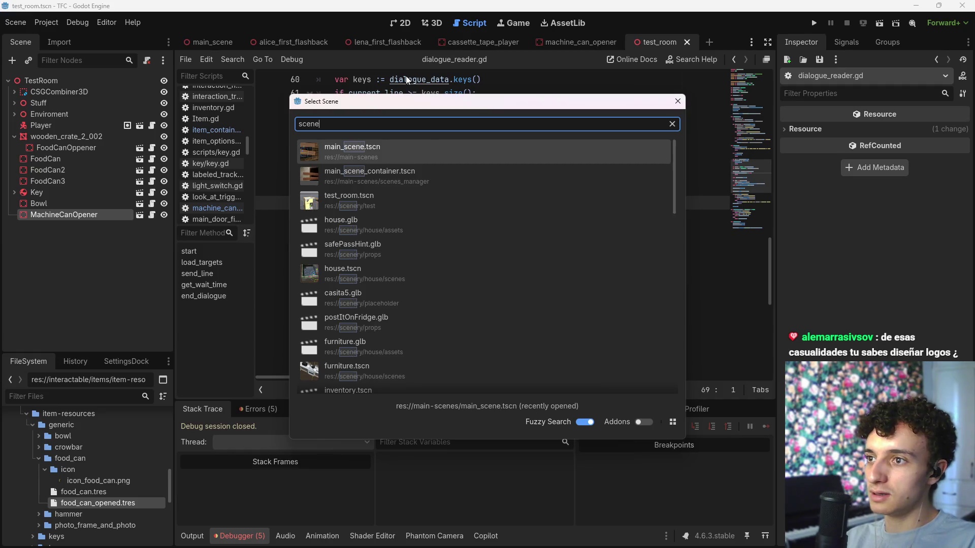
text(_handler)
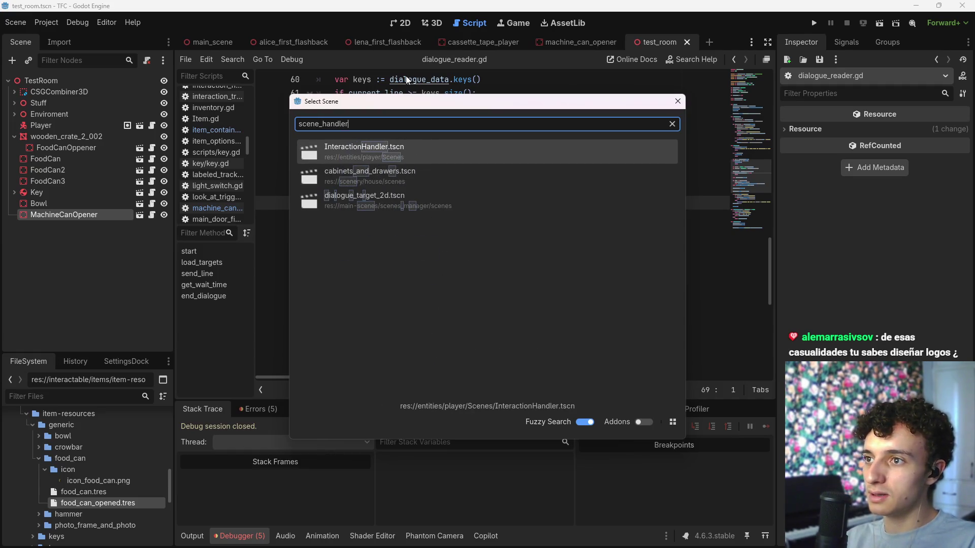
key(ctrl+a)
key(BackSpace)
text(main_scene)
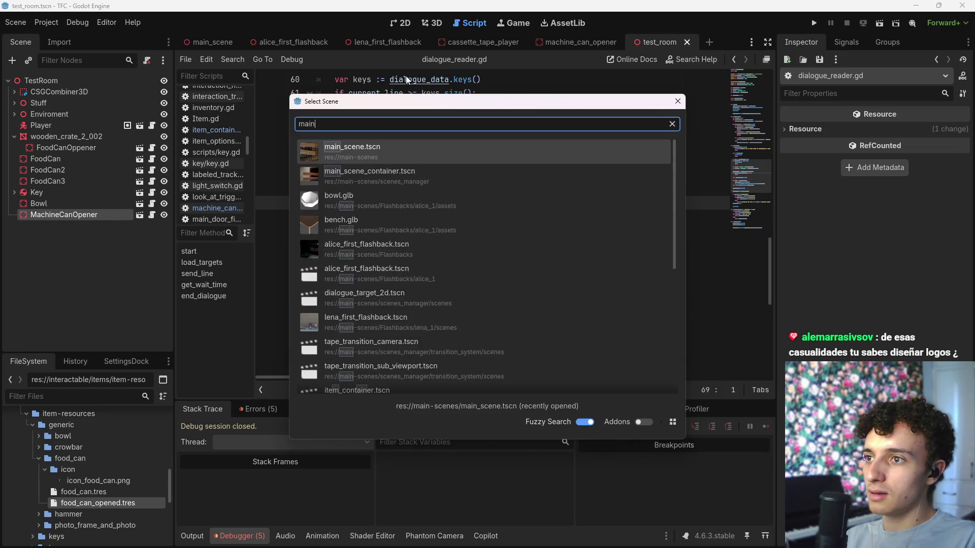
key(ctrl+a)
key(Escape)
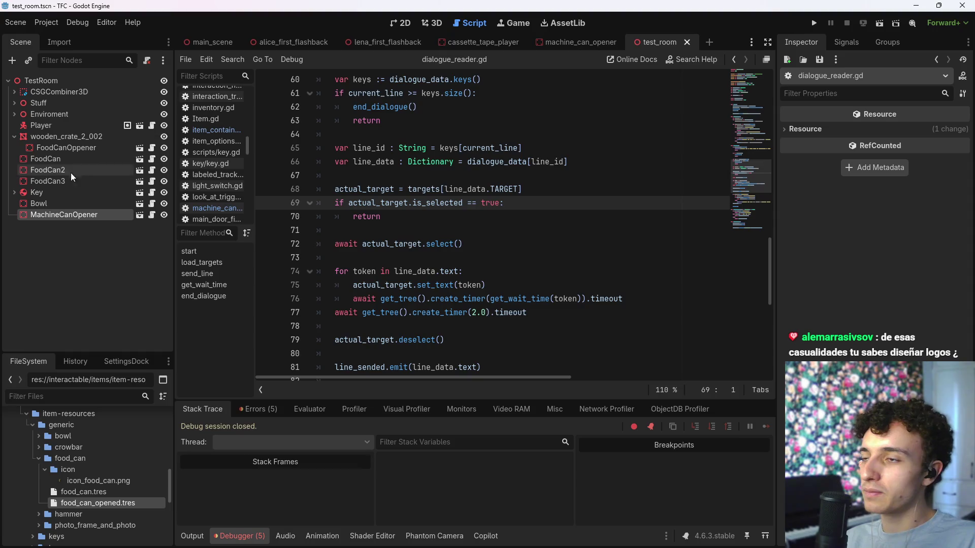
click(520, 45)
click(378, 44)
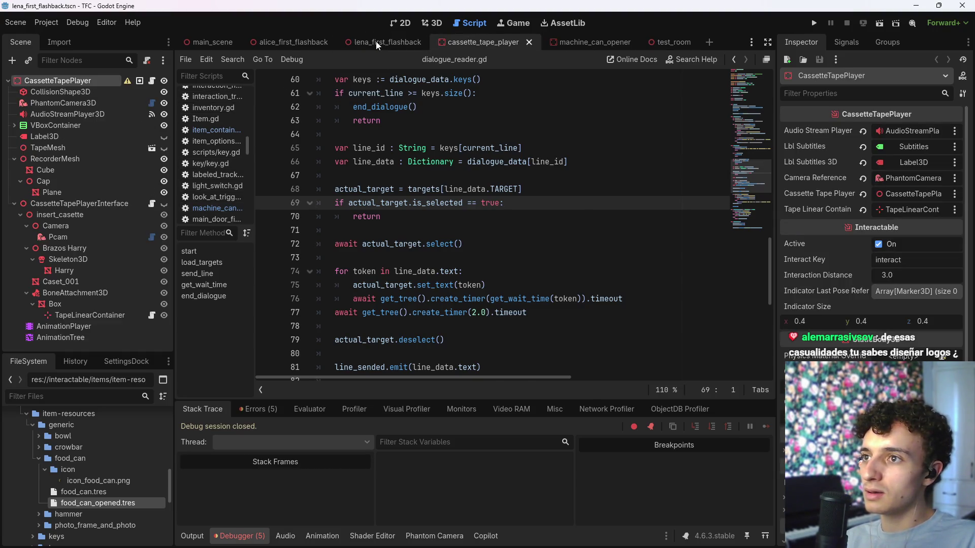
- Close the cassette_tape_player and alice_first_flashback scene tabs and save
click(323, 45)
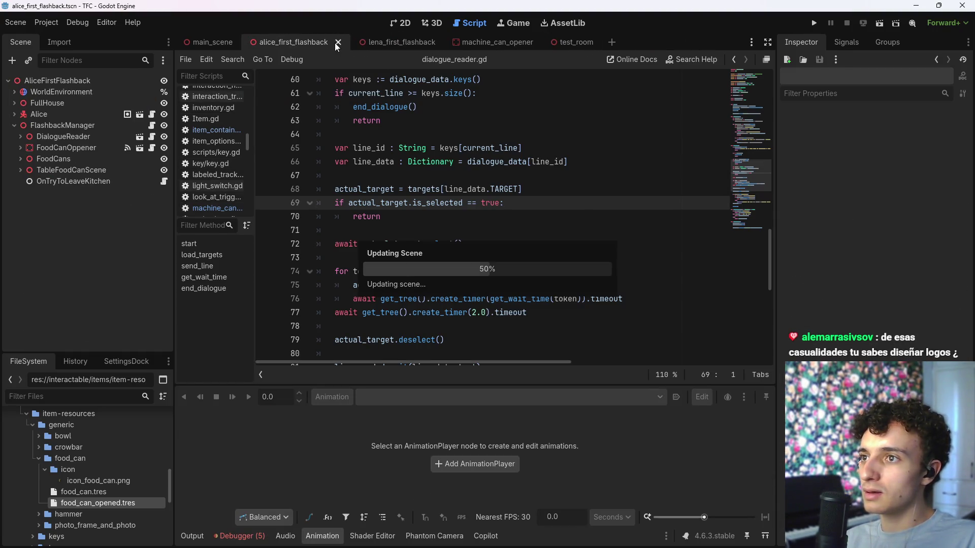
click(338, 42)
key(ctrl+s)
- Expand main-scenes > scenes_manager in FileSystem and open main_scene_container.tscn
scroll(70, 528, down, 2)
scroll(70, 528, up, 2)
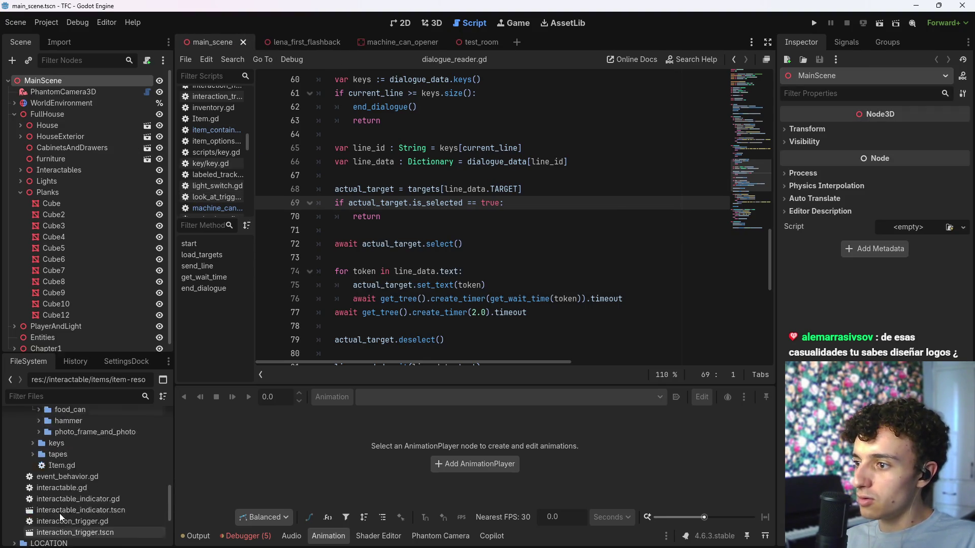
click(19, 441)
scroll(18, 457, up, 3)
scroll(19, 472, down, 5)
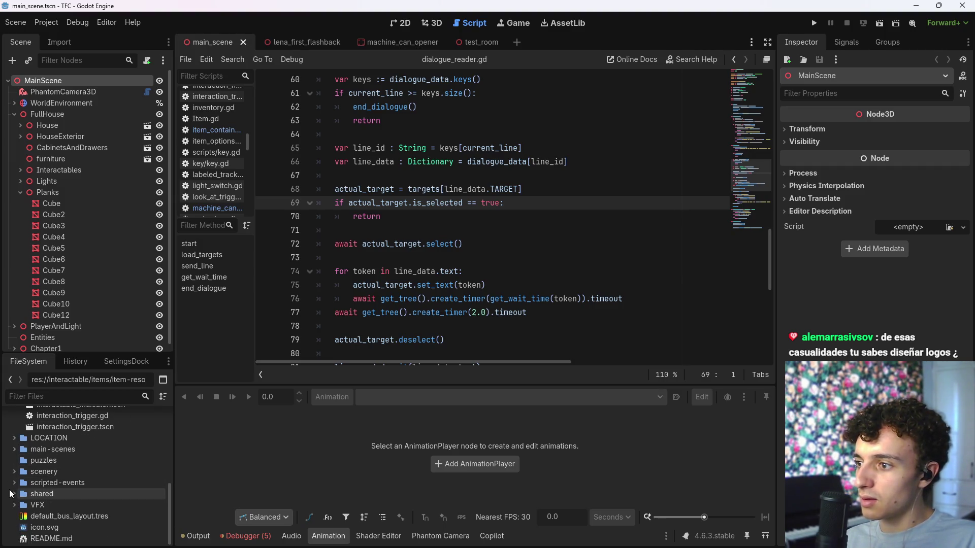
click(14, 449)
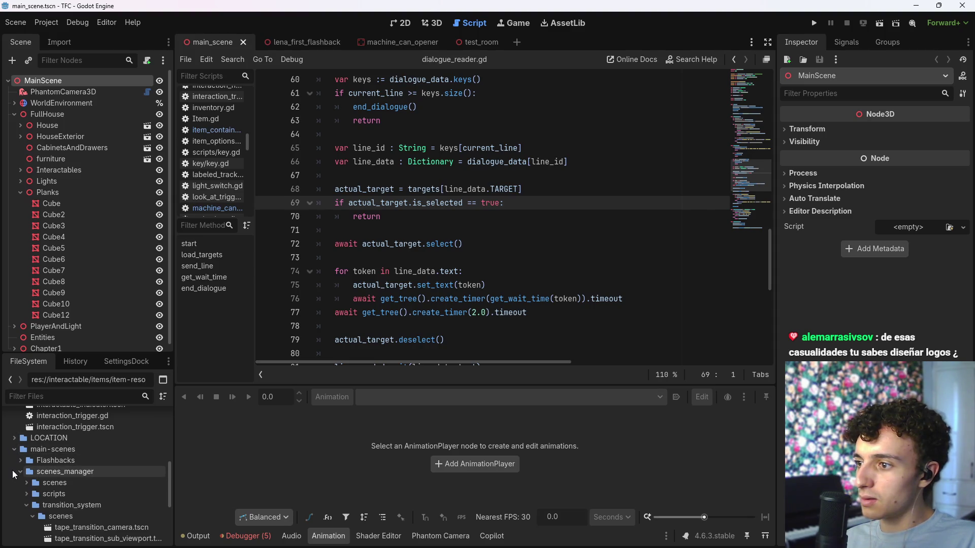
scroll(15, 477, down, 2)
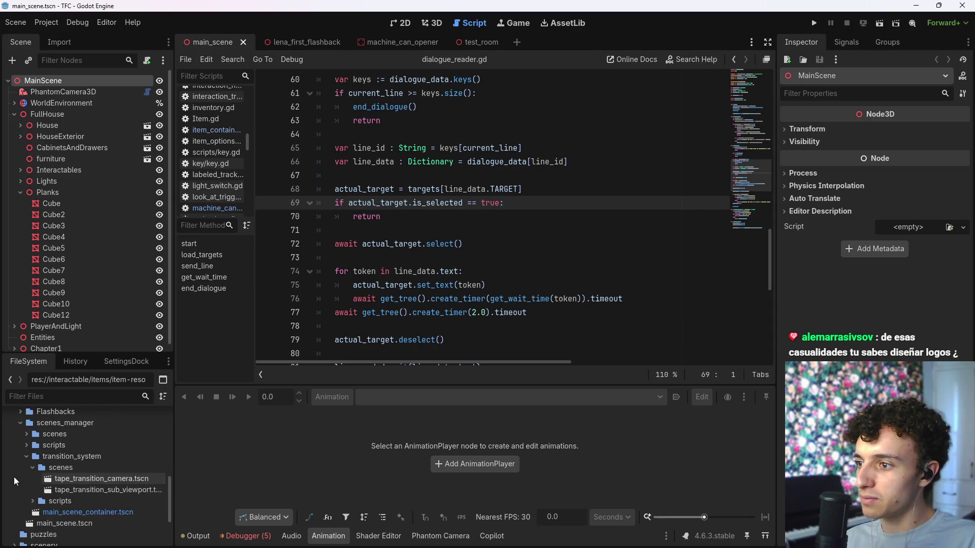
click(33, 467)
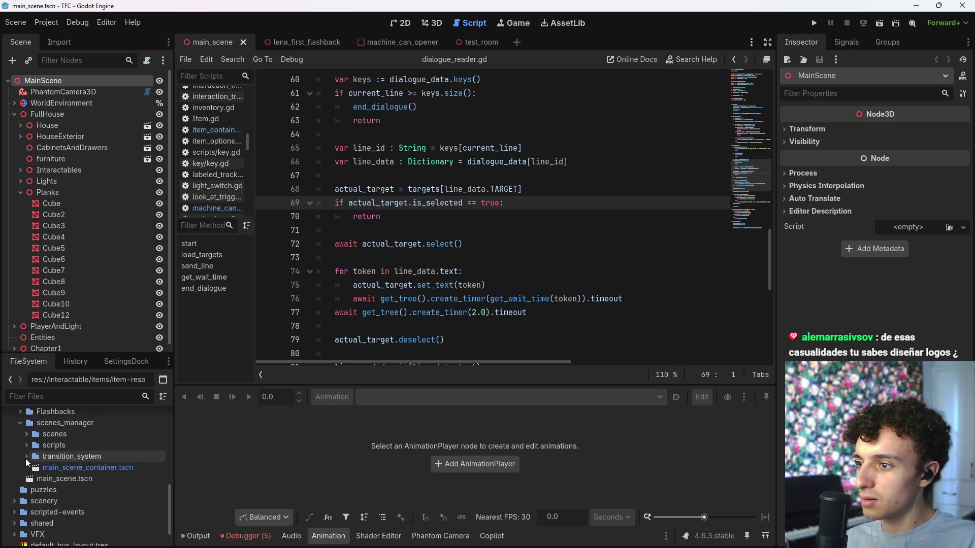
click(84, 490)
double_click(84, 489)
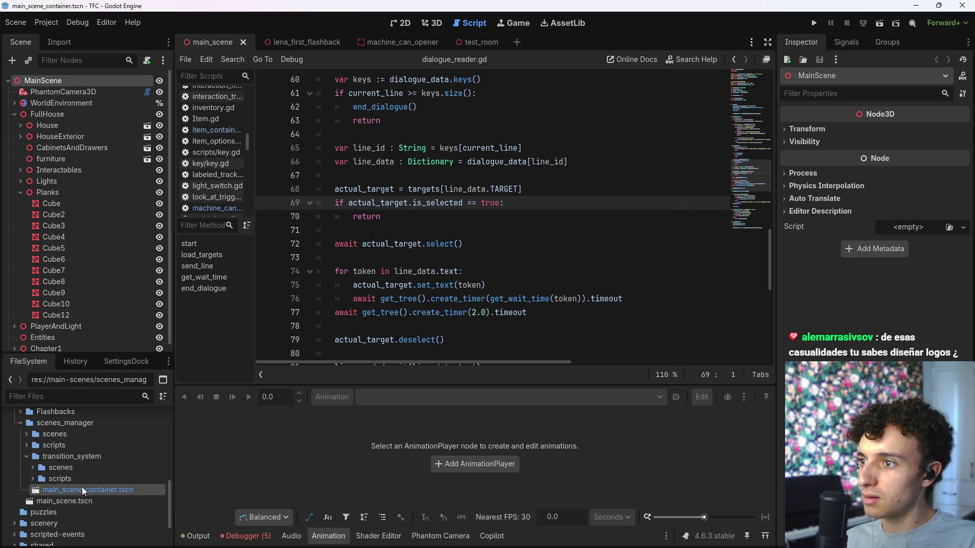
- Search for scene_manager in the scene search, then dismiss it without opening anything
click(553, 286)
key(ctrl+shift+o)
text(scene_manager)
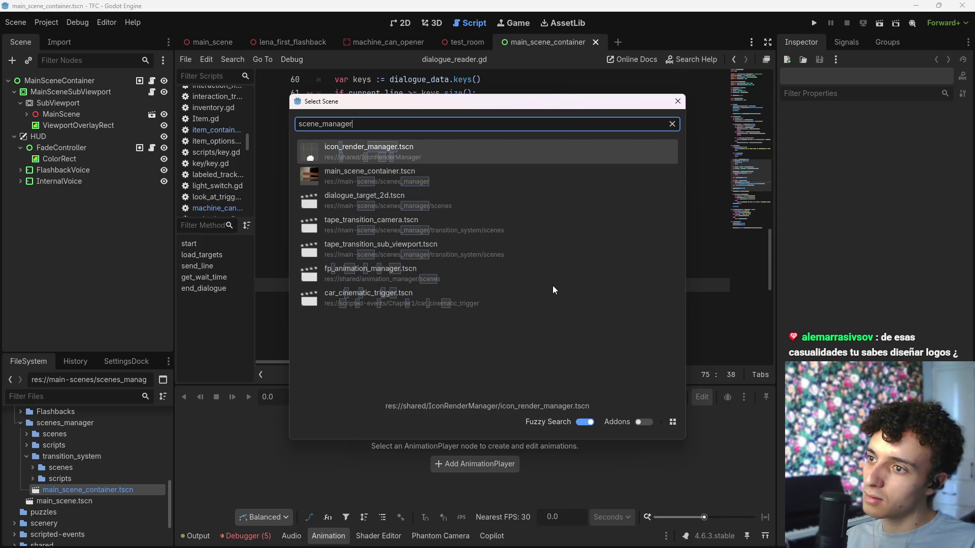
key(Escape)
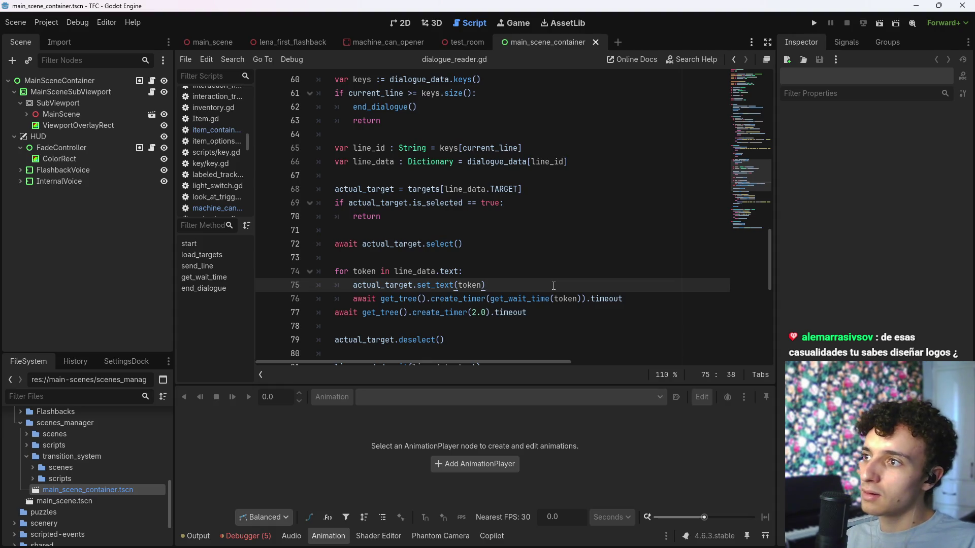
- View main_scene_container in 3D and 2D, save it, and select the HUD layer node
click(433, 23)
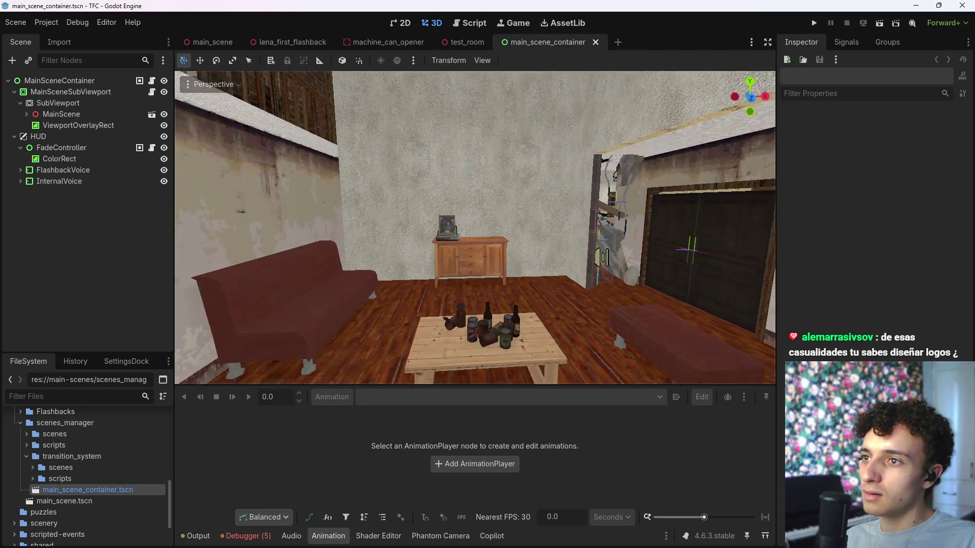
click(401, 23)
drag(608, 266, 528, 266)
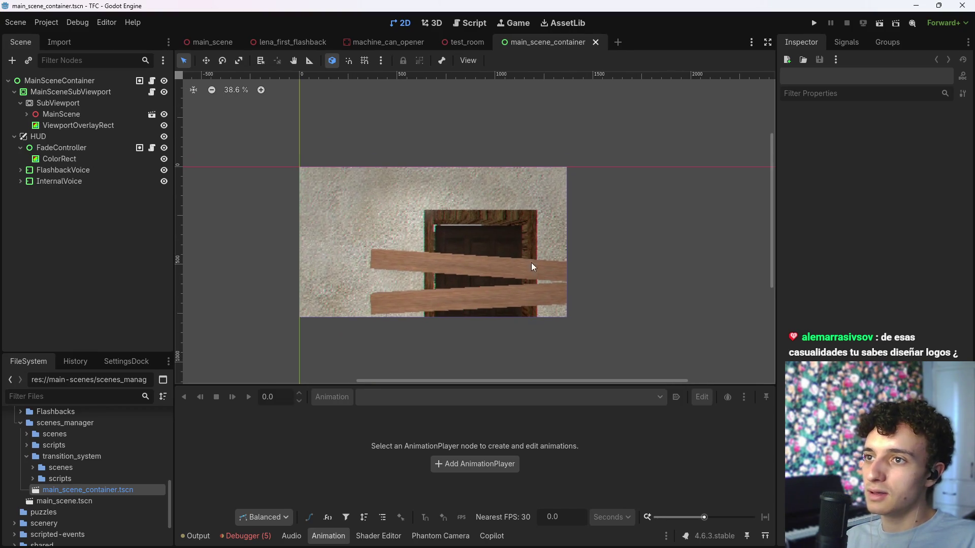
key(ctrl+s)
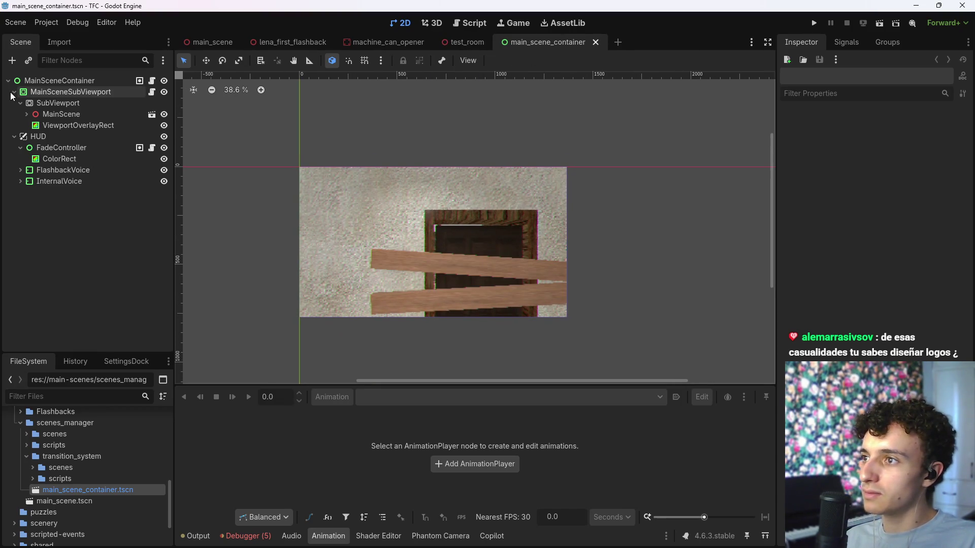
click(14, 93)
click(52, 104)
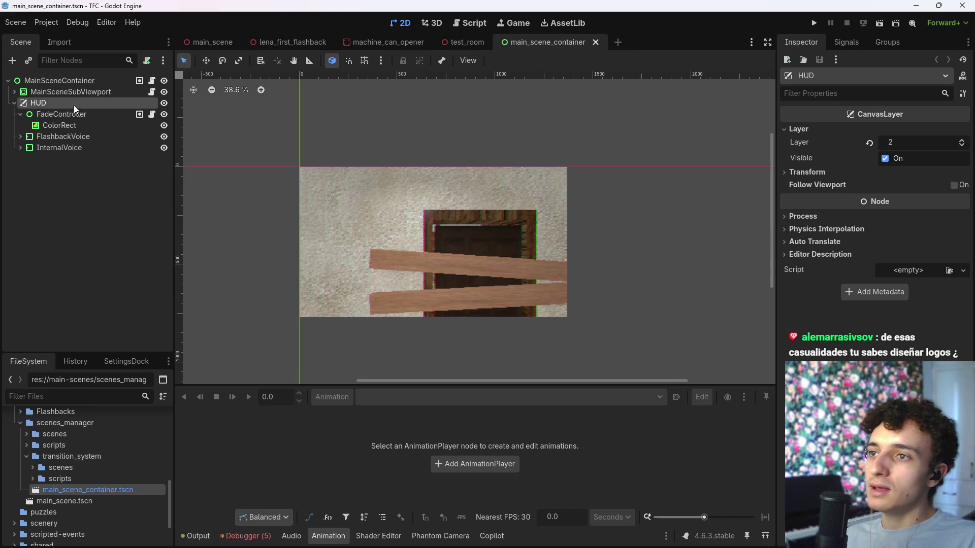
click(463, 45)
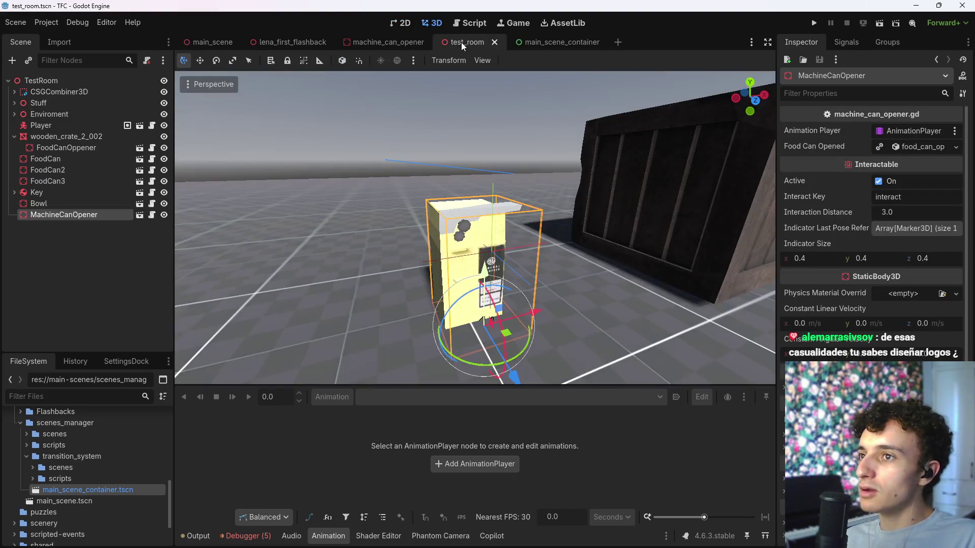
- Paste the copied HUD node under the TestRoom root and save the scene
click(558, 42)
click(463, 42)
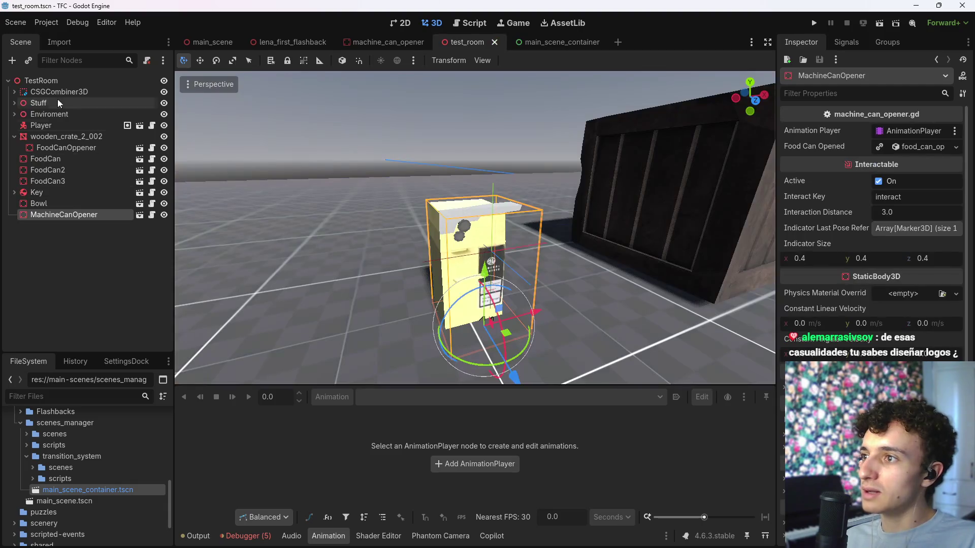
click(41, 80)
key(ctrl+v)
key(ctrl+s)
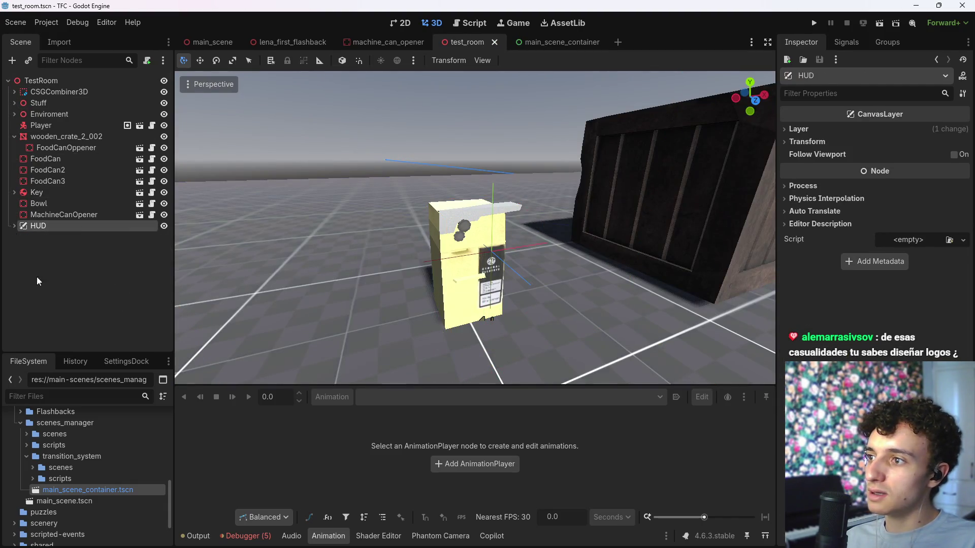
key(ctrl+s)
- Run the test room, walk to the can opener to show Lena's bark subtitle, then stop
click(879, 23)
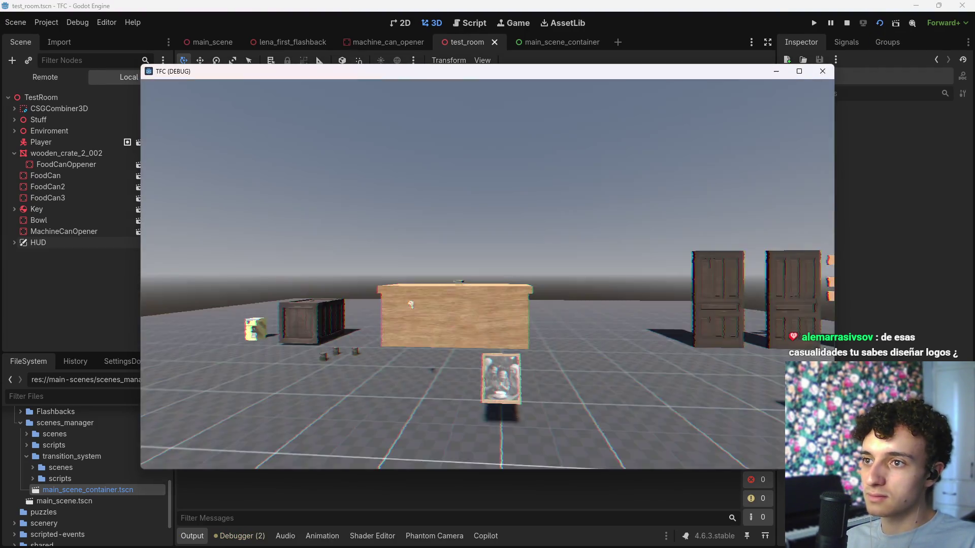
click(411, 305)
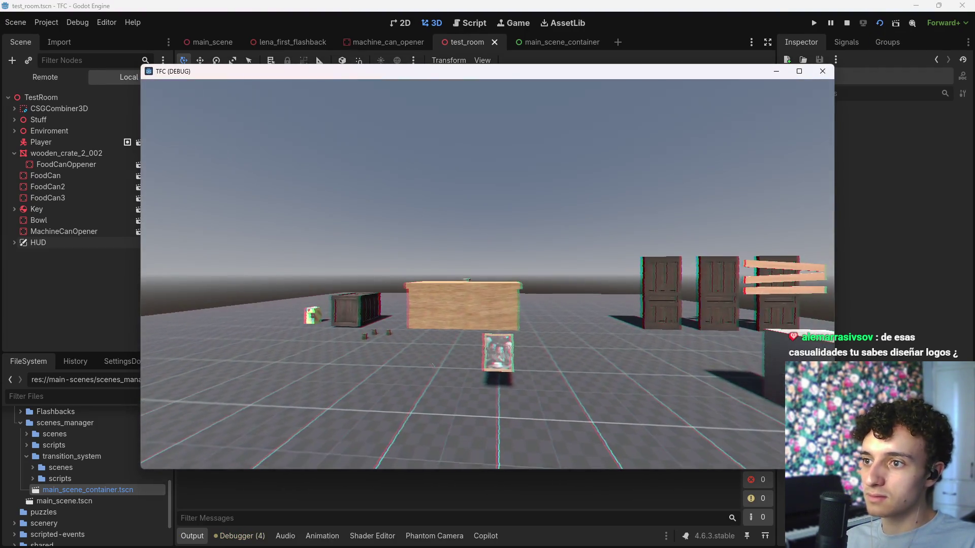
key(w)
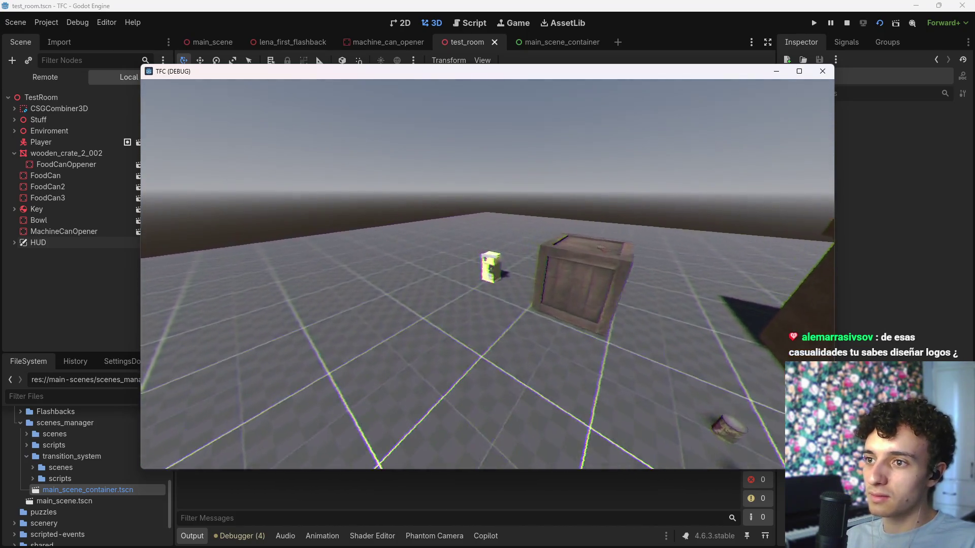
key(e)
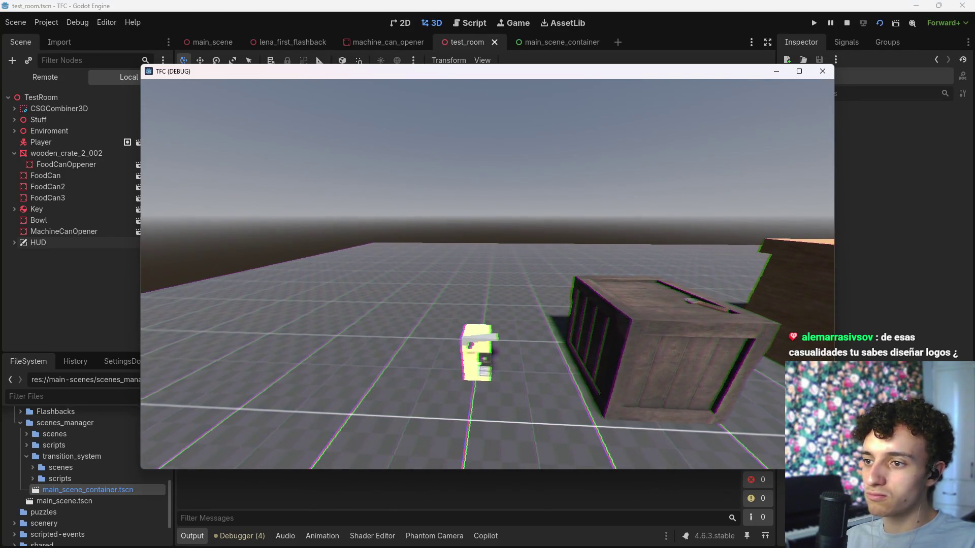
key(Escape)
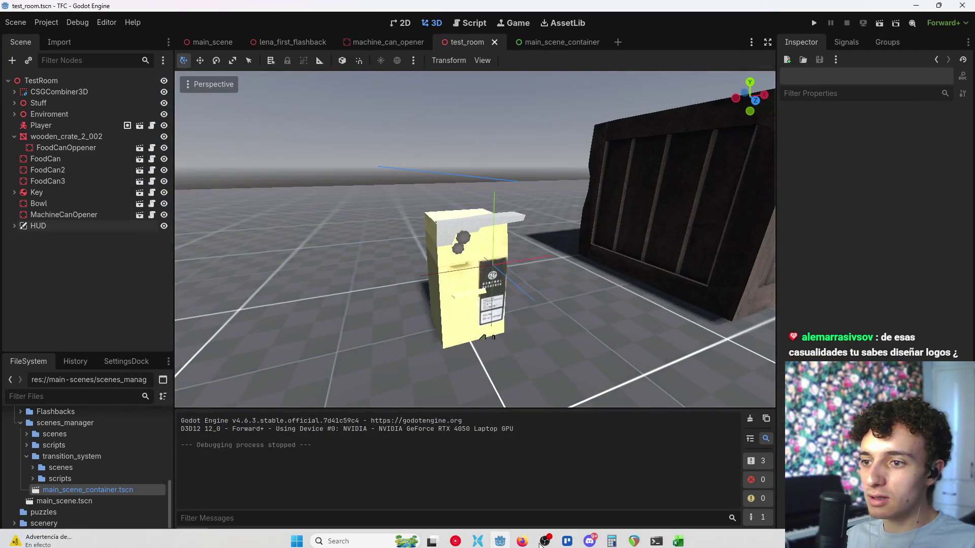
click(678, 537)
- Change cell D20's pitch range from 1.2-1.3 to 5.0-6.0 and save the workbook
click(182, 321)
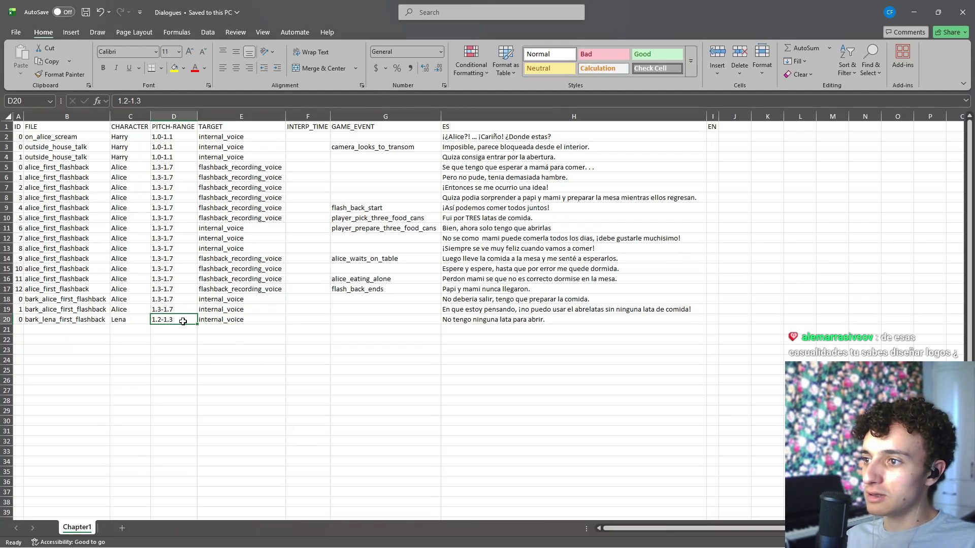
double_click(185, 320)
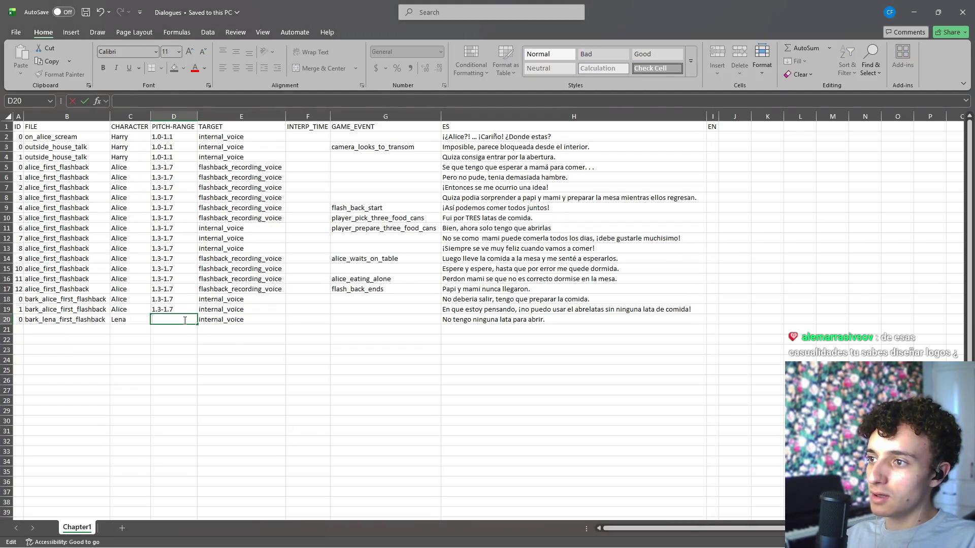
key(Return)
click(184, 321)
click(158, 97)
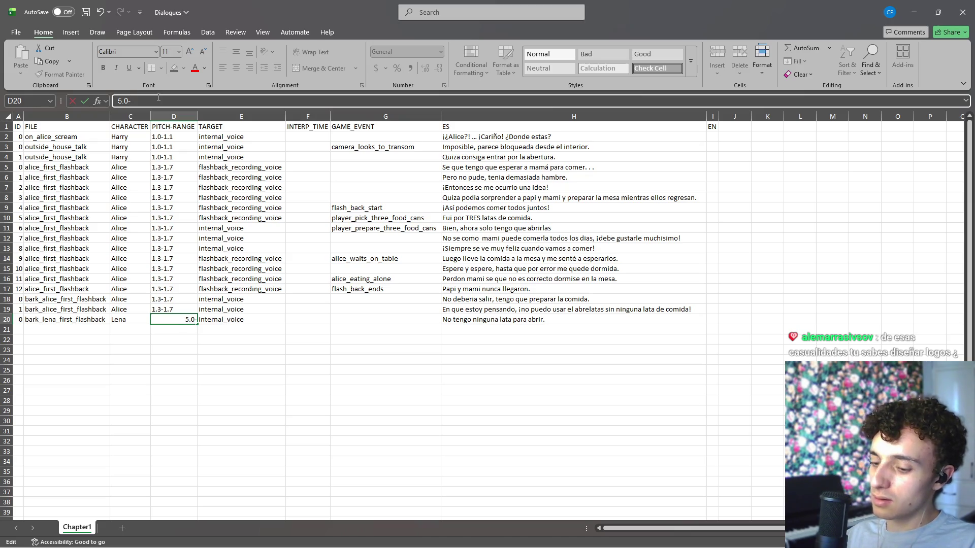
text(6.0)
key(Return)
key(ctrl+s)
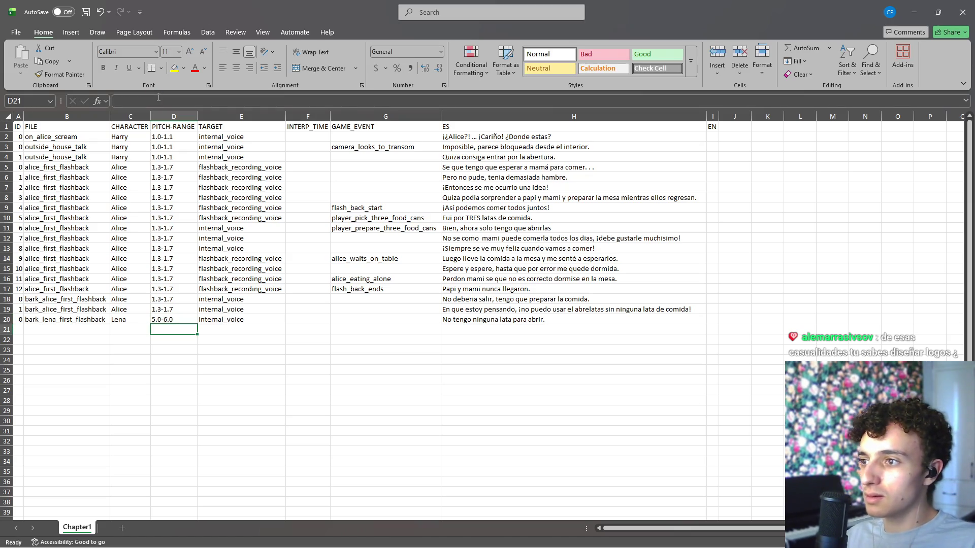
- Rerun the dialoguejsonifier.py export in PowerShell
click(962, 12)
click(667, 536)
key(Up)
key(Return)
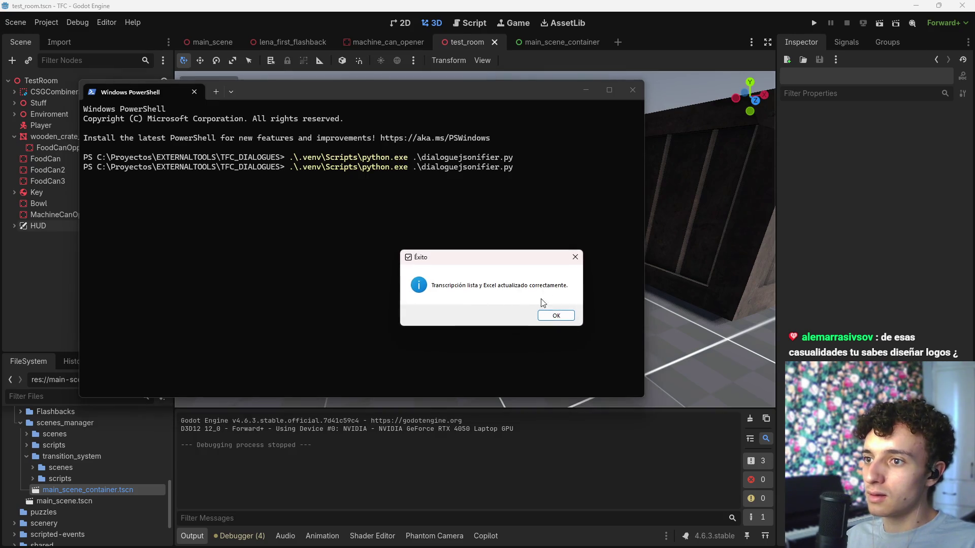
- Confirm the export success message and run the test room scene again in Godot
click(556, 316)
click(854, 281)
click(880, 23)
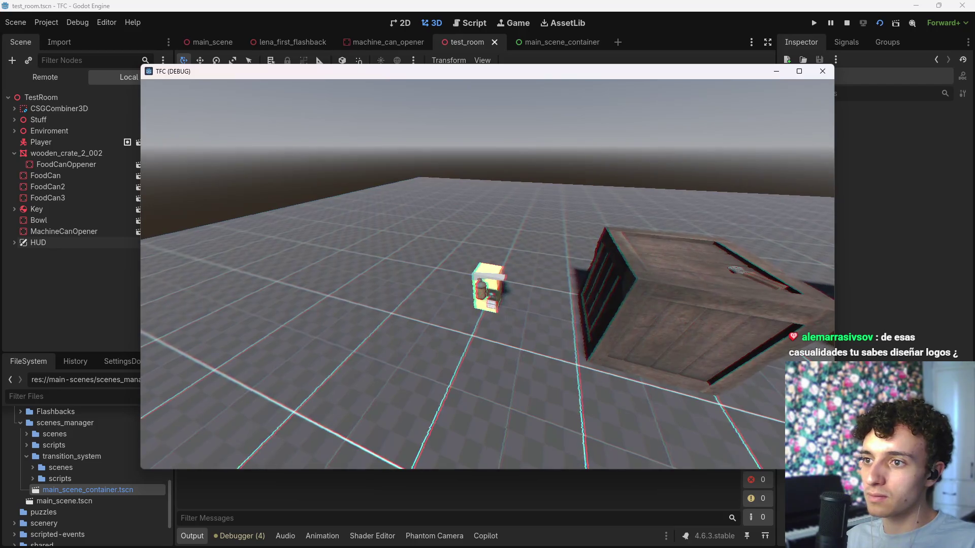
- Trigger the can-opener bark in-game, stop the run, save, and start a scene search
key(e)
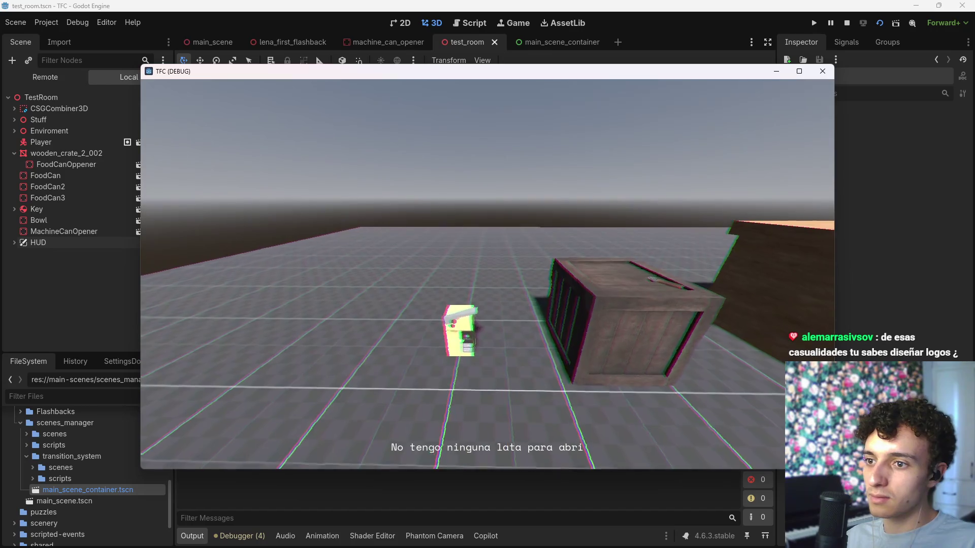
key(Escape)
key(ctrl+s)
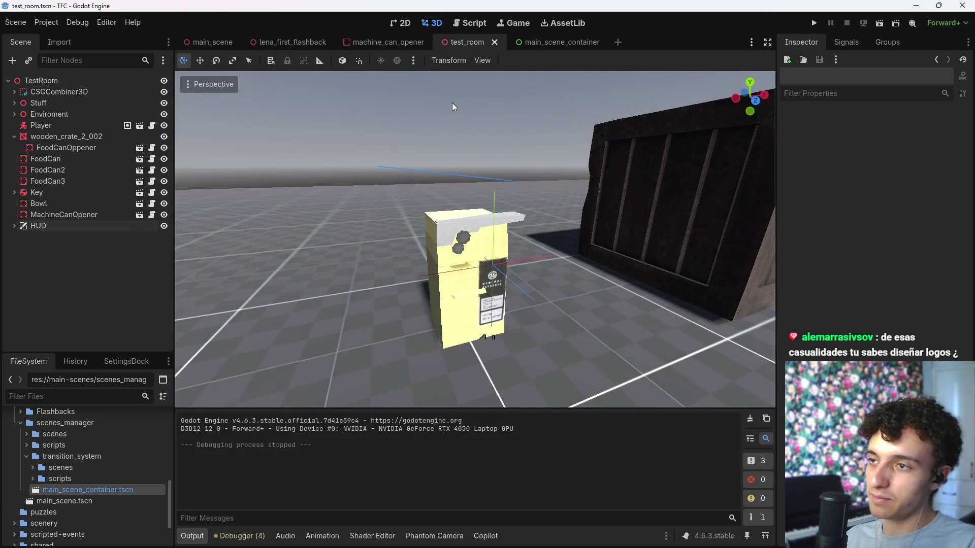
key(ctrl+shift+o)
- Open the dialogue_reader scene and read DialogueLoader's file-reading and tokenizer-creation lines
text(dialogue)
key(Return)
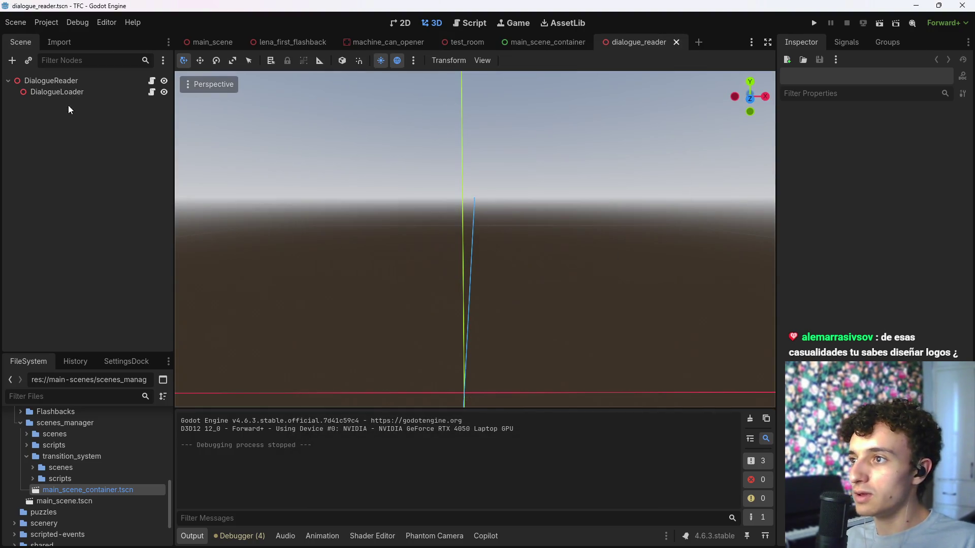
click(151, 91)
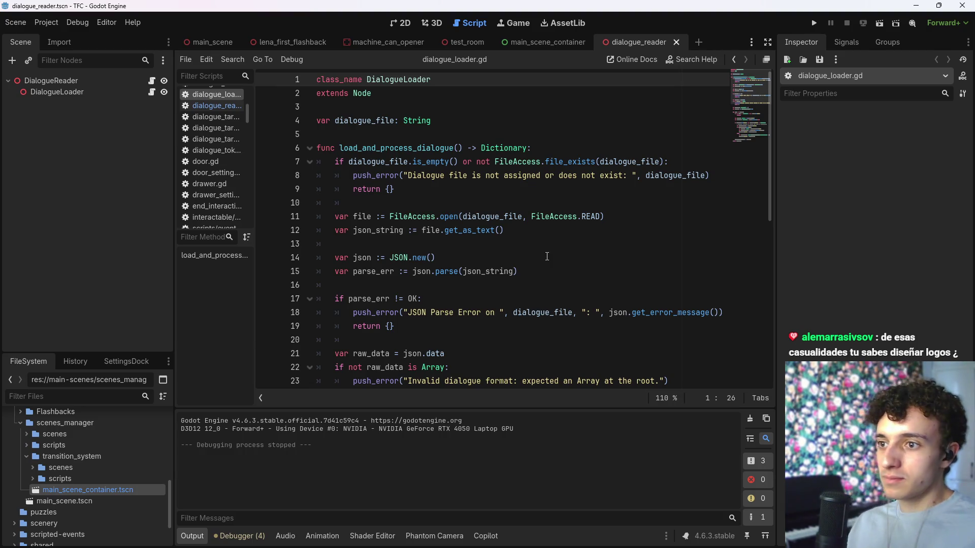
scroll(555, 229, down, 4)
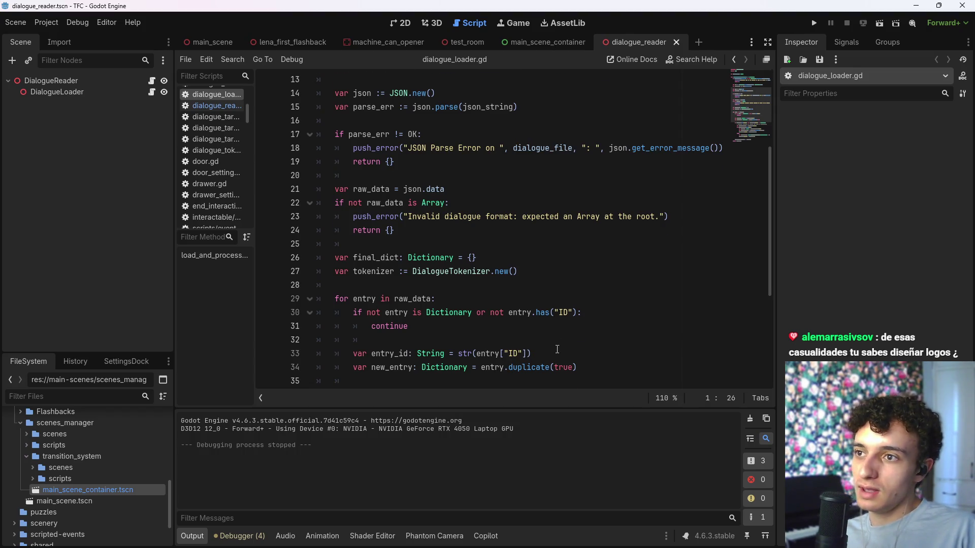
scroll(542, 311, up, 4)
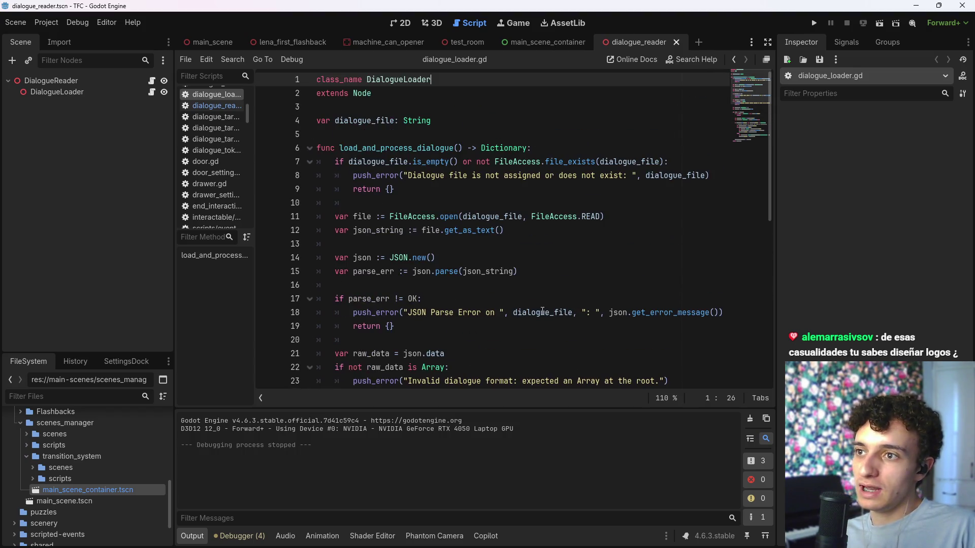
click(501, 231)
scroll(508, 244, down, 4)
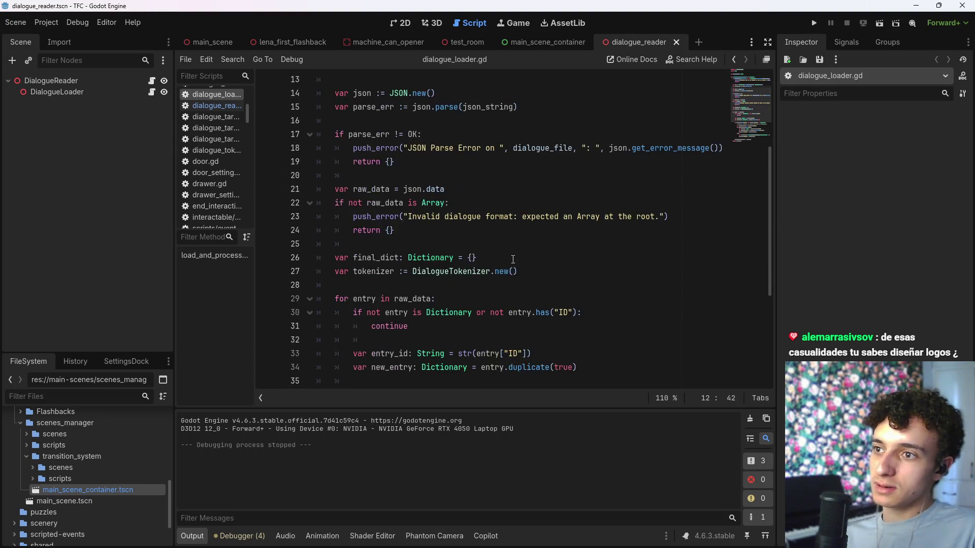
scroll(512, 260, down, 2)
click(528, 217)
scroll(548, 244, down, 1)
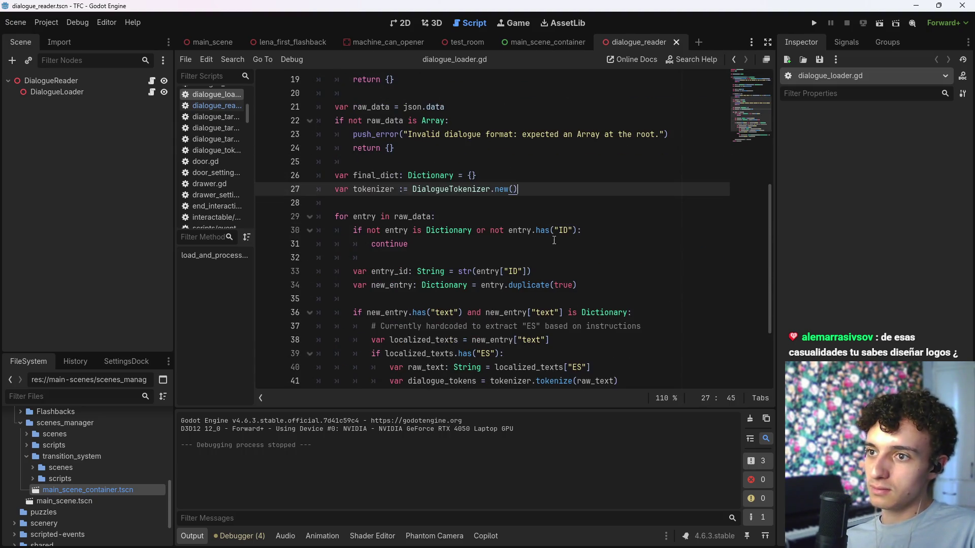
scroll(554, 244, down, 4)
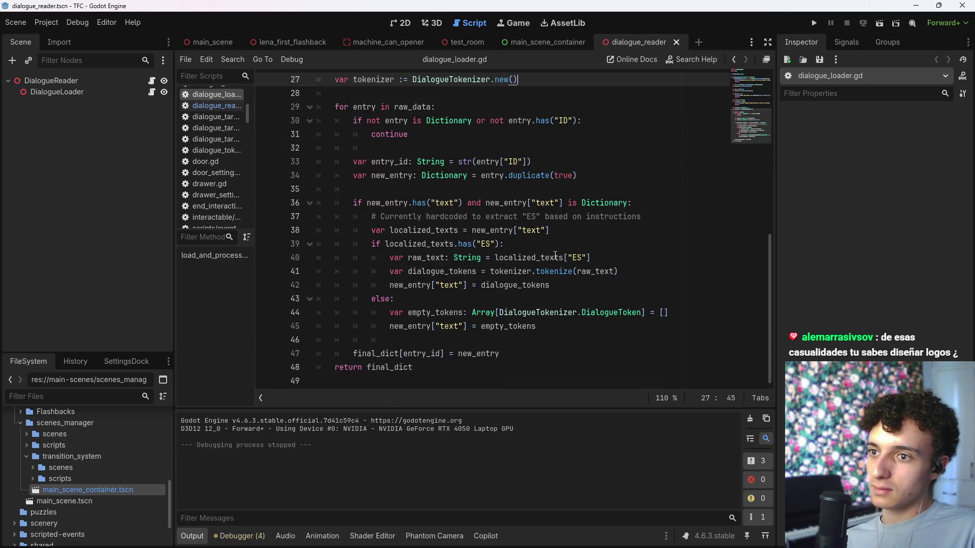
scroll(555, 255, up, 4)
- Open dialogue_tokenizer.gd and read tokenize's brace search, handler lookup and inner-token append lines
ctrl+click(466, 206)
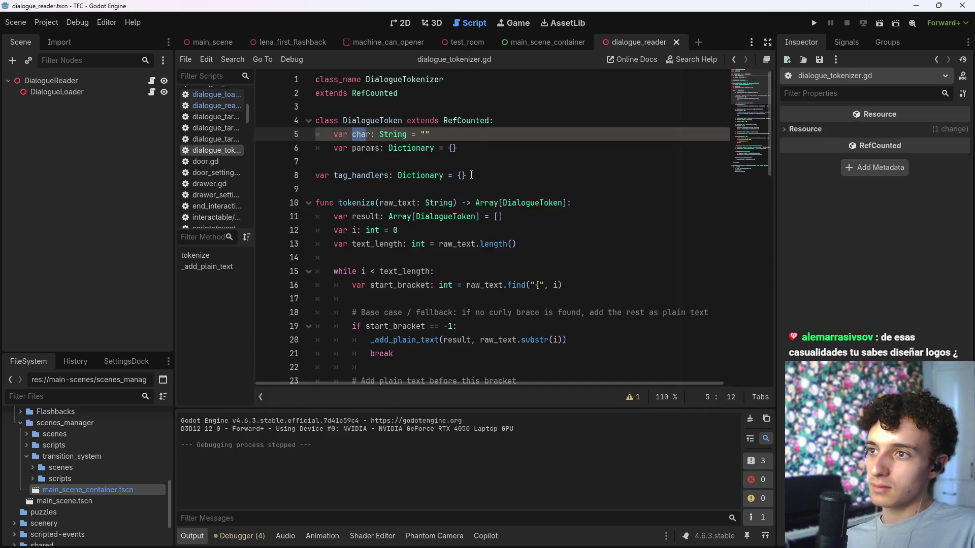
scroll(513, 198, down, 3)
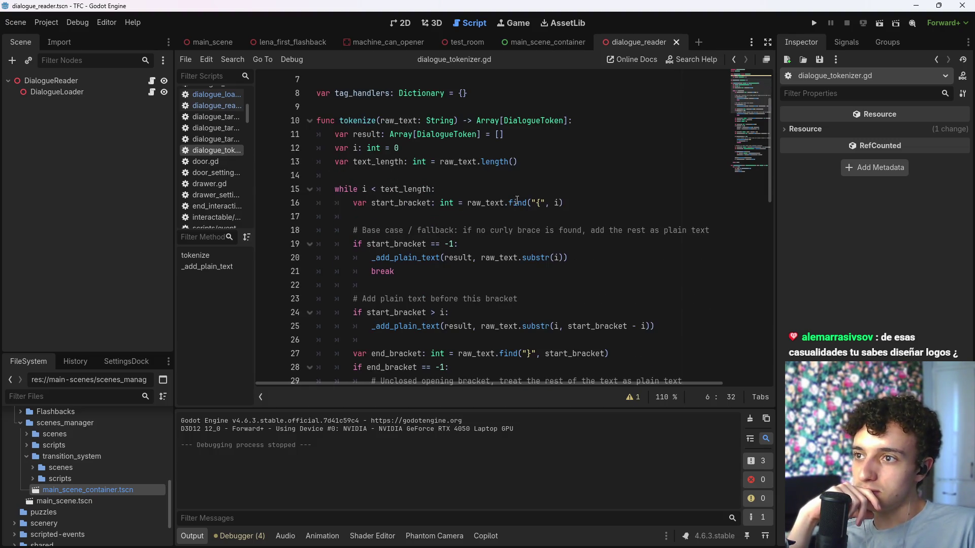
click(544, 158)
click(598, 205)
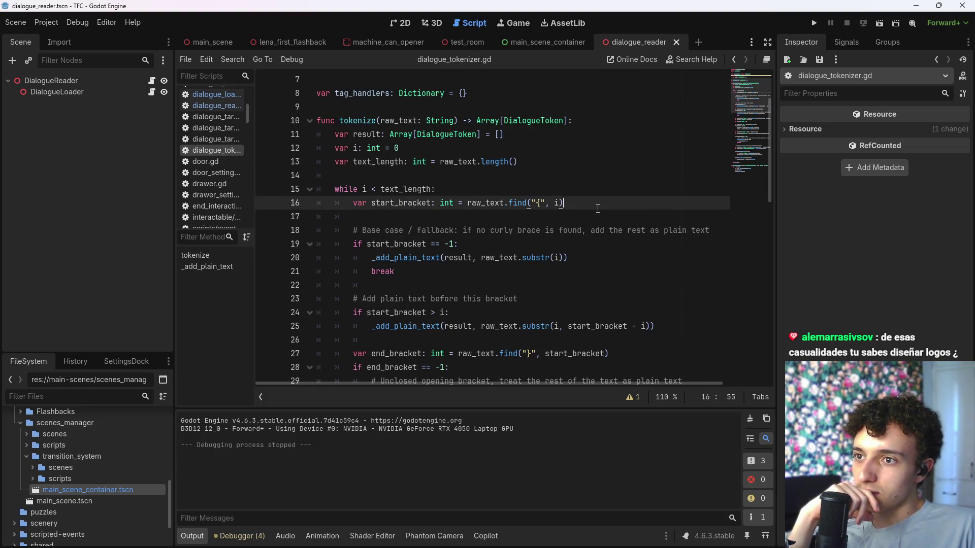
click(572, 161)
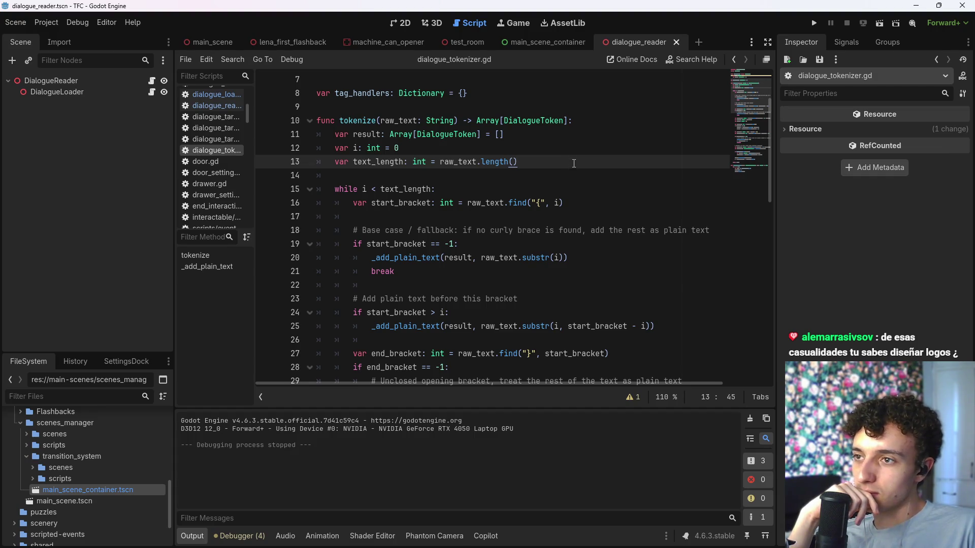
scroll(582, 189, down, 4)
scroll(582, 189, down, 7)
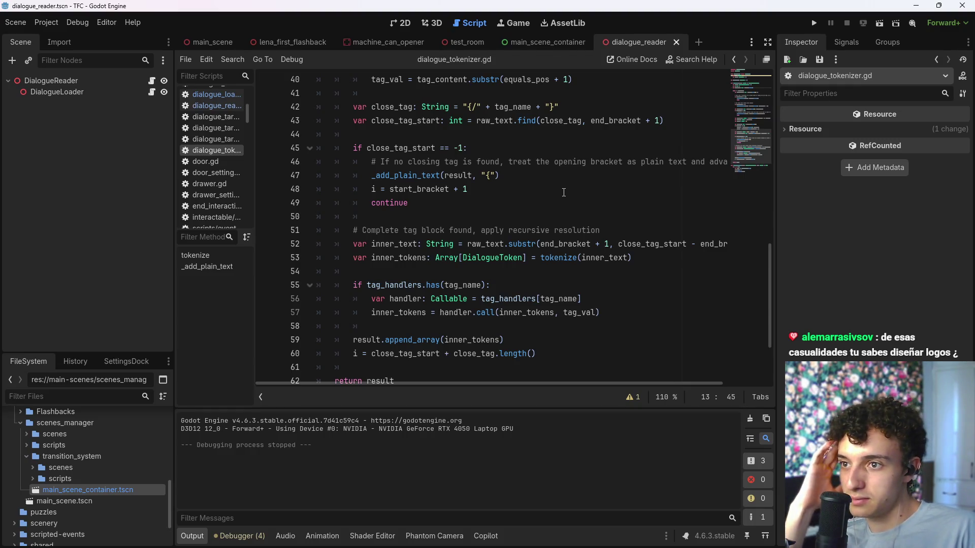
scroll(563, 192, down, 3)
click(635, 180)
click(637, 198)
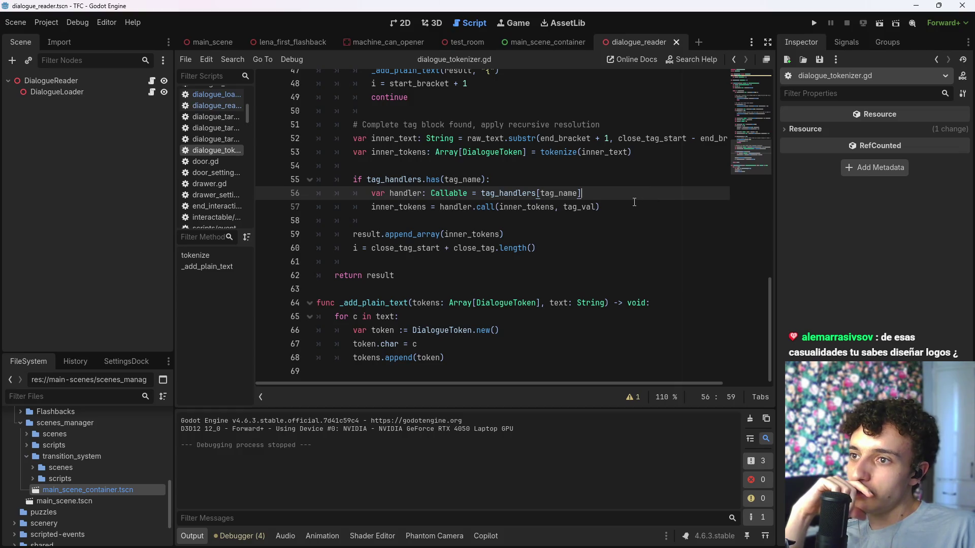
click(629, 205)
click(598, 219)
click(598, 240)
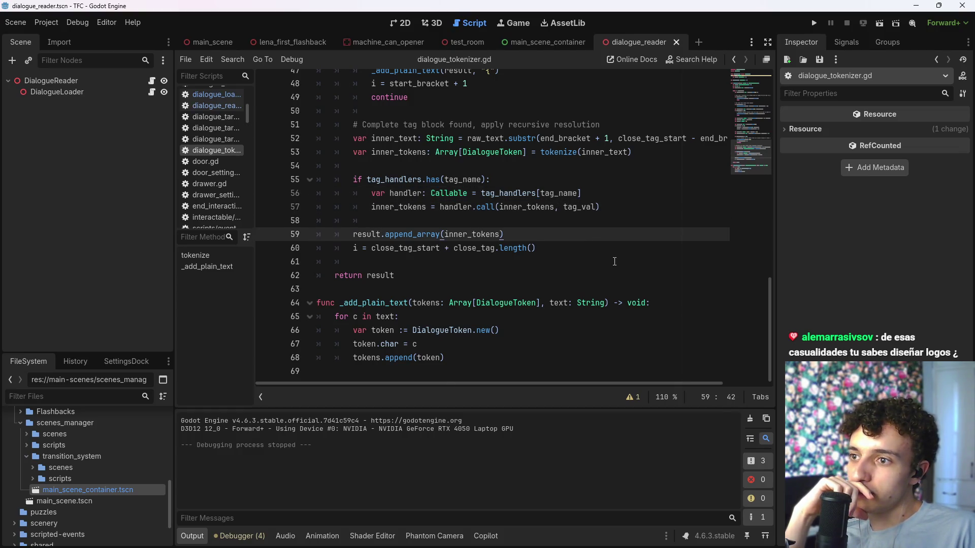
scroll(615, 261, up, 15)
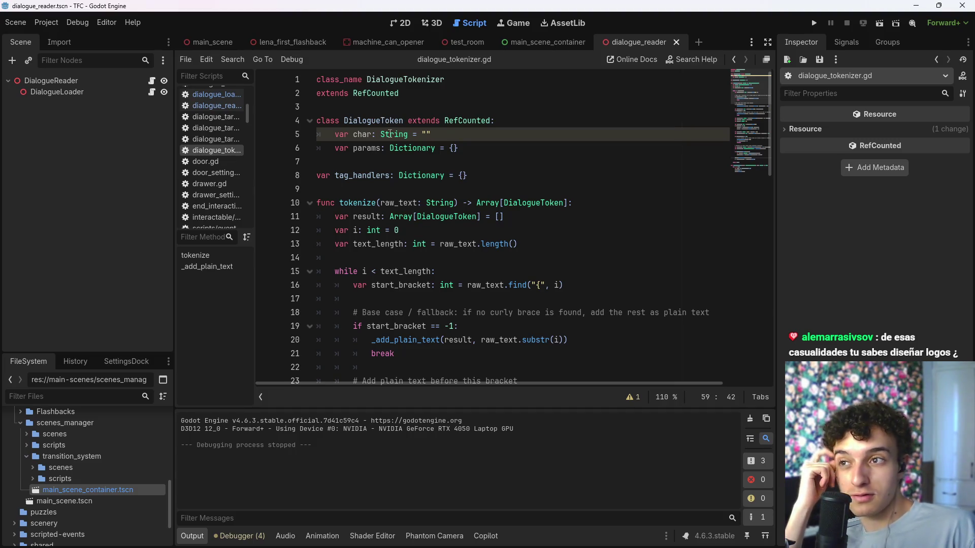
- Inspect the tokenizer's params declaration and its default braces on line 6
click(365, 152)
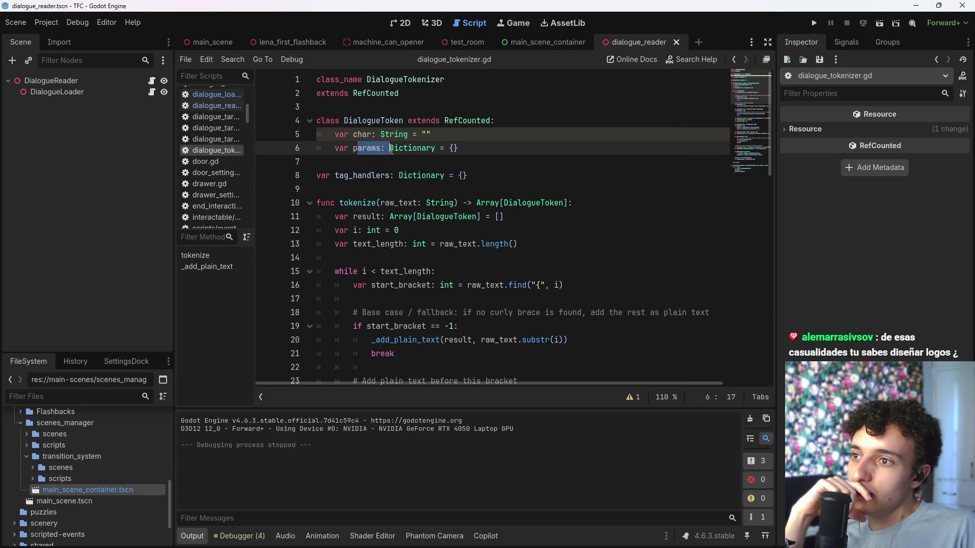
key(ctrl+shift+Right)
double_click(366, 149)
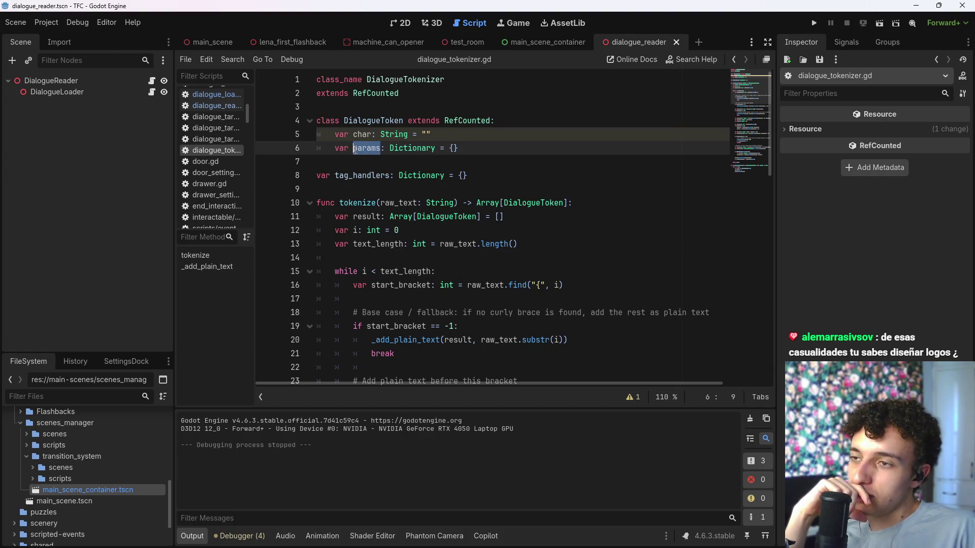
click(460, 147)
scroll(492, 169, down, 1)
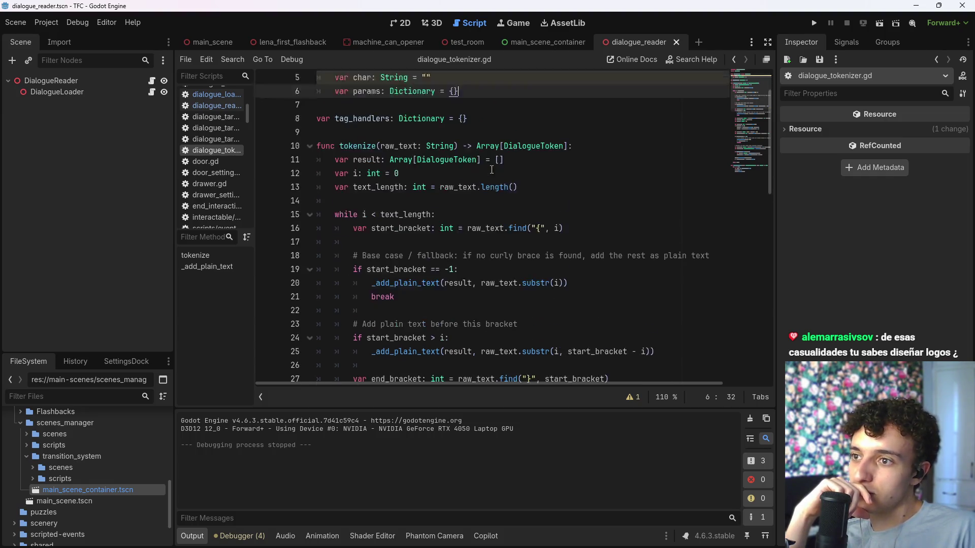
scroll(492, 169, down, 3)
scroll(489, 196, up, 4)
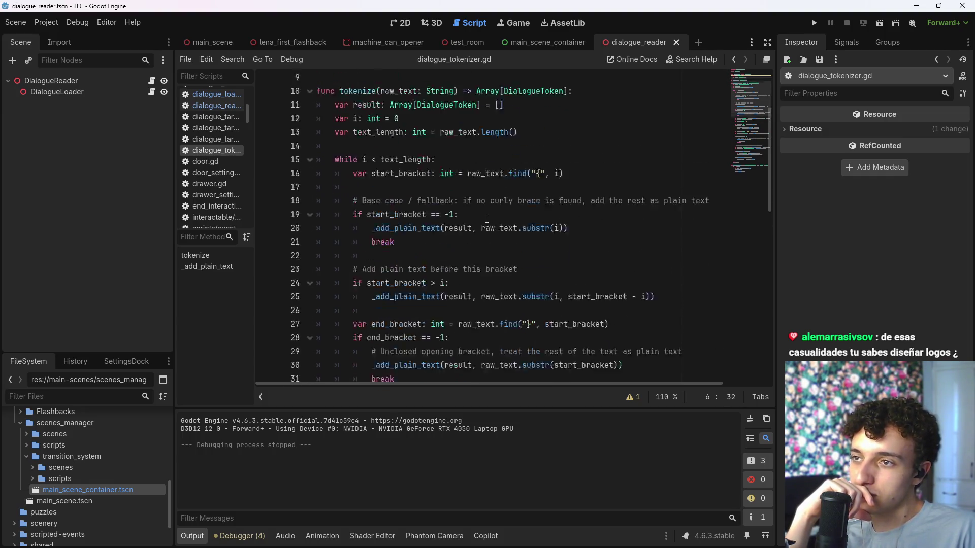
drag(478, 148, 330, 148)
click(504, 135)
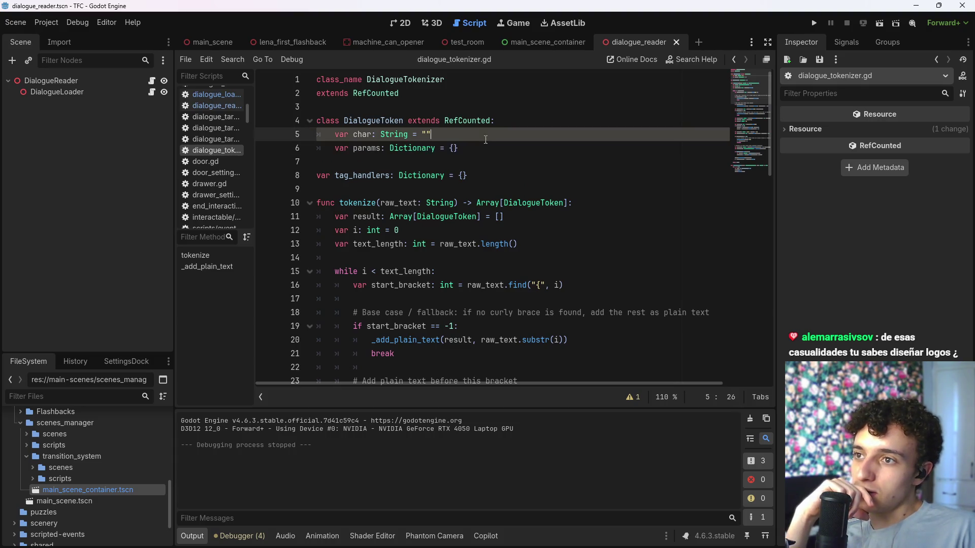
click(496, 151)
click(493, 161)
click(479, 148)
click(449, 148)
drag(449, 147, 334, 149)
click(493, 157)
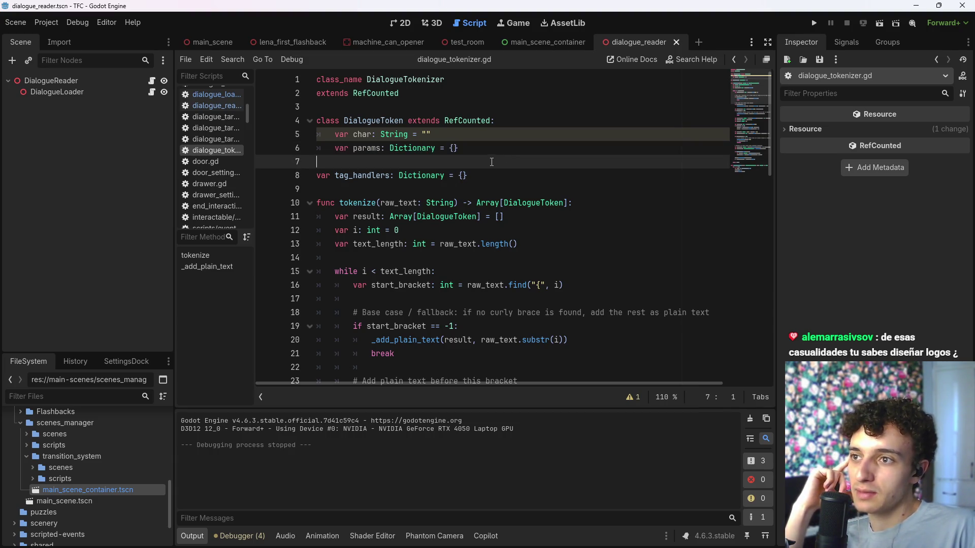
- Read the tag parsing: opening-brace search, tag_val declaration and equals-sign search lines
scroll(484, 157, down, 1)
scroll(457, 167, down, 1)
scroll(447, 173, up, 1)
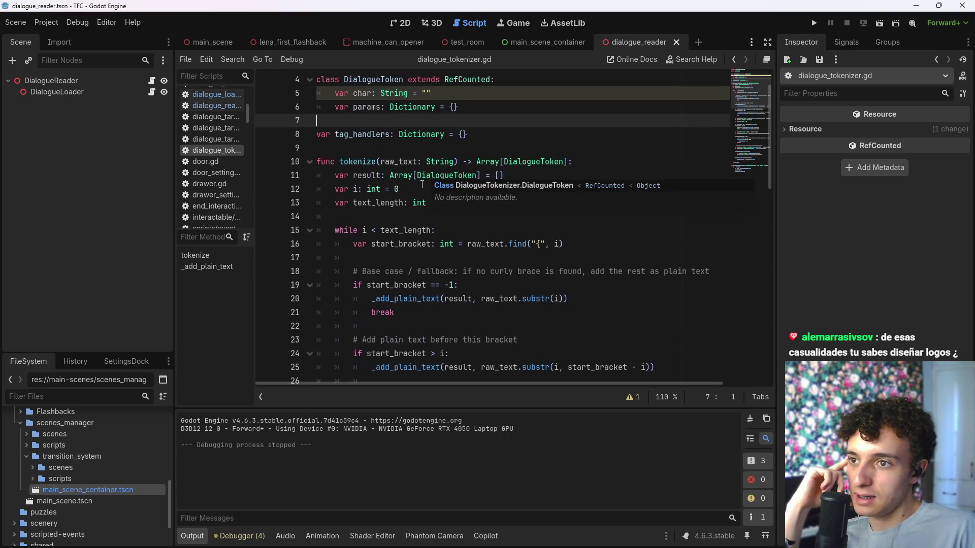
scroll(429, 188, down, 3)
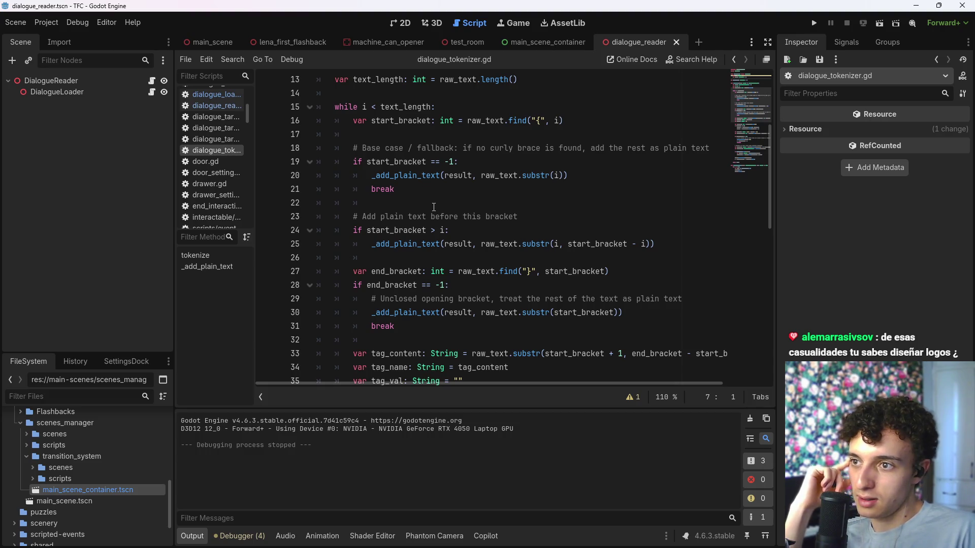
scroll(435, 203, up, 1)
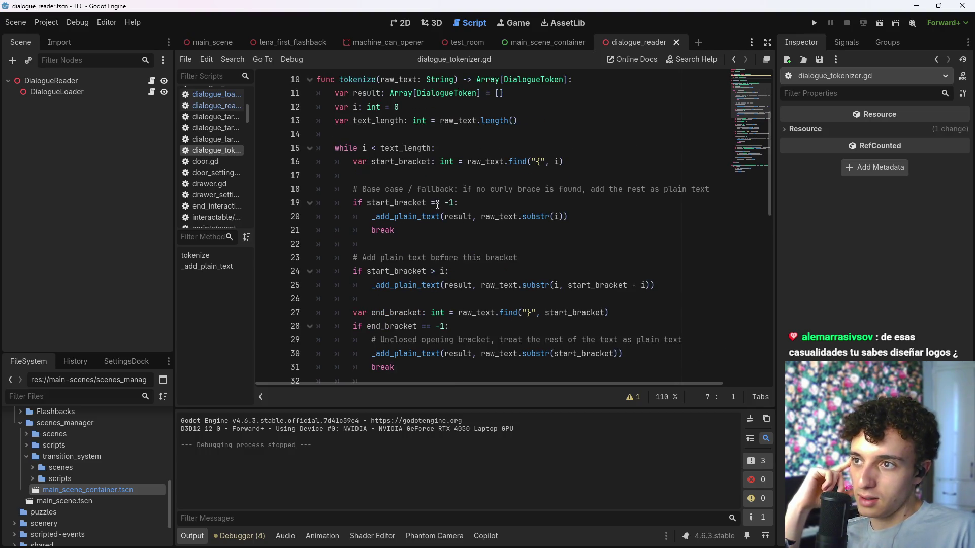
click(594, 161)
scroll(471, 181, down, 5)
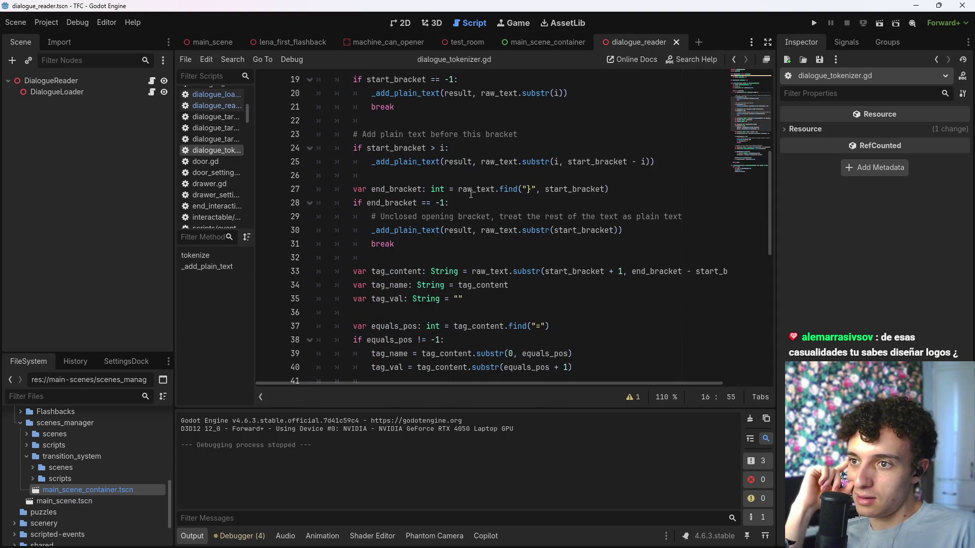
click(534, 216)
scroll(533, 217, down, 1)
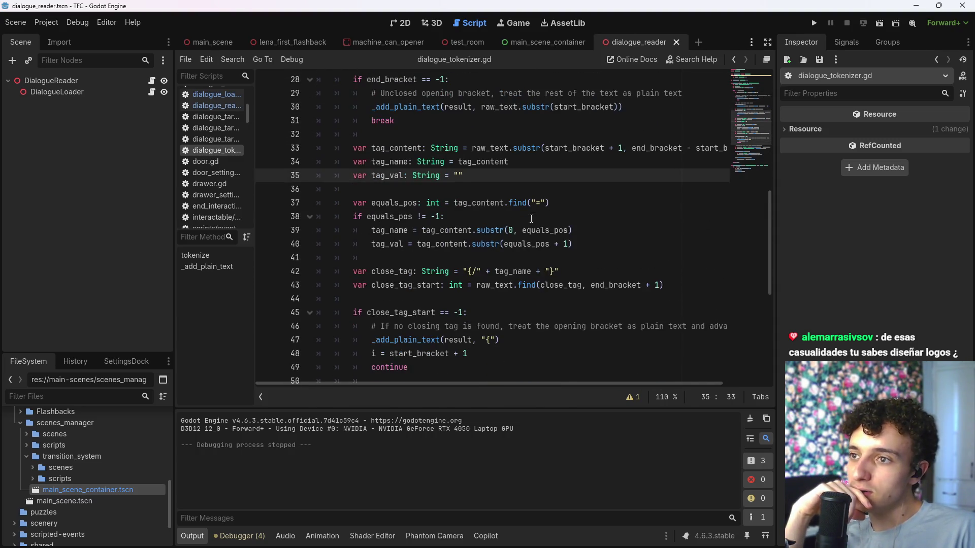
click(562, 202)
scroll(562, 203, down, 2)
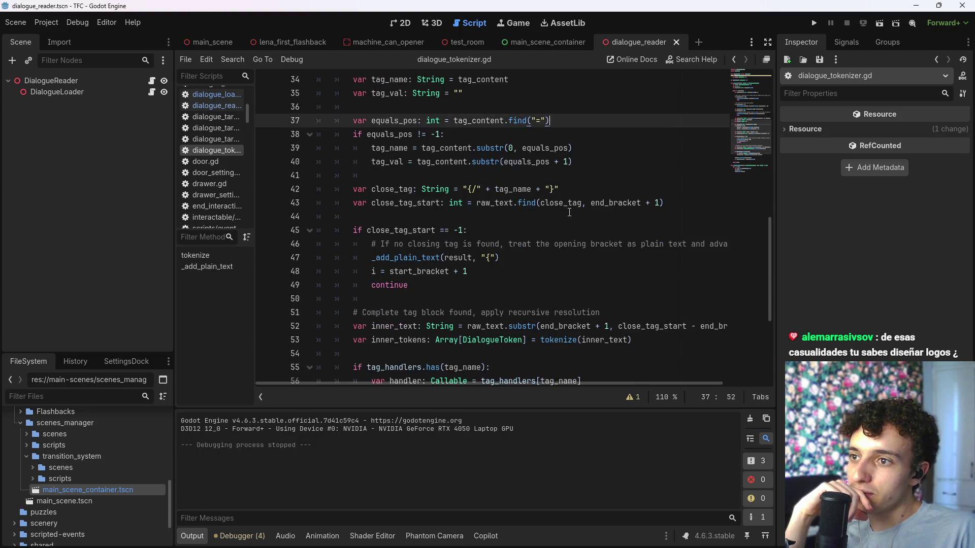
scroll(578, 199, down, 3)
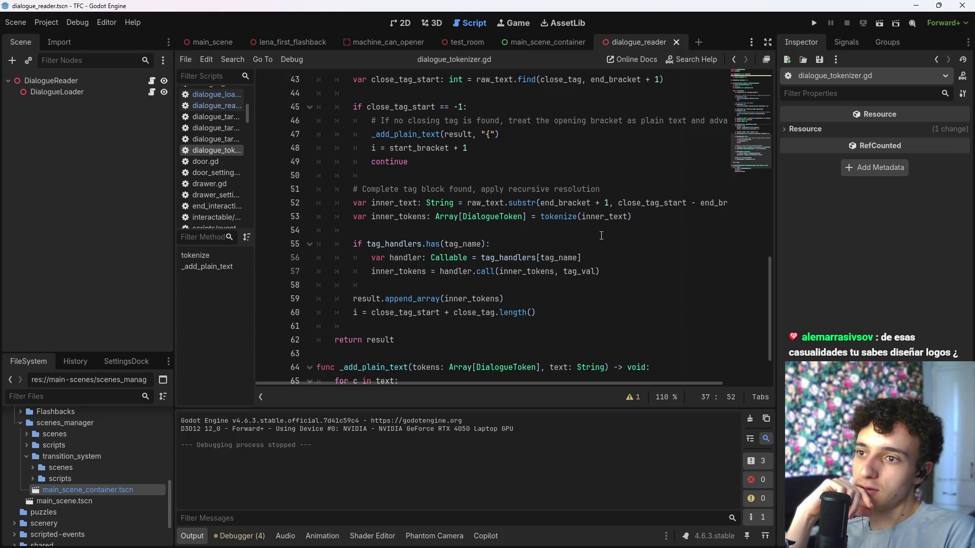
click(530, 257)
click(533, 246)
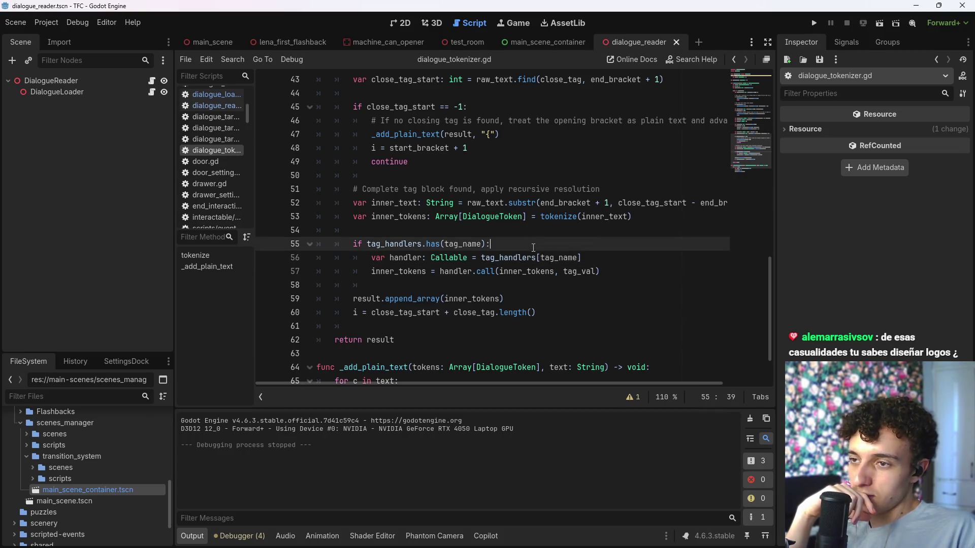
click(569, 259)
click(632, 276)
drag(529, 245, 351, 247)
click(349, 247)
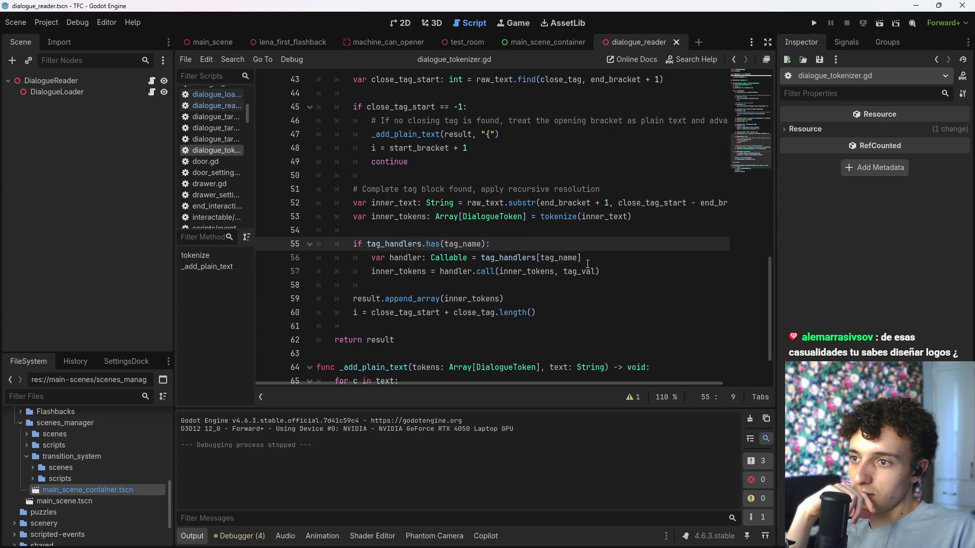
click(644, 258)
click(651, 271)
click(643, 258)
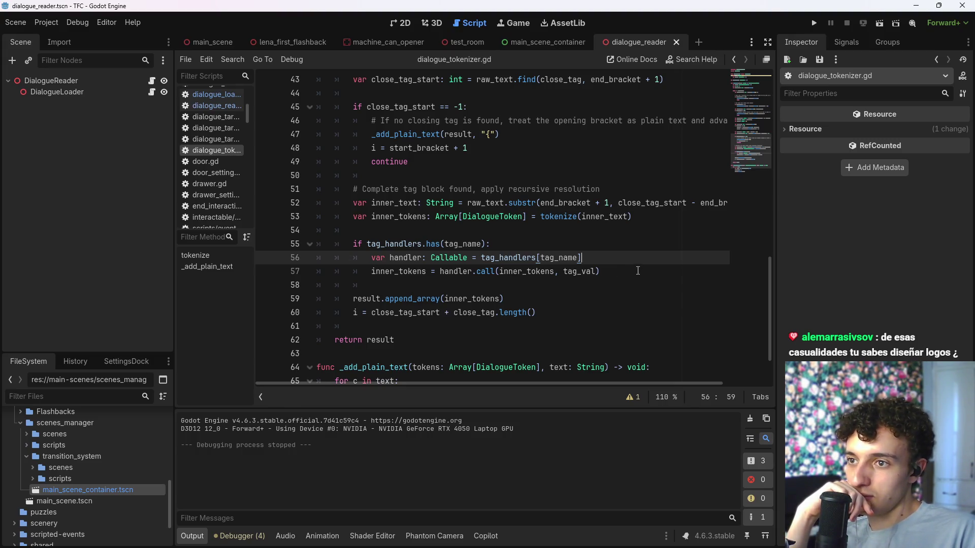
click(638, 270)
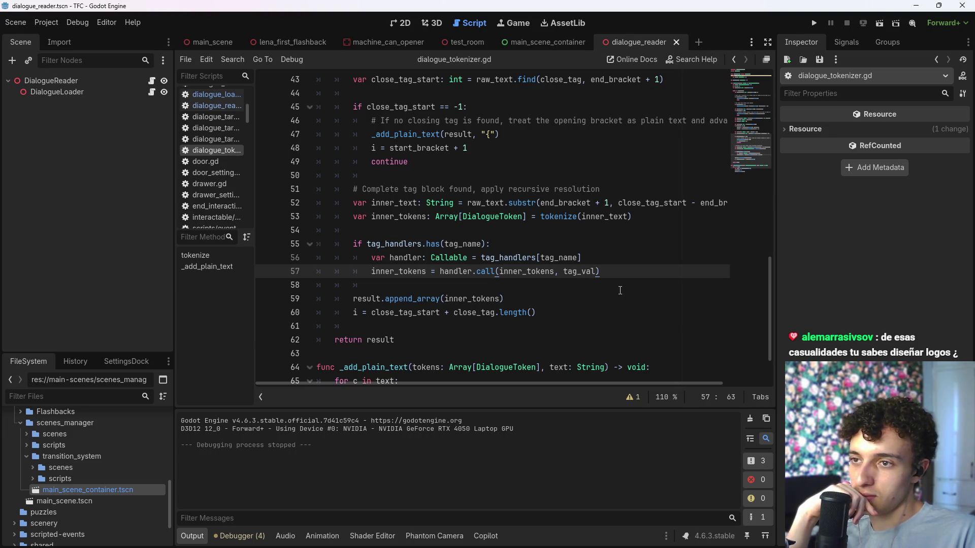
drag(565, 385, 668, 376)
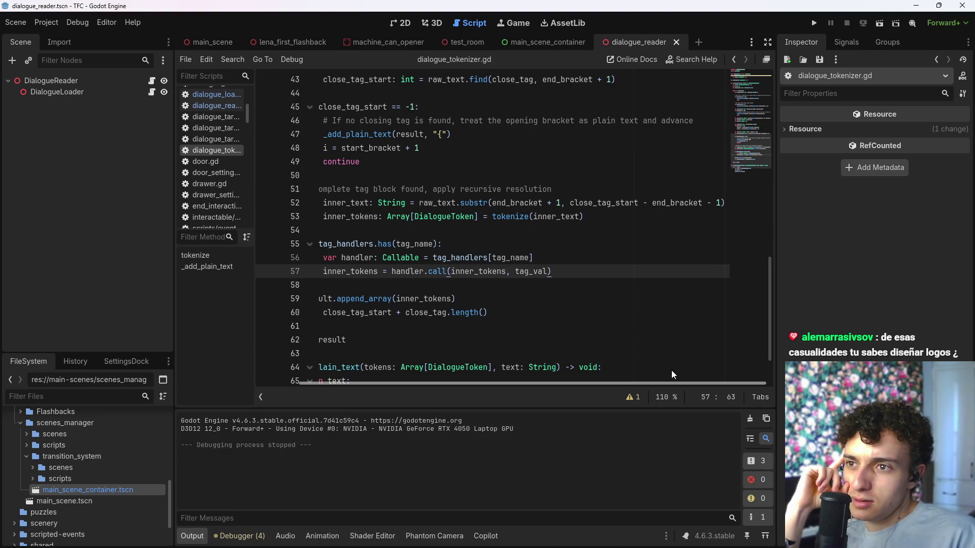
drag(631, 390, 519, 389)
mouse_move(355, 204)
mouse_down()
mouse_move(325, 204)
mouse_move(646, 196)
mouse_move(660, 219)
mouse_move(355, 219)
mouse_up()
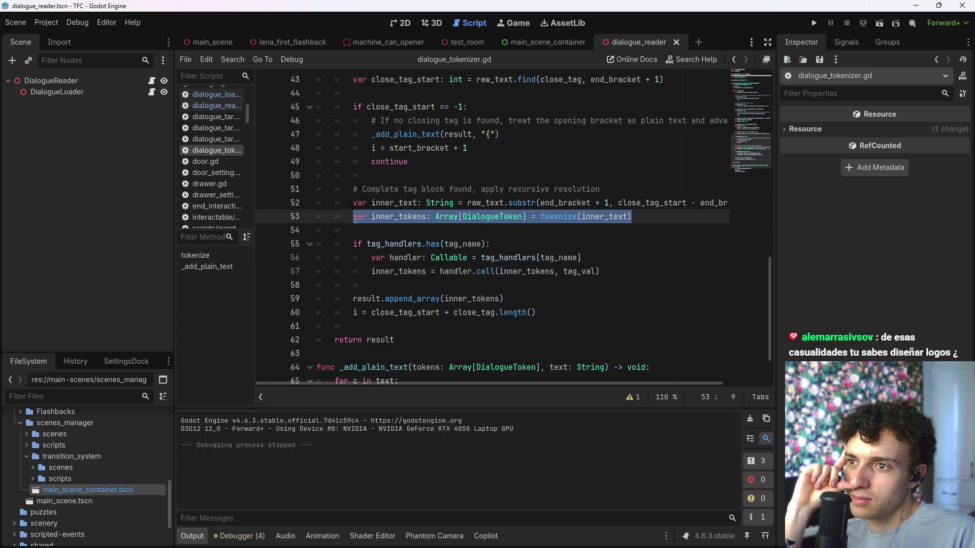
click(356, 219)
scroll(446, 245, up, 1)
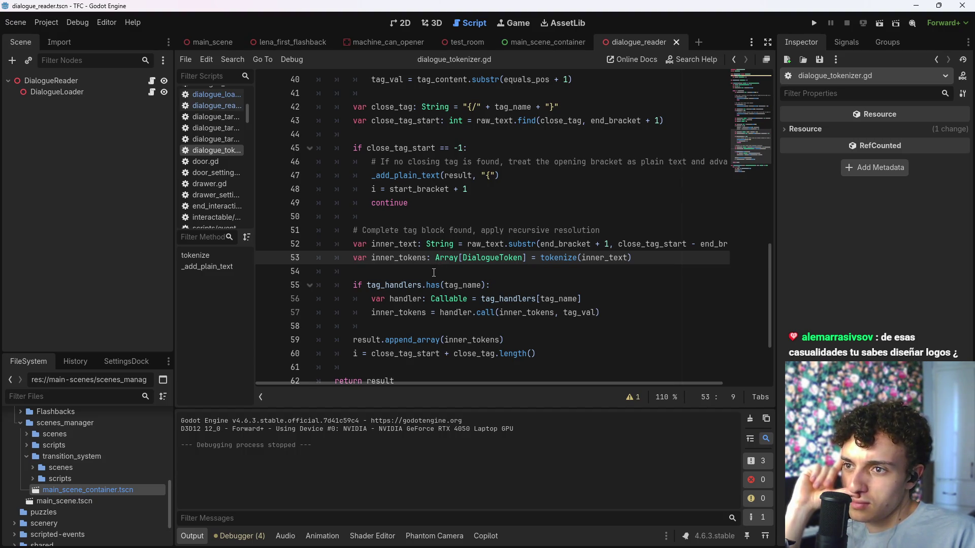
scroll(436, 274, up, 6)
scroll(444, 290, up, 5)
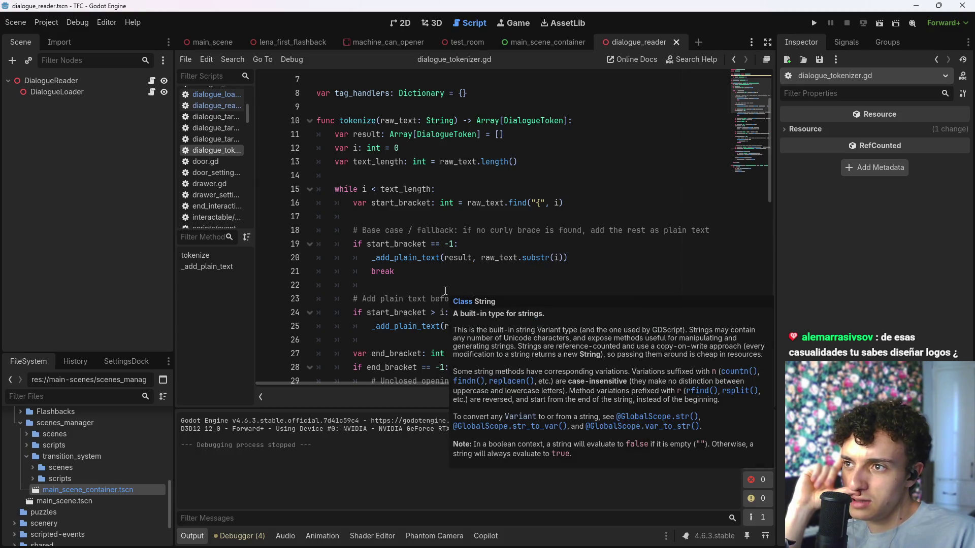
scroll(457, 269, down, 14)
click(538, 203)
click(615, 216)
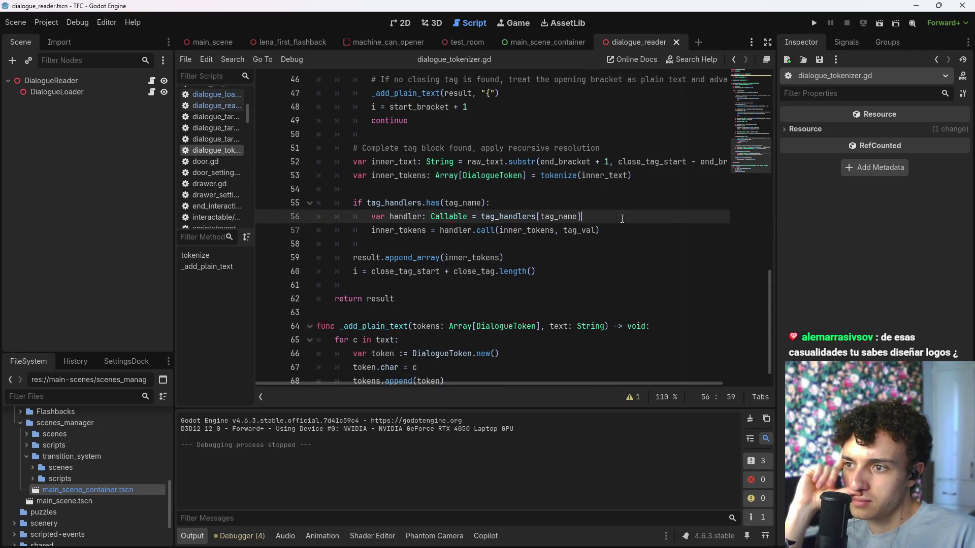
scroll(615, 238, down, 1)
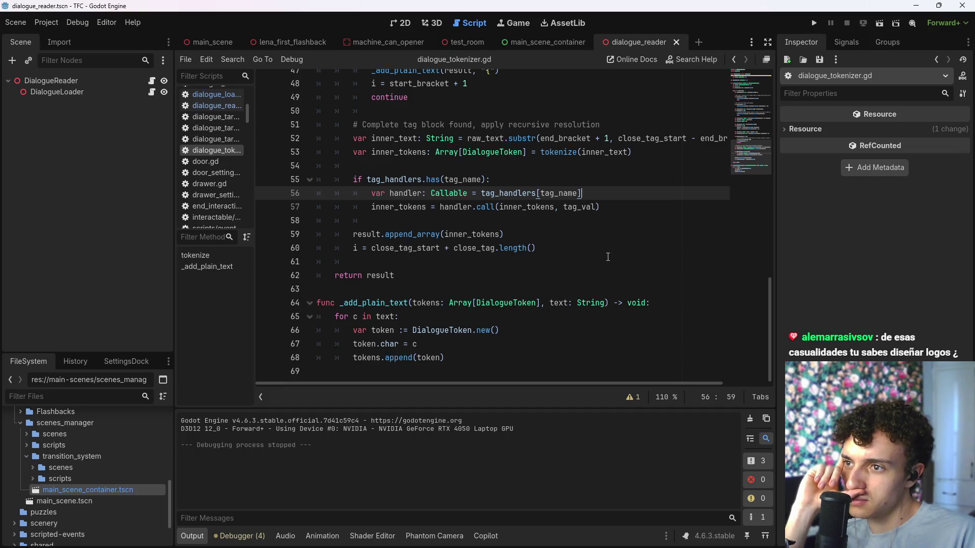
scroll(607, 257, up, 6)
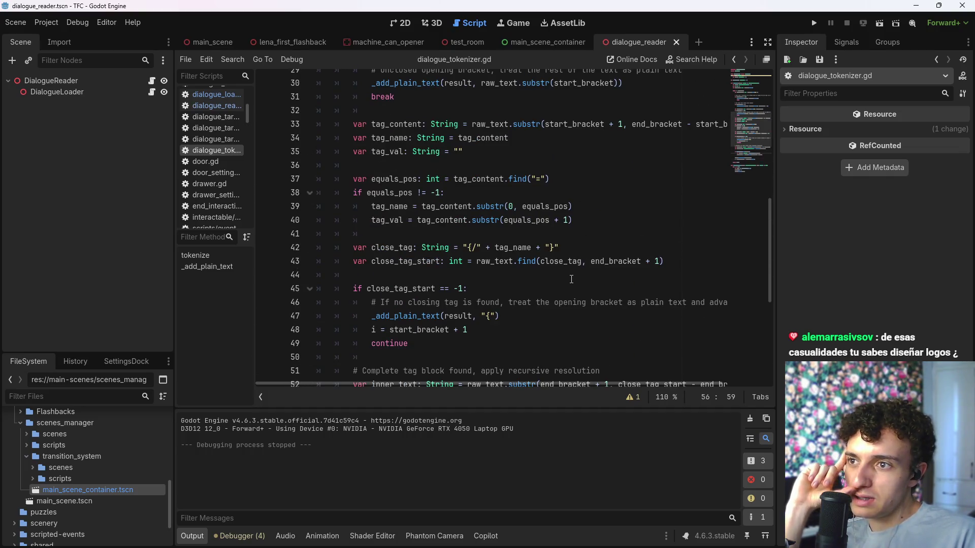
scroll(569, 282, up, 2)
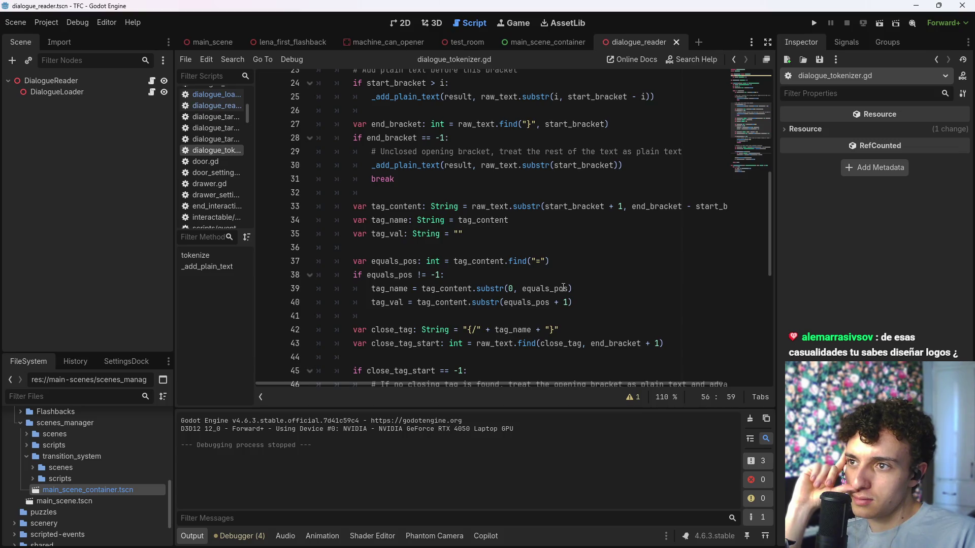
scroll(553, 288, up, 5)
scroll(365, 131, up, 2)
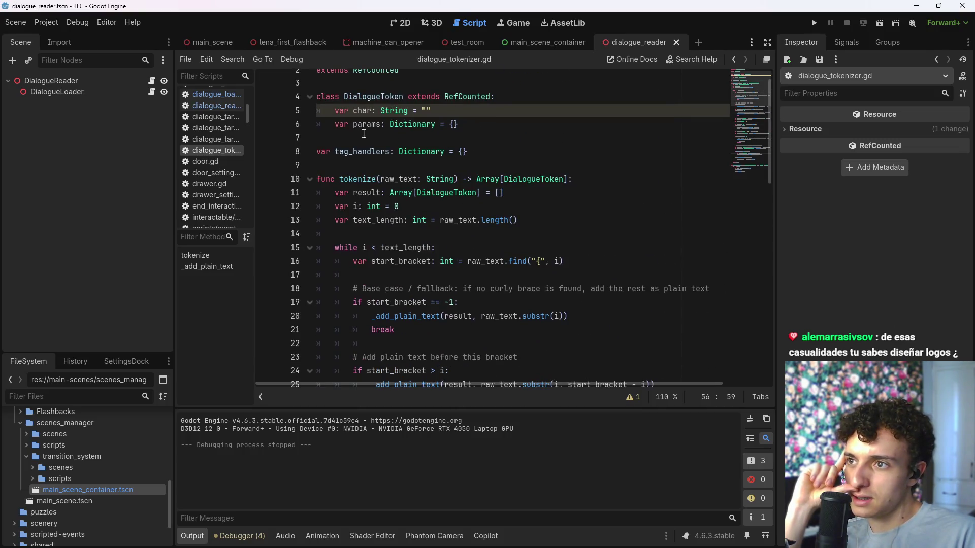
double_click(376, 124)
scroll(535, 228, down, 7)
scroll(535, 228, down, 8)
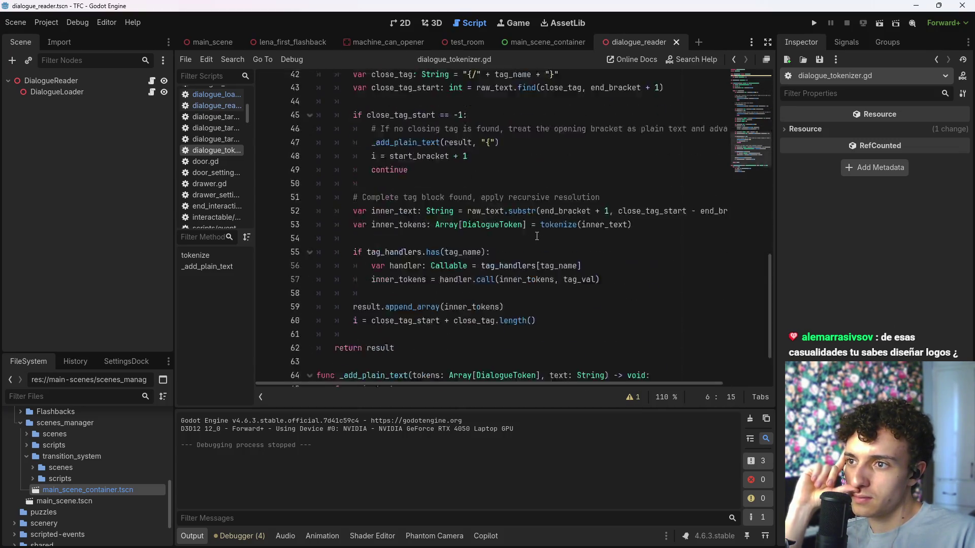
scroll(537, 236, up, 12)
scroll(537, 236, up, 4)
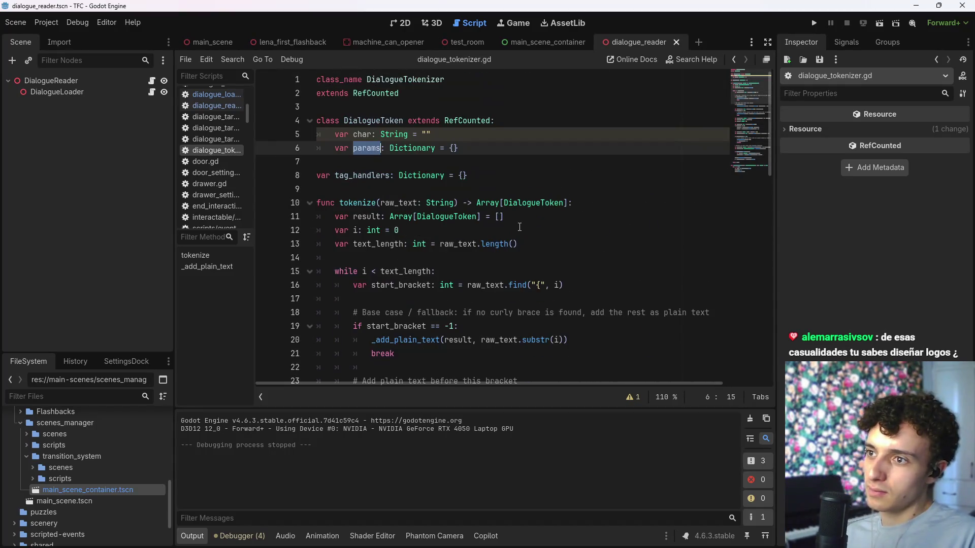
key(ctrl+f)
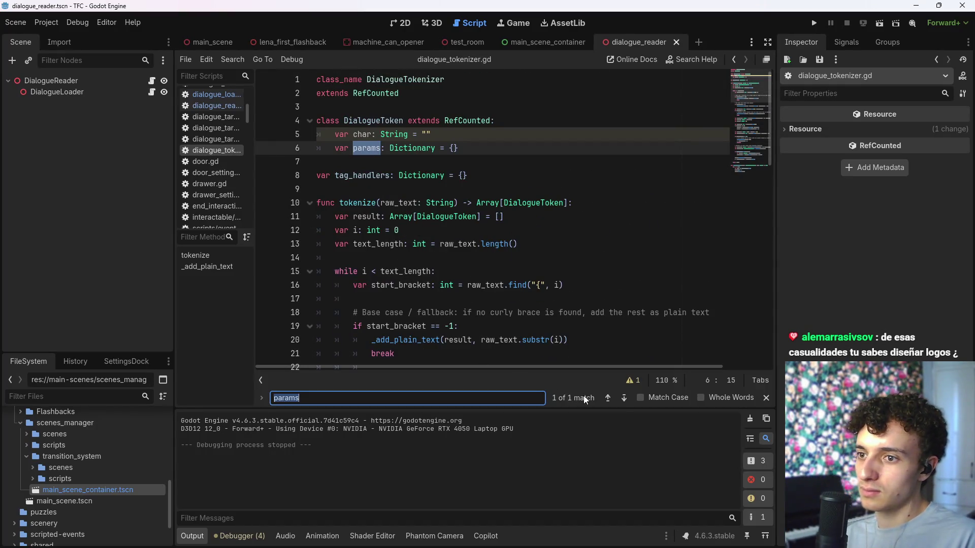
key(Escape)
scroll(602, 280, down, 8)
click(600, 256)
scroll(600, 254, down, 4)
scroll(609, 253, up, 5)
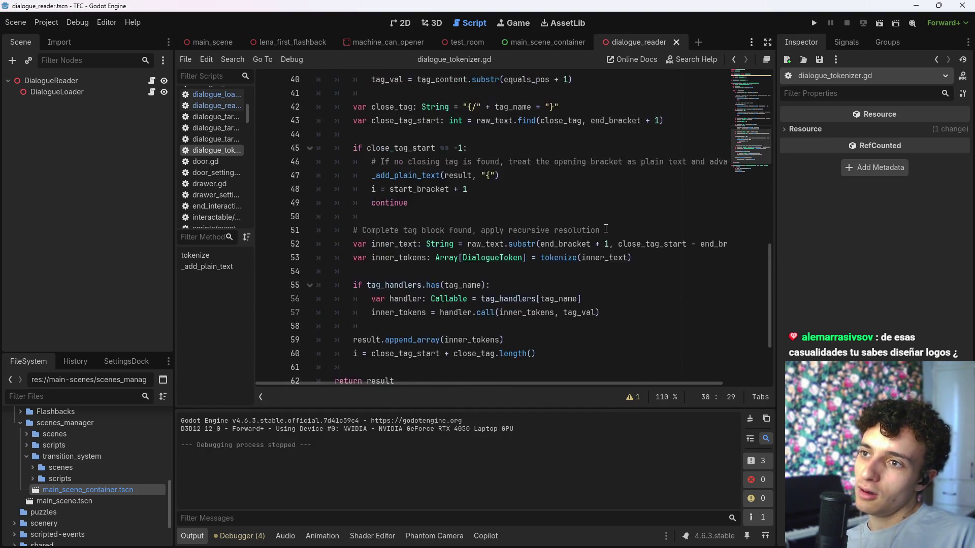
scroll(620, 250, up, 7)
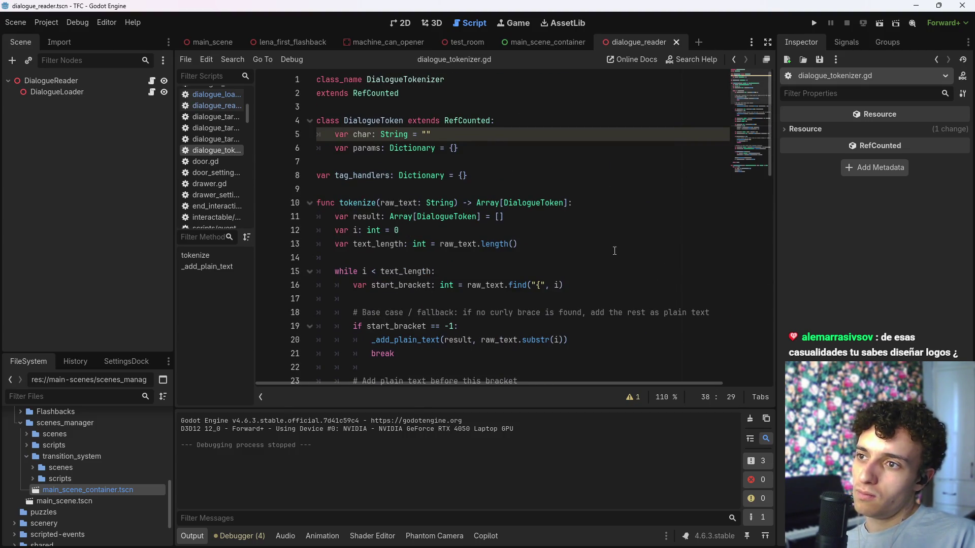
scroll(614, 251, down, 7)
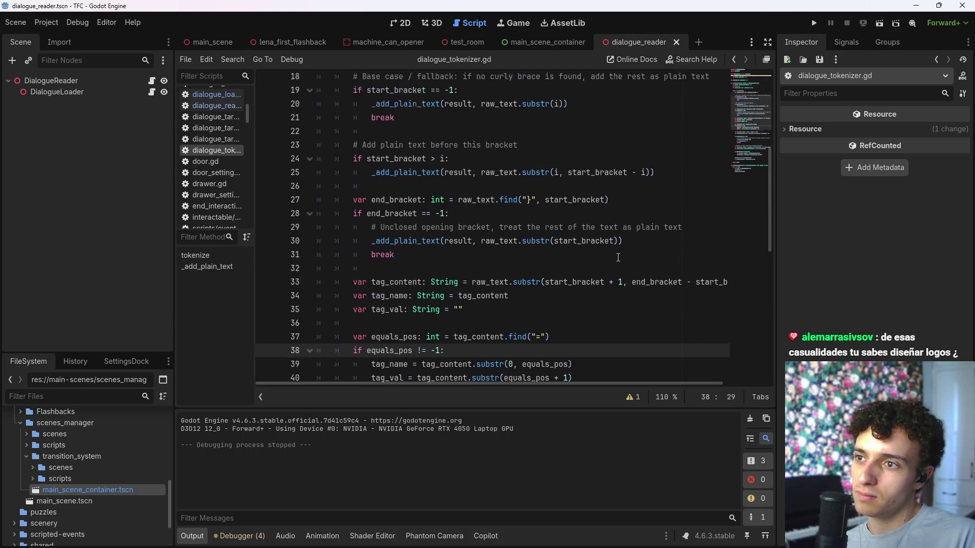
scroll(616, 260, down, 1)
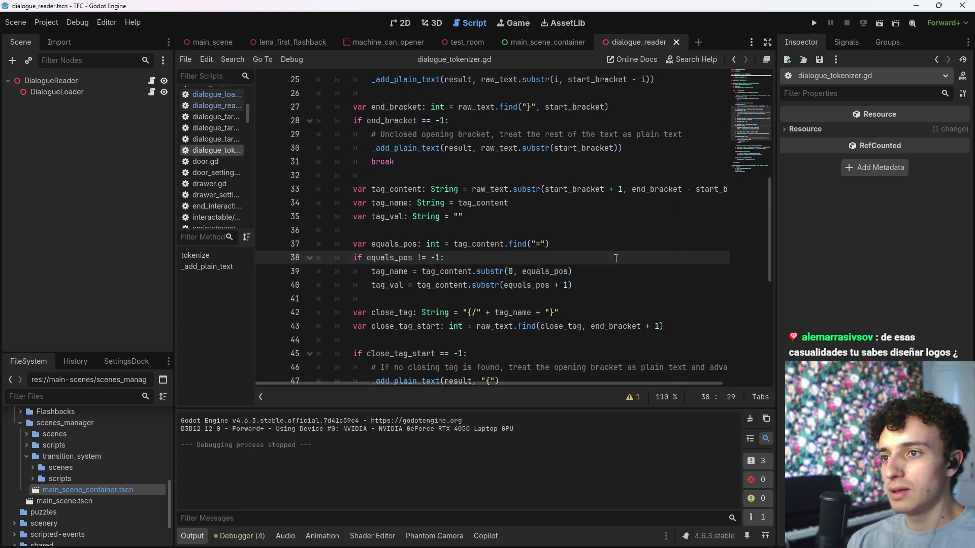
scroll(612, 244, down, 1)
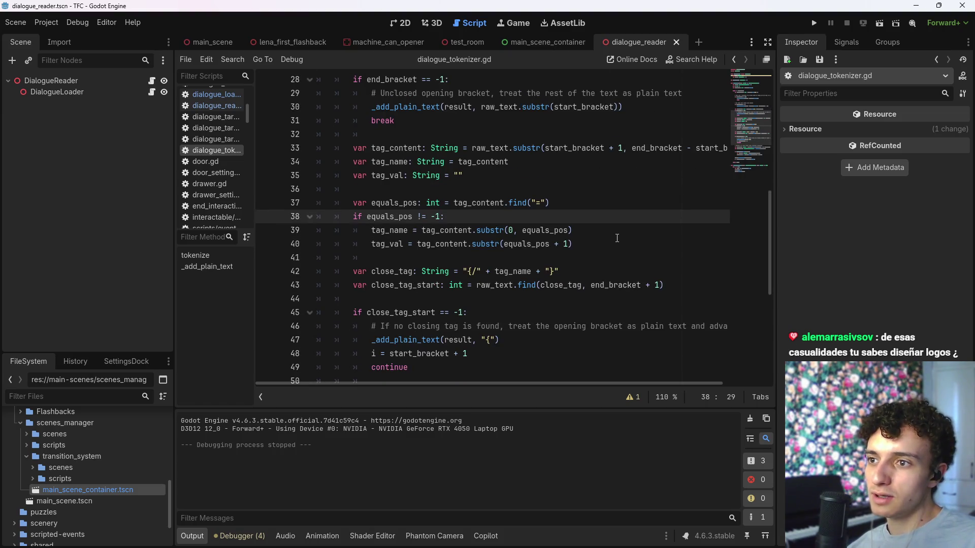
scroll(619, 238, down, 1)
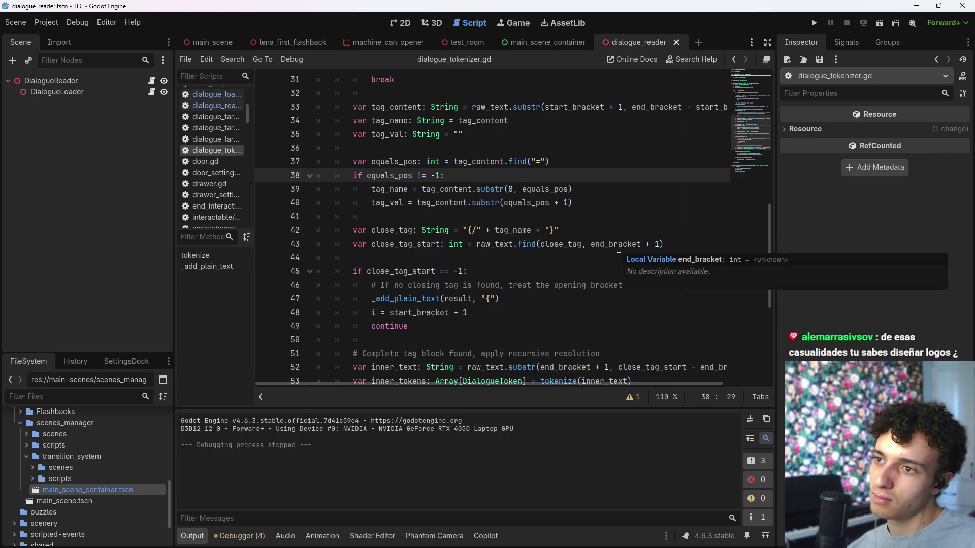
scroll(615, 249, down, 5)
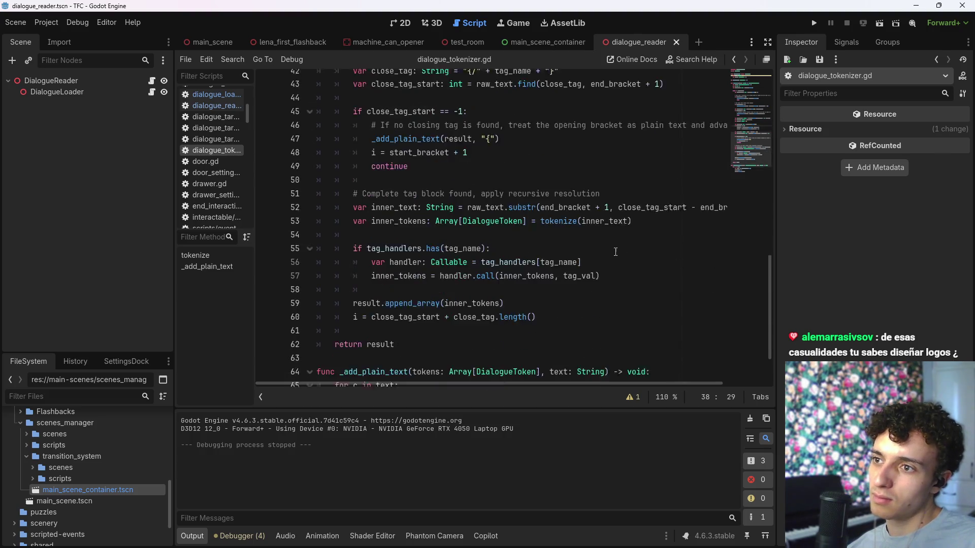
click(384, 275)
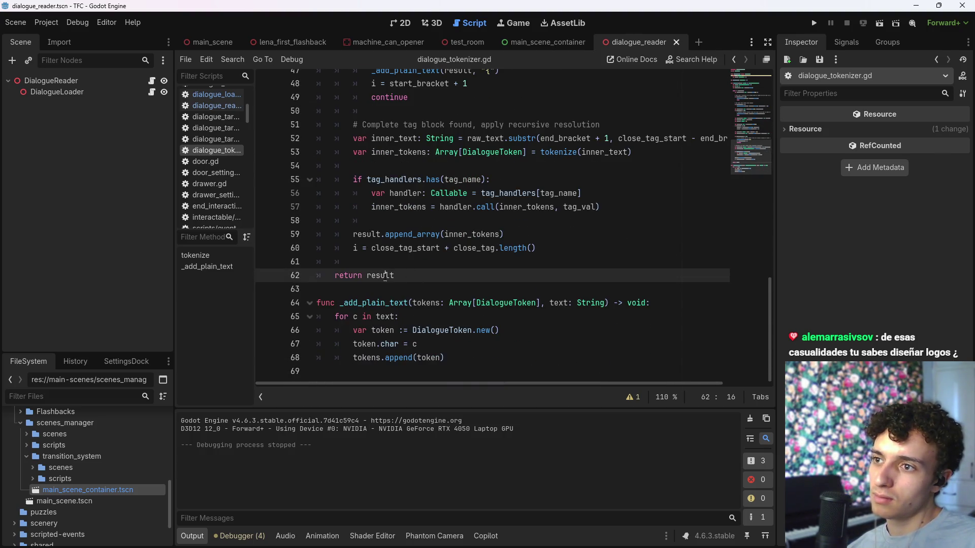
- Inspect the recursive tag code: the substring on line 52 and tokenize(inner_text) on line 53
click(538, 247)
click(524, 235)
scroll(525, 239, up, 3)
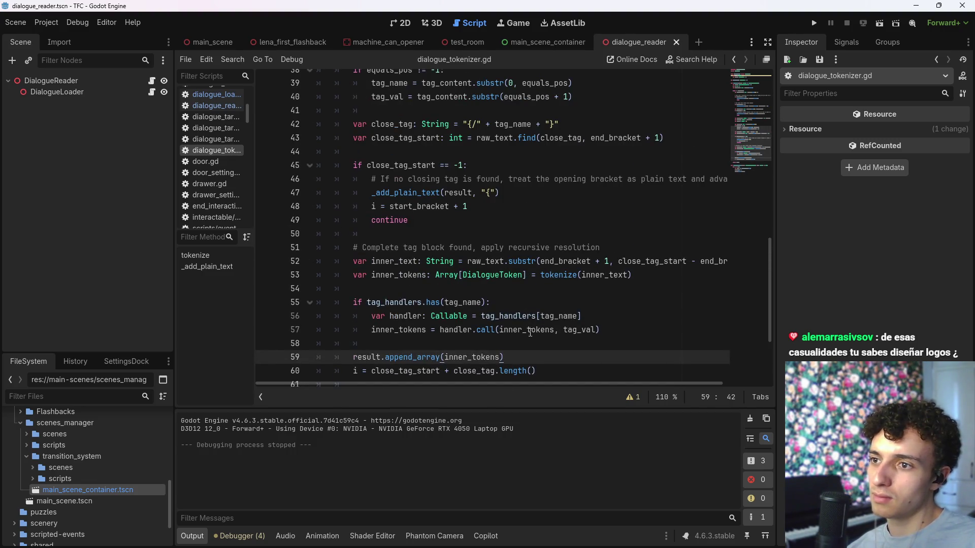
click(468, 357)
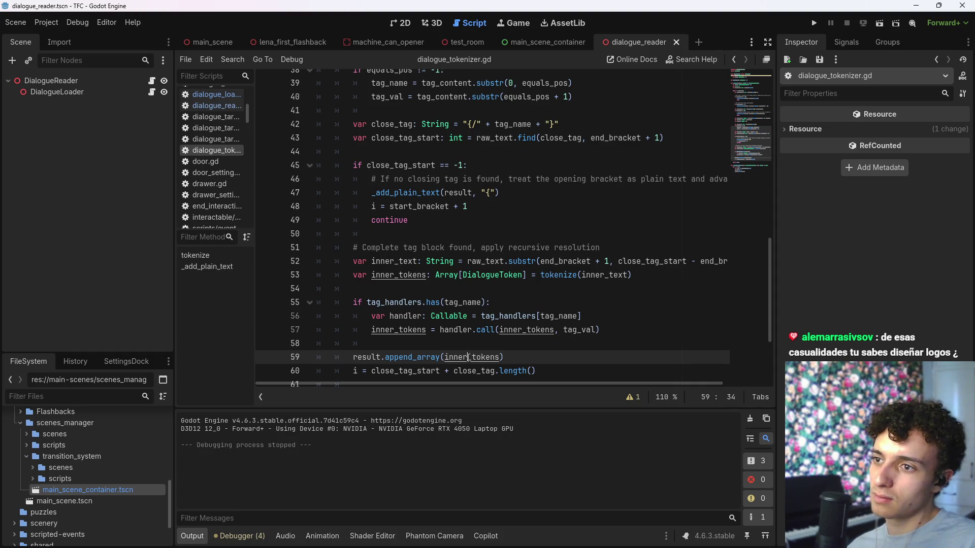
click(682, 278)
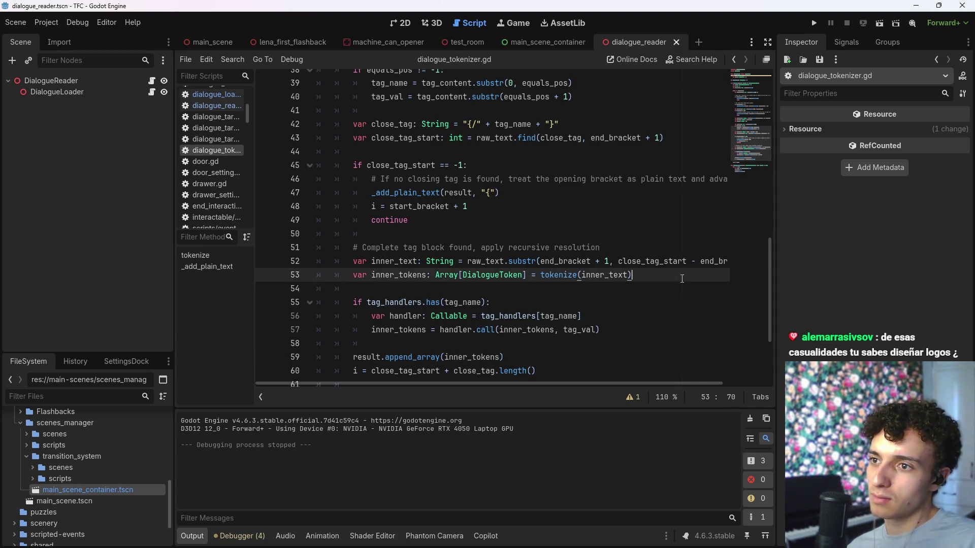
drag(466, 275, 629, 279)
click(644, 281)
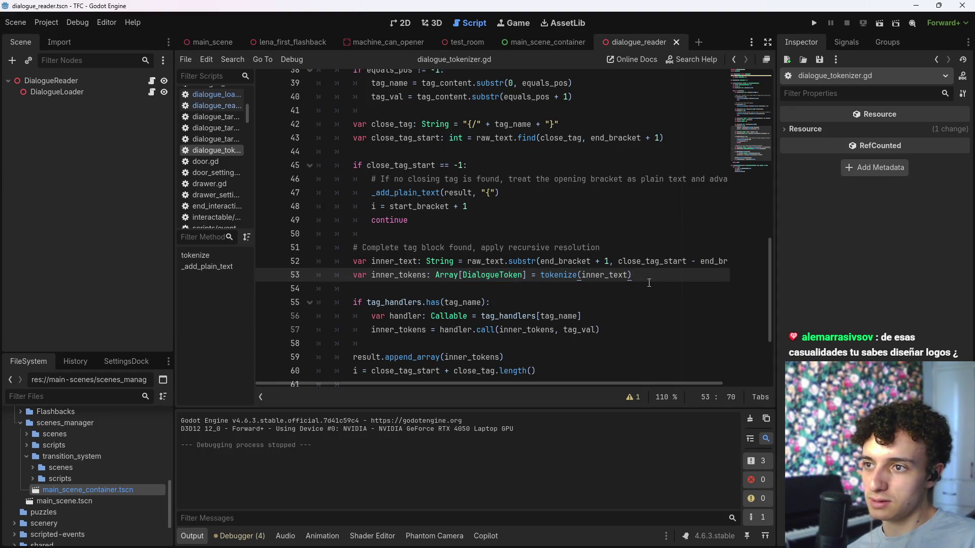
mouse_move(468, 262)
mouse_down()
mouse_move(740, 266)
mouse_move(335, 264)
mouse_up()
click(452, 274)
scroll(465, 302, up, 1)
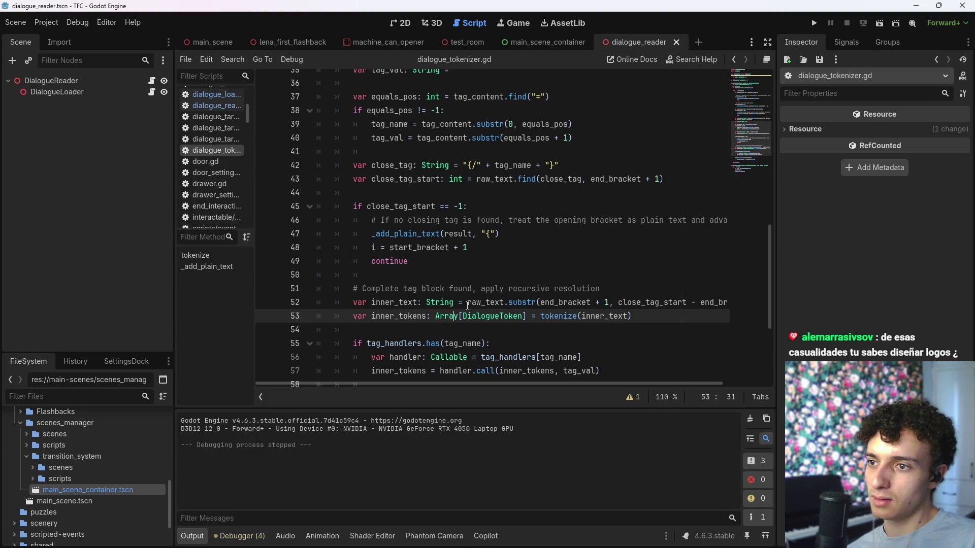
mouse_move(648, 302)
mouse_down()
mouse_move(725, 303)
mouse_move(299, 307)
mouse_move(658, 315)
mouse_move(527, 316)
mouse_up()
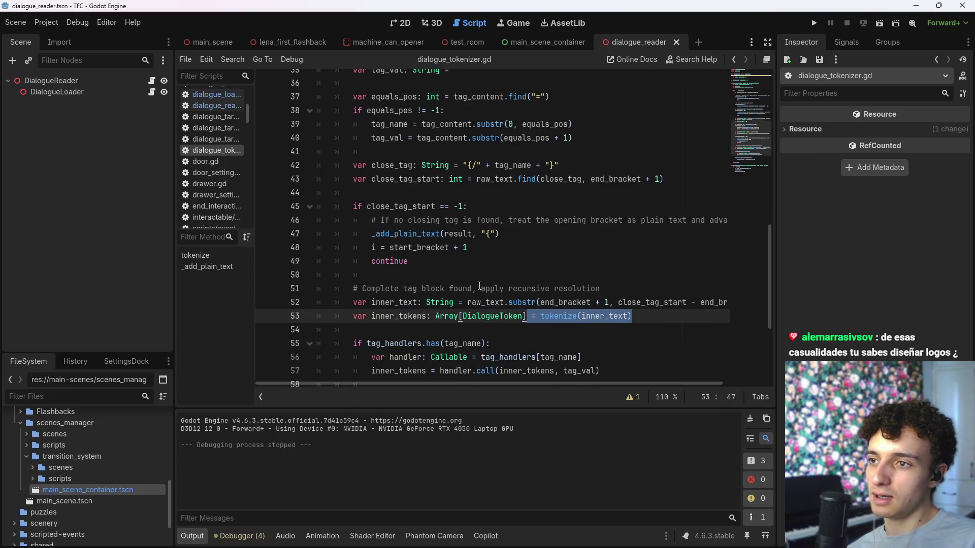
- Review the continue on line 49, the inner_tokens append and the final return result
scroll(480, 284, up, 1)
click(495, 306)
scroll(509, 303, up, 1)
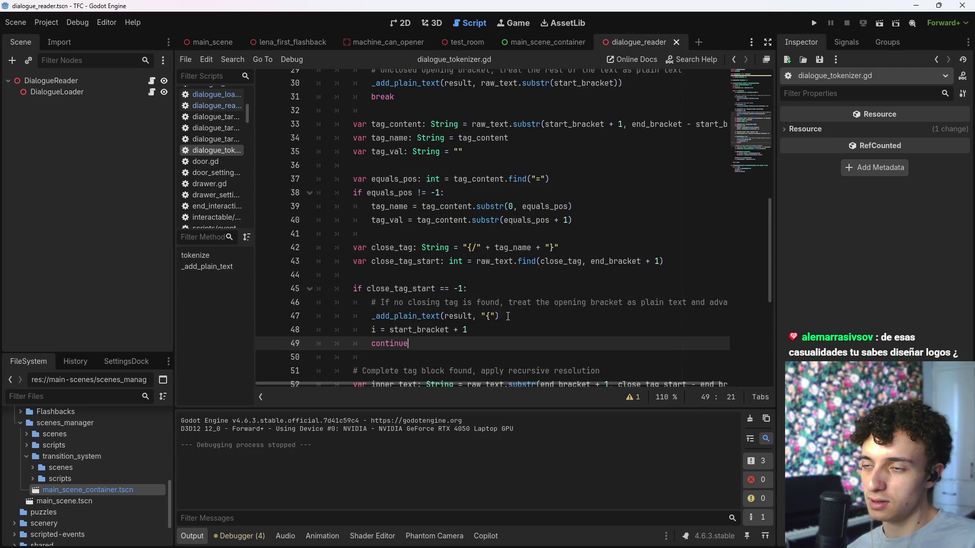
scroll(509, 304, down, 4)
scroll(506, 323, up, 13)
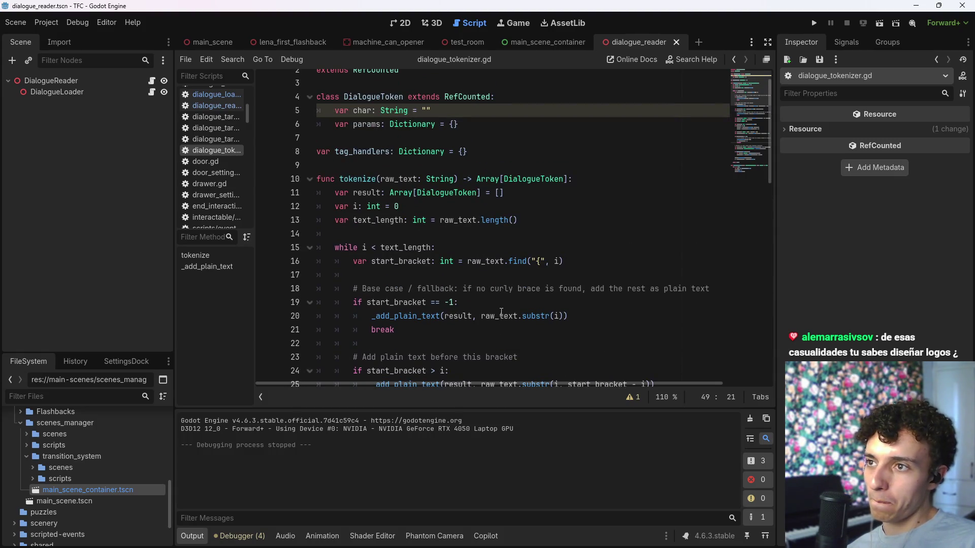
scroll(501, 312, down, 10)
scroll(502, 310, down, 5)
click(390, 276)
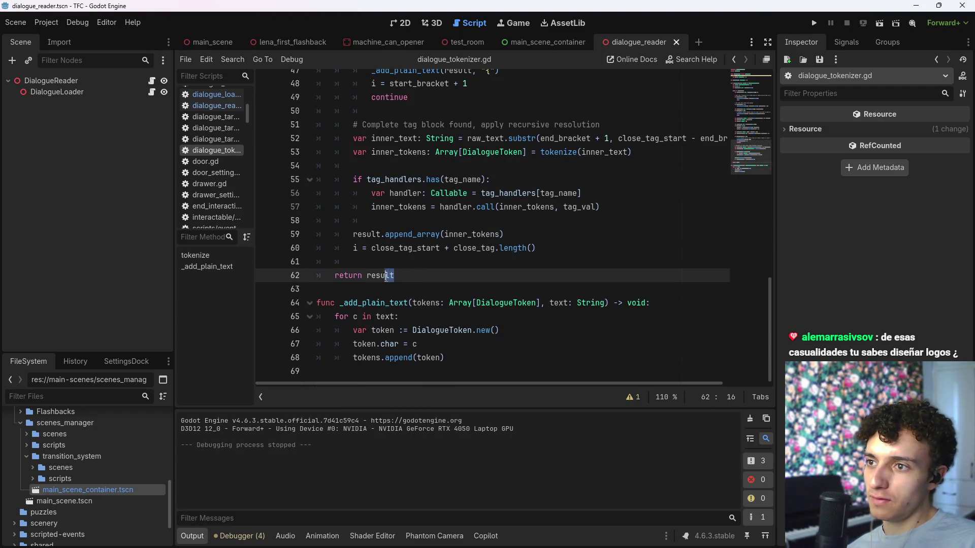
click(450, 271)
mouse_move(526, 230)
mouse_down()
mouse_move(325, 234)
mouse_move(353, 234)
mouse_up()
click(542, 233)
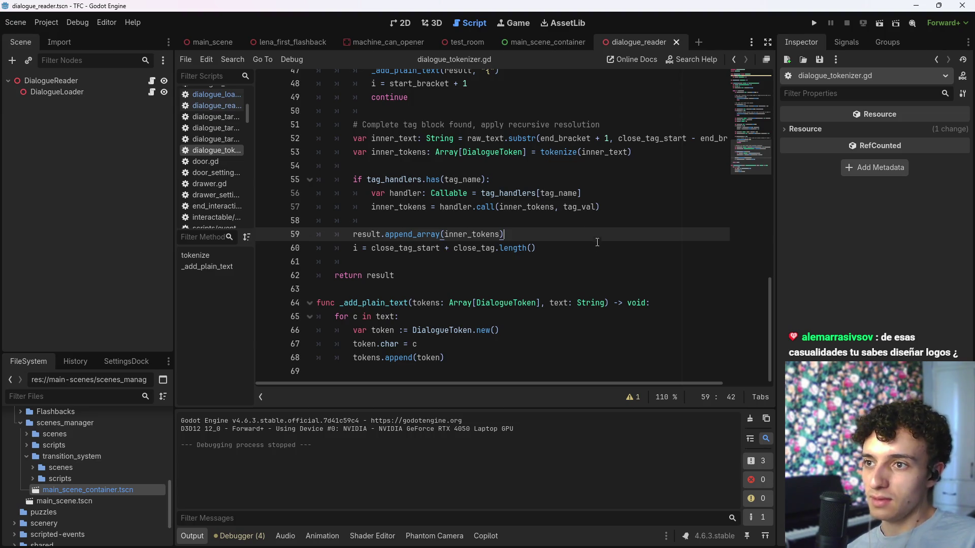
scroll(598, 234, up, 15)
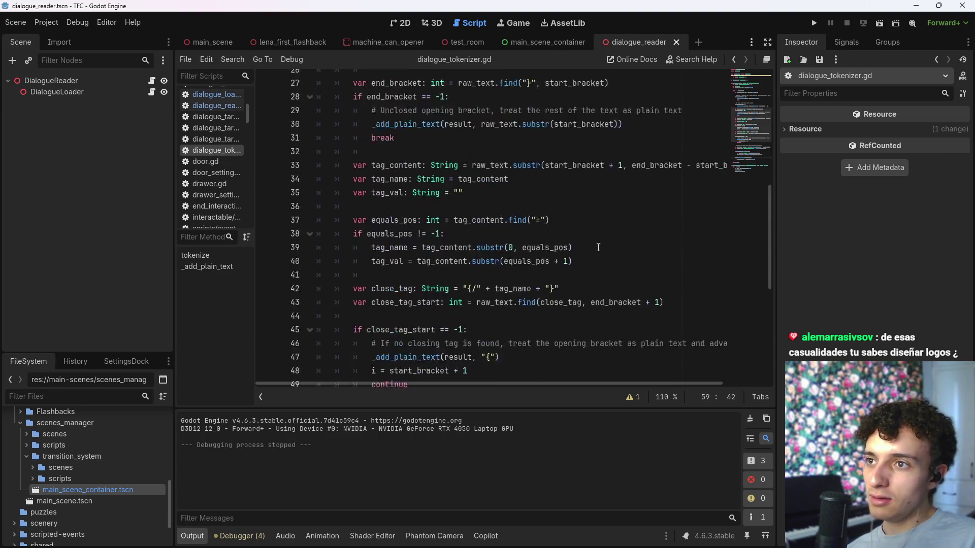
scroll(597, 248, down, 15)
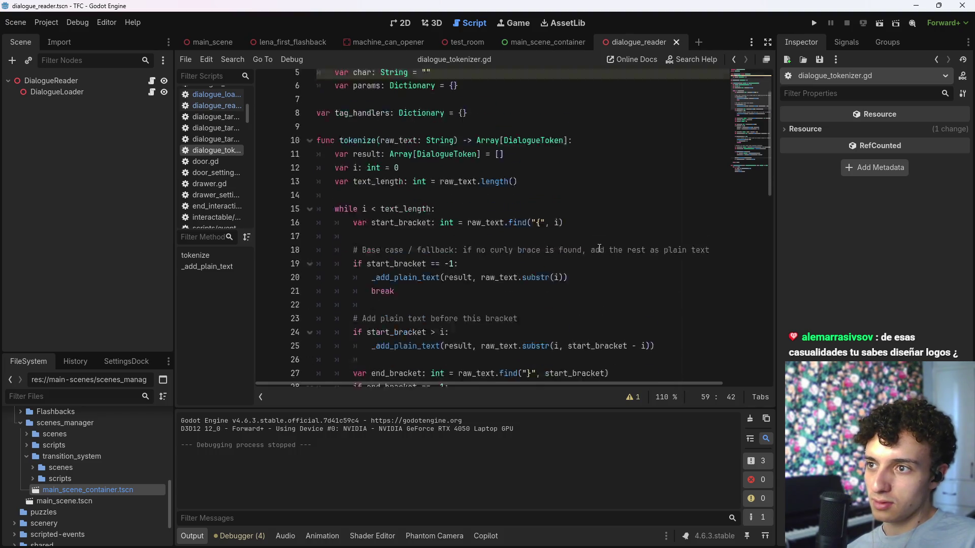
click(151, 92)
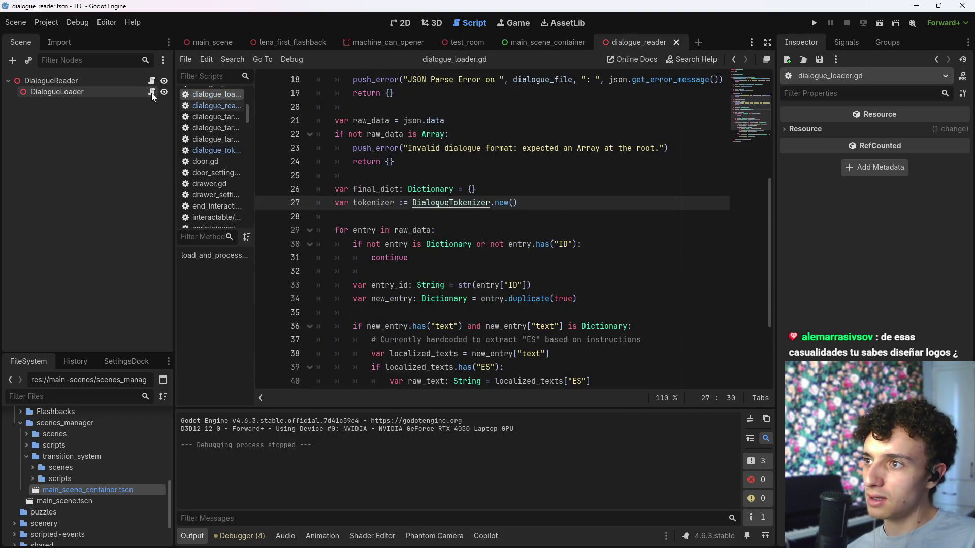
click(604, 231)
click(631, 239)
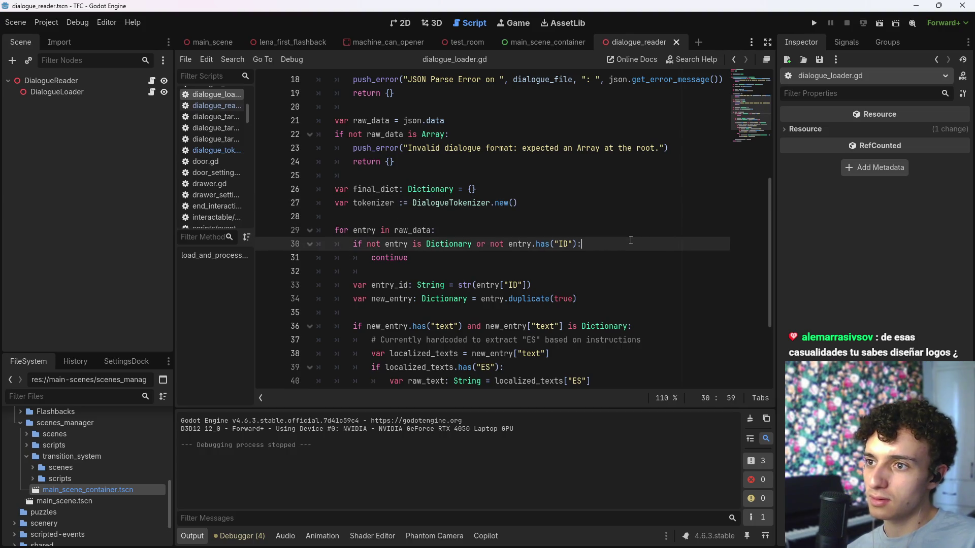
scroll(629, 239, down, 2)
click(578, 200)
click(619, 217)
click(645, 245)
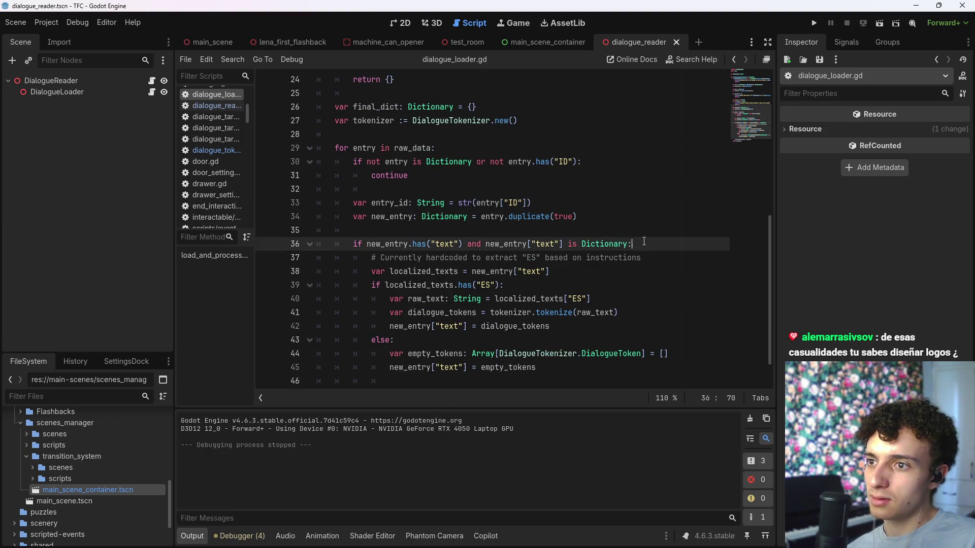
scroll(650, 254, down, 1)
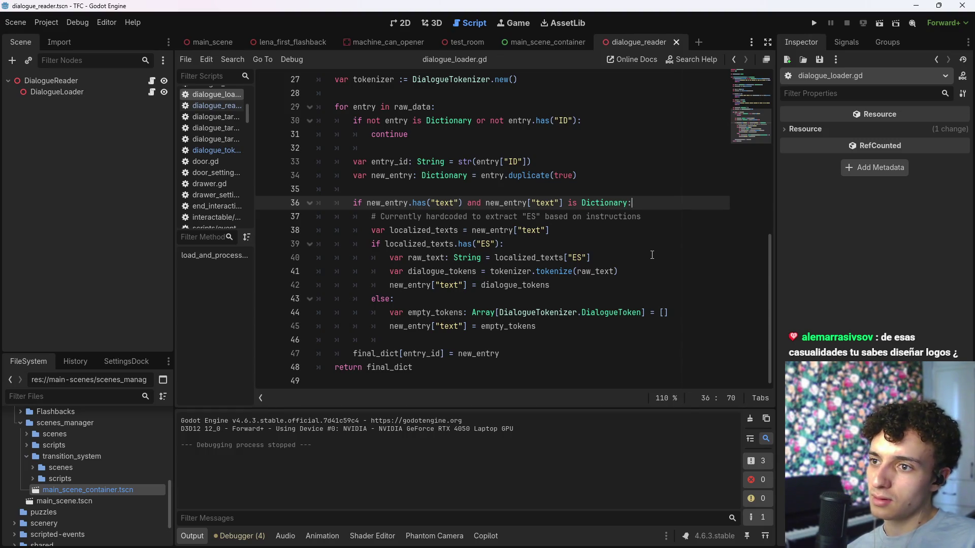
click(569, 285)
click(563, 326)
scroll(559, 311, up, 5)
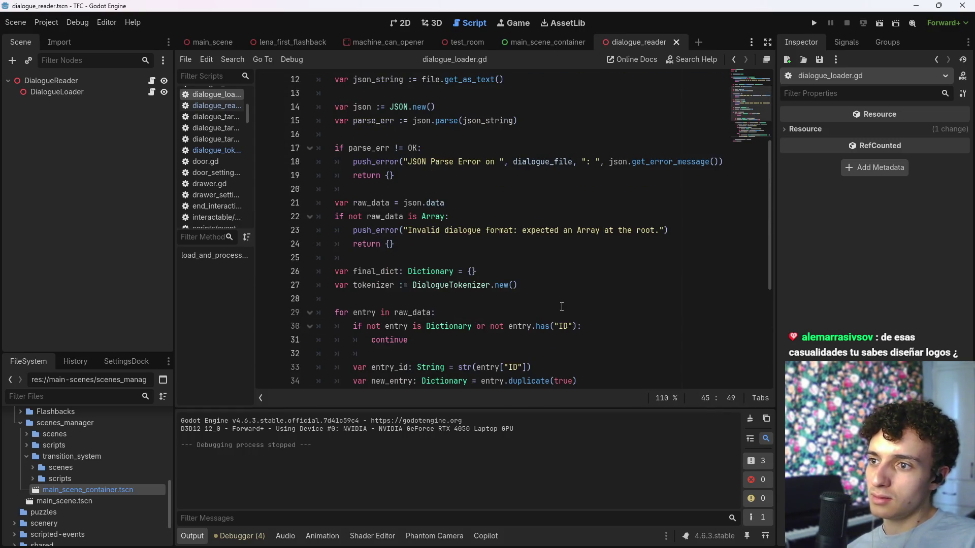
scroll(567, 291, up, 4)
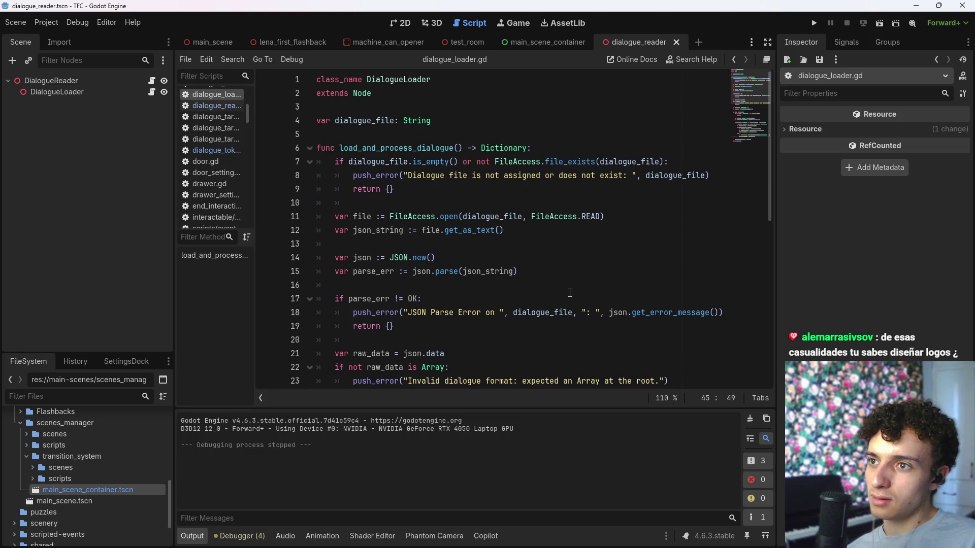
click(152, 80)
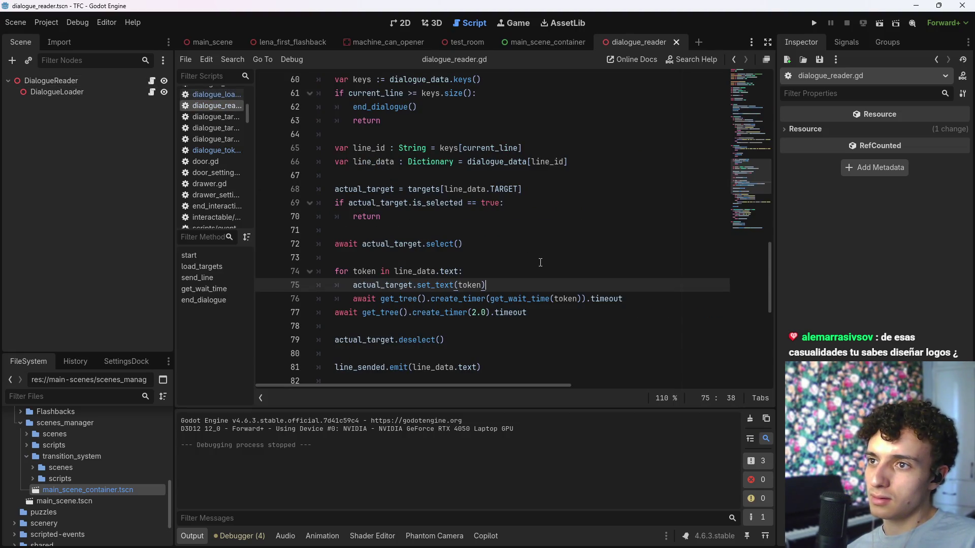
scroll(541, 264, up, 4)
scroll(541, 264, up, 5)
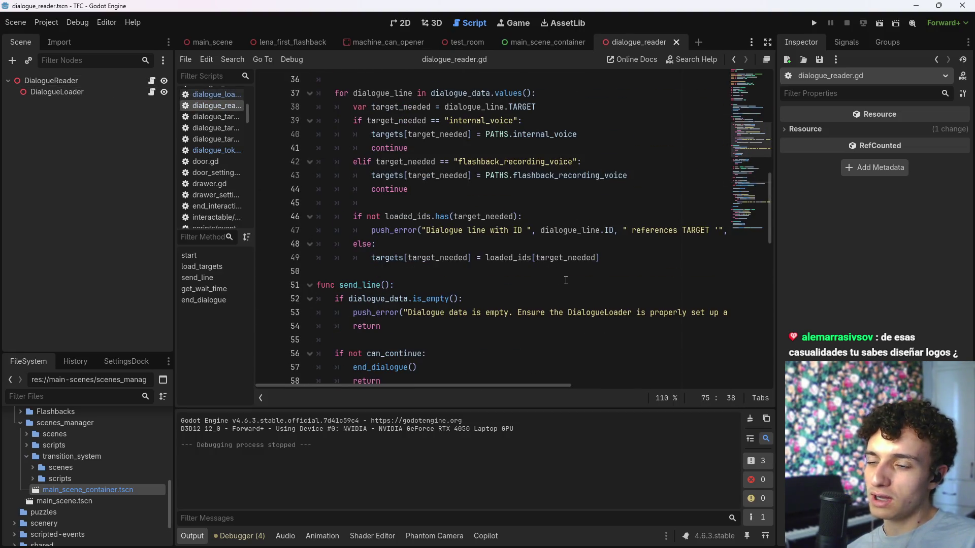
scroll(566, 280, up, 5)
scroll(566, 284, down, 10)
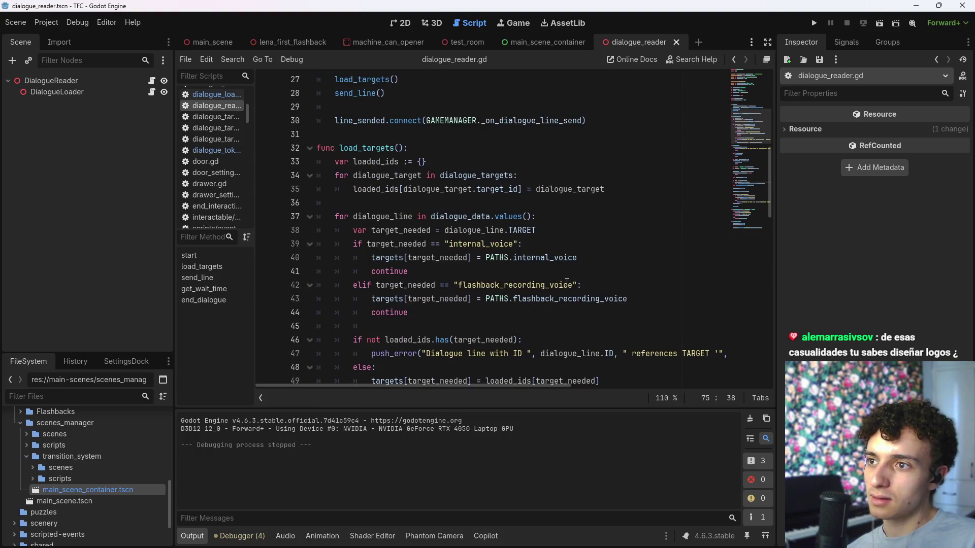
scroll(567, 283, down, 2)
scroll(567, 282, up, 1)
scroll(567, 280, down, 3)
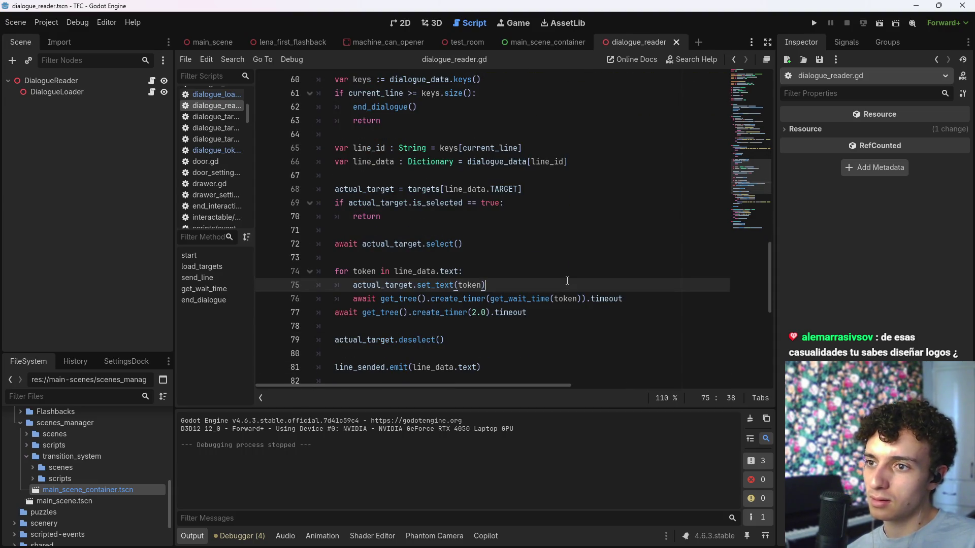
scroll(567, 281, down, 2)
scroll(567, 276, down, 3)
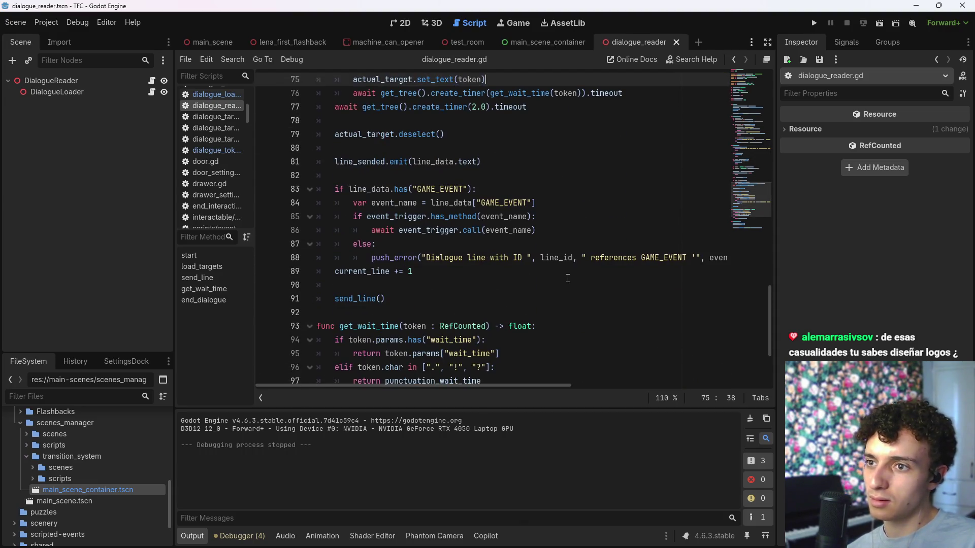
scroll(567, 278, up, 4)
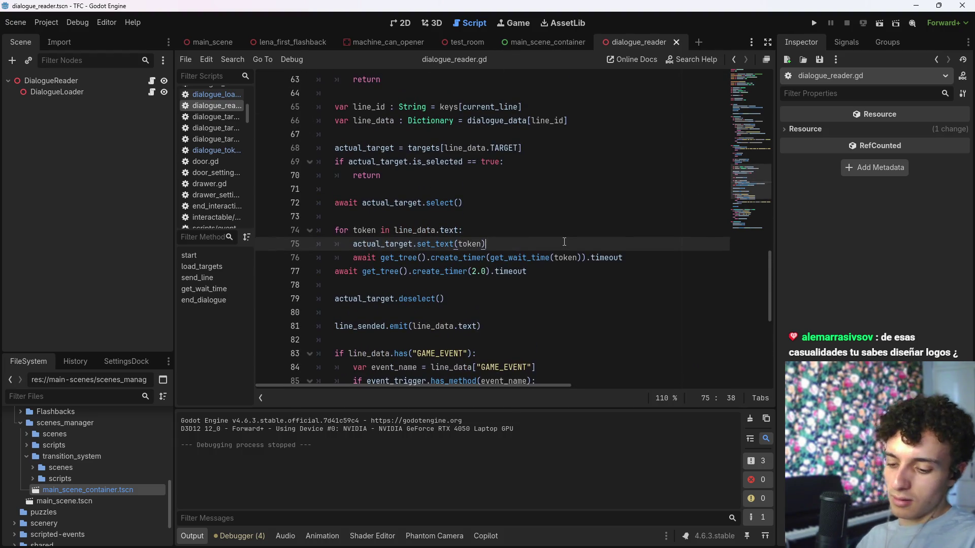
key(ctrl+shift+o)
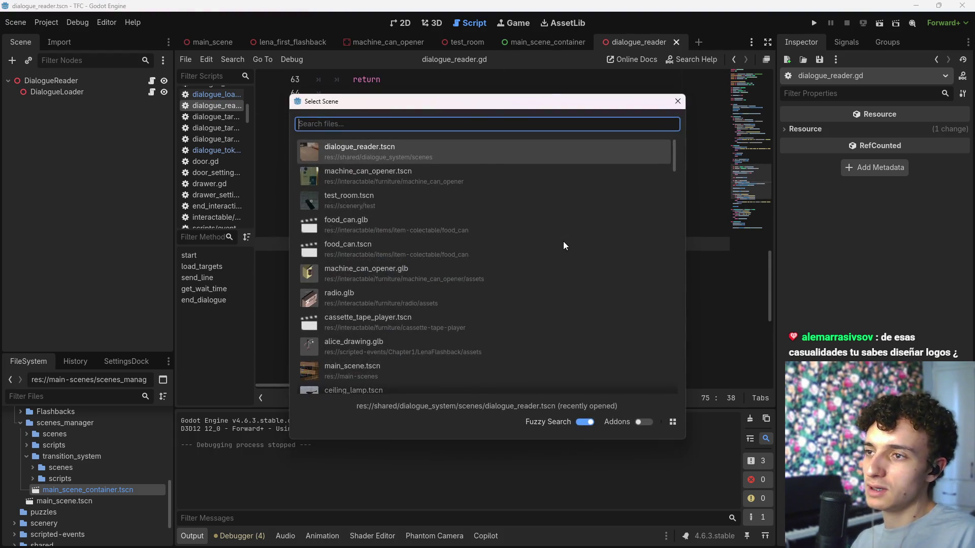
key(Escape)
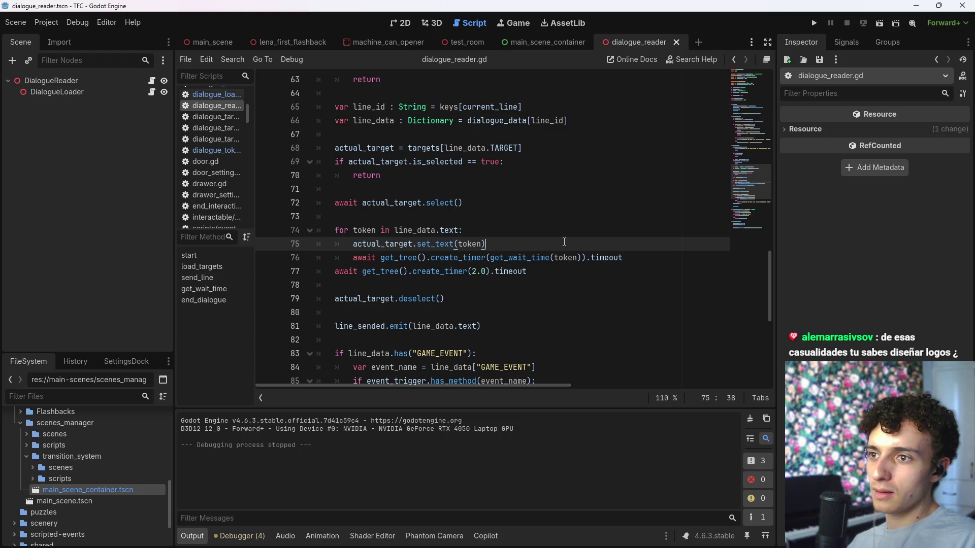
key(Page_Down)
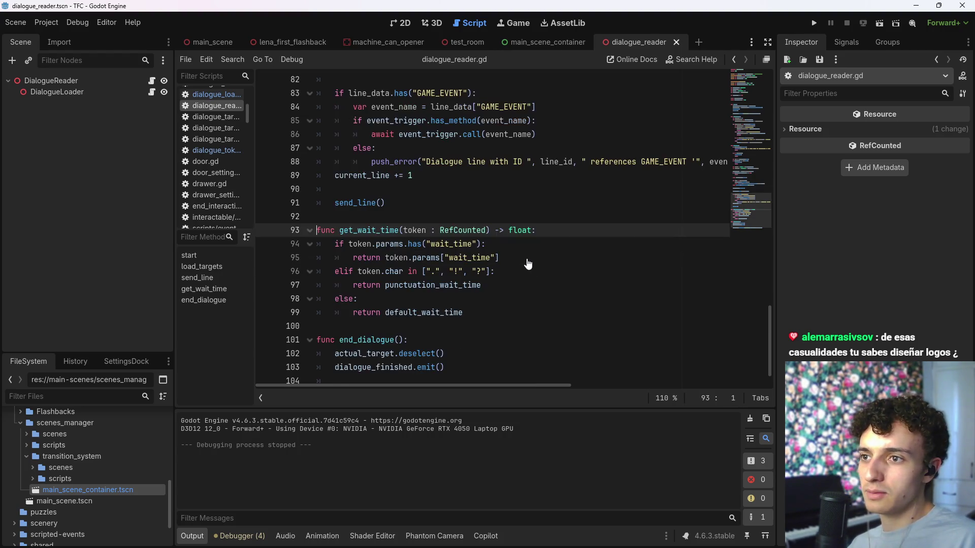
click(532, 243)
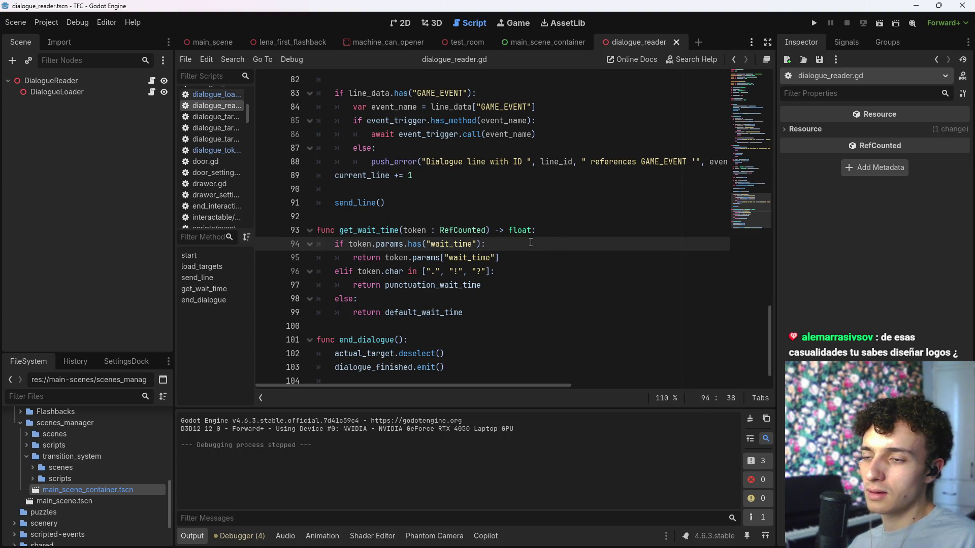
drag(493, 243, 350, 243)
click(585, 254)
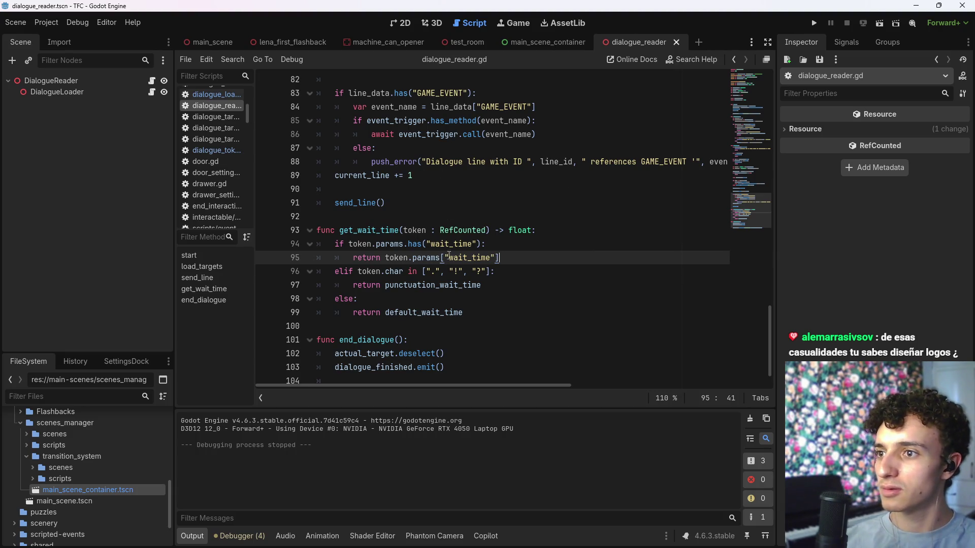
scroll(448, 254, down, 1)
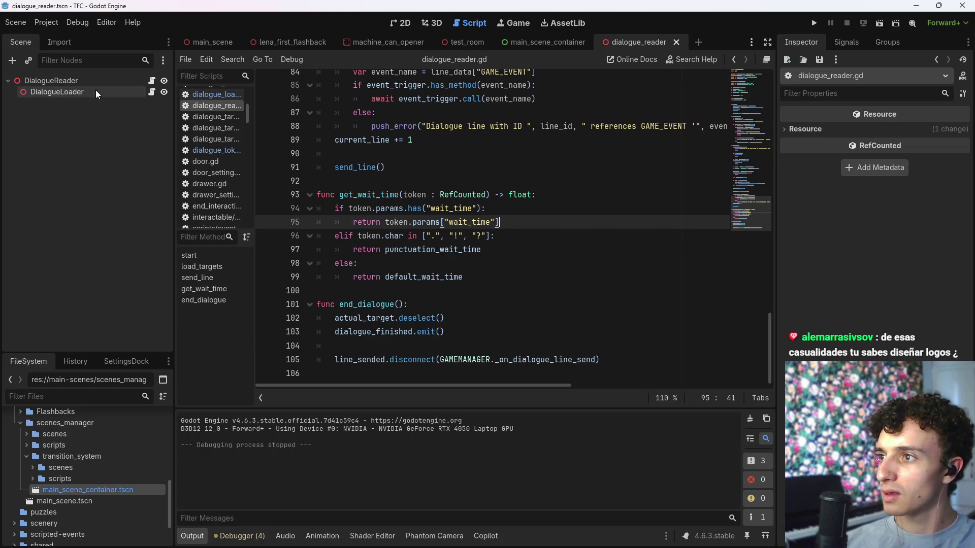
click(152, 93)
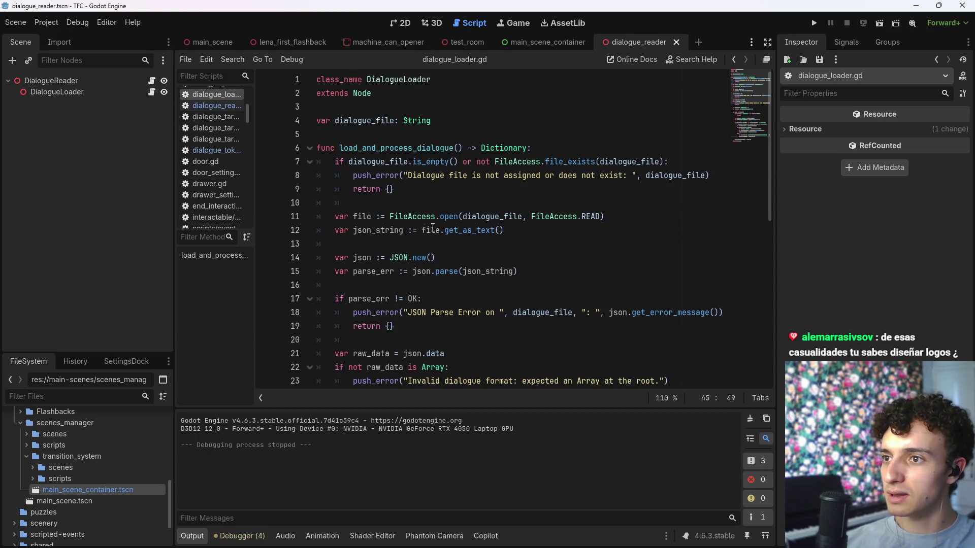
- Search the loader script for 'params', finding no matches
scroll(432, 227, down, 1)
scroll(456, 241, down, 1)
scroll(483, 256, up, 2)
scroll(483, 255, down, 3)
scroll(492, 249, up, 3)
key(ctrl+f)
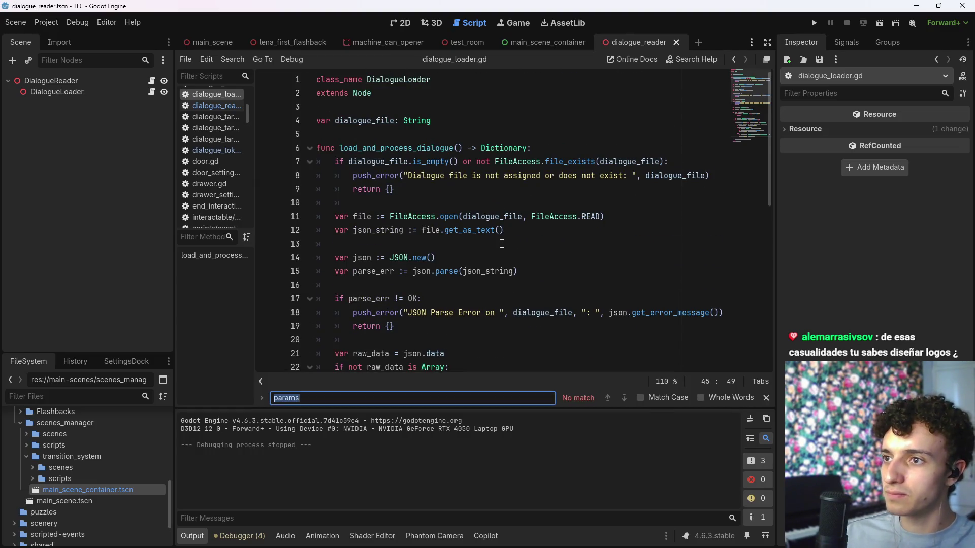
text(params)
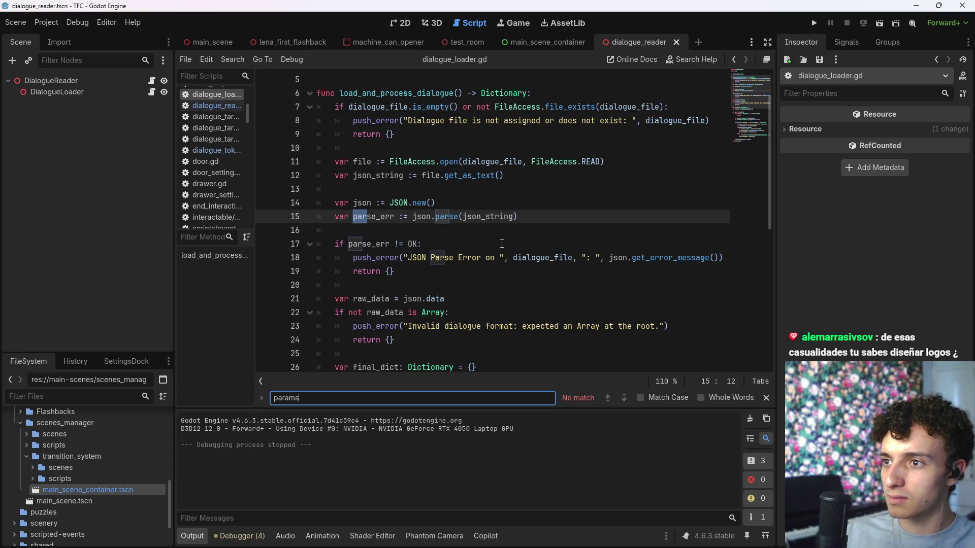
key(Escape)
- Open the DialogueTokenizer class's script, dialogue_tokenizer.gd
scroll(476, 258, down, 4)
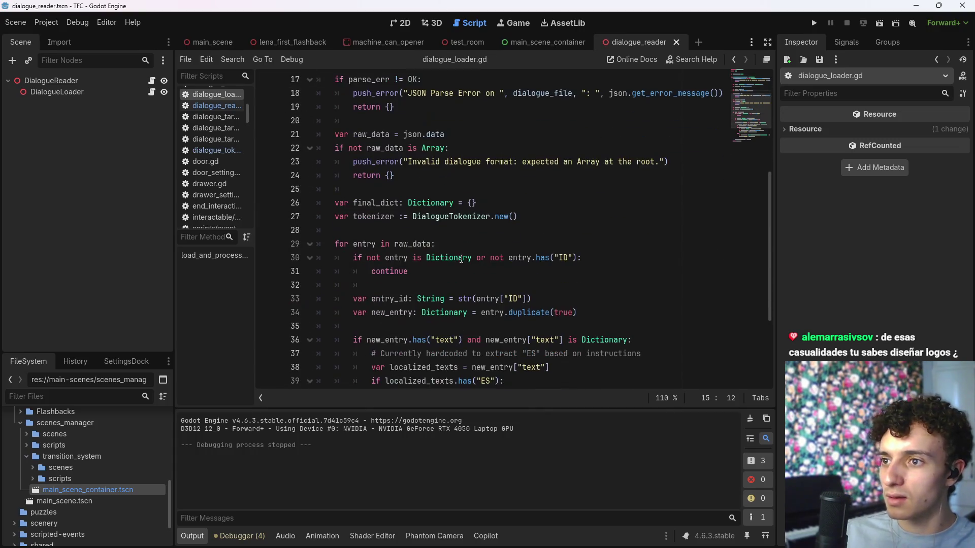
ctrl+click(442, 217)
scroll(512, 191, down, 1)
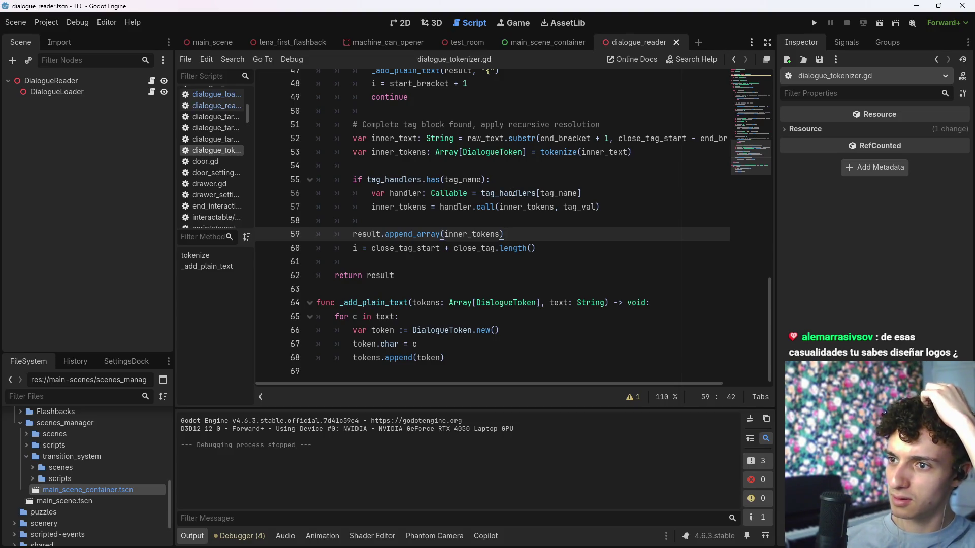
scroll(512, 191, up, 15)
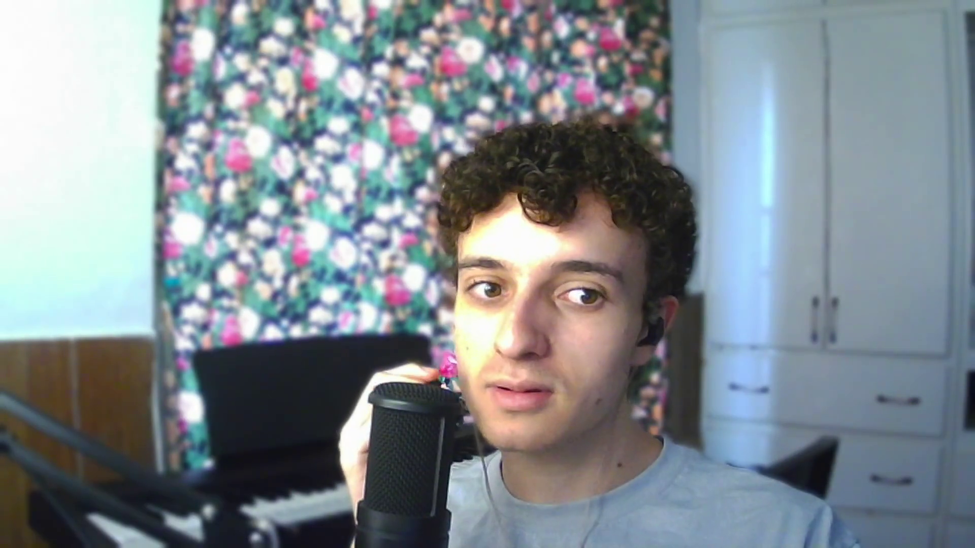
key(super)
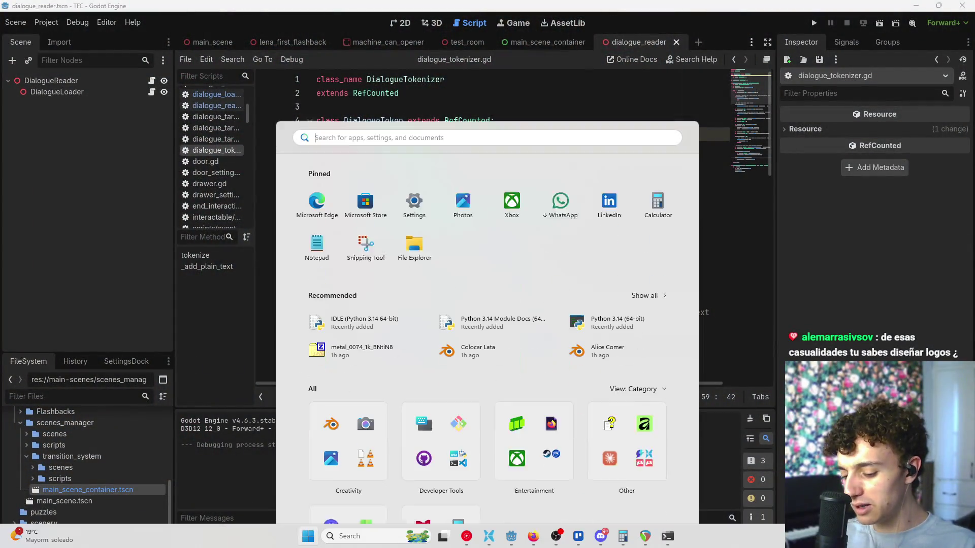
- From Control Panel, open NVIDIA Broadcast camera properties and toggle Exposure Auto on and off
key(super+r)
text(control)
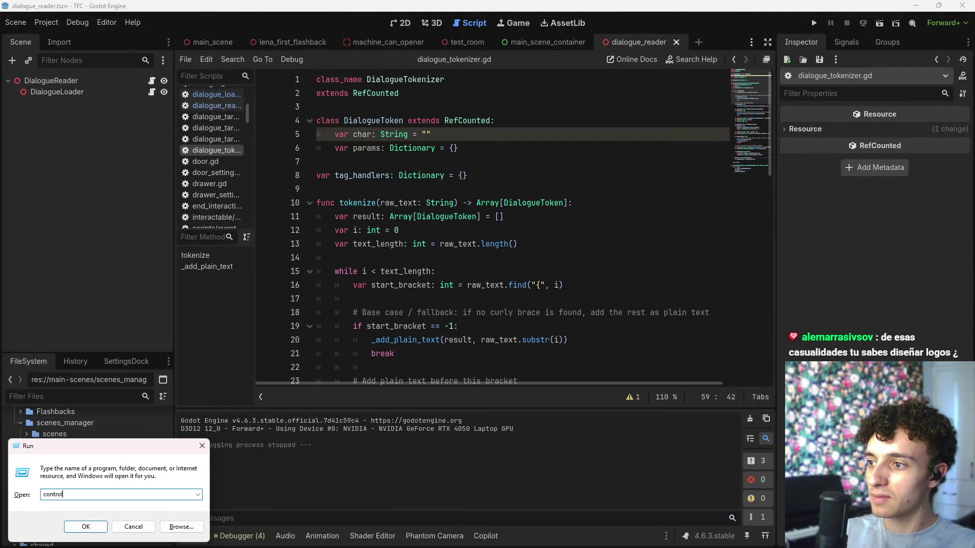
key(Return)
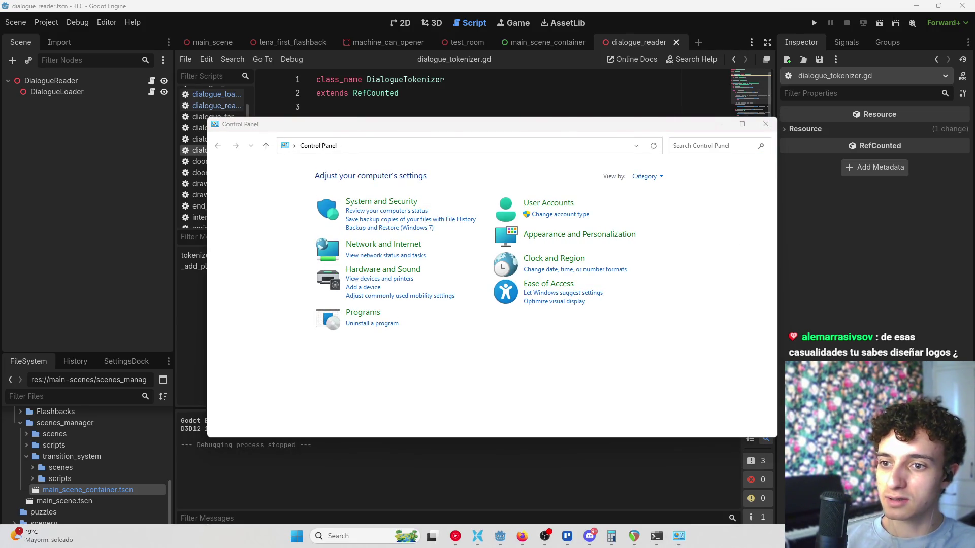
click(367, 119)
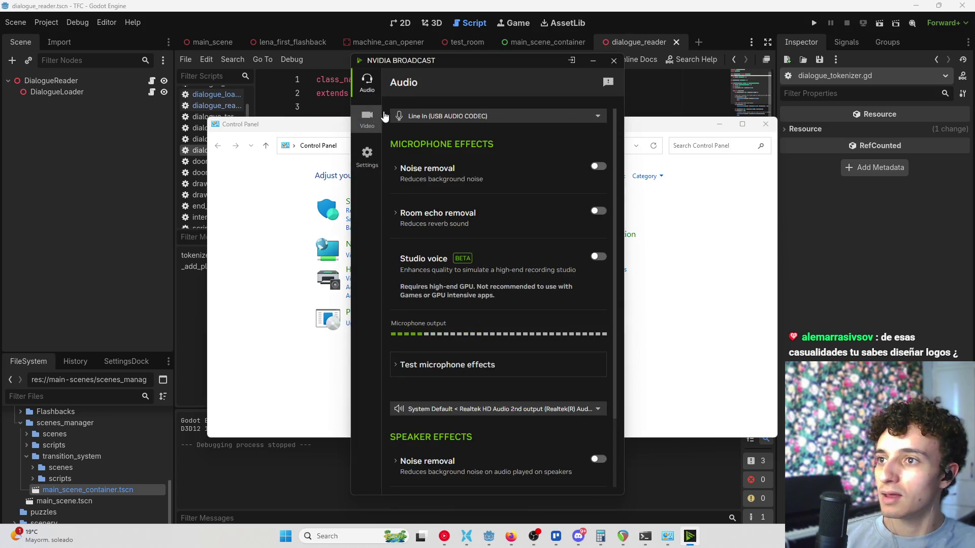
click(603, 293)
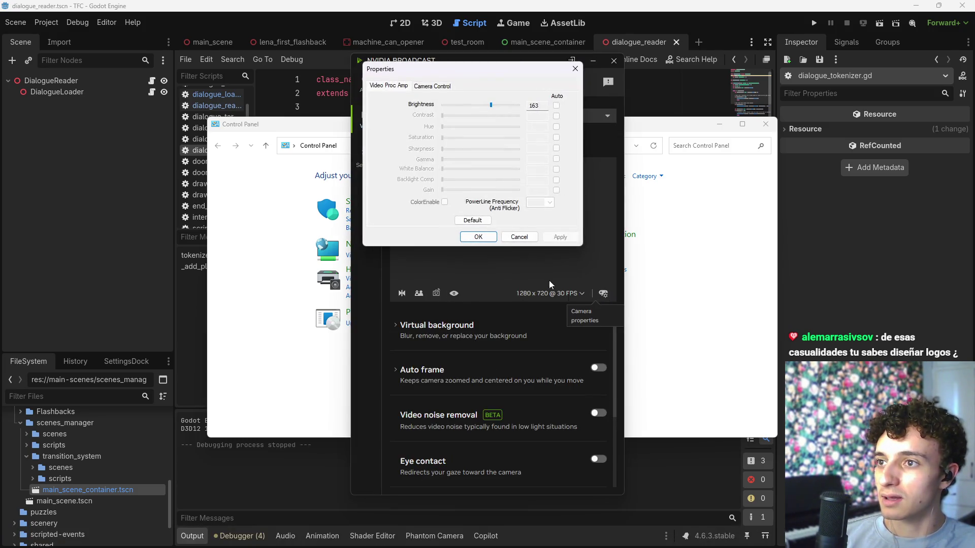
click(432, 85)
click(547, 134)
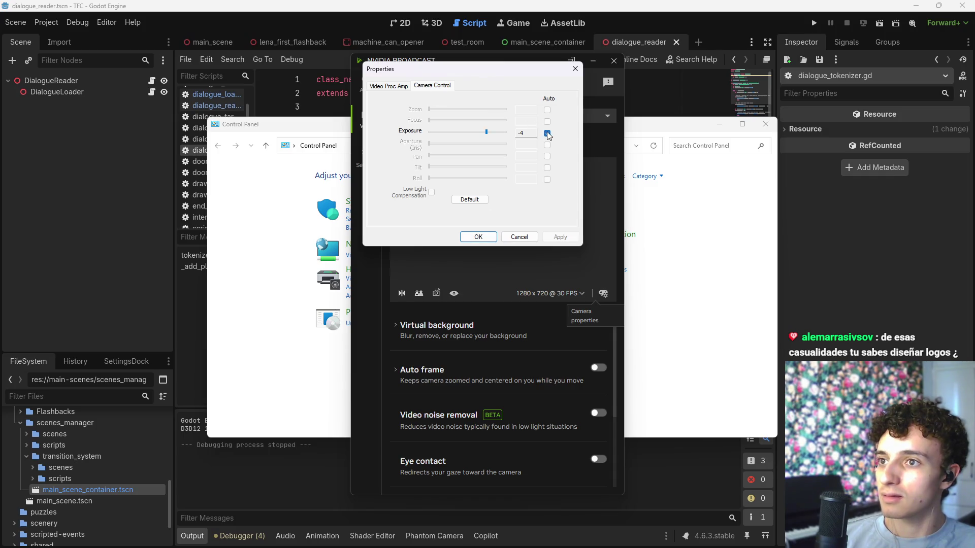
click(547, 133)
click(560, 237)
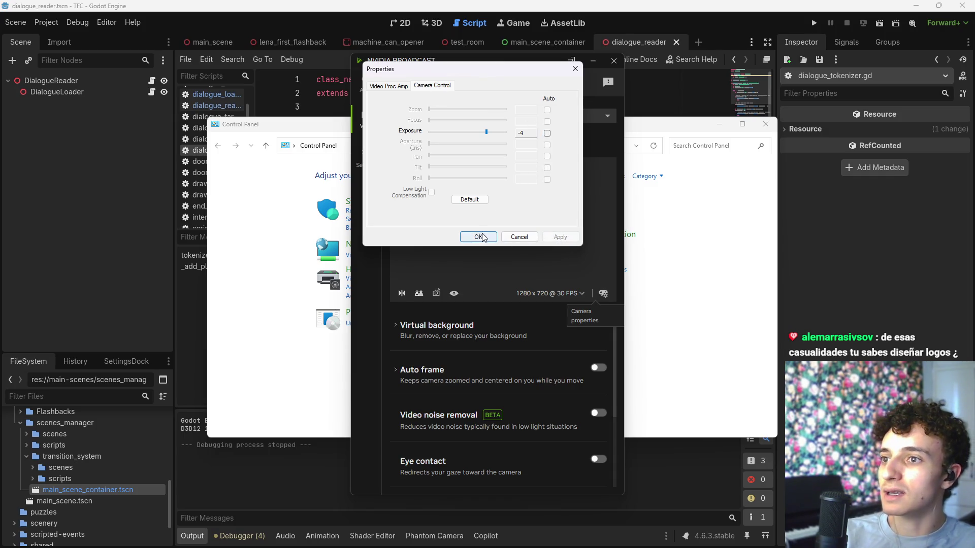
click(479, 237)
- Retest automatic exposure twice more in the NVIDIA Broadcast camera properties
click(602, 294)
click(440, 86)
click(546, 133)
click(562, 236)
click(480, 238)
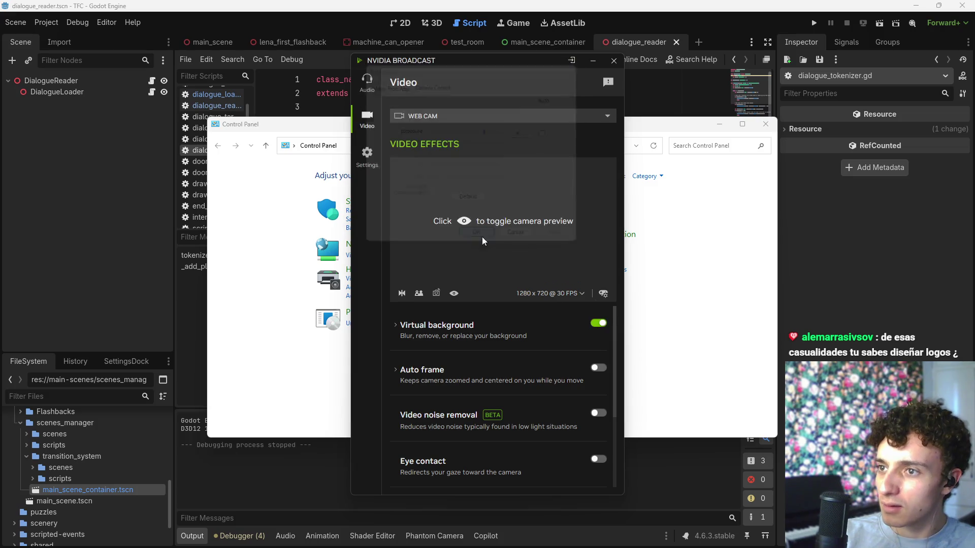
click(602, 293)
click(446, 87)
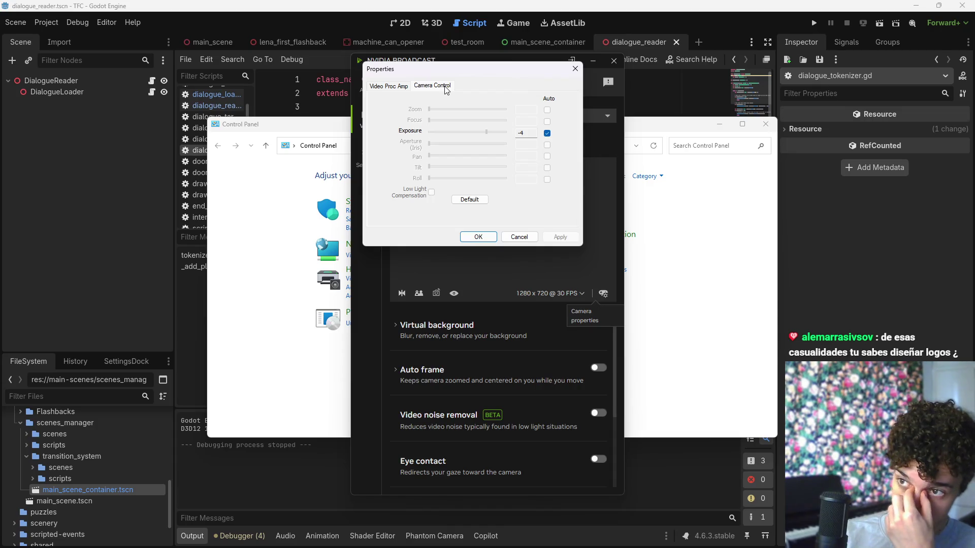
click(547, 133)
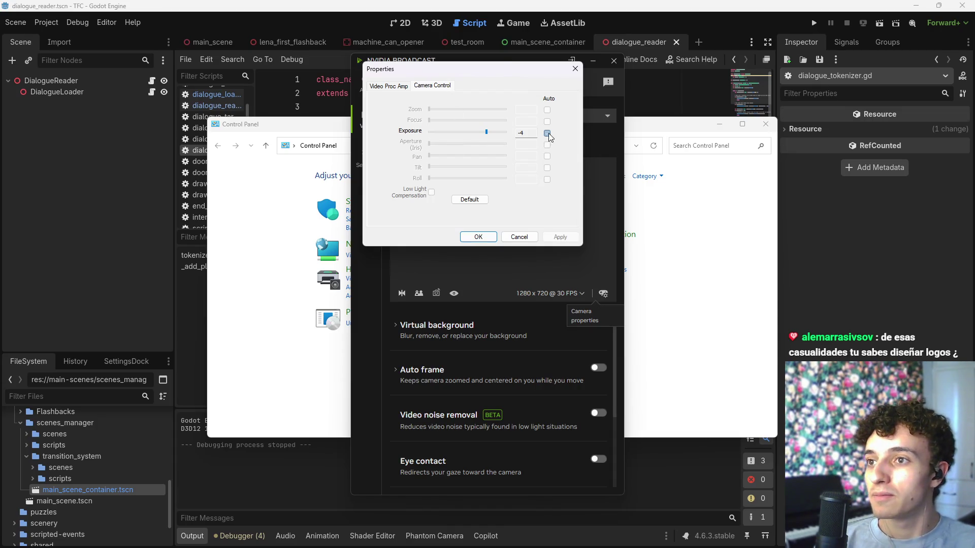
click(478, 237)
- Turn automatic exposure off and lower the webcam exposure to -13, applying it
click(603, 293)
click(432, 85)
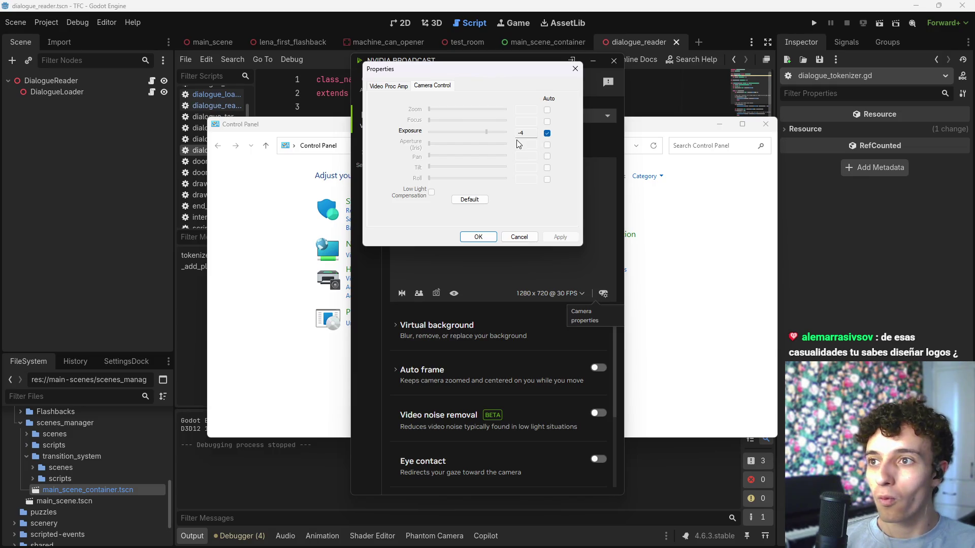
click(548, 133)
drag(487, 131, 374, 134)
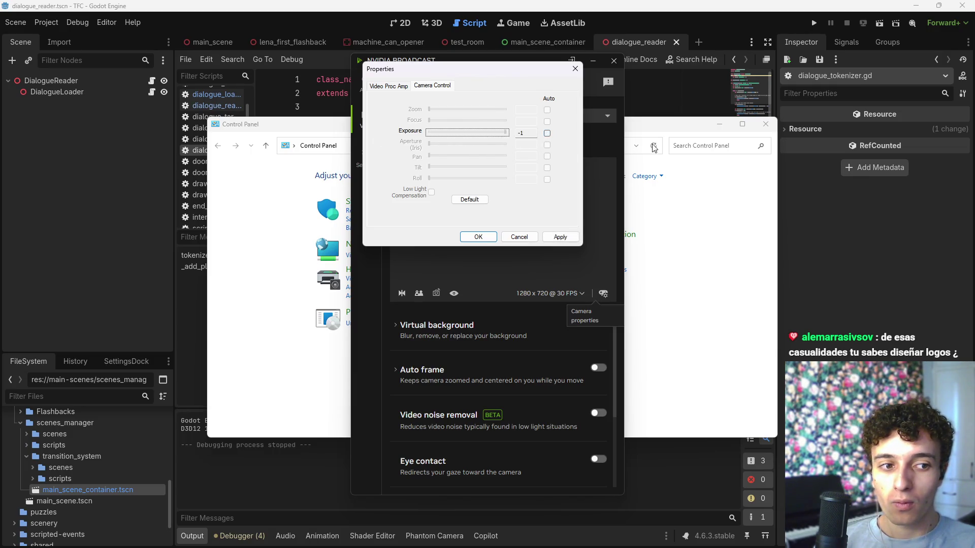
click(564, 236)
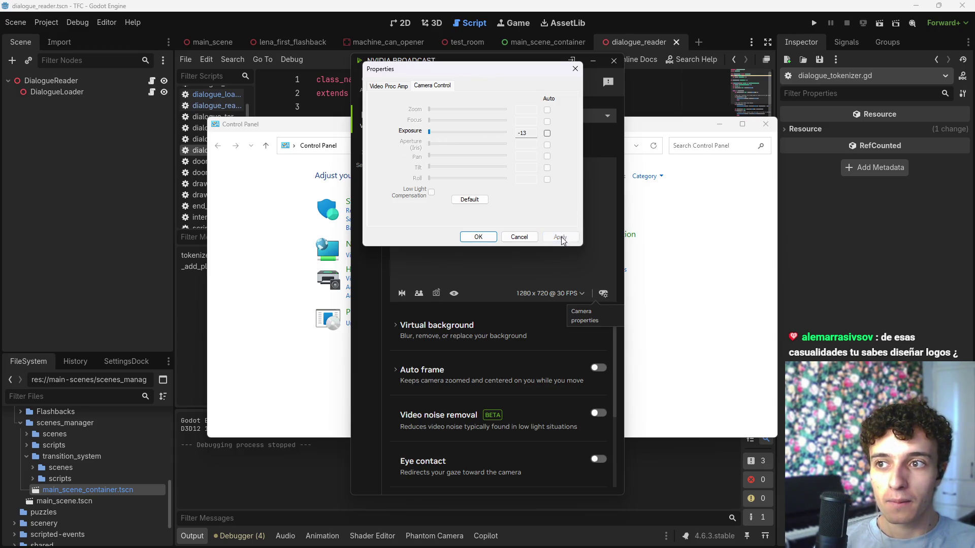
click(477, 237)
click(603, 295)
click(432, 85)
click(575, 68)
- Search Control Panel for 'camara' and open the list of connected cameras
click(725, 277)
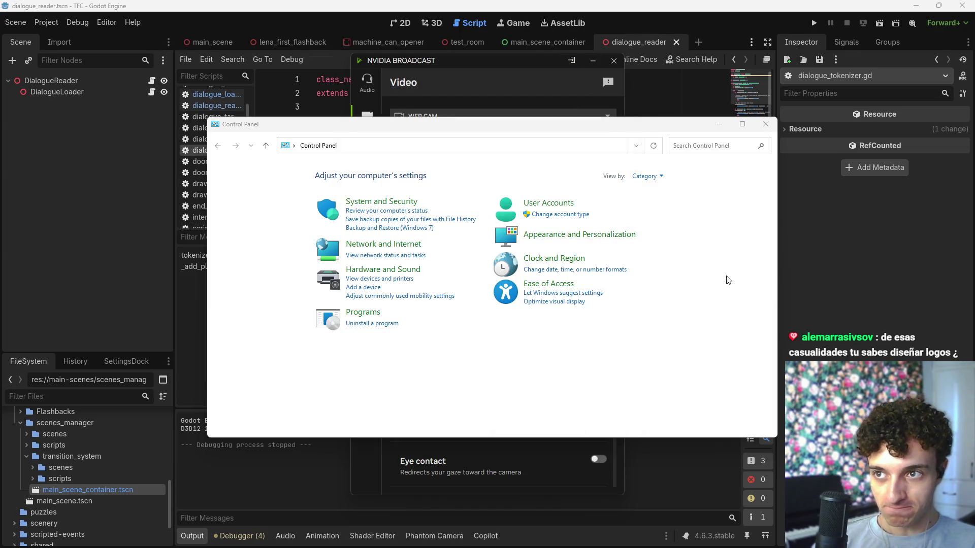
click(688, 146)
text(camara)
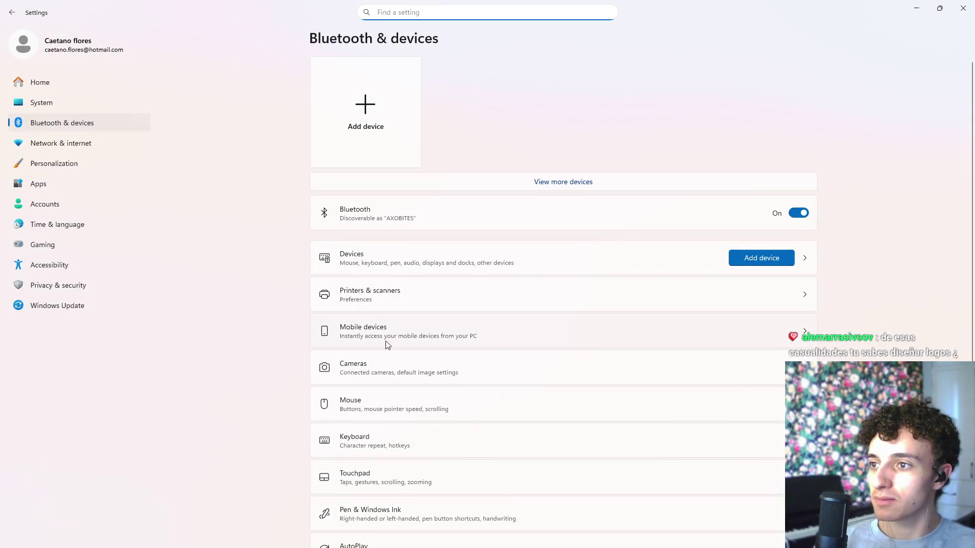
click(377, 368)
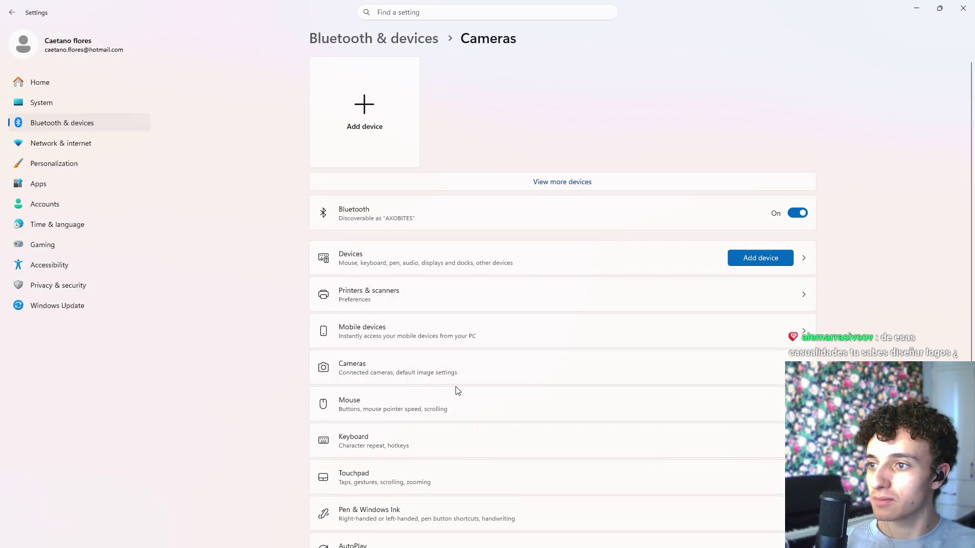
- Open the WEB CAM's settings and lower its brightness to 38
click(497, 139)
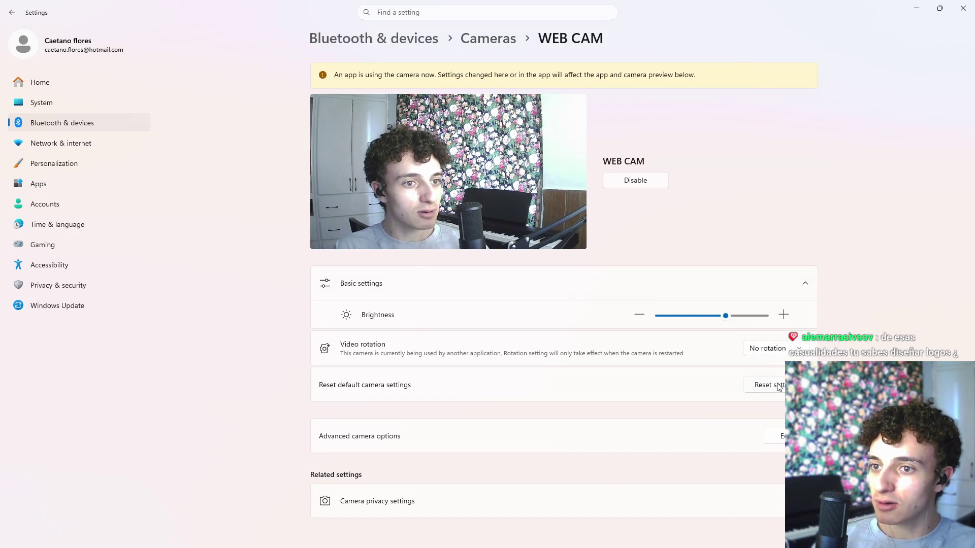
mouse_move(725, 316)
mouse_down()
mouse_move(671, 320)
mouse_move(691, 320)
mouse_up()
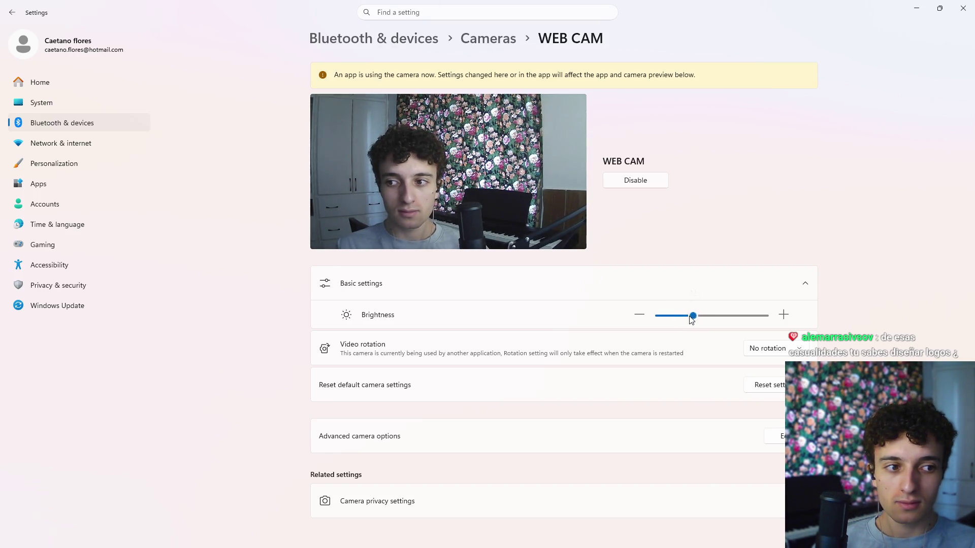
click(781, 438)
click(555, 384)
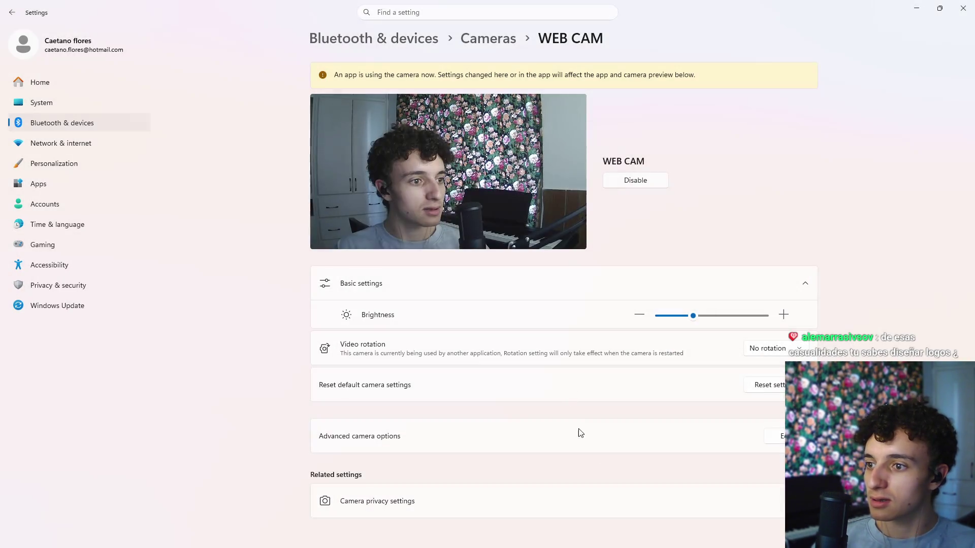
click(348, 284)
click(363, 285)
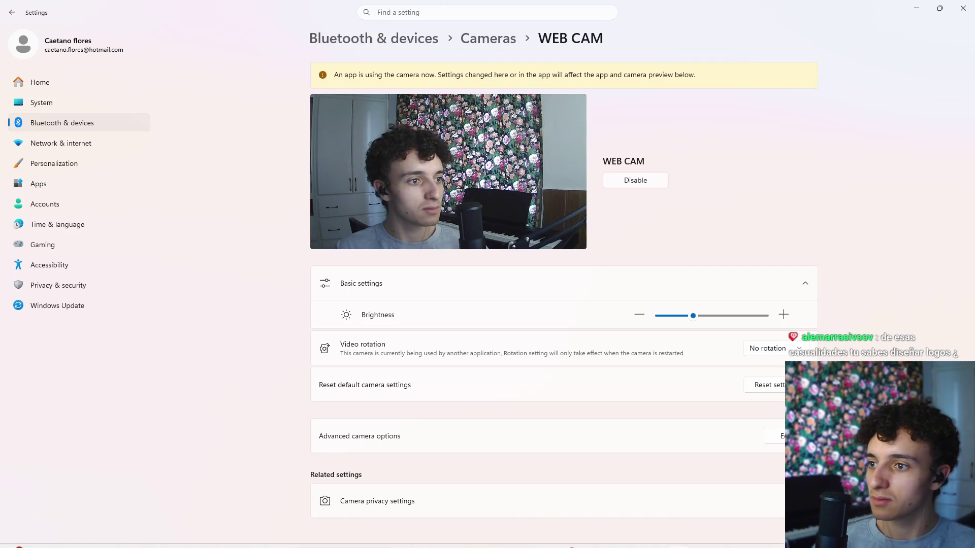
- Try basic camera mode and the media type list in advanced options, then cancel unchanged
click(786, 436)
click(593, 262)
click(592, 262)
click(592, 262)
click(584, 297)
click(584, 299)
click(599, 262)
click(579, 364)
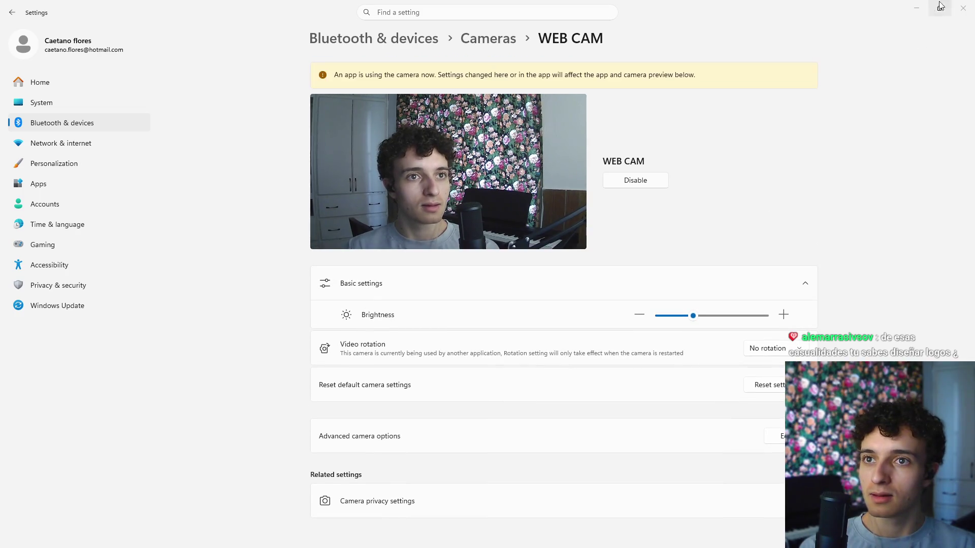
- Close Windows Settings and review the NVIDIA Broadcast webcam properties, cancelling without changes
click(963, 8)
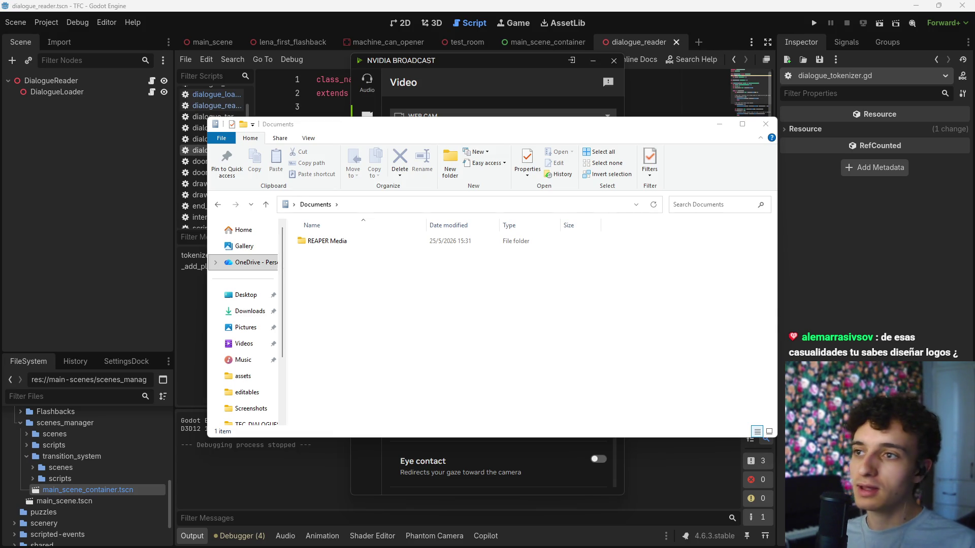
click(513, 87)
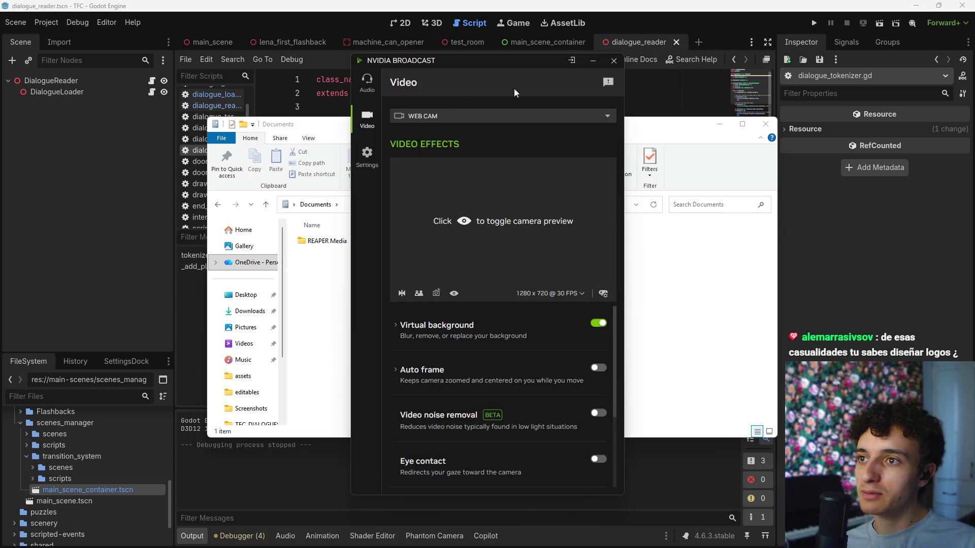
click(603, 293)
click(432, 86)
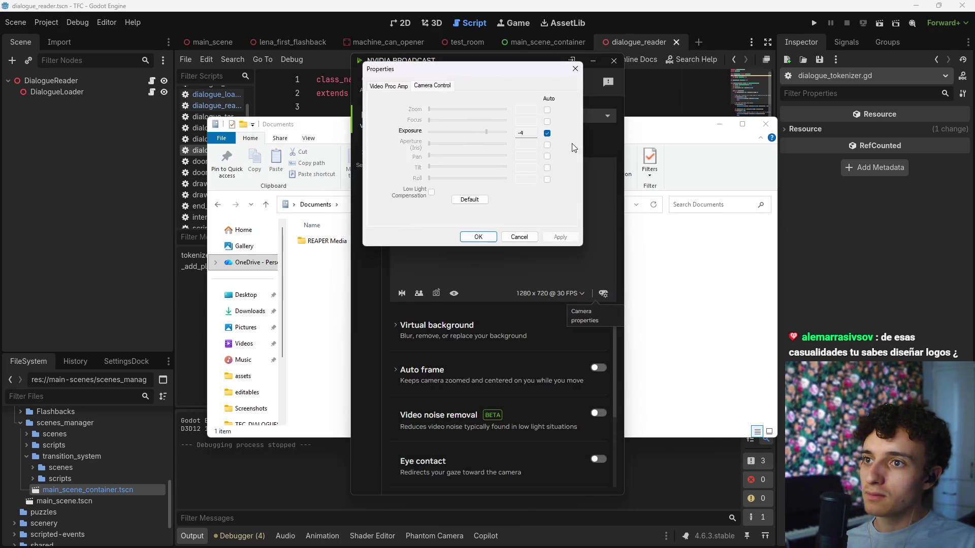
click(398, 87)
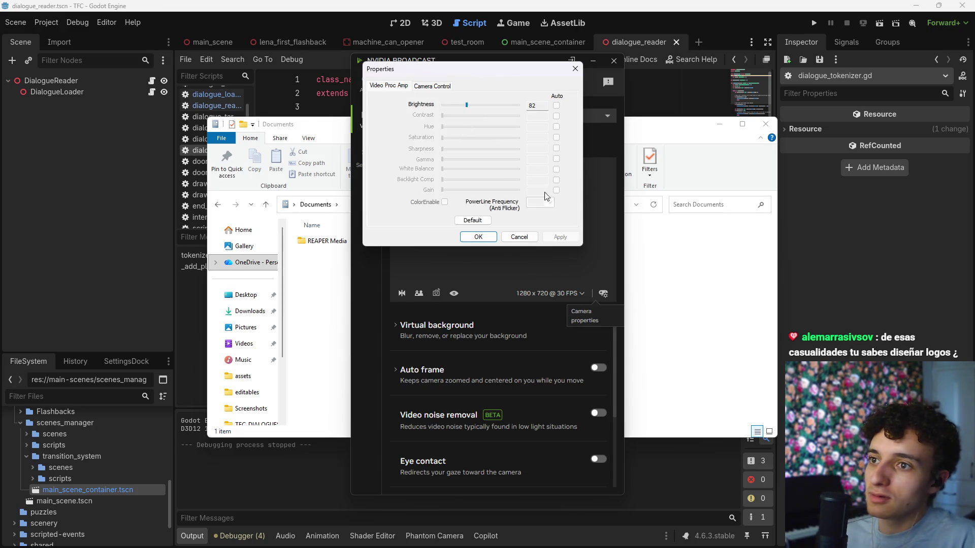
click(502, 235)
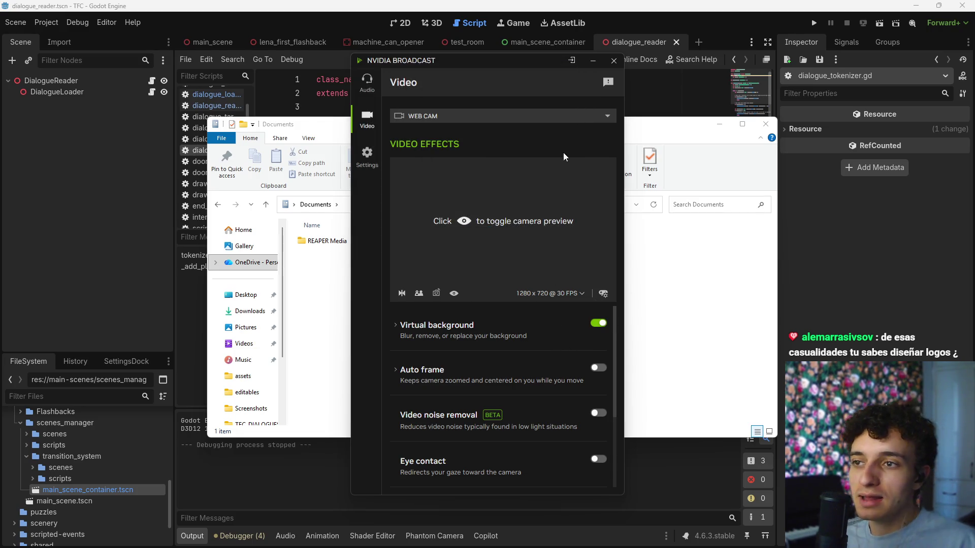
- Minimize NVIDIA Broadcast, close File Explorer, and save dialogue_tokenizer.gd in Godot
click(593, 62)
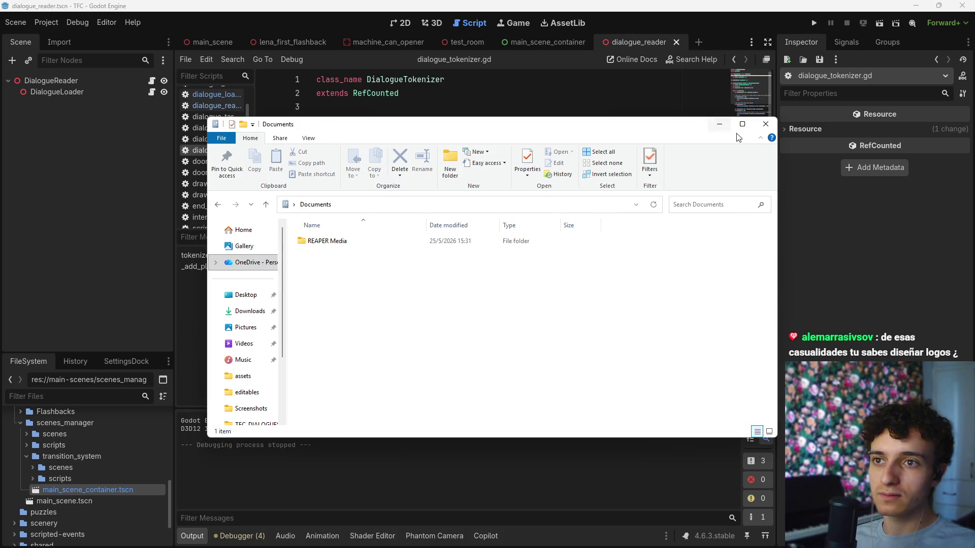
click(766, 124)
click(510, 144)
key(ctrl+s)
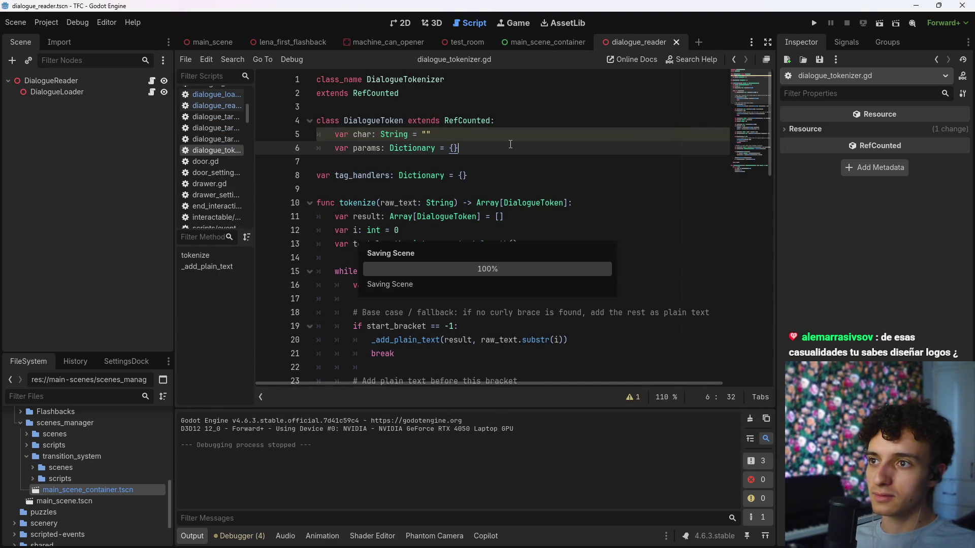
- Collapse the Output panel so dialogue_tokenizer.gd fills the editor
scroll(530, 213, down, 2)
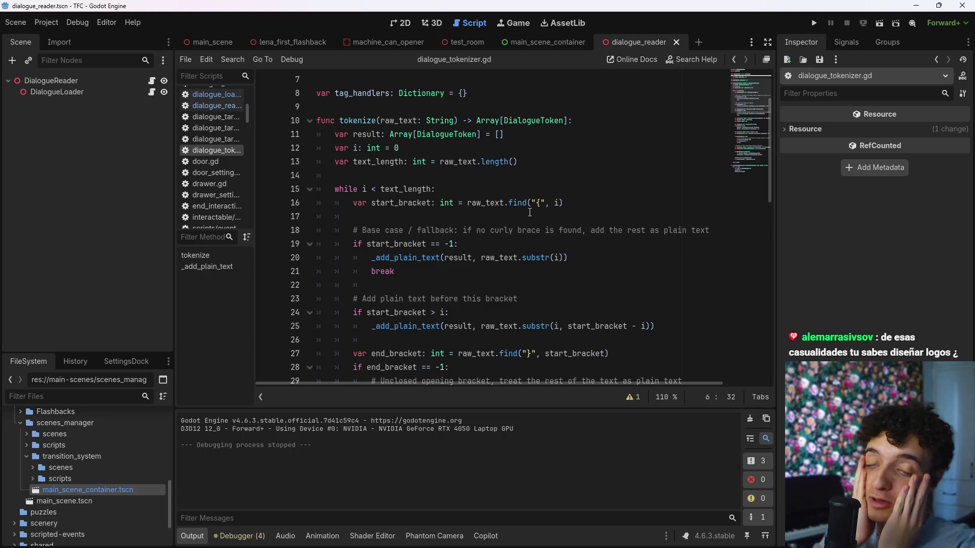
scroll(404, 165, up, 2)
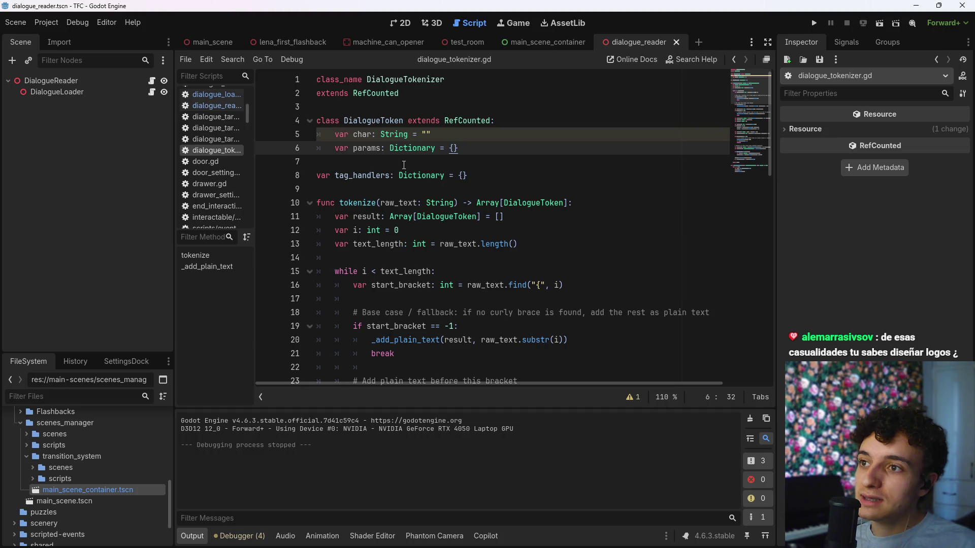
click(357, 133)
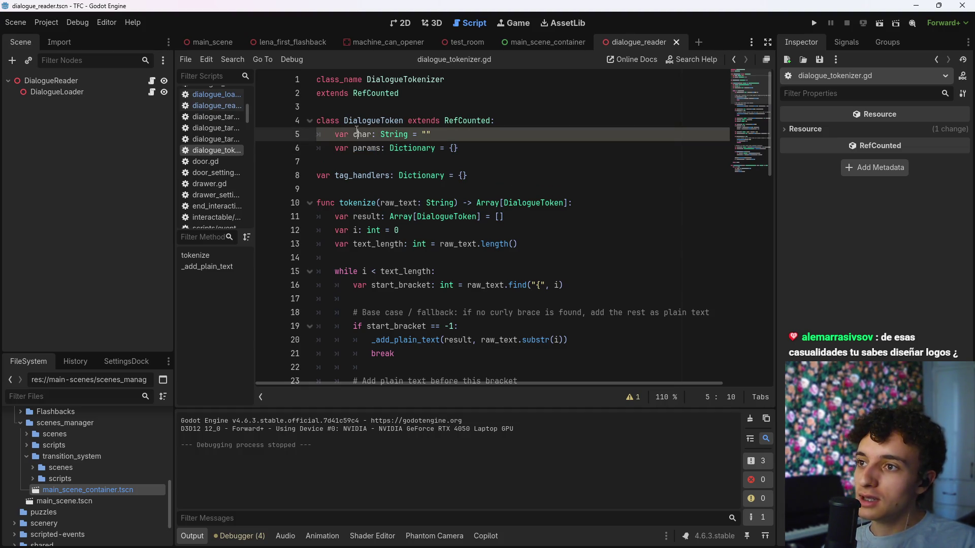
click(633, 396)
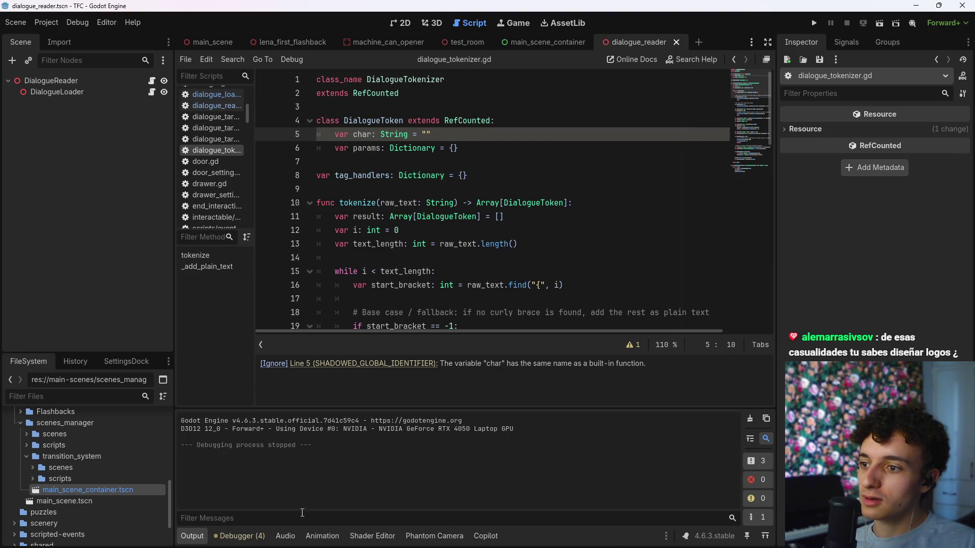
click(193, 536)
- Scroll the tokenize function and highlight the tag_content variable on line 33
mouse_move(556, 283)
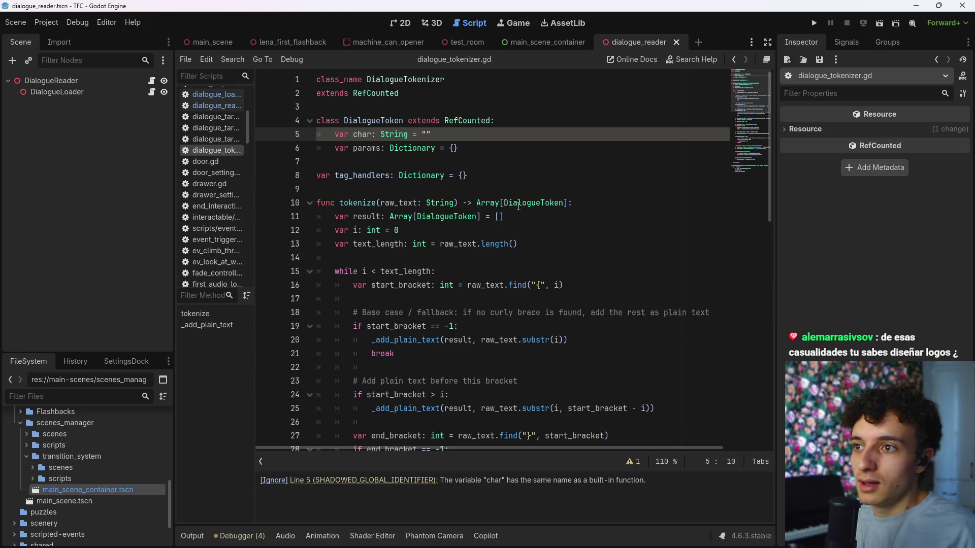
scroll(534, 202, down, 4)
scroll(534, 201, down, 6)
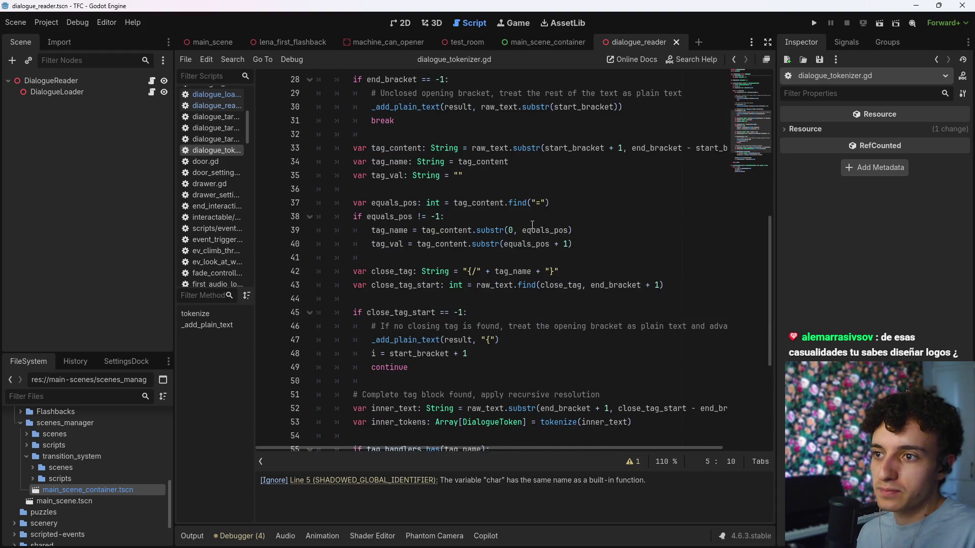
mouse_move(532, 225)
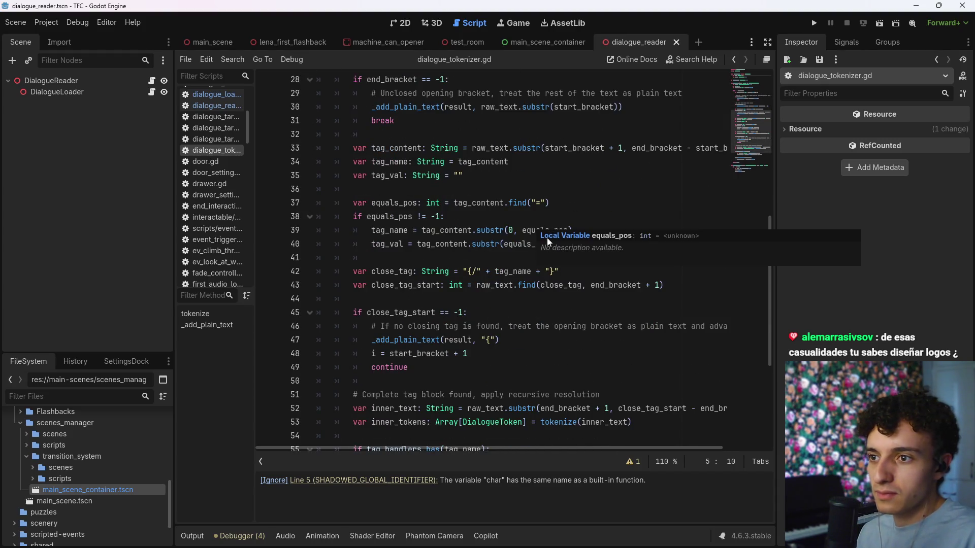
scroll(454, 266, up, 4)
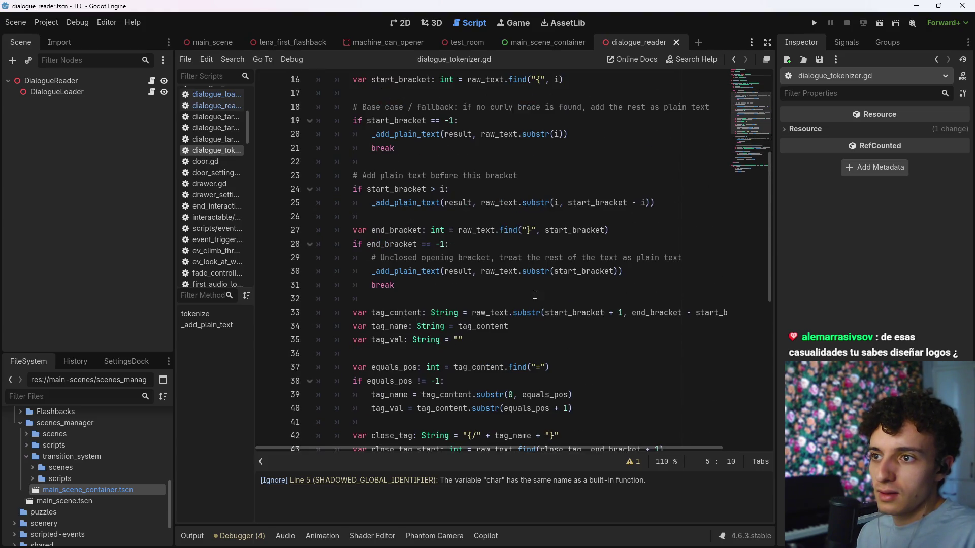
scroll(455, 265, down, 1)
mouse_move(455, 279)
mouse_move(367, 272)
mouse_down()
mouse_move(419, 272)
mouse_move(373, 286)
mouse_move(410, 290)
mouse_move(375, 300)
mouse_move(400, 301)
mouse_up()
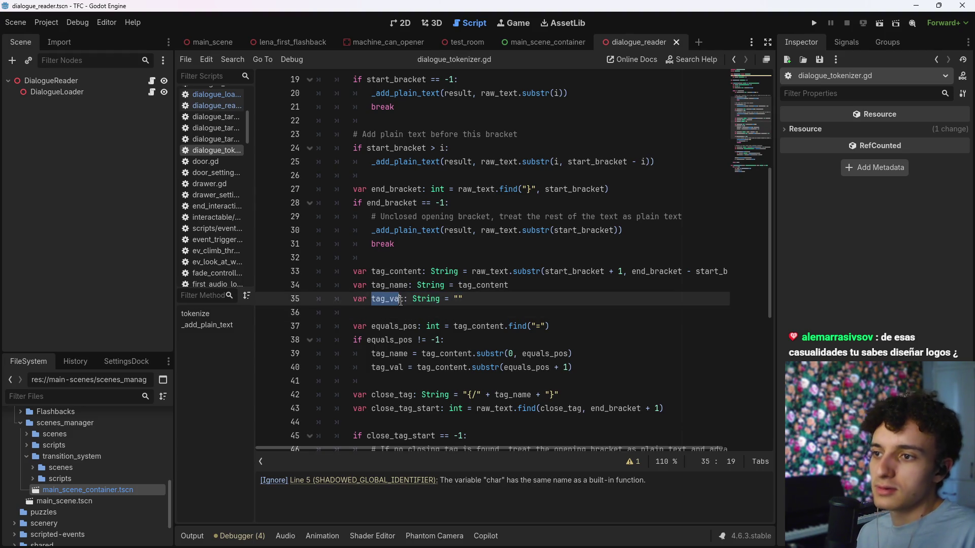
scroll(400, 301, down, 1)
- Review lines 37–40 where tag content is split at '=' into tag_name and tag_val
drag(455, 286, 550, 285)
click(560, 287)
scroll(560, 297, down, 1)
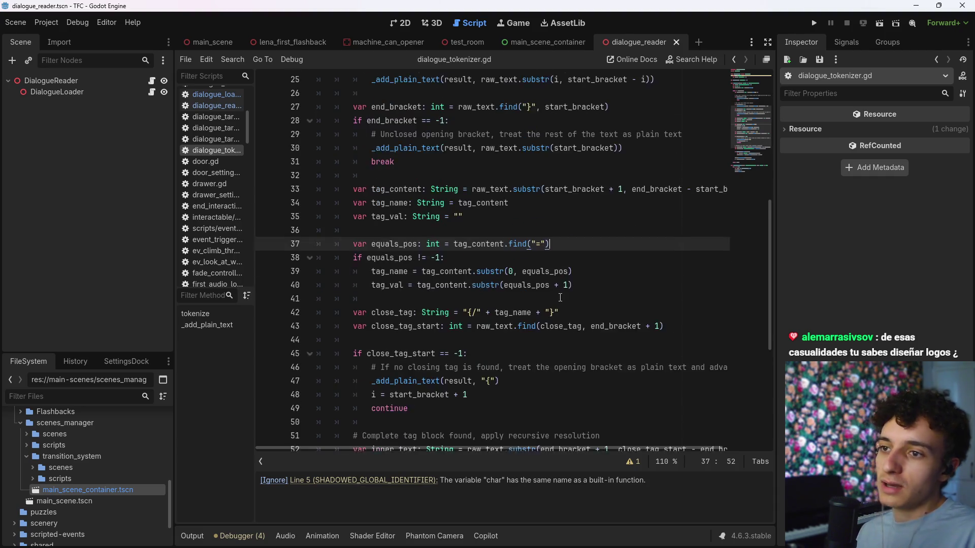
scroll(560, 298, down, 1)
mouse_move(533, 280)
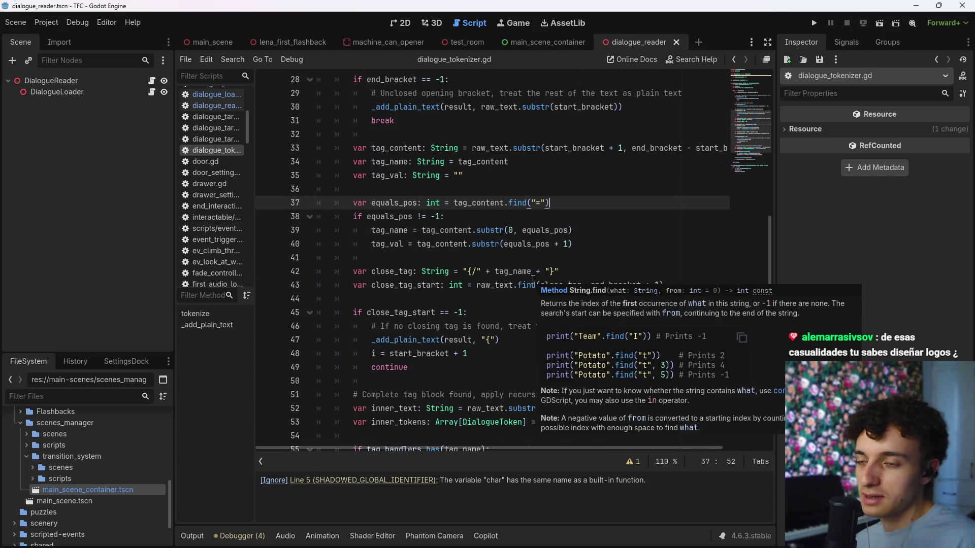
key(shift+Left)
key(shift+Left)
key(shift+Left)
key(shift+Right)
key(shift+Right)
key(shift+Right)
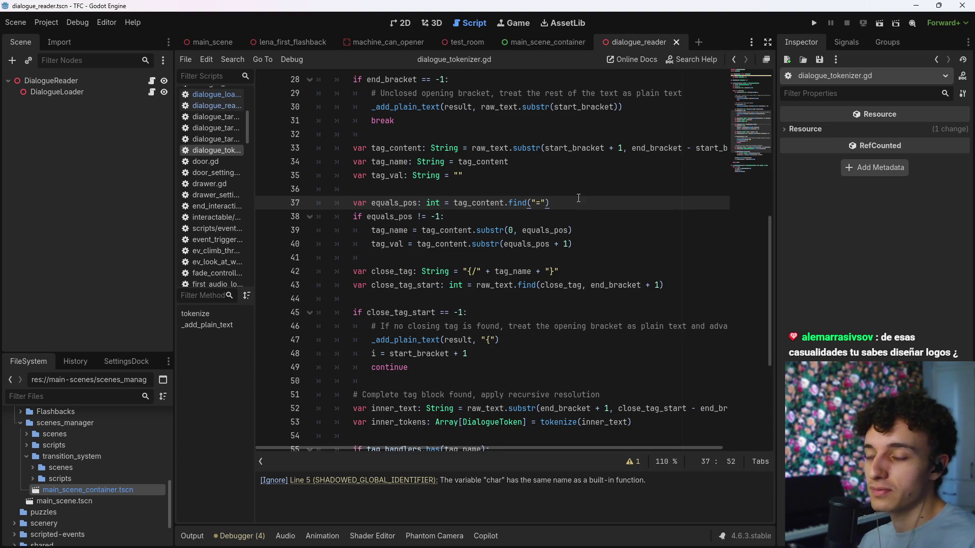
click(613, 236)
click(612, 243)
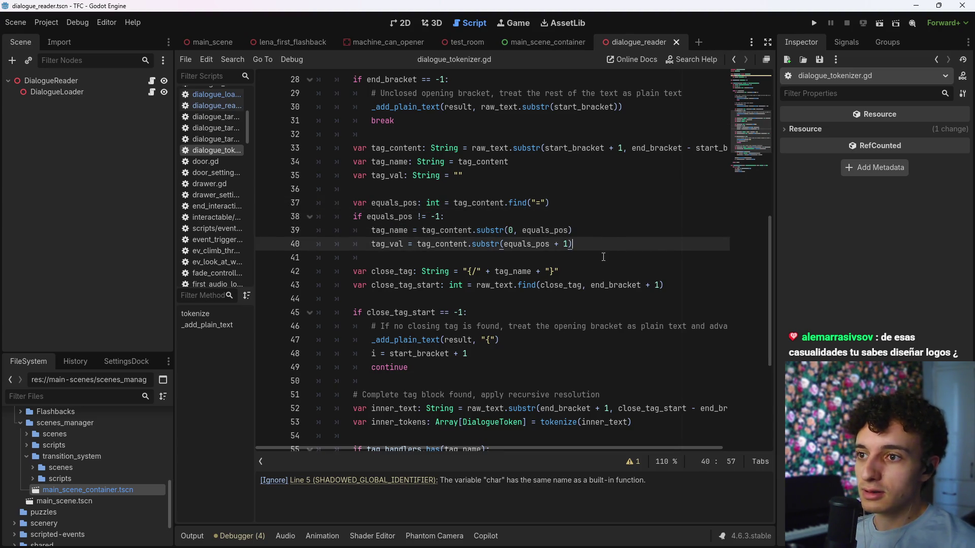
- Step through the tag-handling code on lines 42–48 of dialogue_tokenizer.gd
scroll(612, 236, down, 1)
click(611, 229)
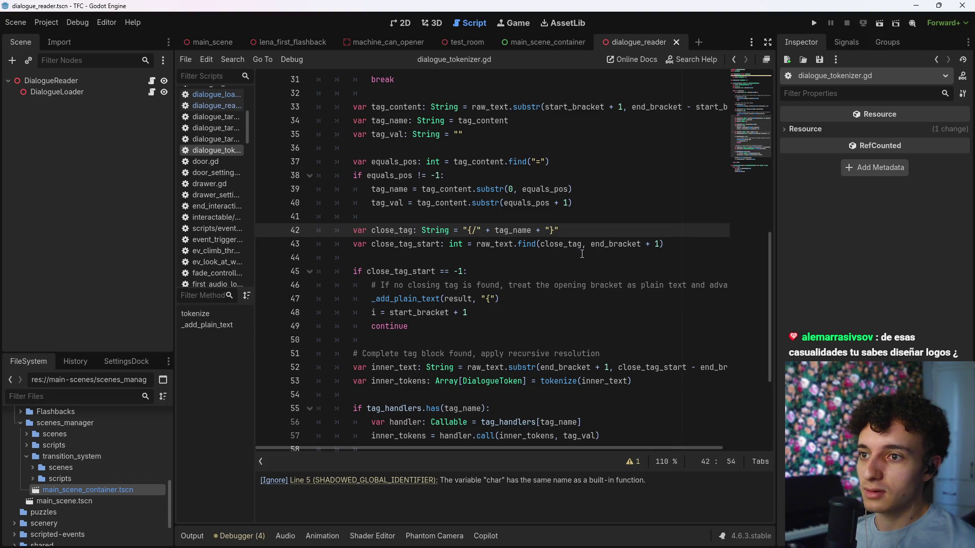
click(667, 243)
click(511, 270)
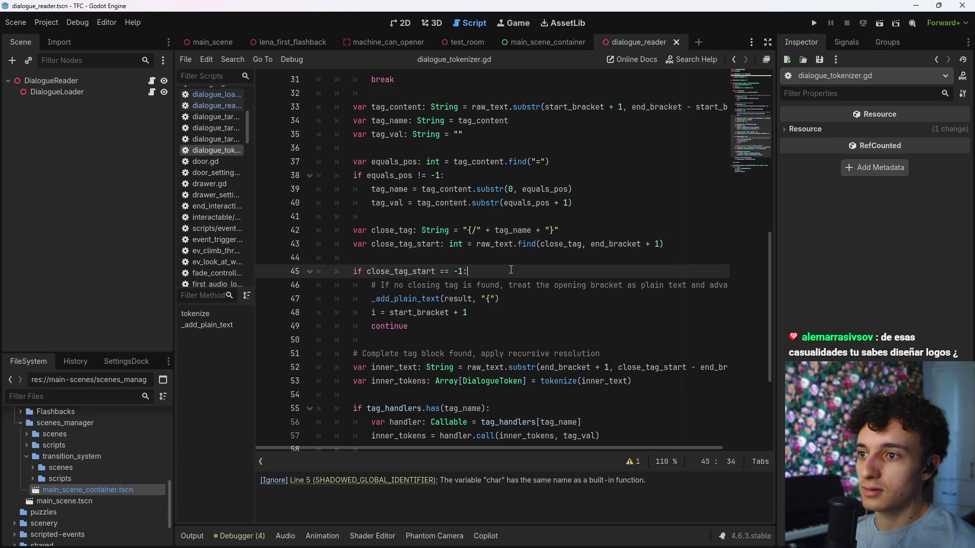
click(517, 298)
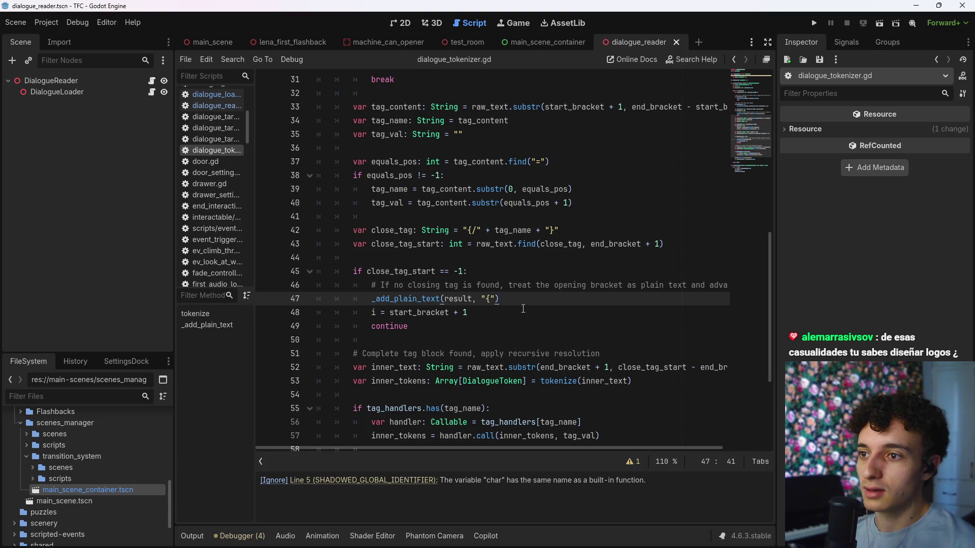
click(523, 311)
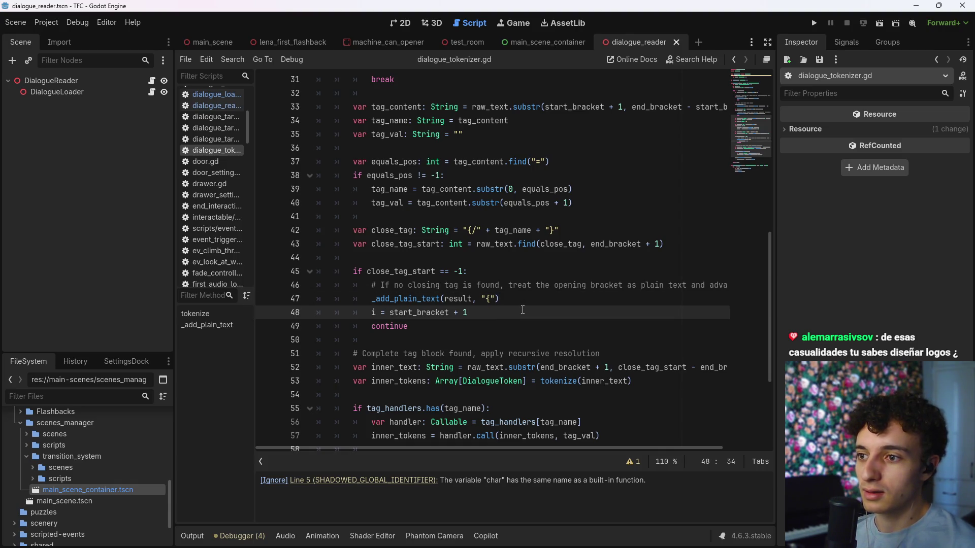
- Examine the tag_handlers check on line 55 and the handler declaration on line 56
scroll(522, 310, down, 2)
click(391, 327)
drag(426, 326, 476, 326)
click(476, 327)
drag(390, 340, 527, 340)
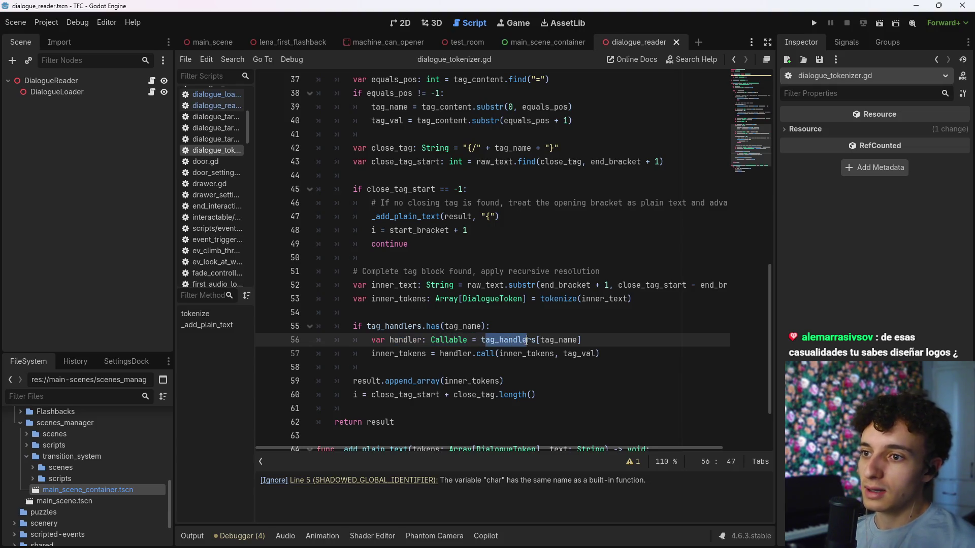
double_click(544, 340)
click(591, 342)
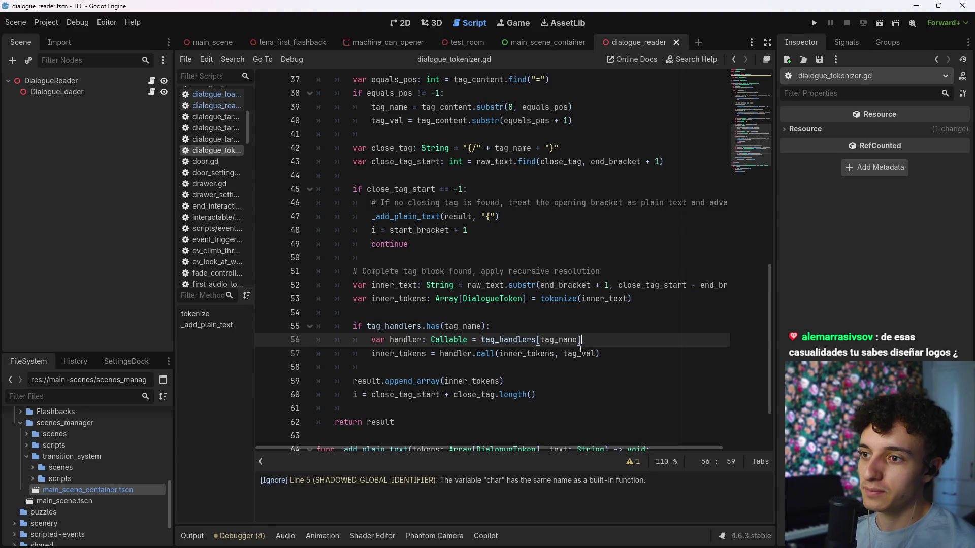
click(397, 340)
- Trace the handler variable's uses and highlight the handler.call expression on line 57
scroll(401, 346, down, 2)
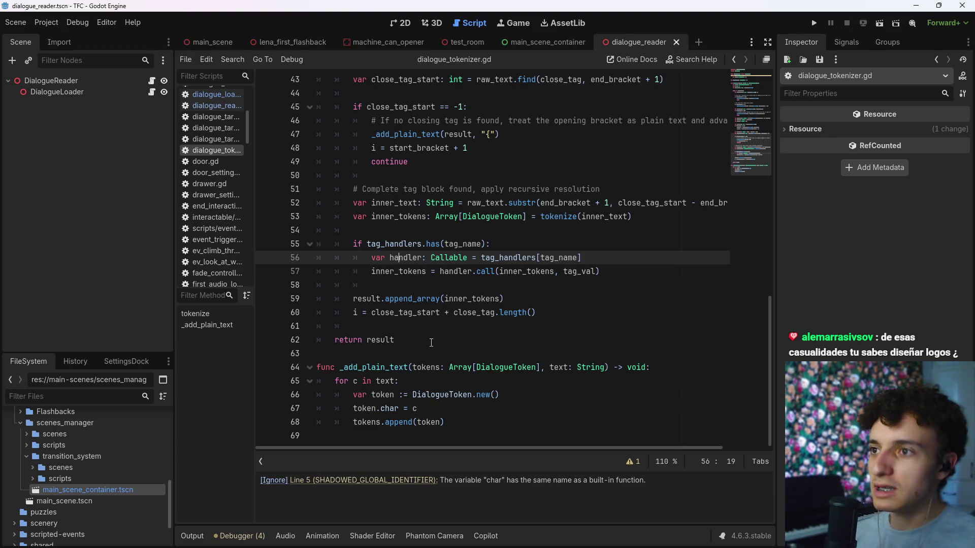
drag(390, 258, 421, 257)
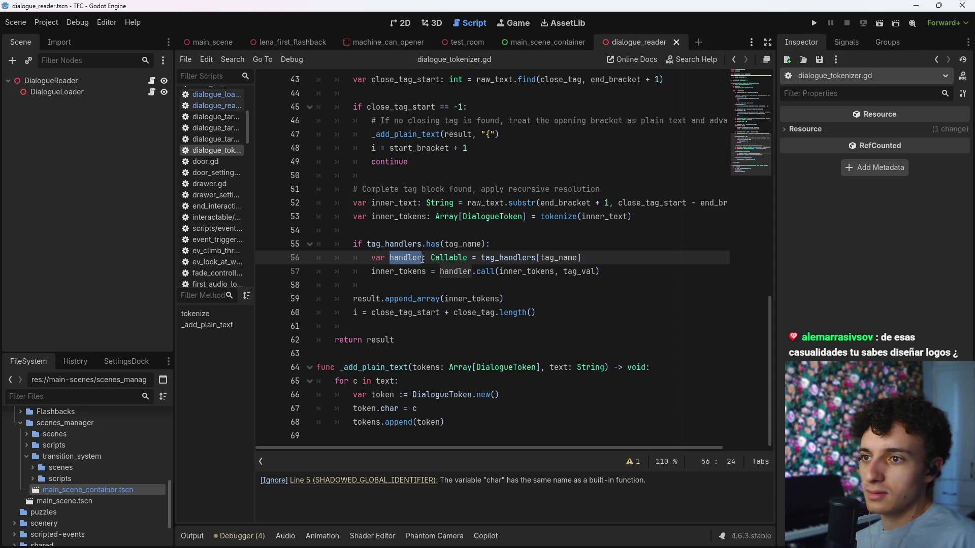
click(471, 271)
drag(441, 271, 622, 276)
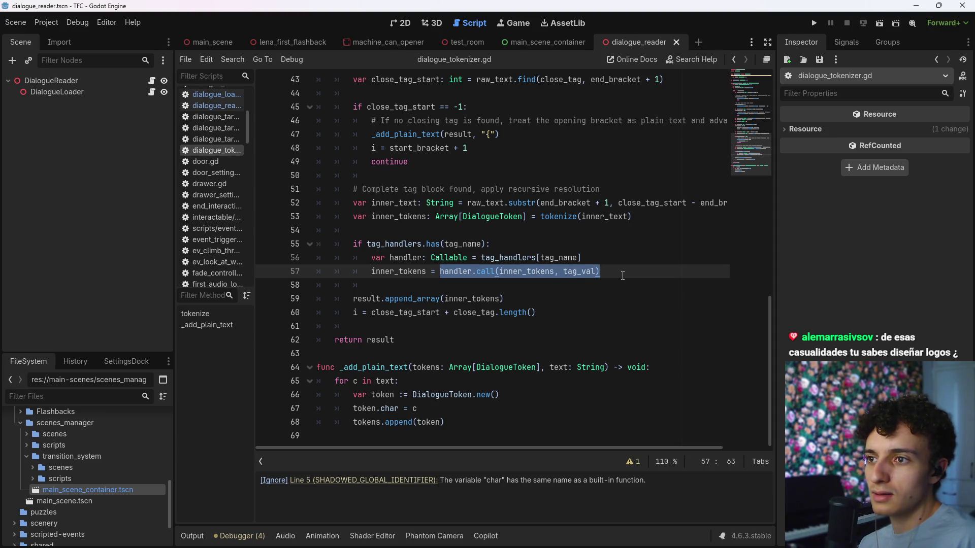
click(622, 276)
- Scroll back to inspect the tag_handlers declaration on line 8, then start a text search
scroll(616, 362, up, 2)
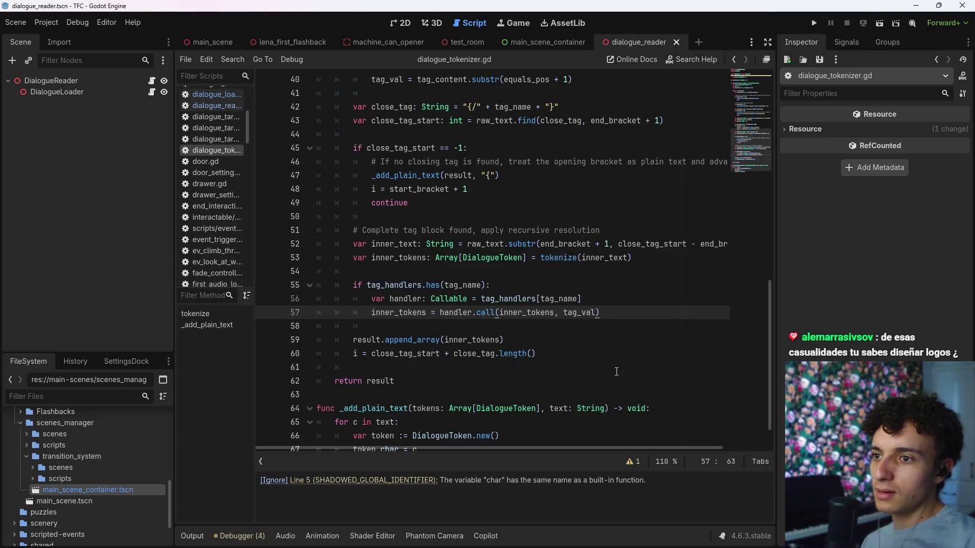
scroll(614, 335, up, 13)
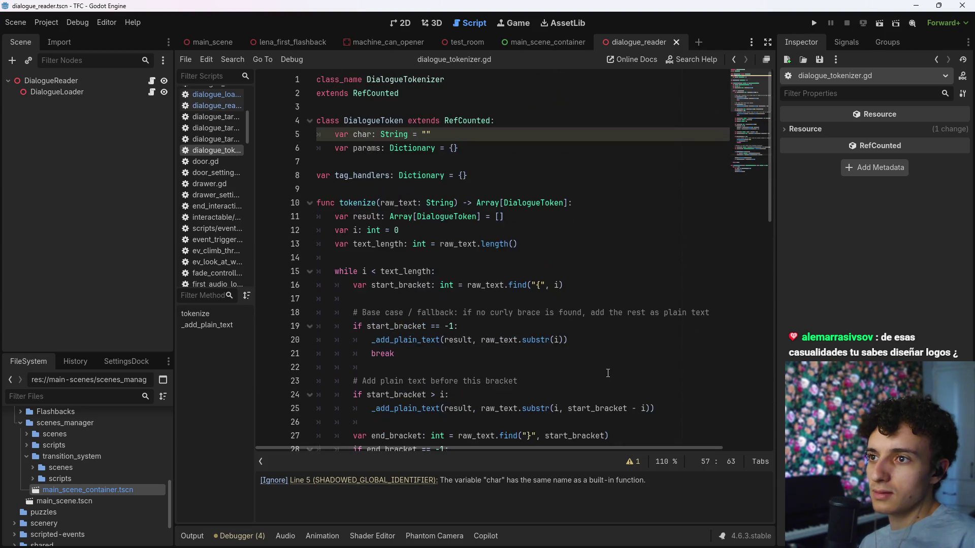
drag(467, 175, 290, 175)
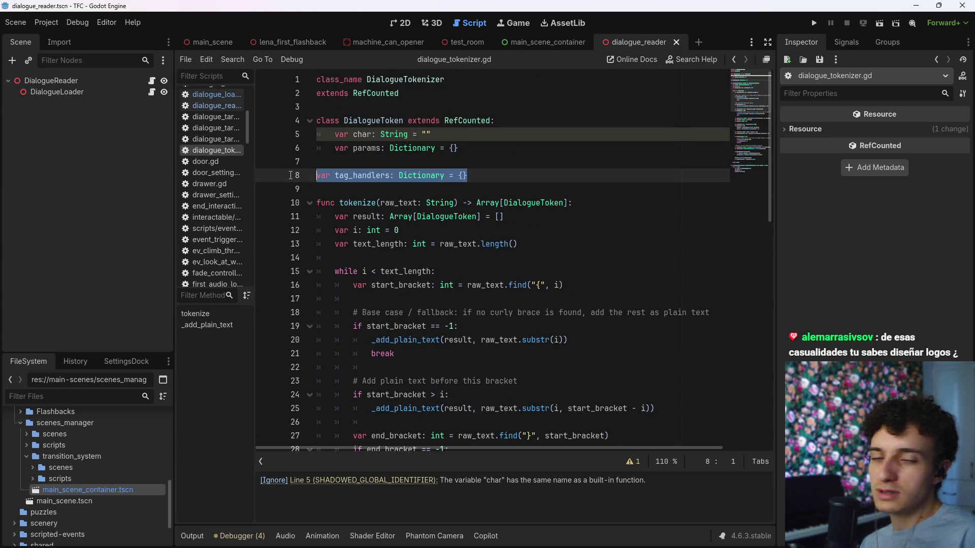
click(493, 176)
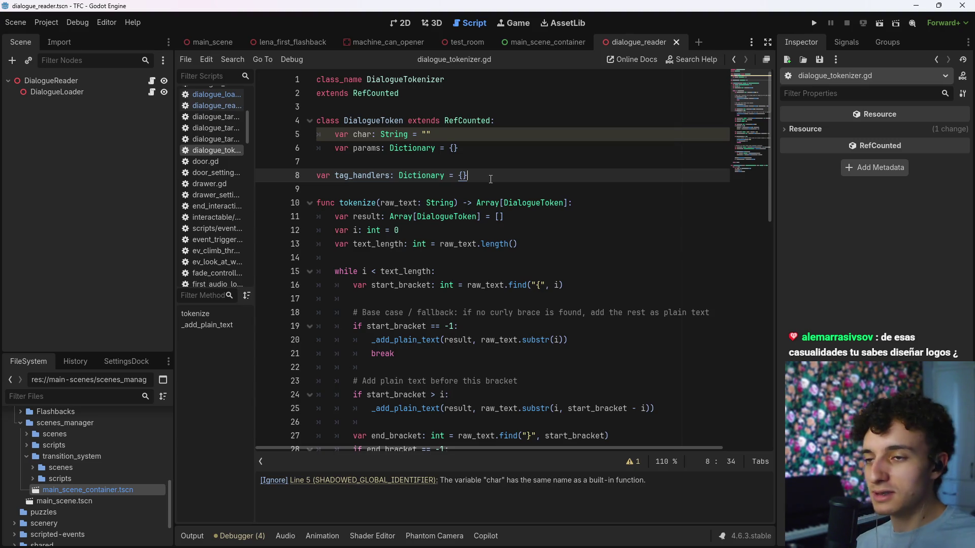
scroll(551, 226, down, 6)
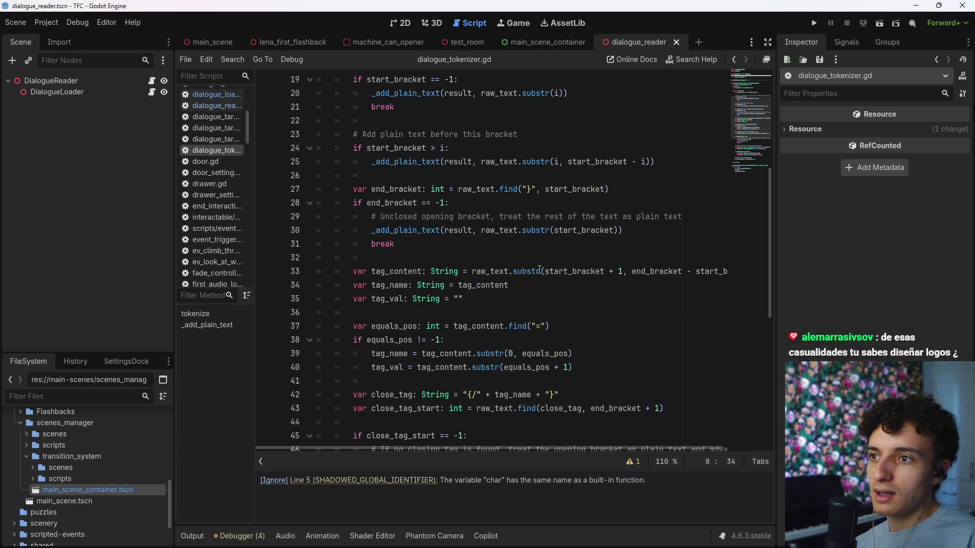
scroll(539, 284, down, 5)
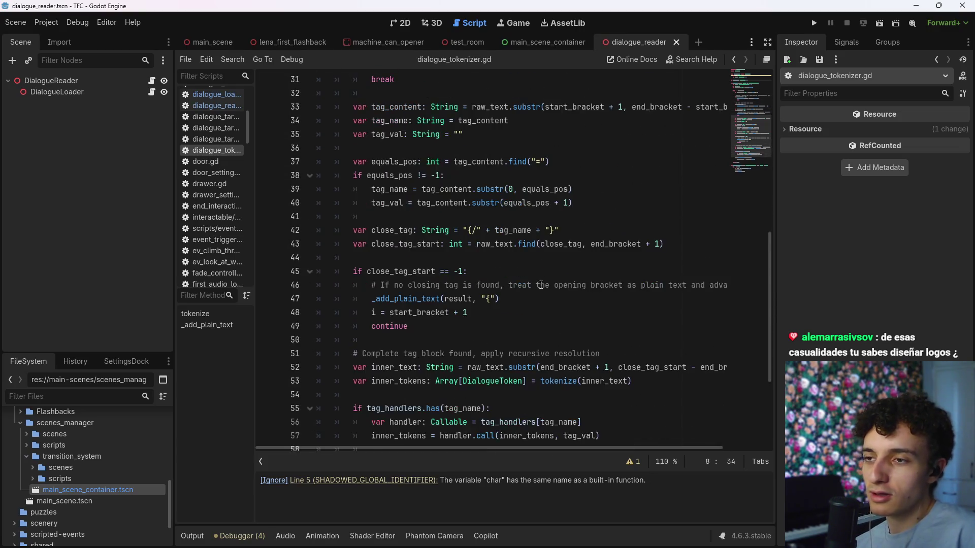
scroll(538, 297, down, 3)
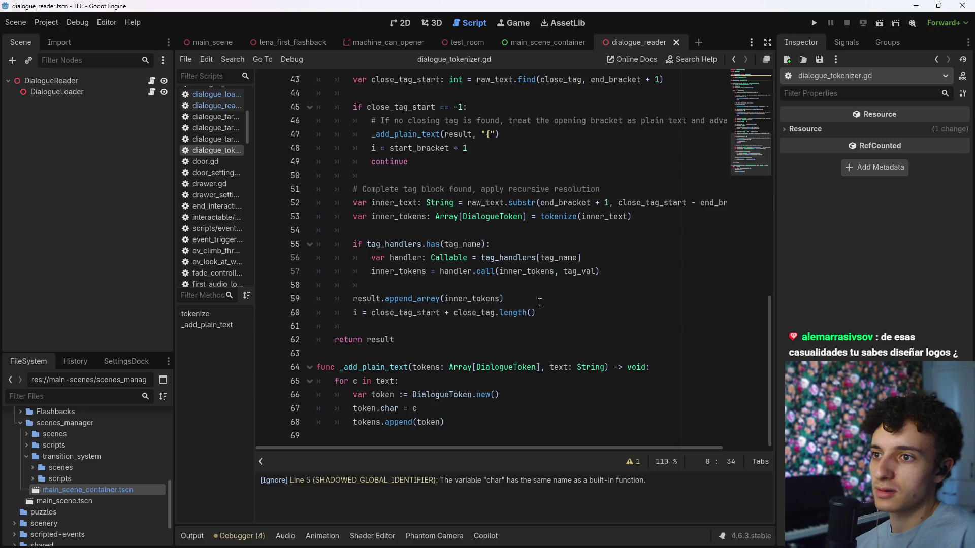
scroll(537, 301, up, 3)
scroll(540, 302, up, 10)
key(ctrl+f)
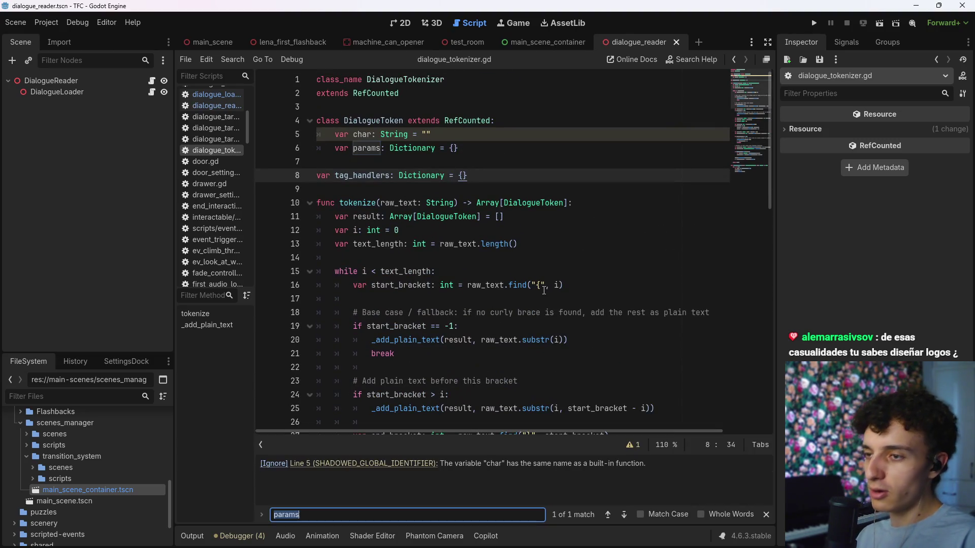
- Clear the search and switch to dialogue_loader.gd, placing the caret in its entry loop
text(wait_tim)
key(ctrl+BackSpace)
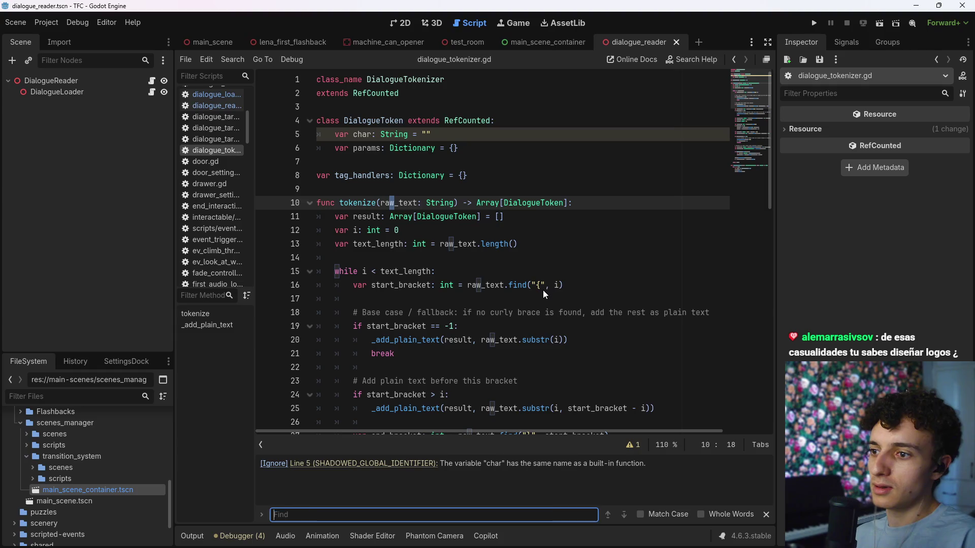
click(152, 92)
key(ctrl+a)
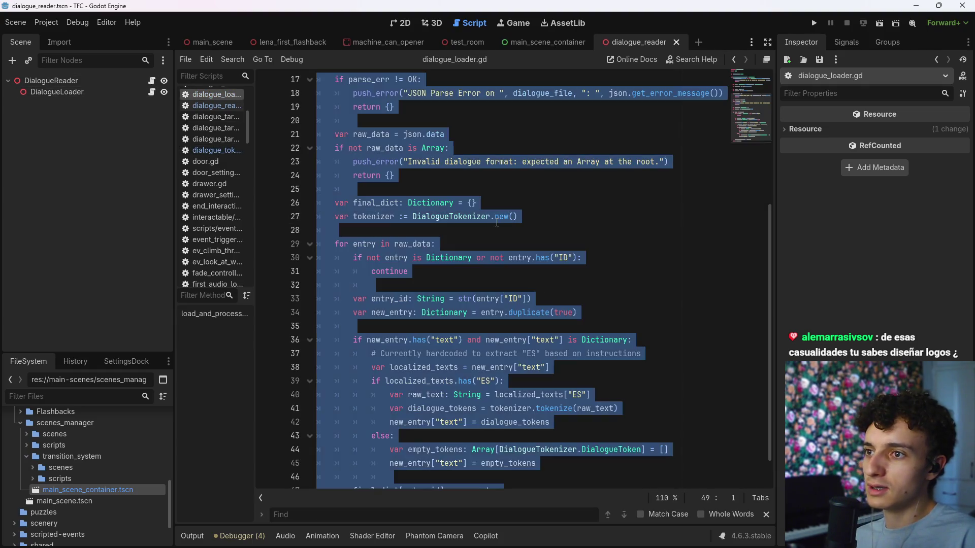
click(552, 244)
- Search for wait_time, then switch to dialogue_reader.gd and search it for wait_time
key(ctrl+f)
text(wait_time)
key(ctrl+a)
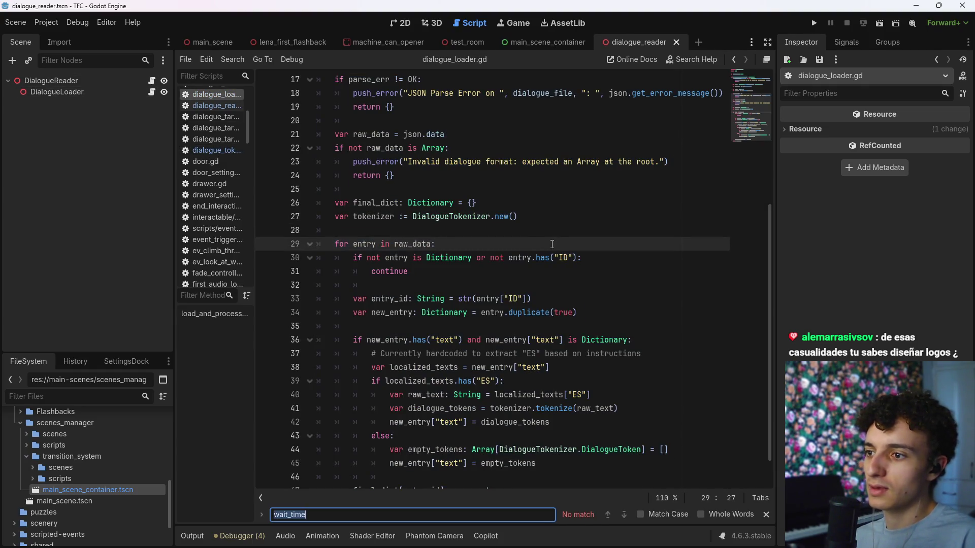
key(BackSpace)
click(151, 81)
key(ctrl+a)
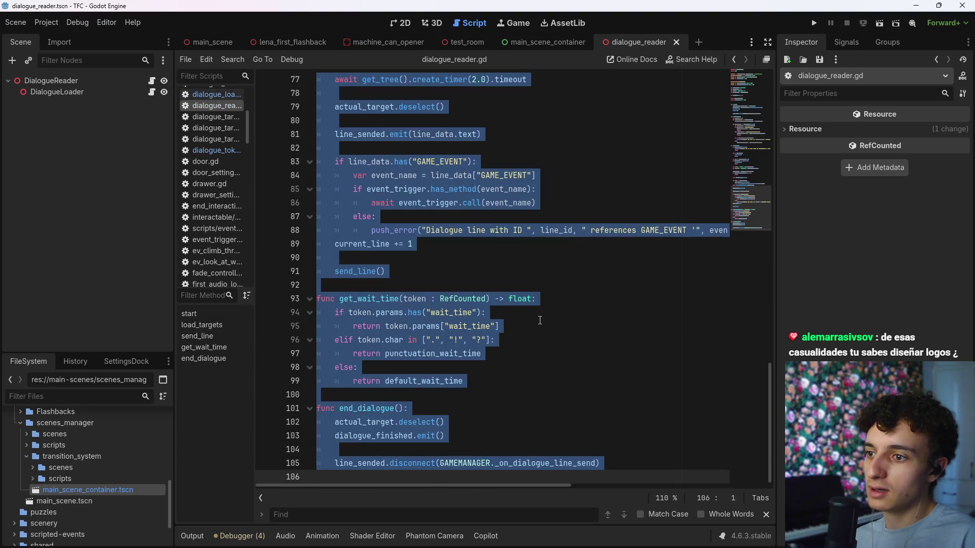
text(wait_time)
- Step through the wait_time matches to the get_wait_time definition and close Find
scroll(508, 290, down, 1)
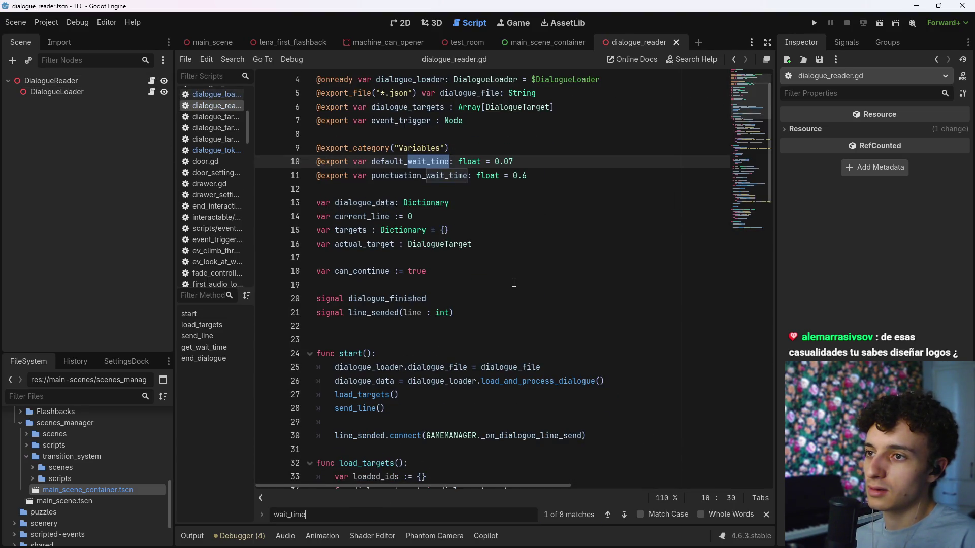
scroll(508, 290, down, 1)
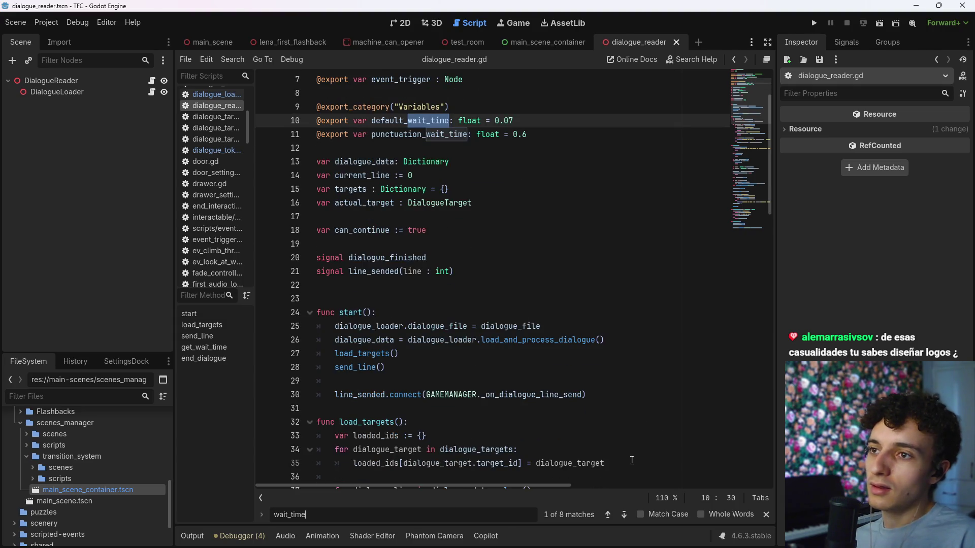
click(623, 515)
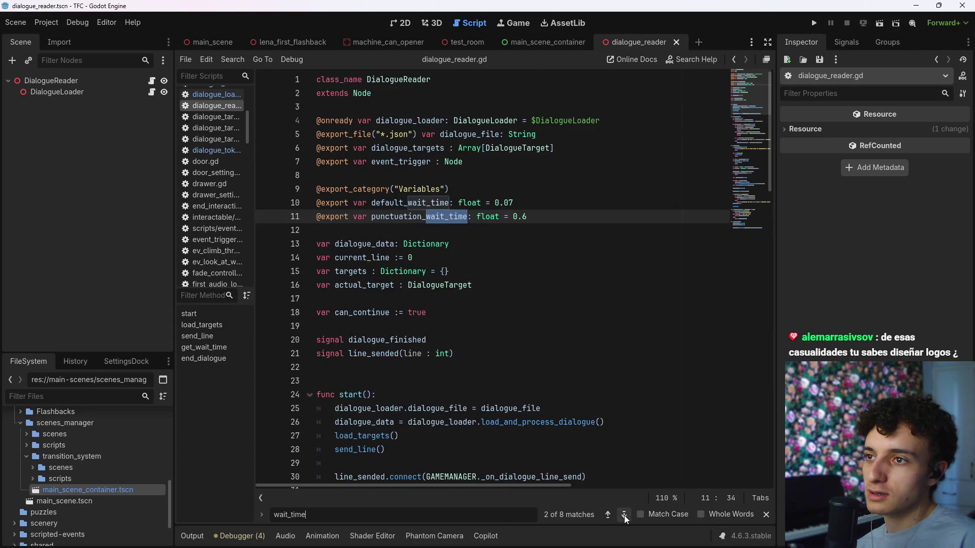
click(623, 516)
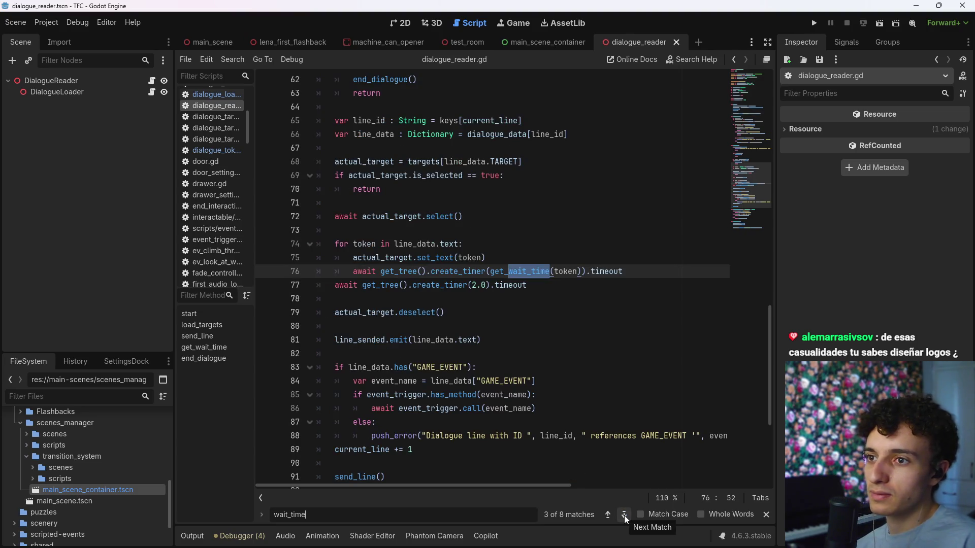
click(623, 516)
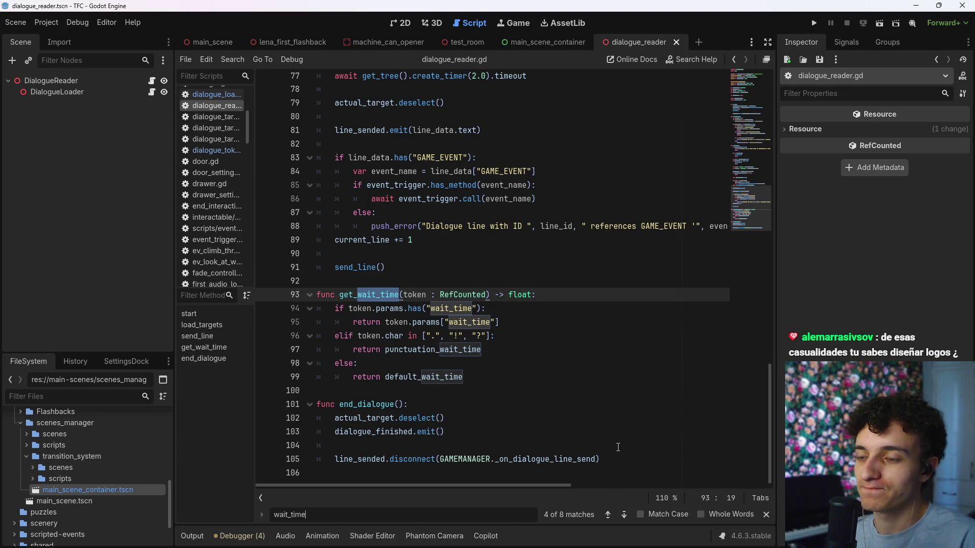
click(765, 516)
- Review the get_wait_time function body and its params check on line 94
click(487, 394)
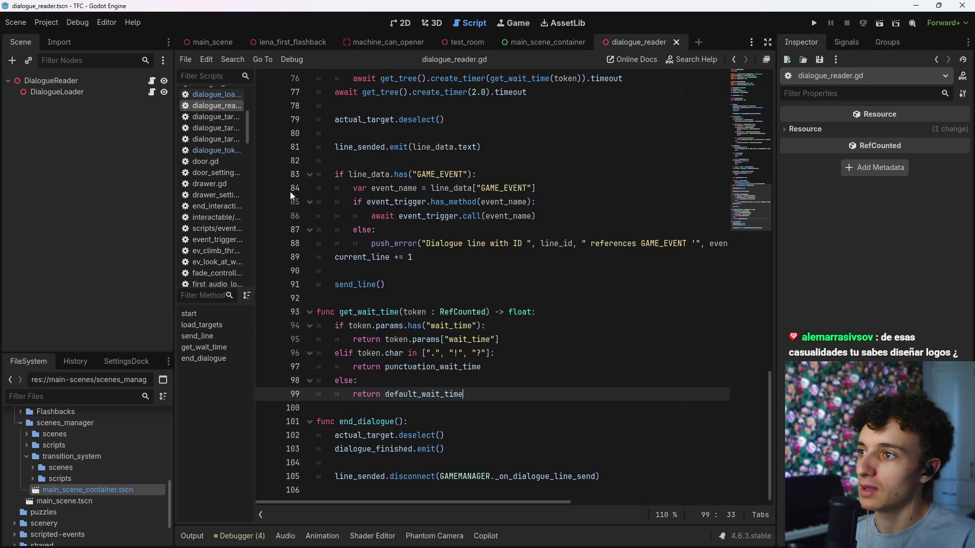
key(Up)
key(Up)
key(Up)
key(Down)
key(Down)
key(Down)
mouse_move(510, 401)
mouse_down()
mouse_move(355, 367)
mouse_move(317, 312)
mouse_up()
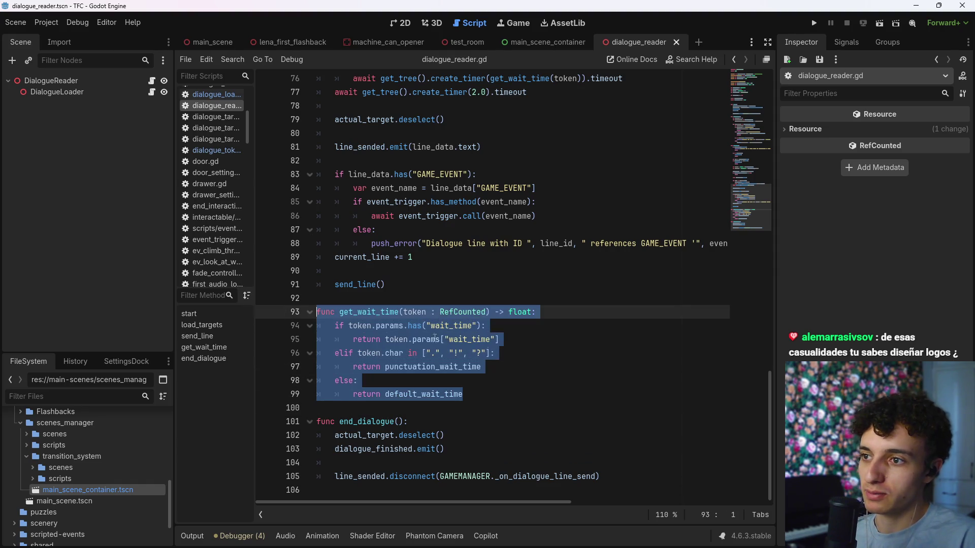
click(518, 326)
drag(517, 326, 397, 325)
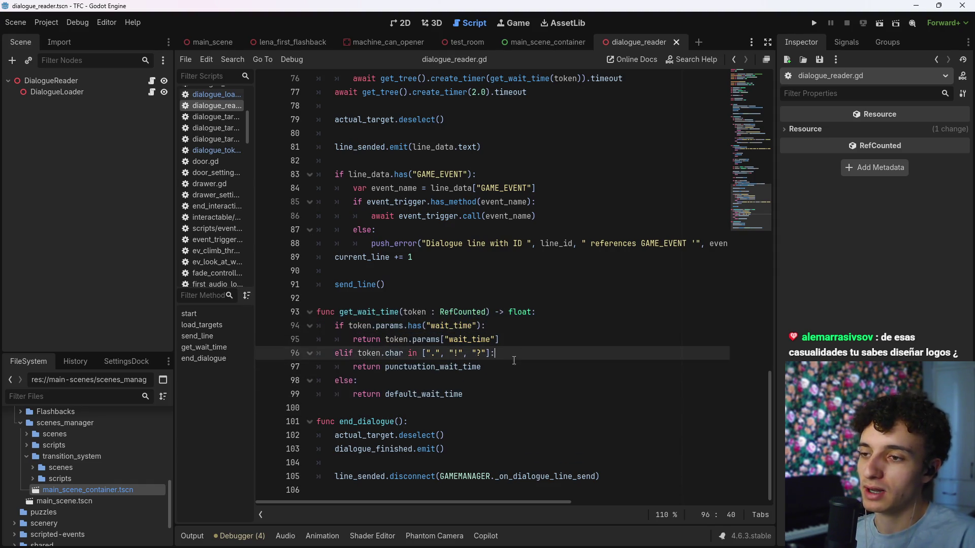
click(525, 339)
- Save the scene and open the DialogueLoader node's script, dialogue_loader.gd
scroll(525, 339, up, 4)
key(ctrl+s)
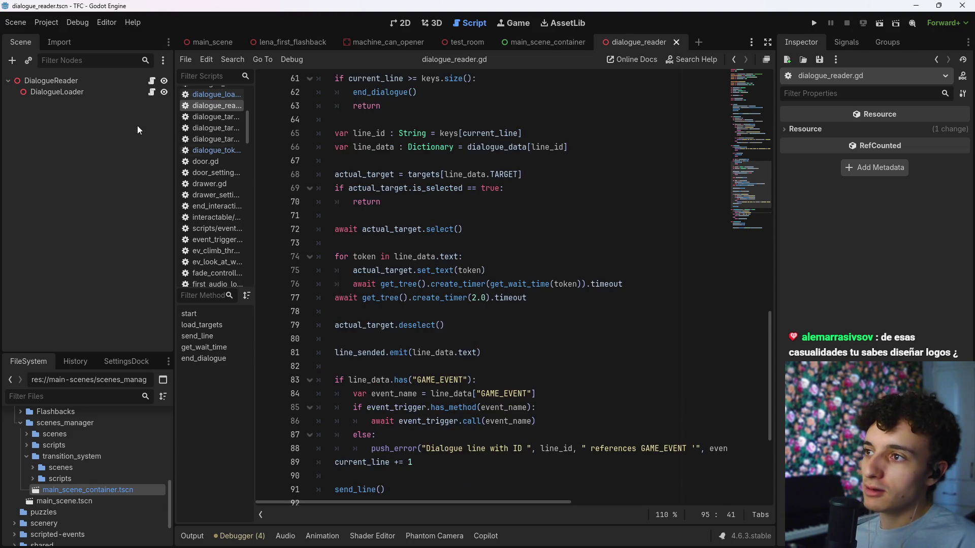
click(151, 92)
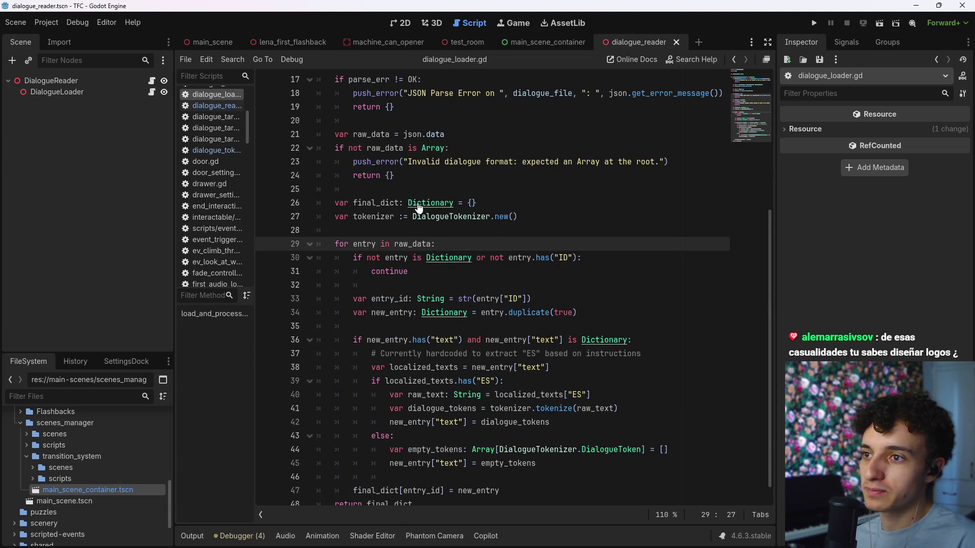
ctrl+click(439, 217)
click(567, 218)
scroll(567, 229, down, 9)
key(ctrl+s)
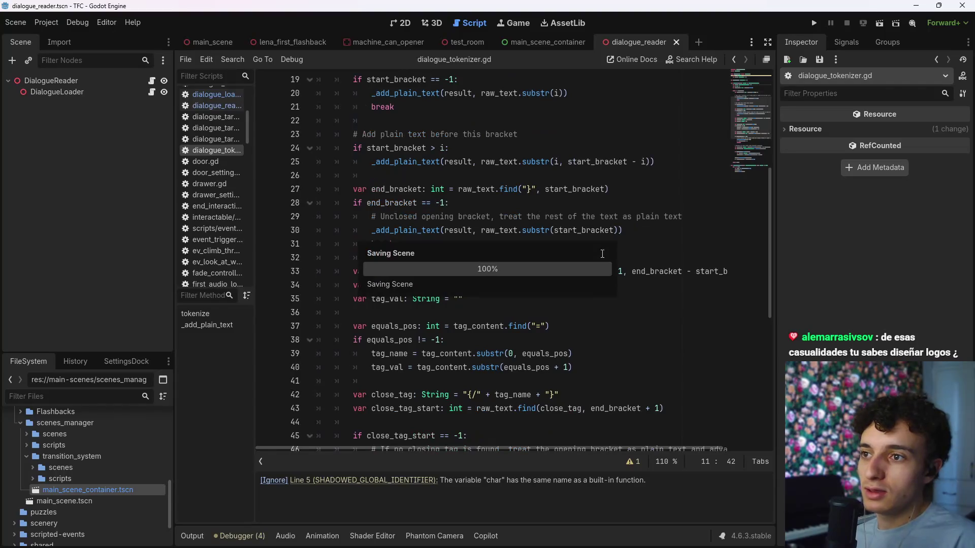
click(192, 536)
click(192, 536)
click(641, 466)
scroll(507, 375, down, 4)
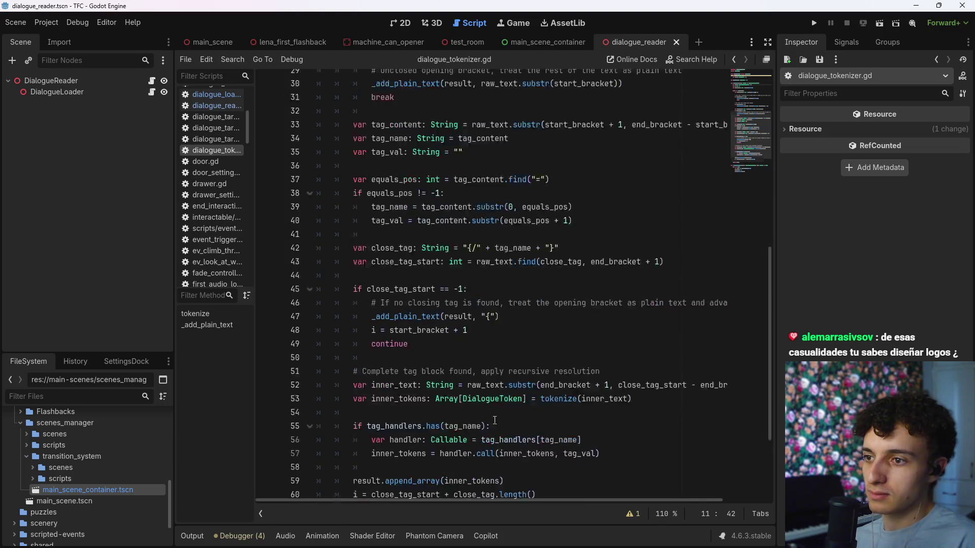
scroll(517, 386, up, 9)
key(ctrl+s)
scroll(535, 400, up, 2)
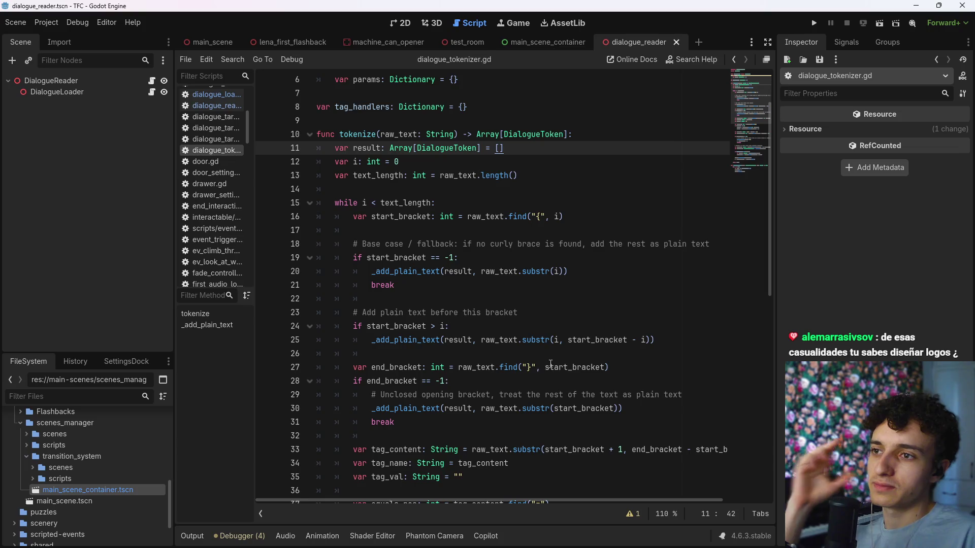
scroll(553, 342, up, 2)
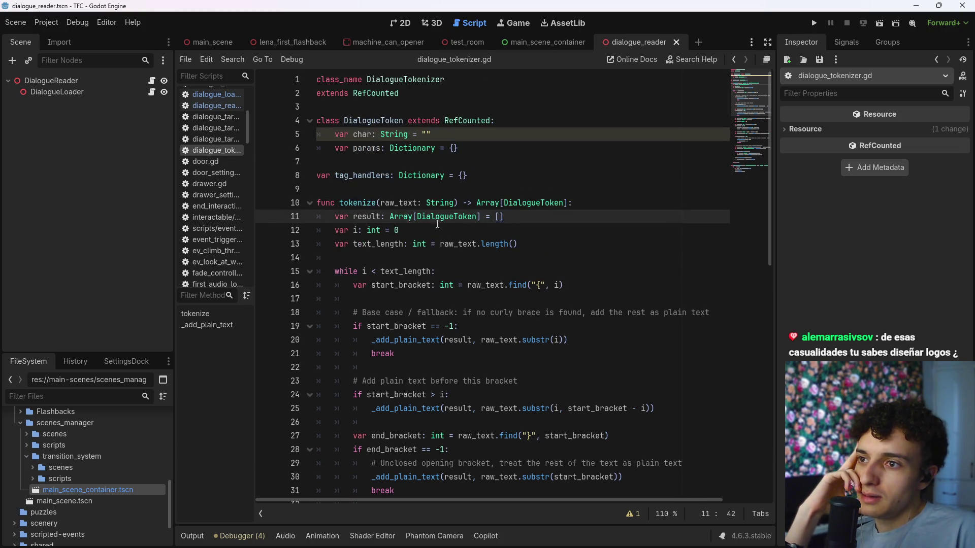
mouse_move(384, 203)
mouse_down()
mouse_move(436, 216)
mouse_move(454, 204)
mouse_up()
click(454, 205)
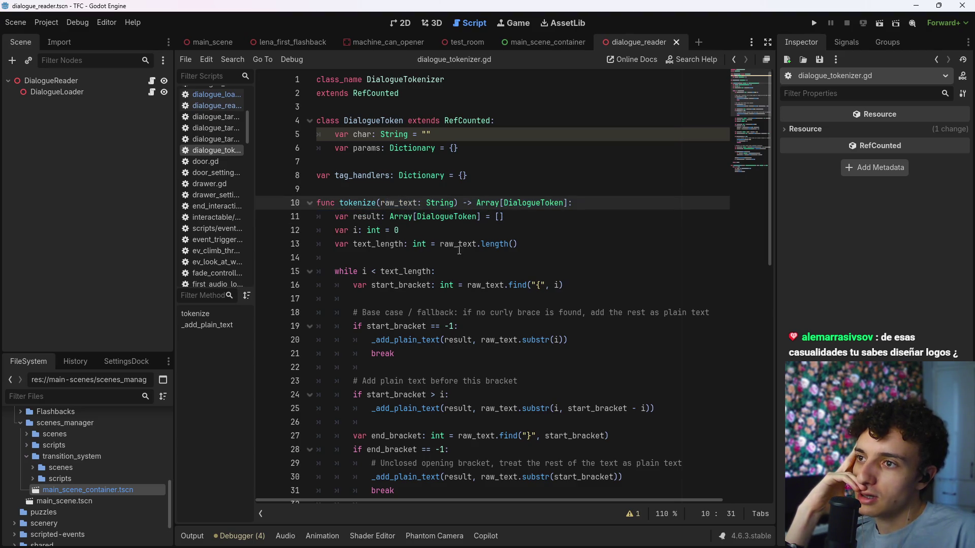
click(151, 92)
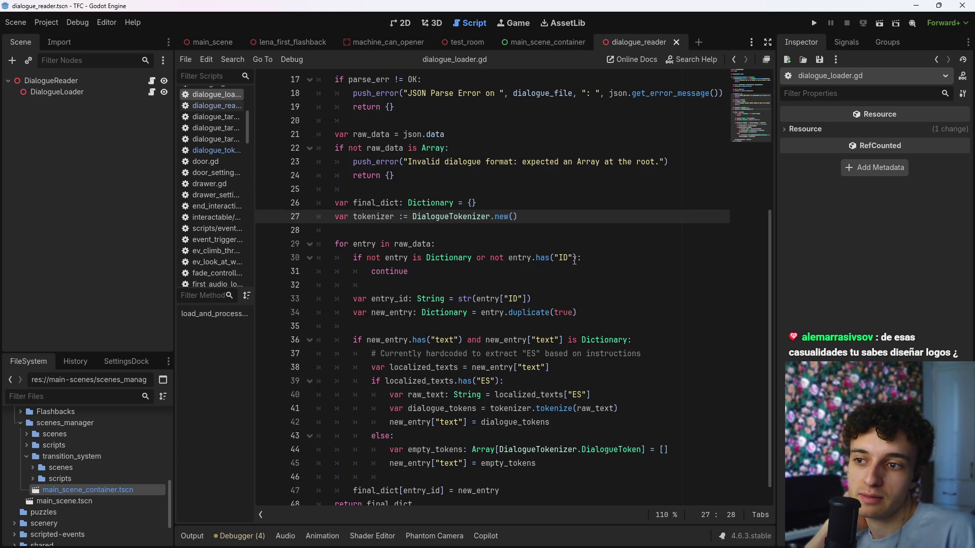
scroll(441, 400, down, 1)
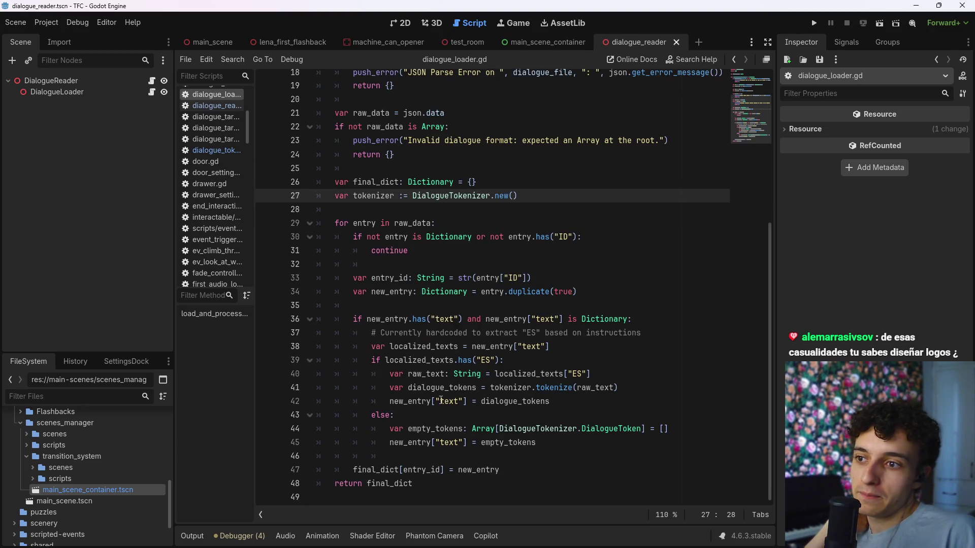
drag(409, 360, 495, 360)
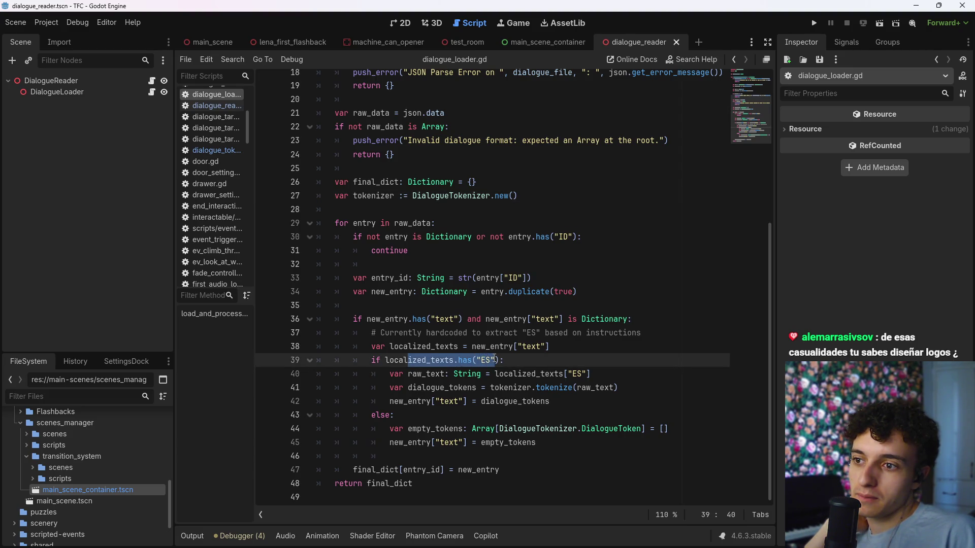
click(434, 415)
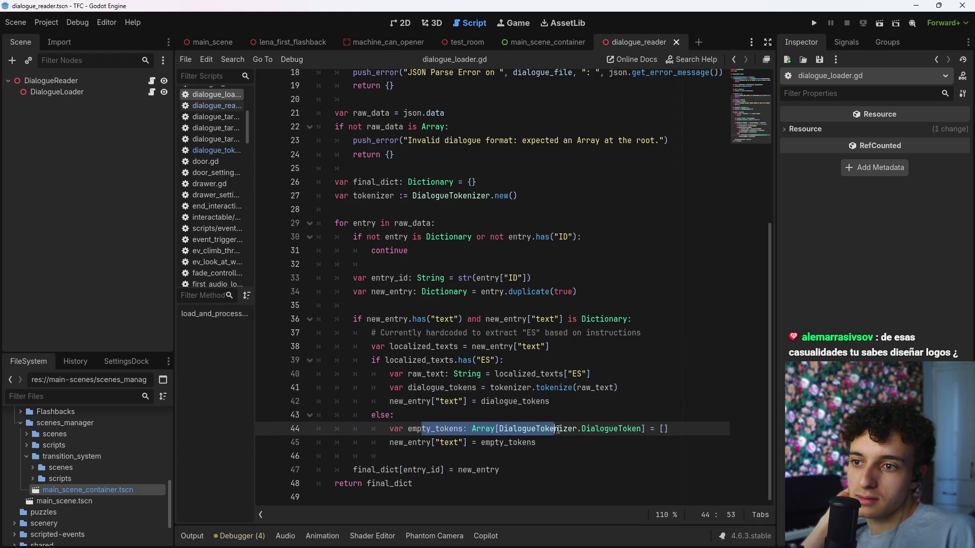
click(549, 445)
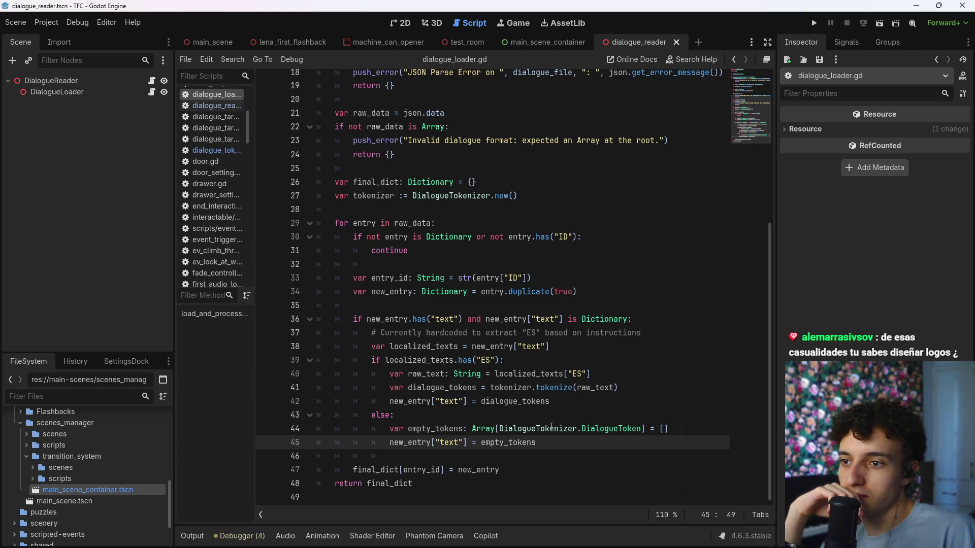
mouse_move(421, 429)
mouse_down()
mouse_move(660, 429)
mouse_move(559, 443)
mouse_up()
click(559, 443)
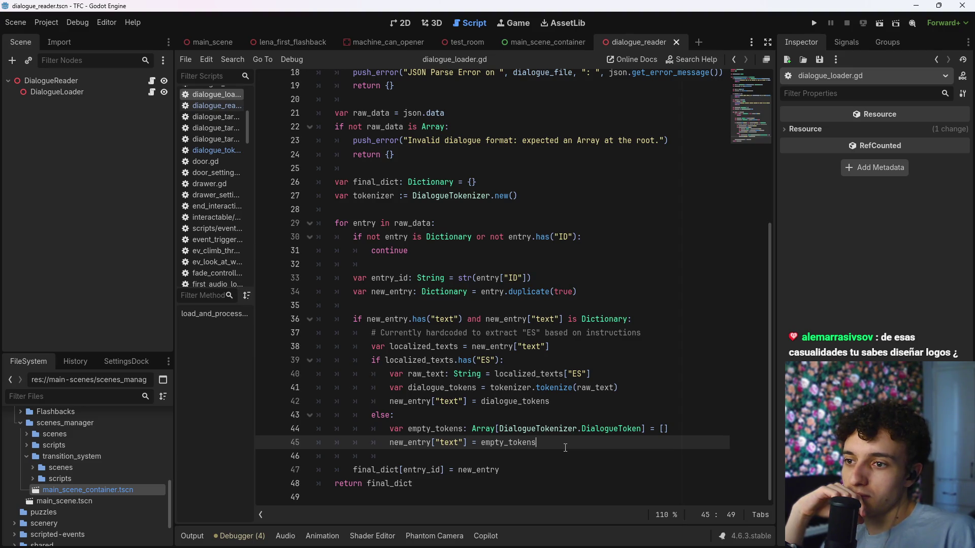
drag(566, 447, 330, 428)
click(450, 429)
click(532, 387)
click(508, 362)
click(593, 348)
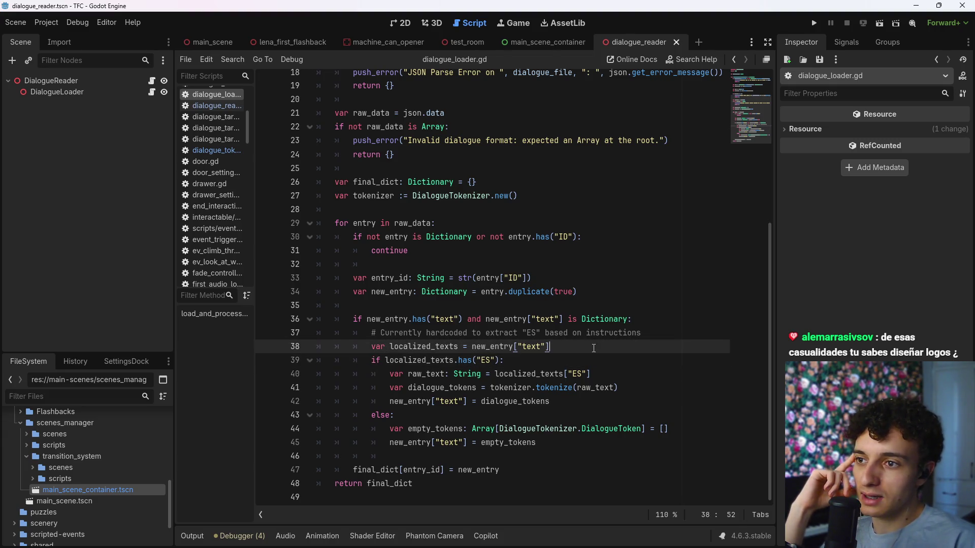
key(Up)
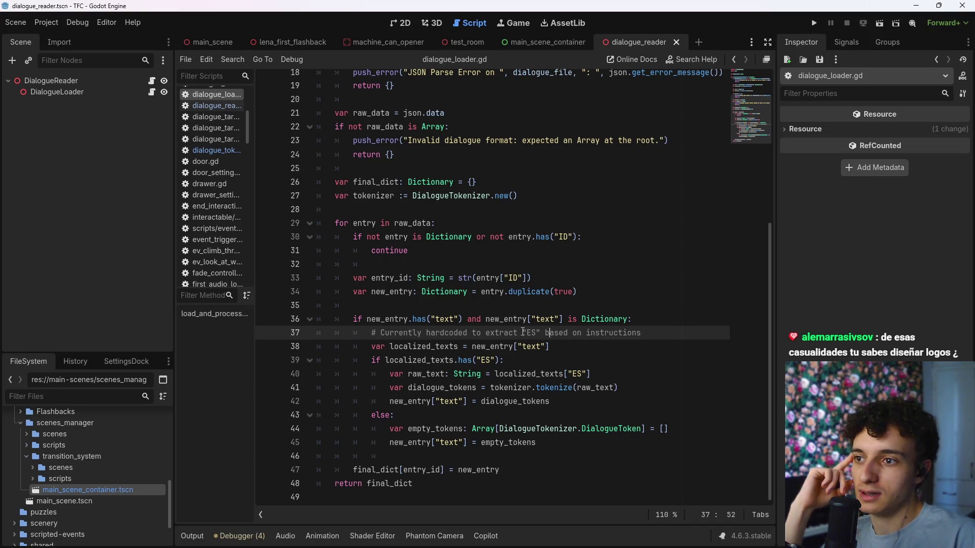
mouse_move(384, 332)
mouse_down()
mouse_move(460, 333)
mouse_move(488, 345)
mouse_move(647, 331)
mouse_up()
click(647, 331)
key(Home)
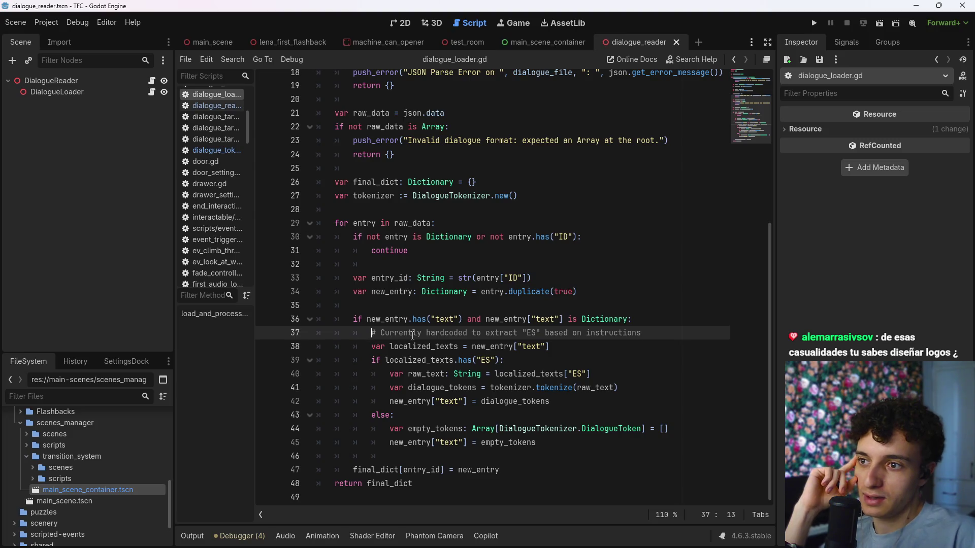
click(570, 276)
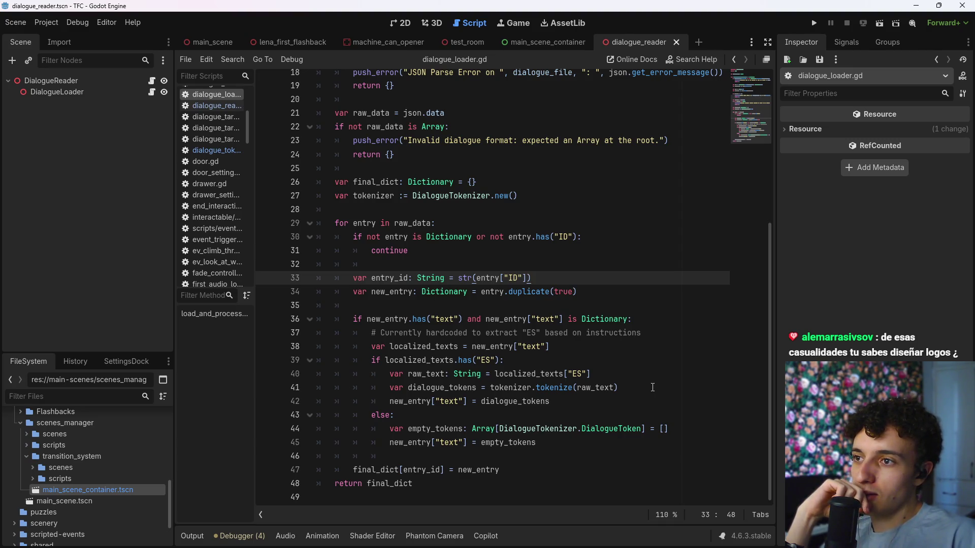
click(650, 387)
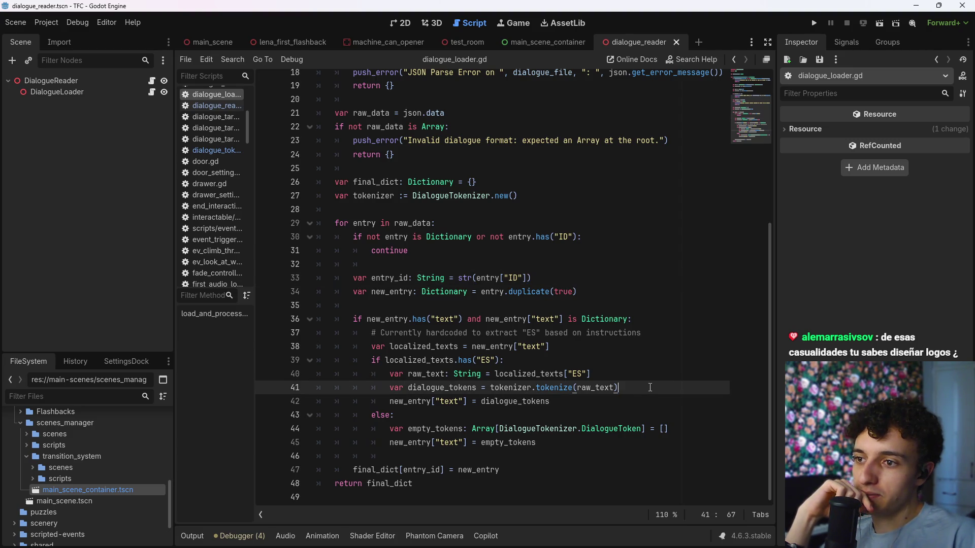
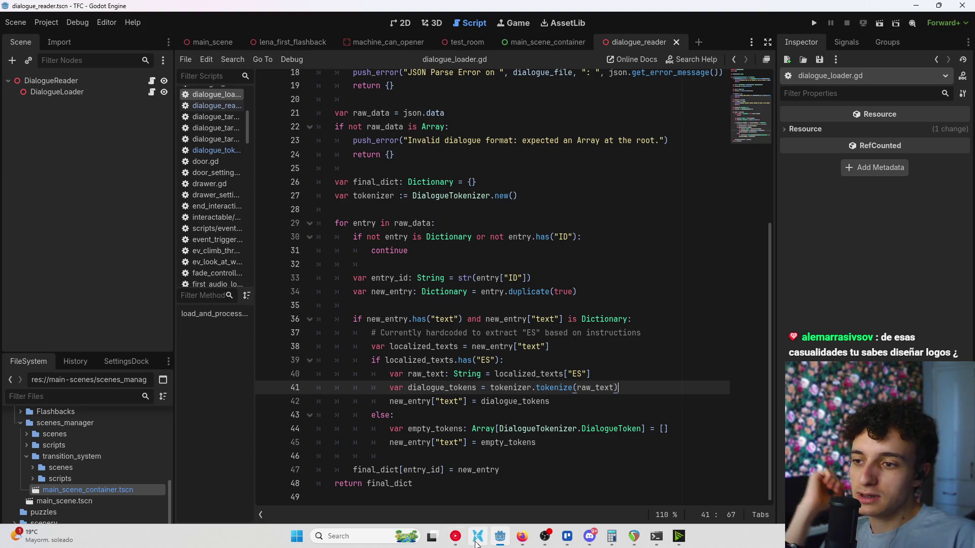
- Switch from Godot to the file manager and look through its open folder tabs
click(477, 544)
click(351, 8)
click(178, 8)
- Browse from The Flesh Collector into DIALOGUES/Chapter1 and open bark_lena_first_flashback.json in Notepad
middle_click(43, 130)
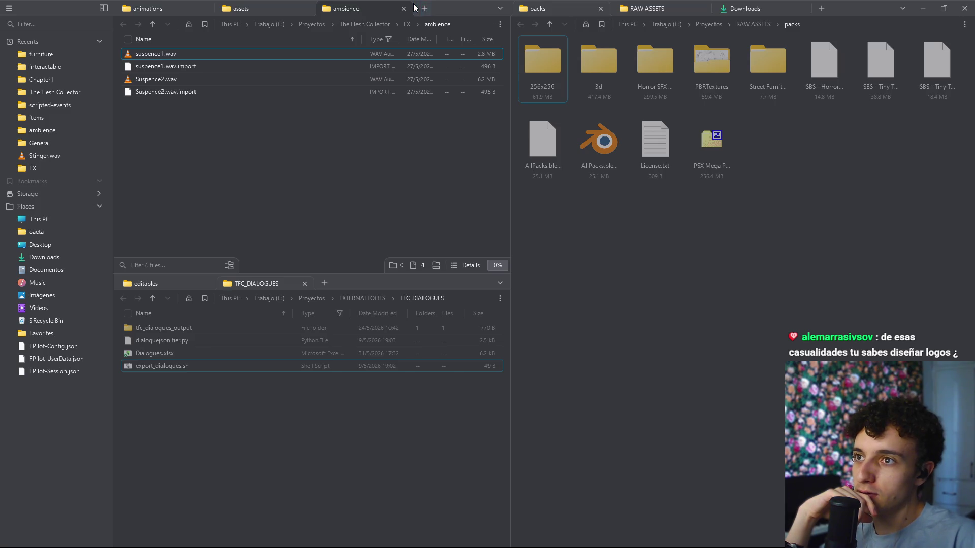
click(367, 24)
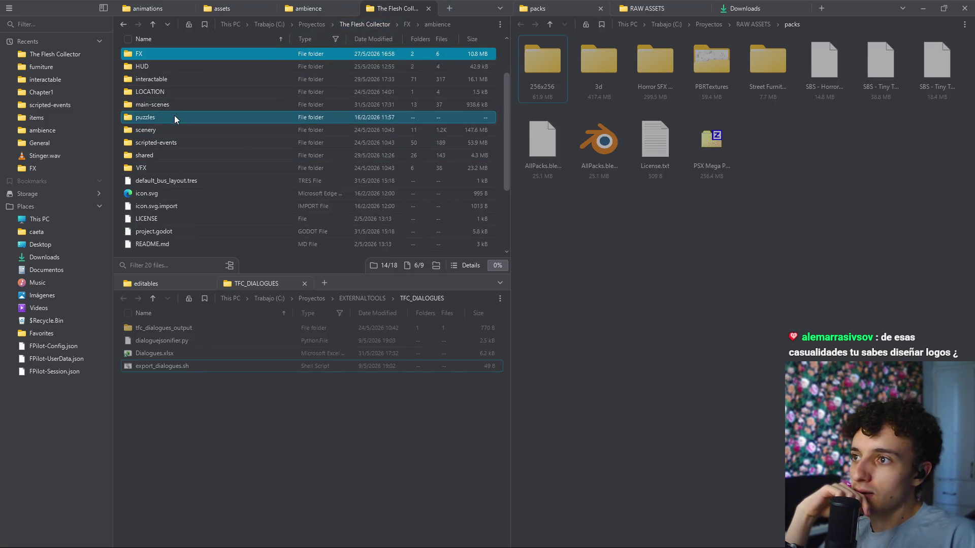
double_click(170, 93)
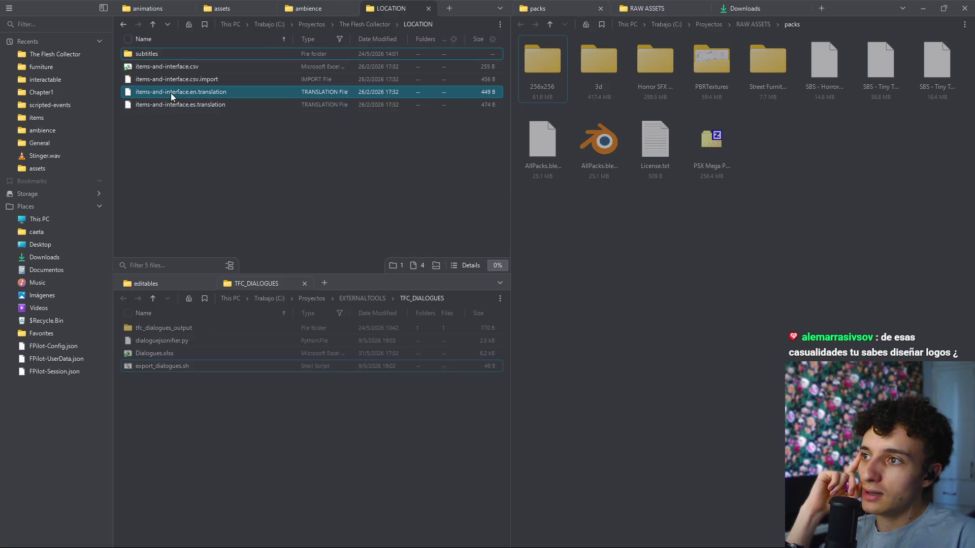
click(388, 27)
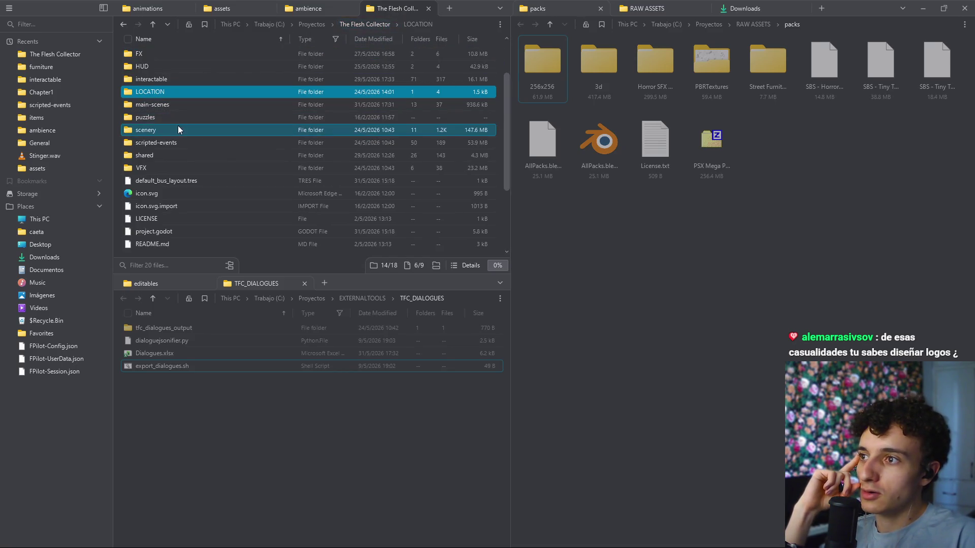
scroll(187, 152, up, 2)
double_click(177, 78)
double_click(172, 56)
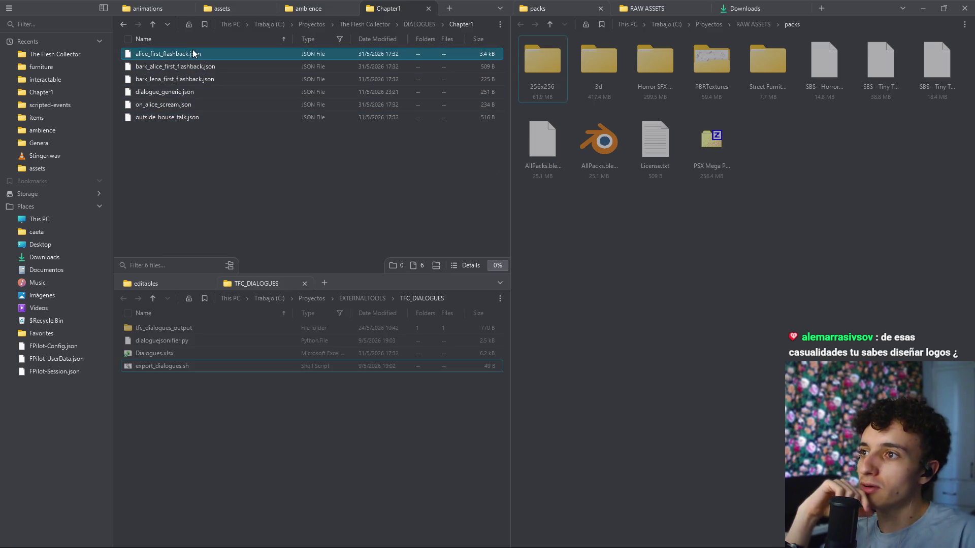
double_click(187, 80)
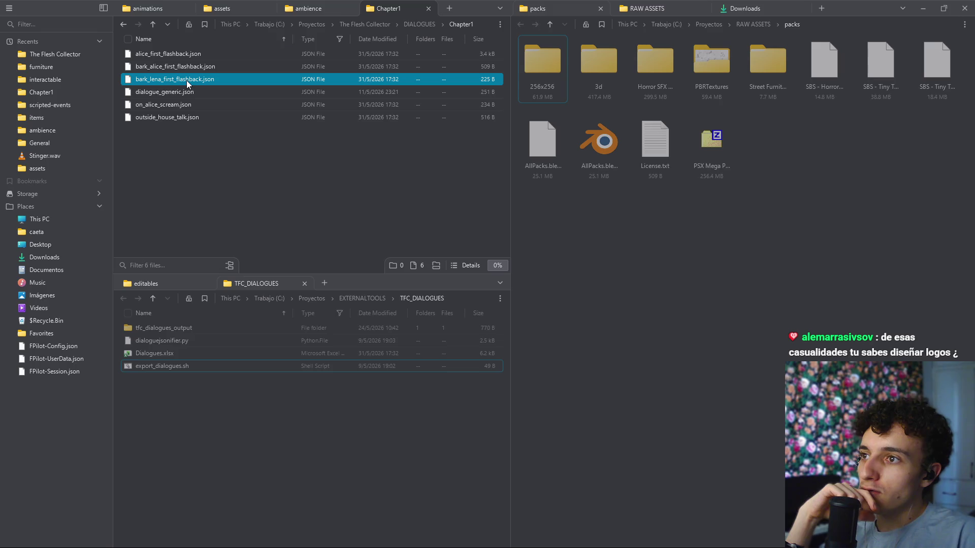
click(453, 204)
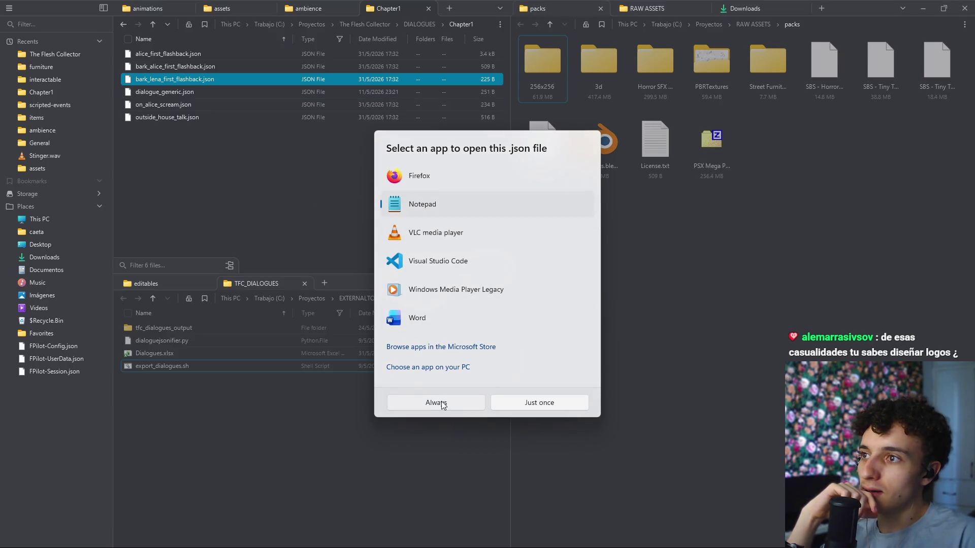
- Always open JSON files with Notepad, then read the entry's CHARACTER and TARGET lines
click(492, 403)
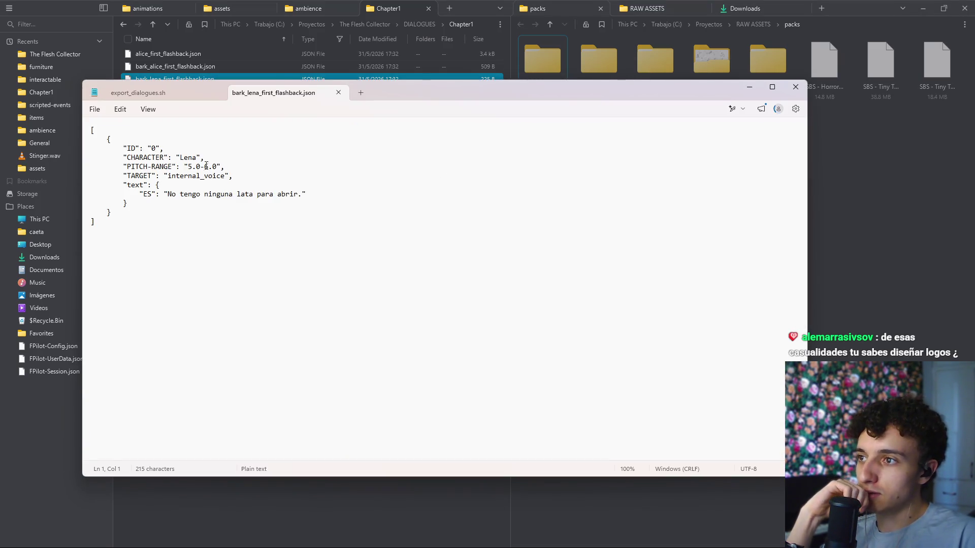
click(226, 159)
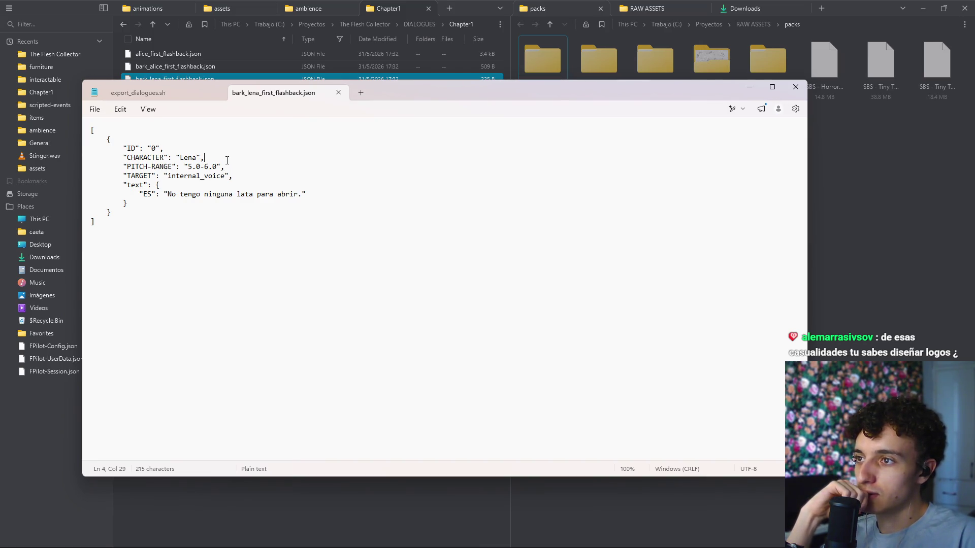
click(245, 178)
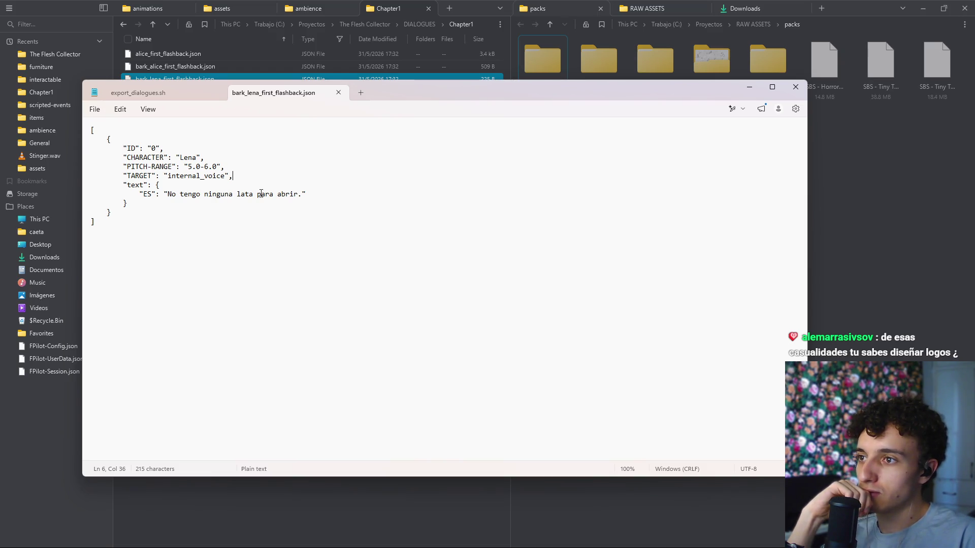
- Return to the Godot editor from the taskbar preview
mouse_move(556, 536)
mouse_move(494, 539)
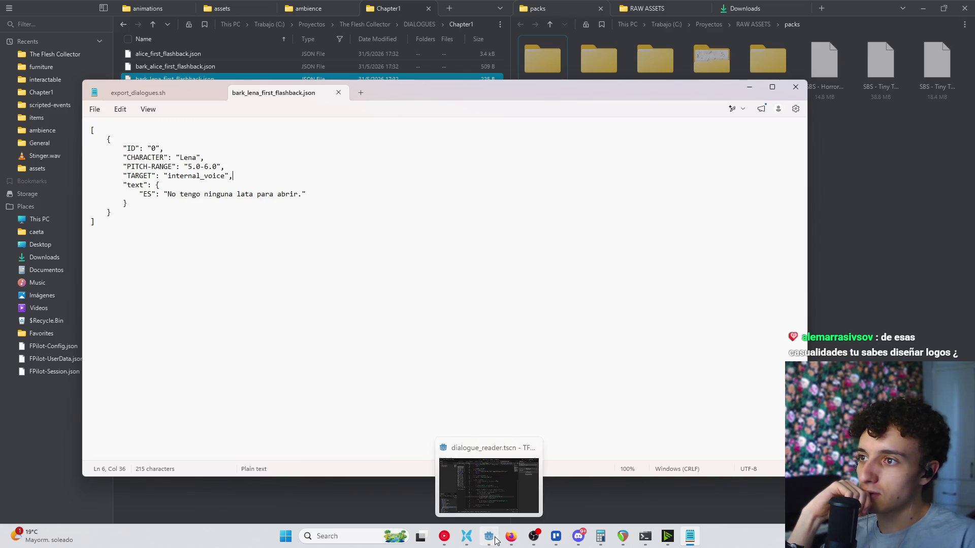
click(495, 539)
scroll(533, 412, up, 6)
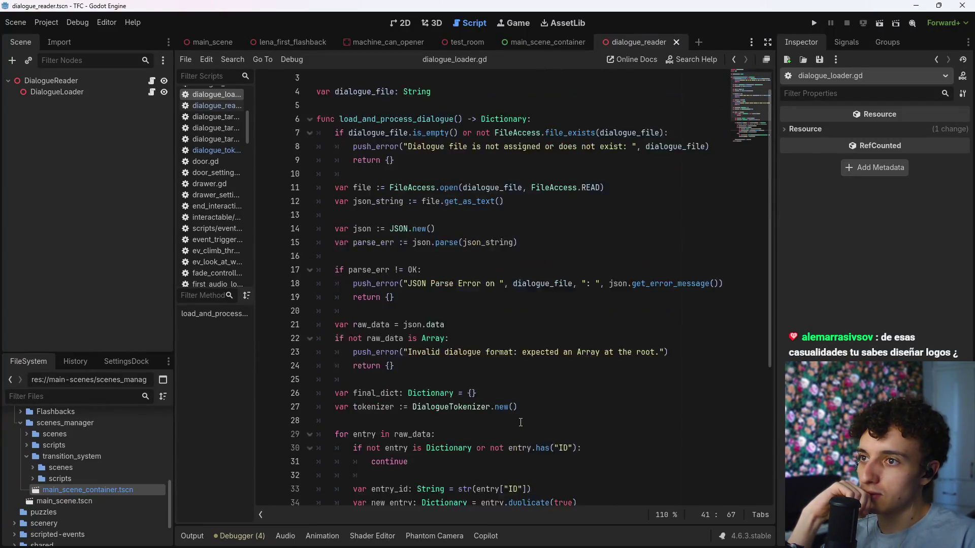
scroll(516, 418, down, 4)
scroll(516, 419, down, 2)
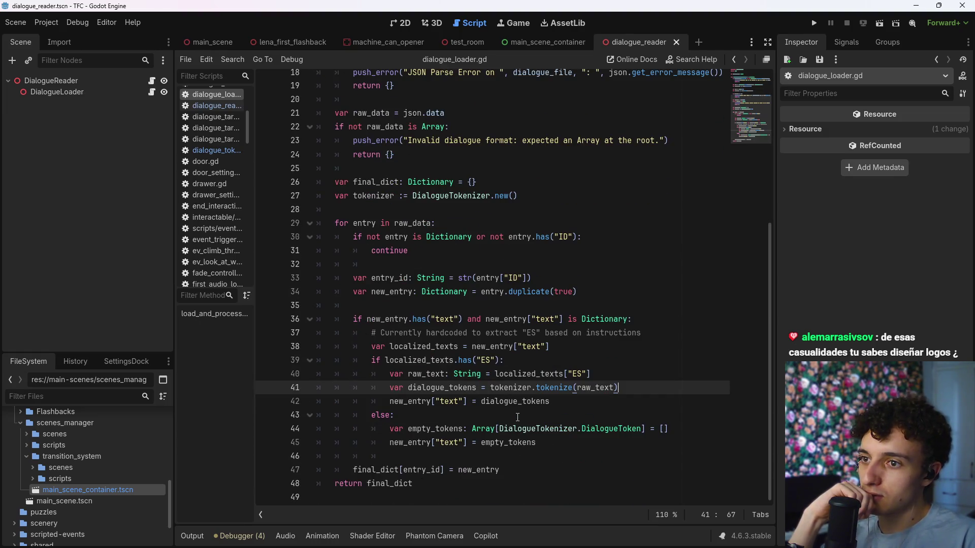
scroll(516, 416, up, 6)
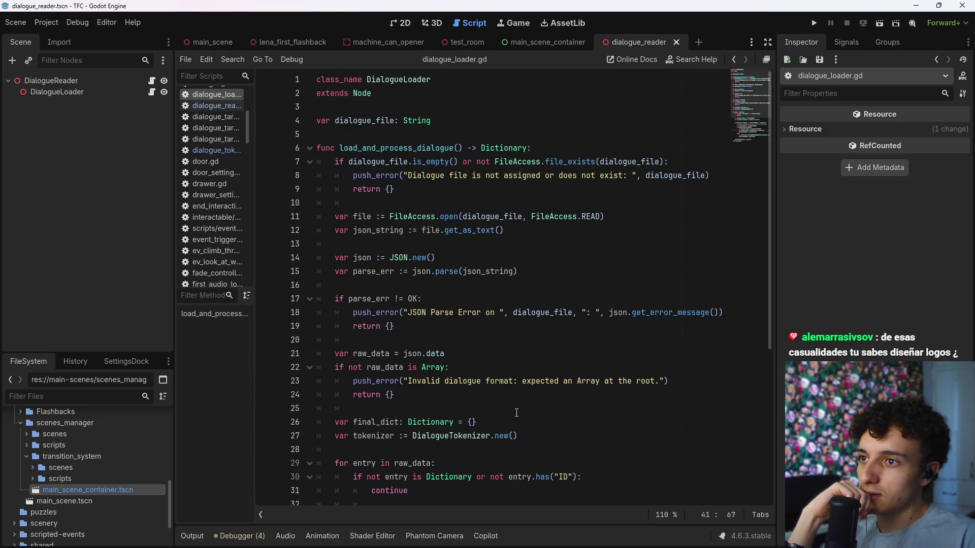
scroll(515, 412, down, 6)
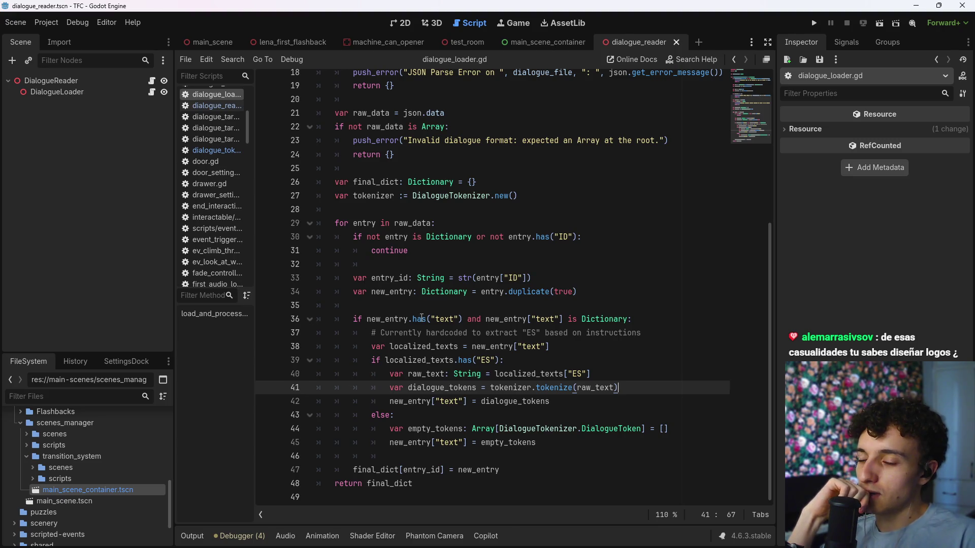
click(412, 483)
drag(413, 483, 367, 483)
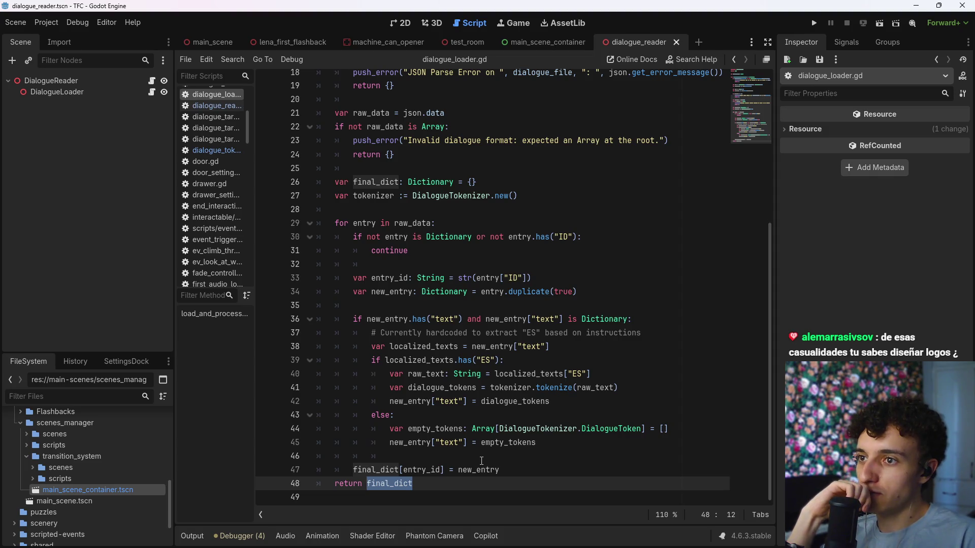
double_click(359, 470)
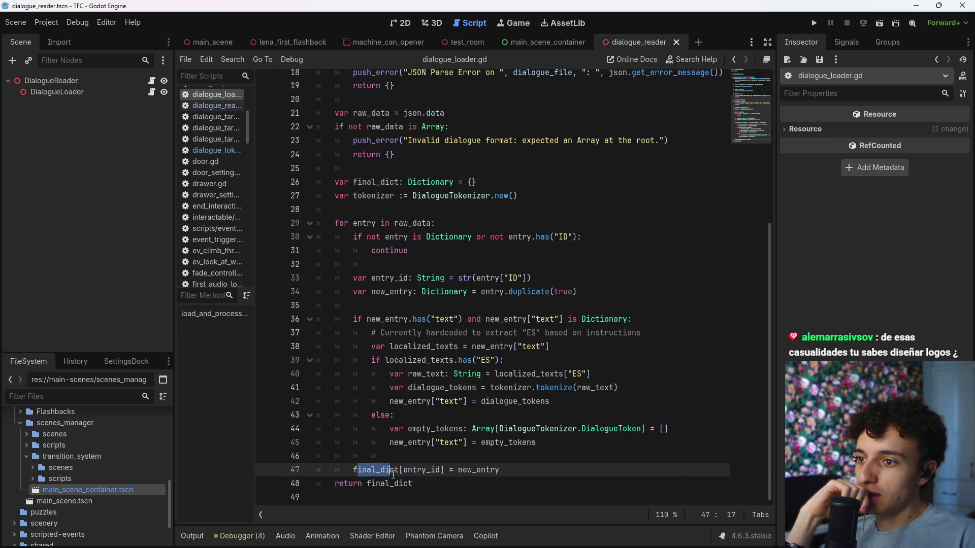
click(537, 471)
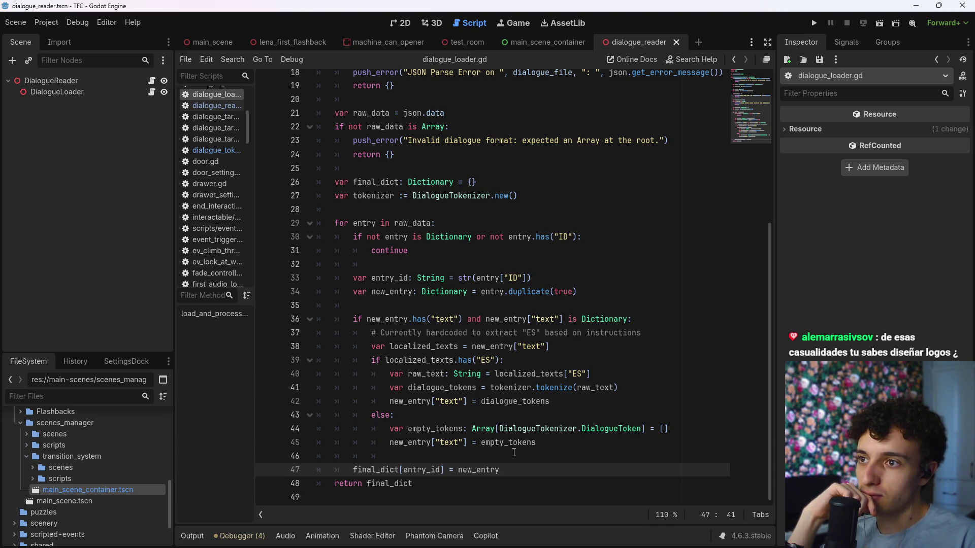
scroll(505, 447, up, 3)
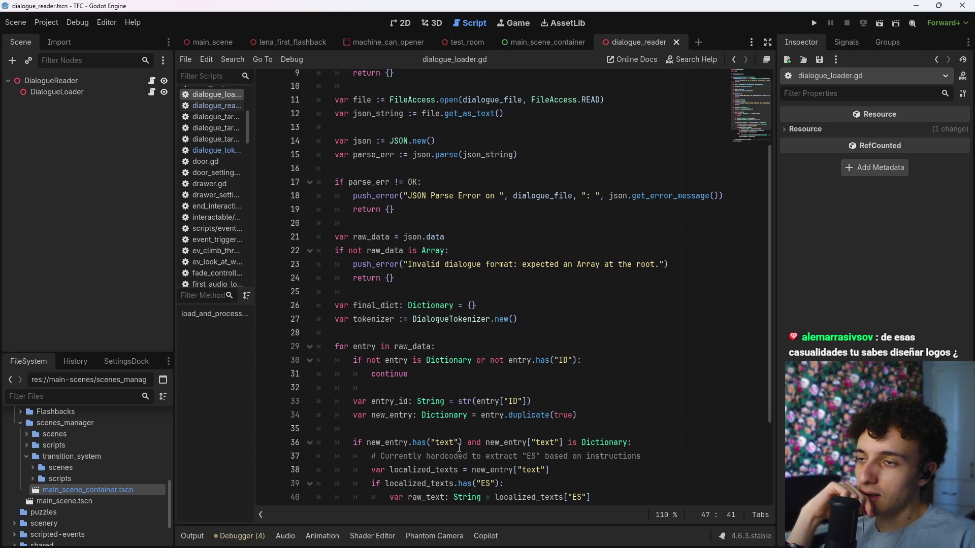
scroll(459, 445, up, 3)
scroll(455, 442, down, 5)
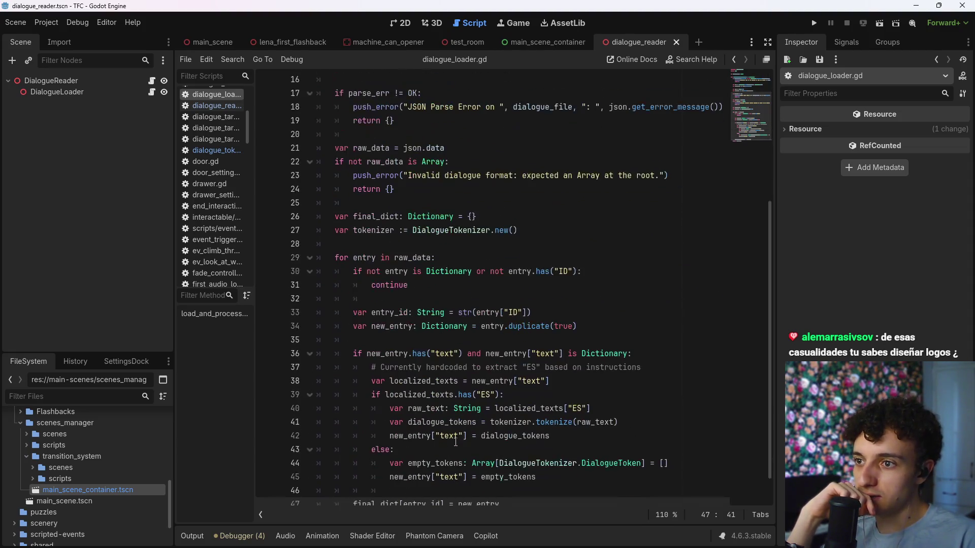
scroll(455, 441, down, 1)
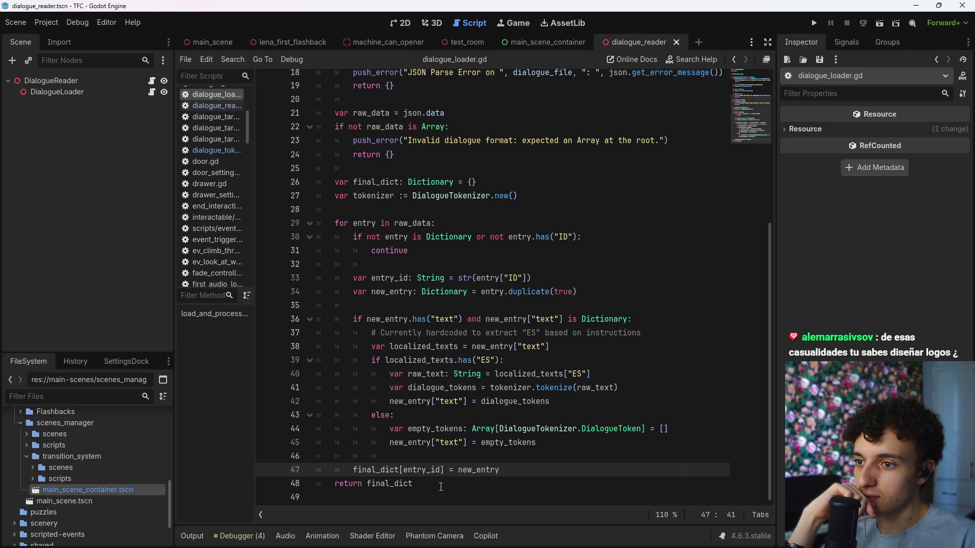
drag(502, 470, 460, 473)
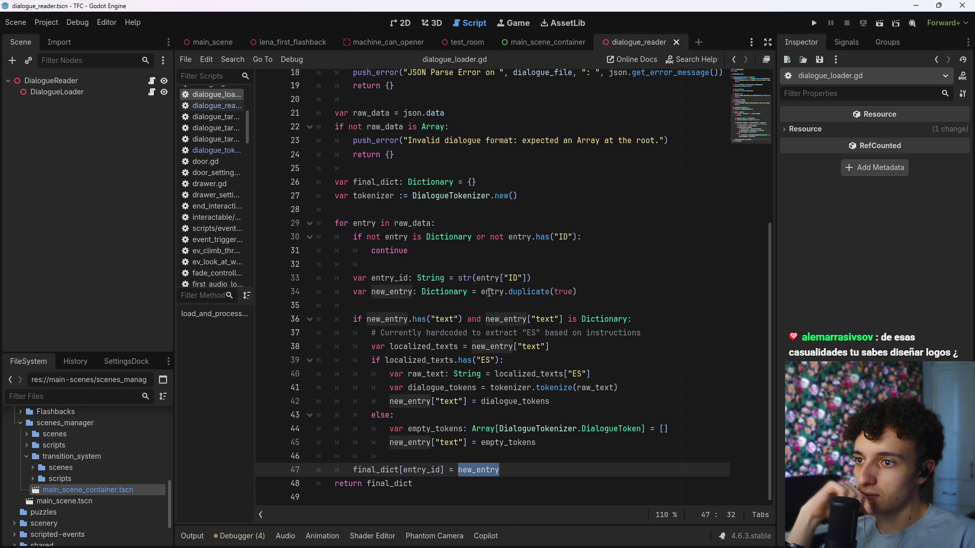
mouse_move(499, 299)
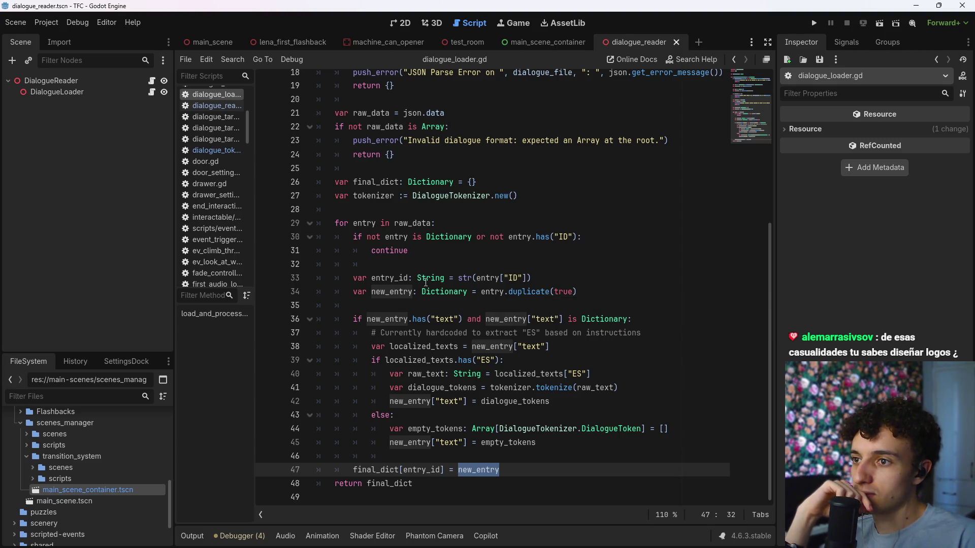
double_click(480, 280)
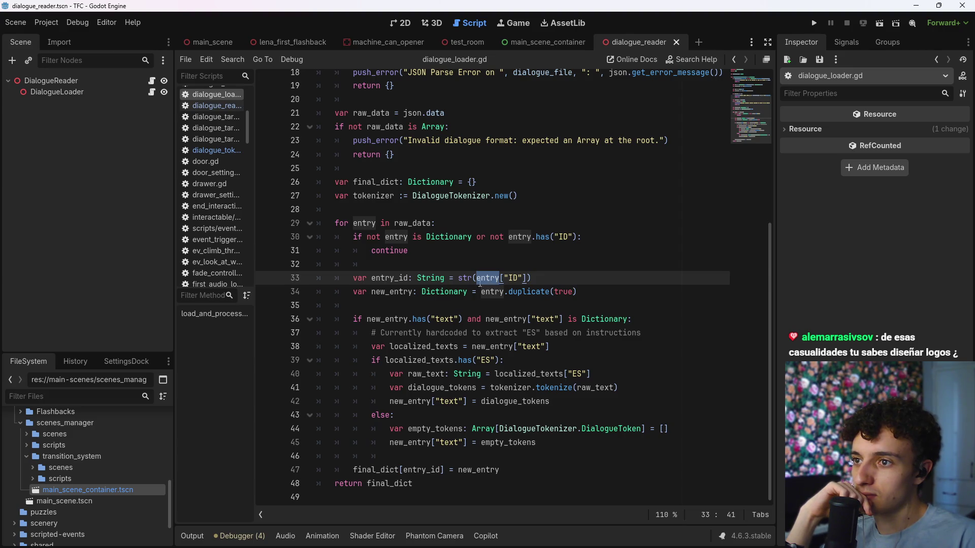
scroll(479, 283, up, 2)
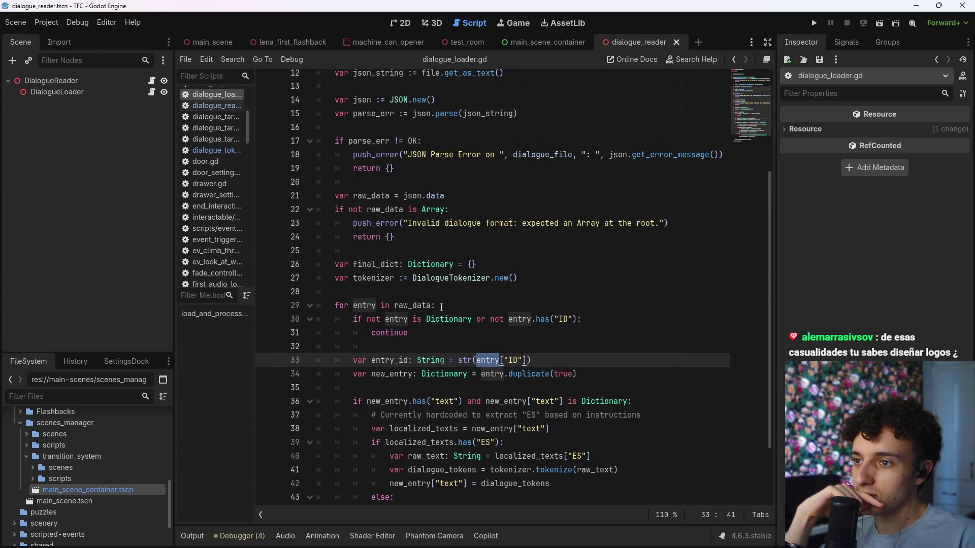
click(431, 305)
drag(432, 305, 395, 306)
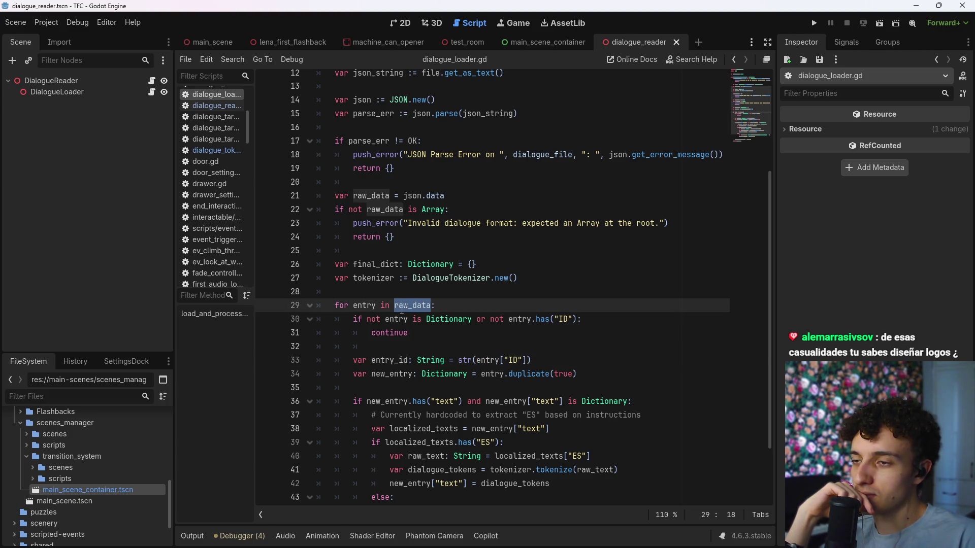
click(455, 305)
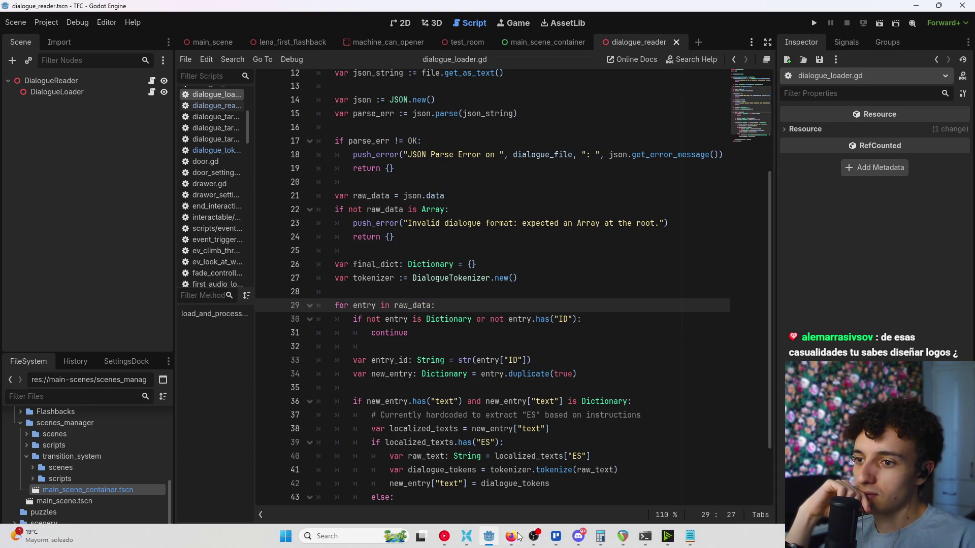
click(690, 537)
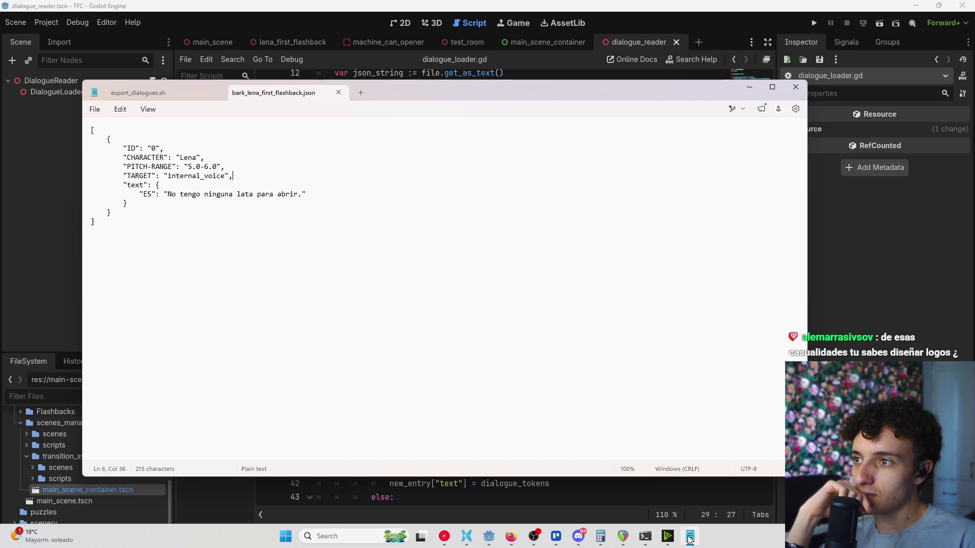
- Compare the loader's return final_dict line against the JSON file, toggling Notepad from the taskbar
click(689, 537)
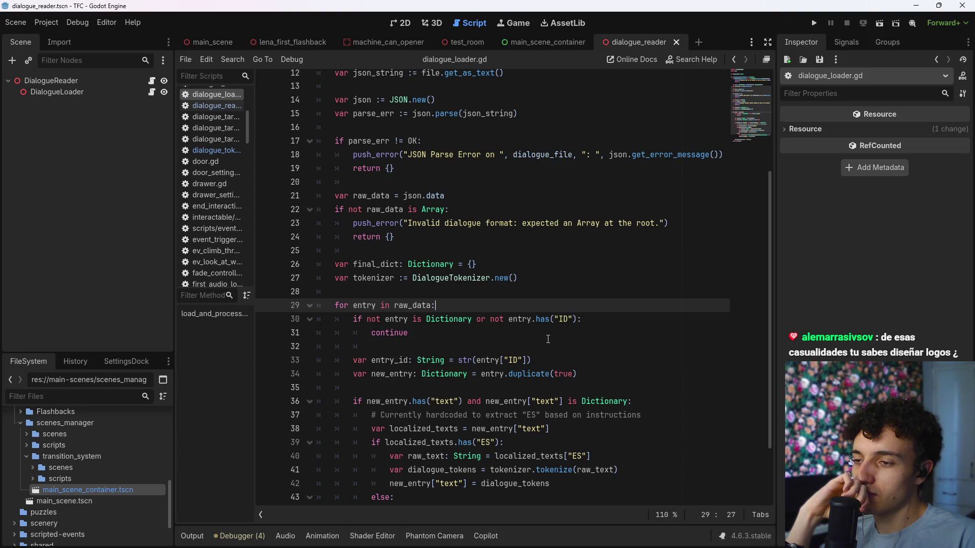
scroll(548, 339, down, 2)
click(430, 483)
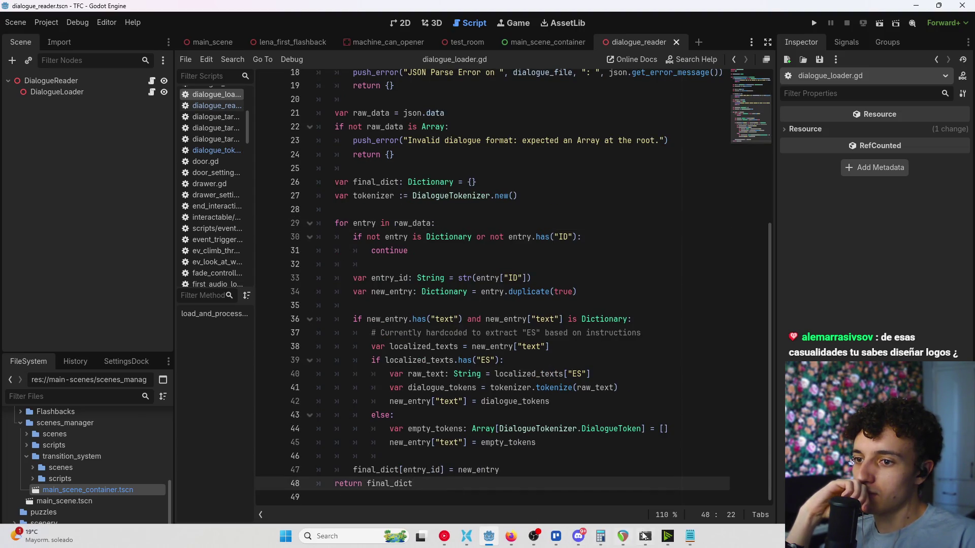
click(688, 537)
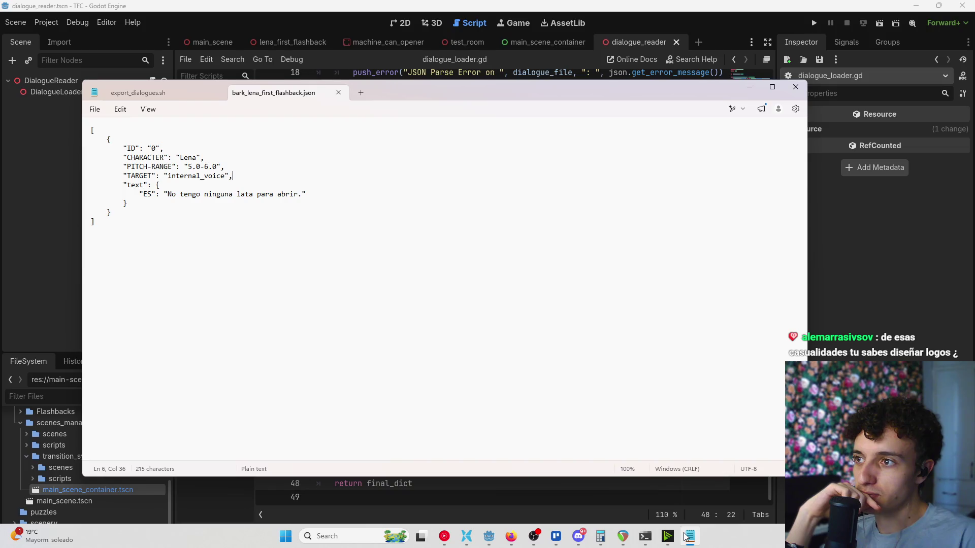
click(687, 537)
key(ctrl+shift+Left)
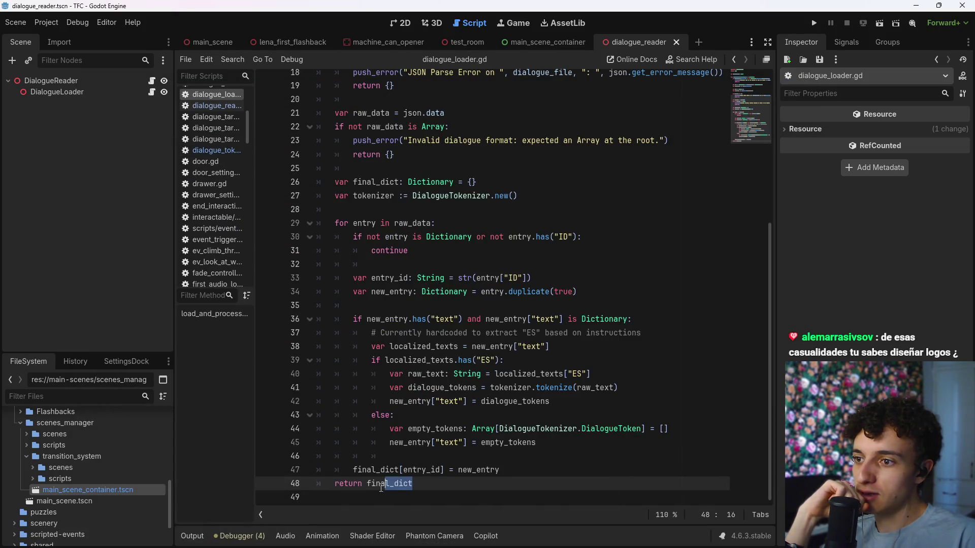
click(689, 535)
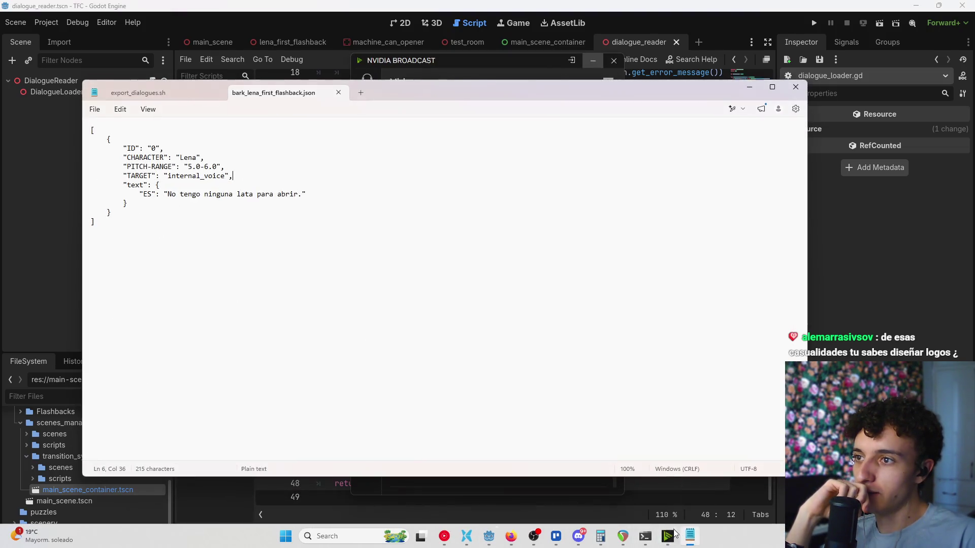
- Review the entry's ID-to-ES fields, save the loader script, and open dialogue_reader.gd
mouse_move(340, 197)
mouse_down()
mouse_move(94, 161)
mouse_move(125, 145)
mouse_up()
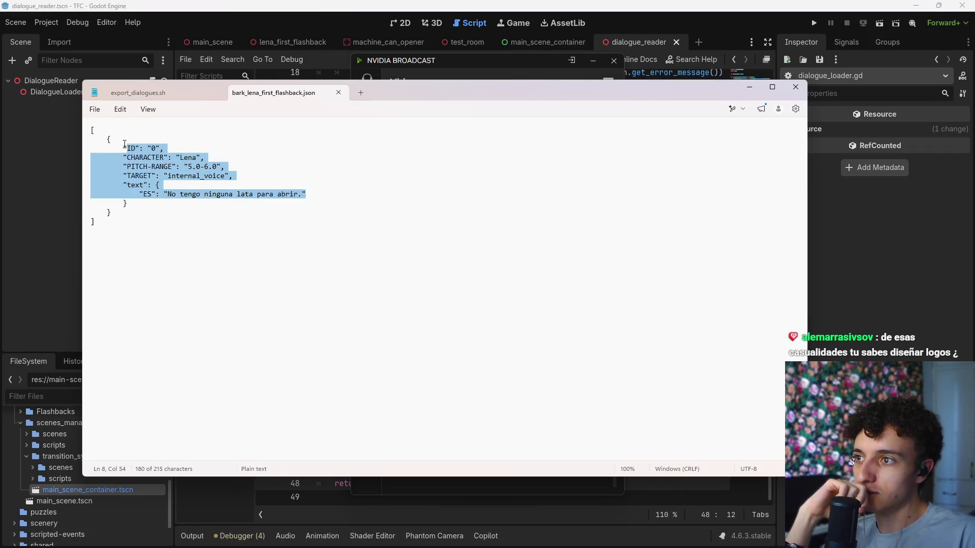
key(alt+Tab)
click(554, 387)
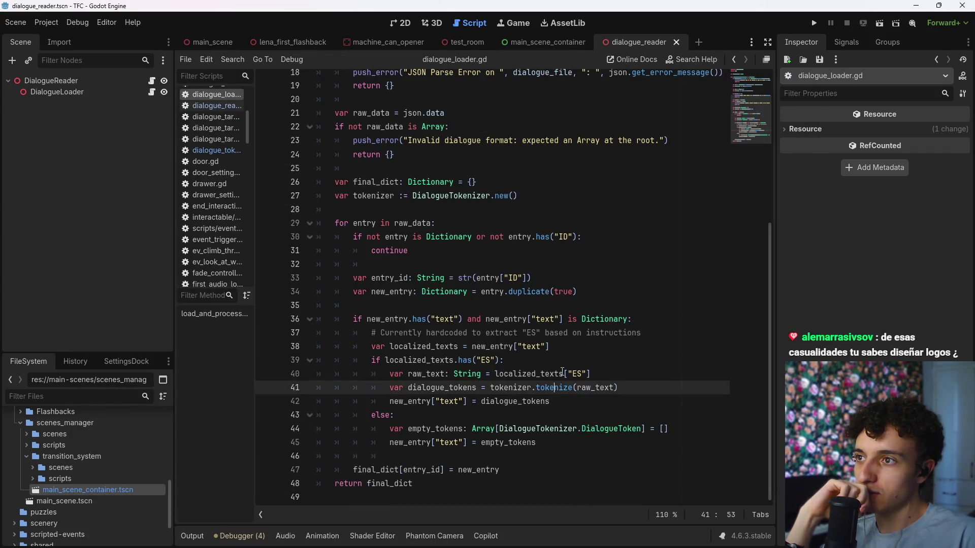
click(615, 388)
key(ctrl+s)
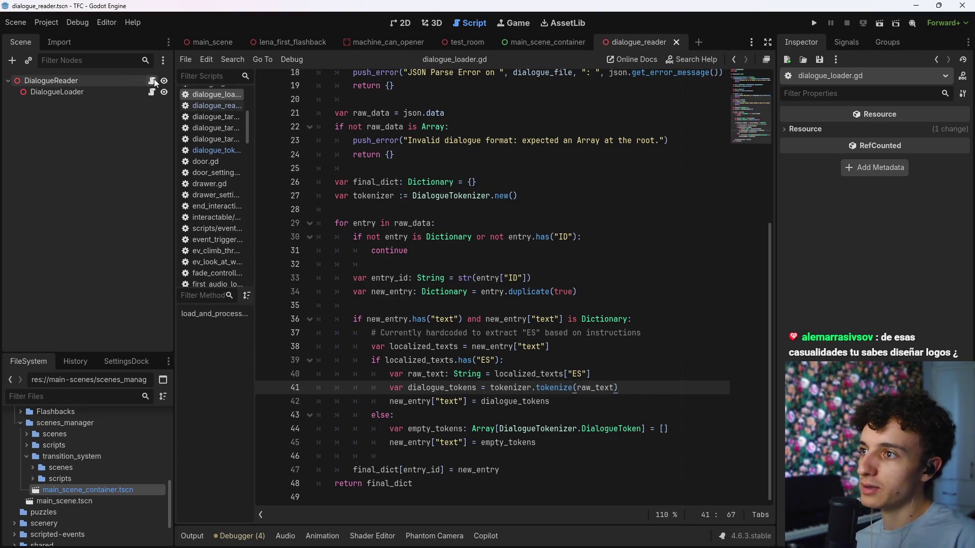
click(154, 81)
scroll(603, 414, down, 5)
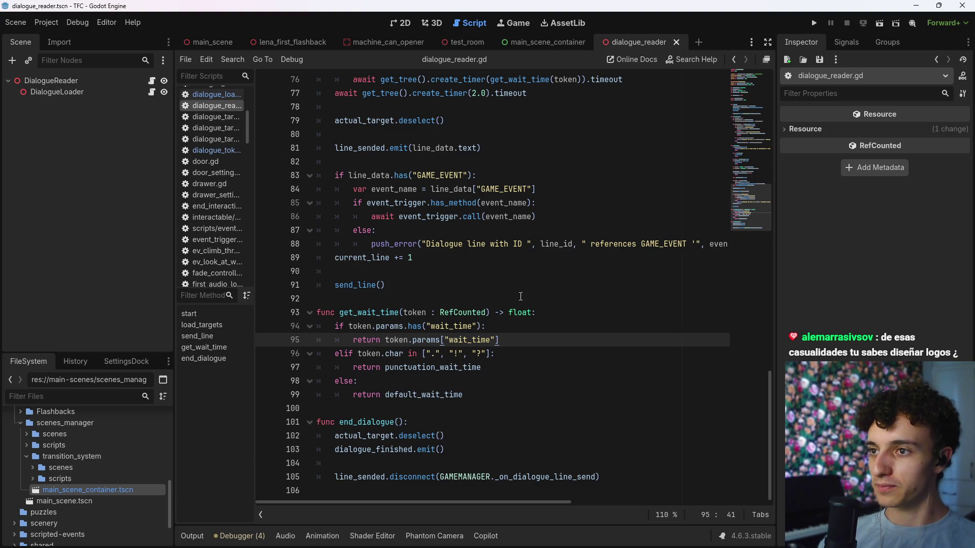
scroll(519, 330, up, 5)
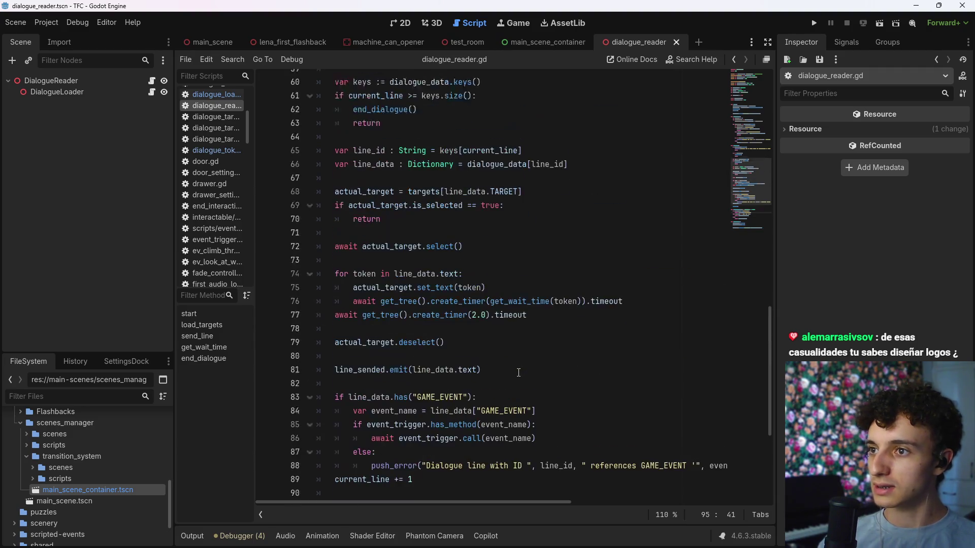
scroll(519, 372, up, 10)
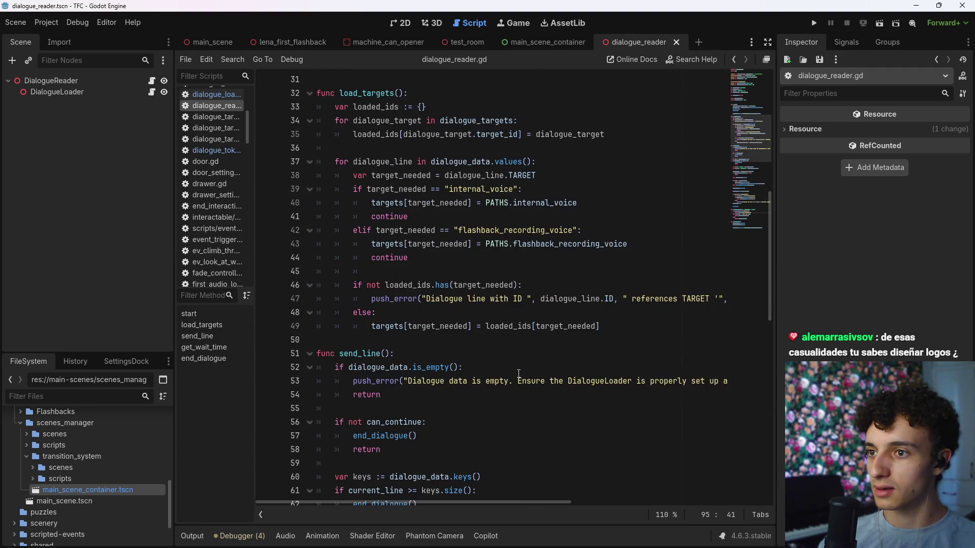
mouse_move(509, 504)
mouse_down()
mouse_move(694, 515)
mouse_move(436, 507)
mouse_up()
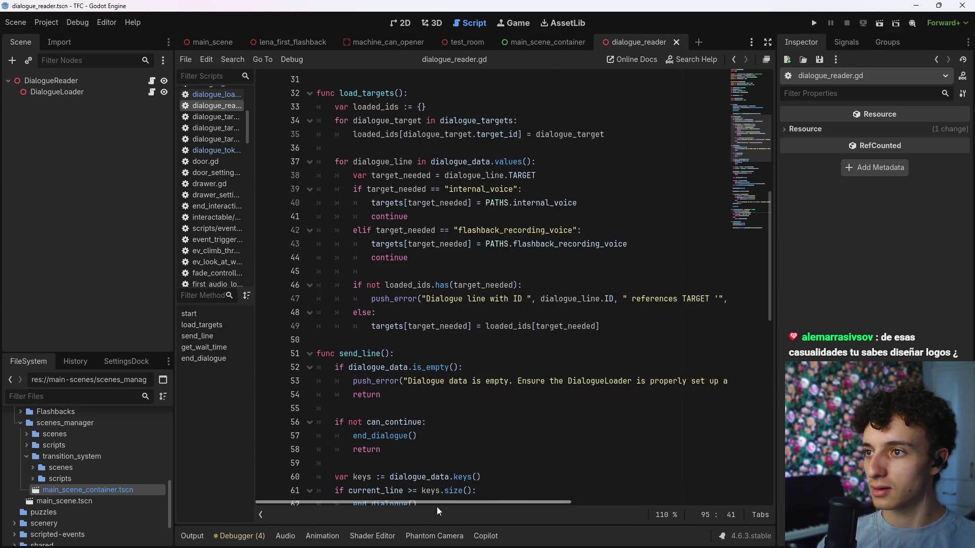
scroll(420, 224, down, 3)
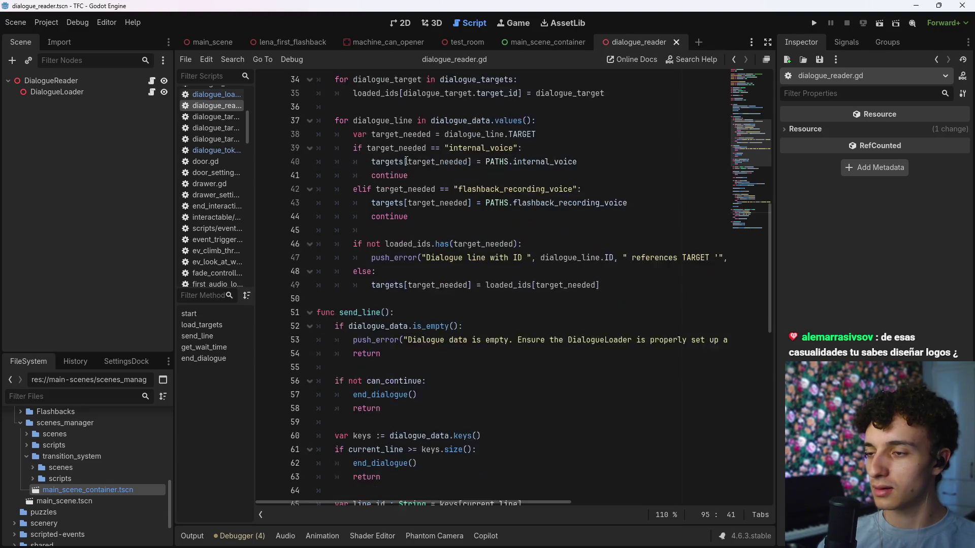
scroll(420, 224, up, 4)
click(567, 203)
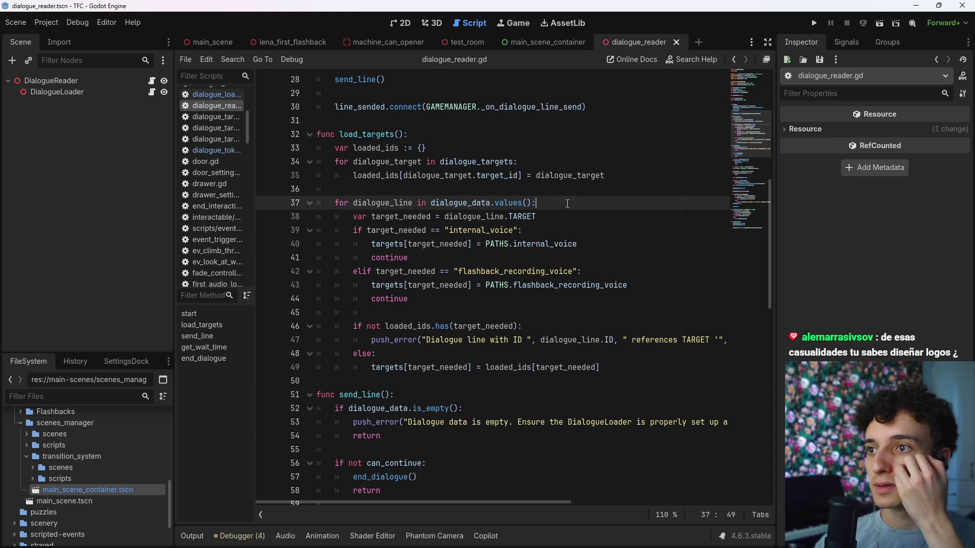
scroll(499, 345, up, 5)
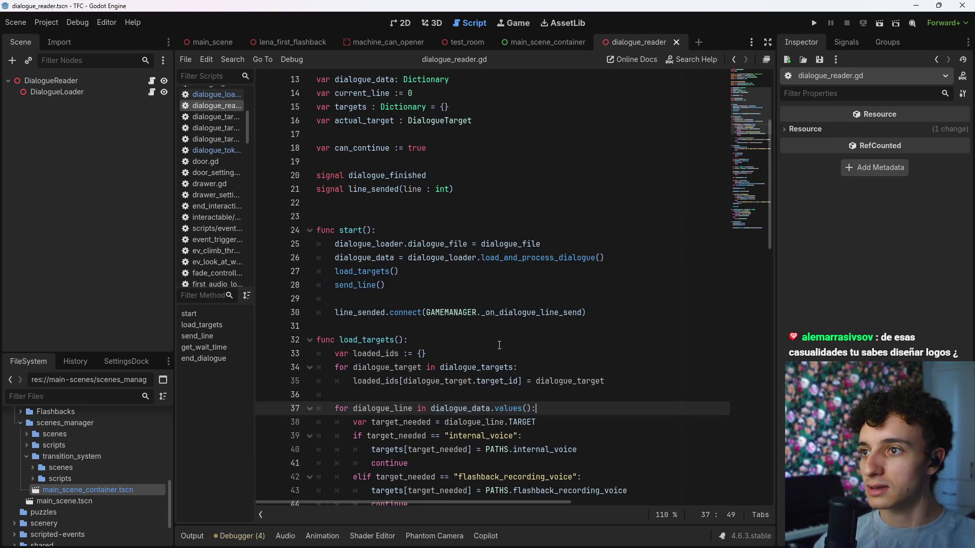
drag(439, 367, 515, 371)
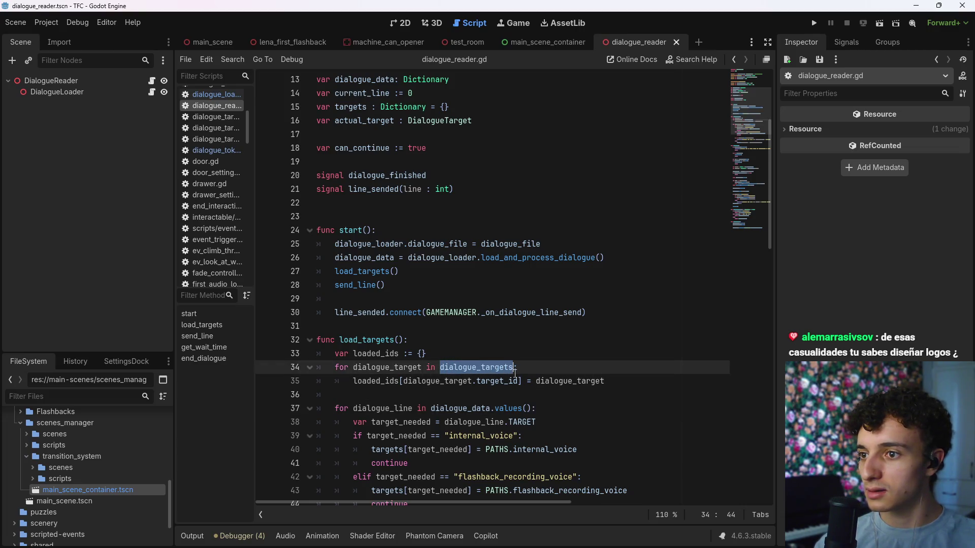
ctrl+click(476, 369)
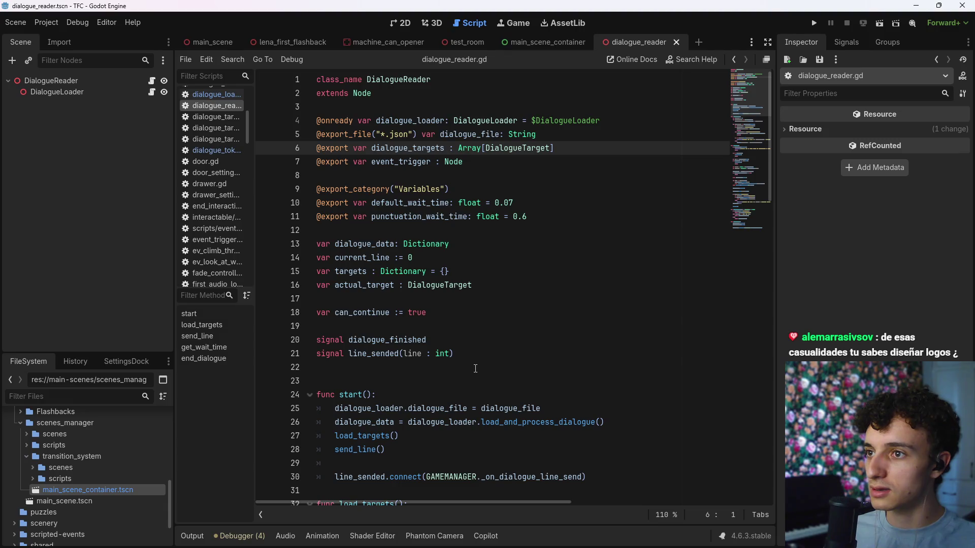
triple_click(572, 149)
click(543, 167)
mouse_move(749, 104)
mouse_down()
mouse_move(744, 178)
mouse_move(751, 121)
mouse_move(753, 136)
mouse_up()
click(558, 165)
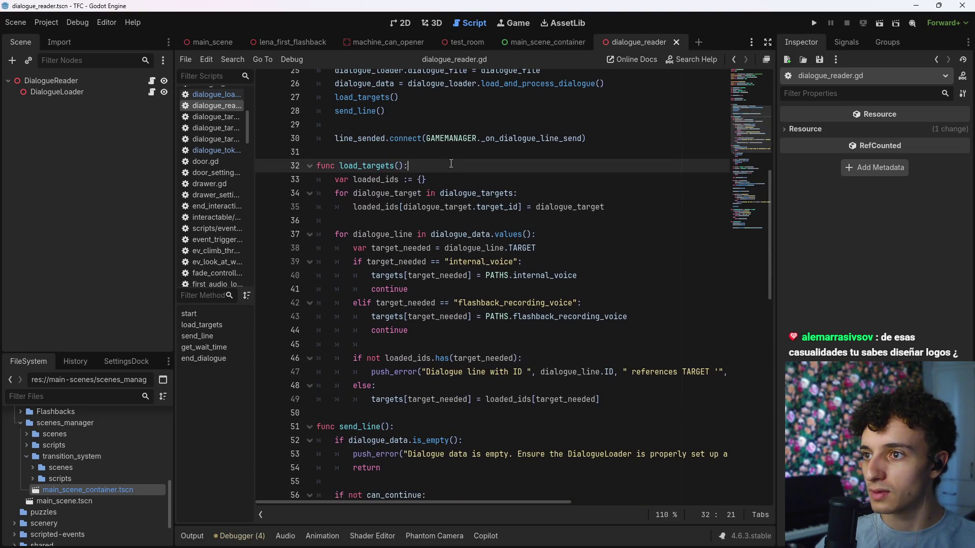
click(552, 180)
click(551, 192)
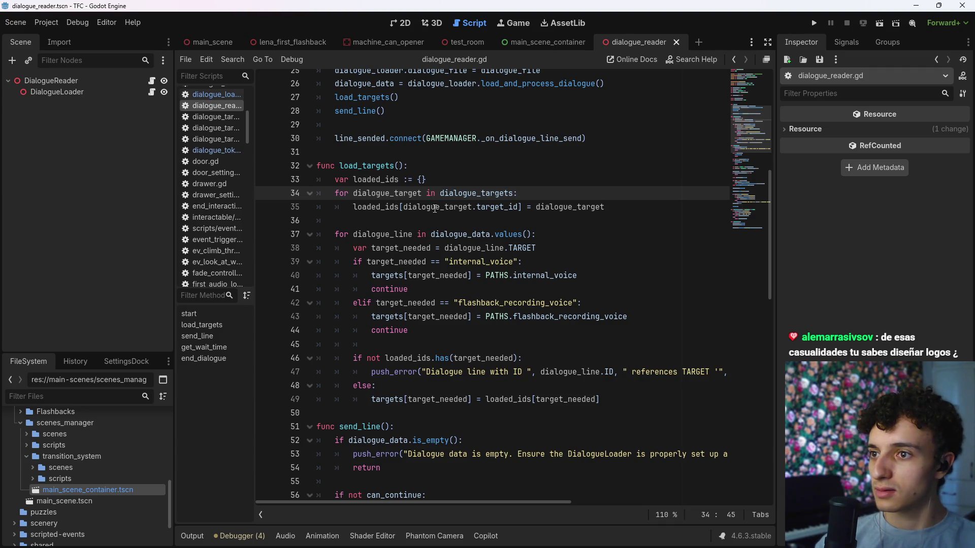
click(514, 208)
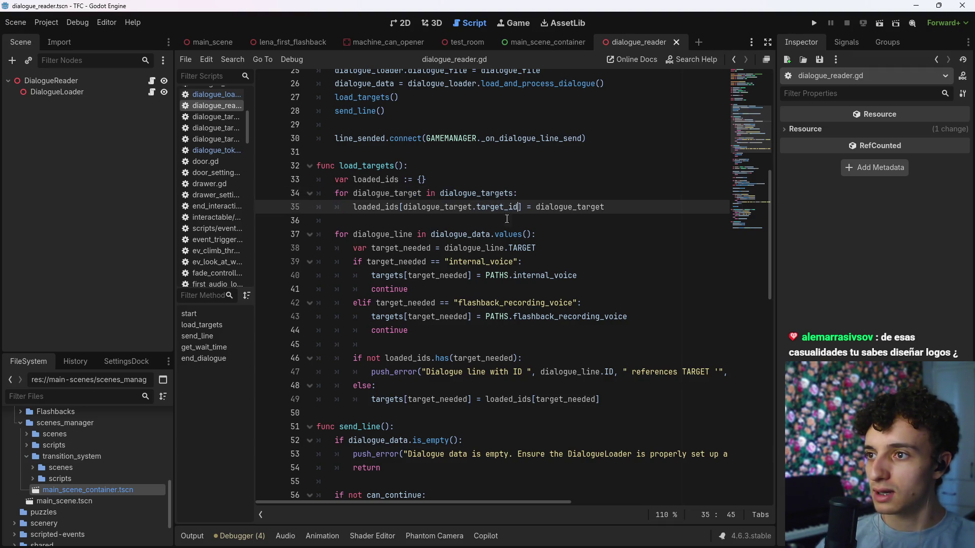
drag(559, 207, 622, 209)
click(631, 211)
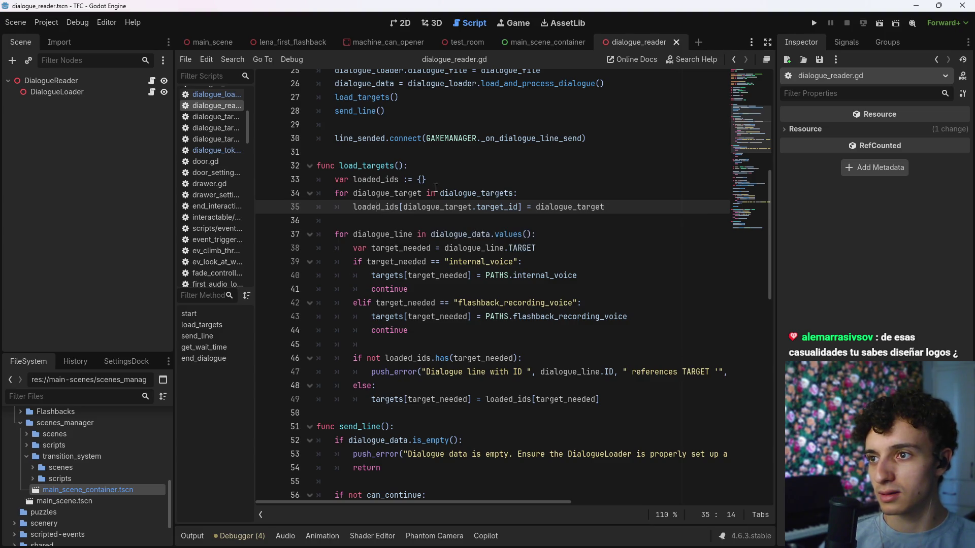
click(457, 180)
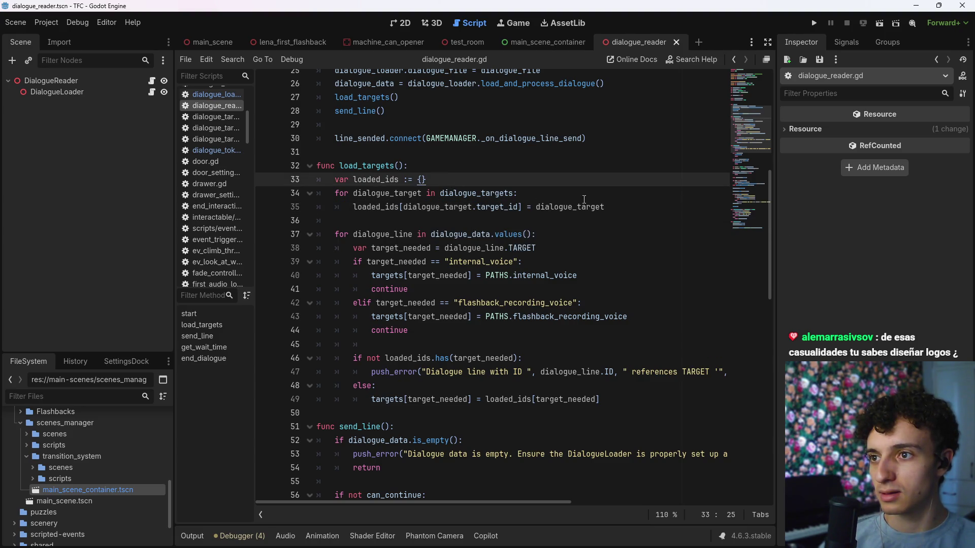
click(663, 213)
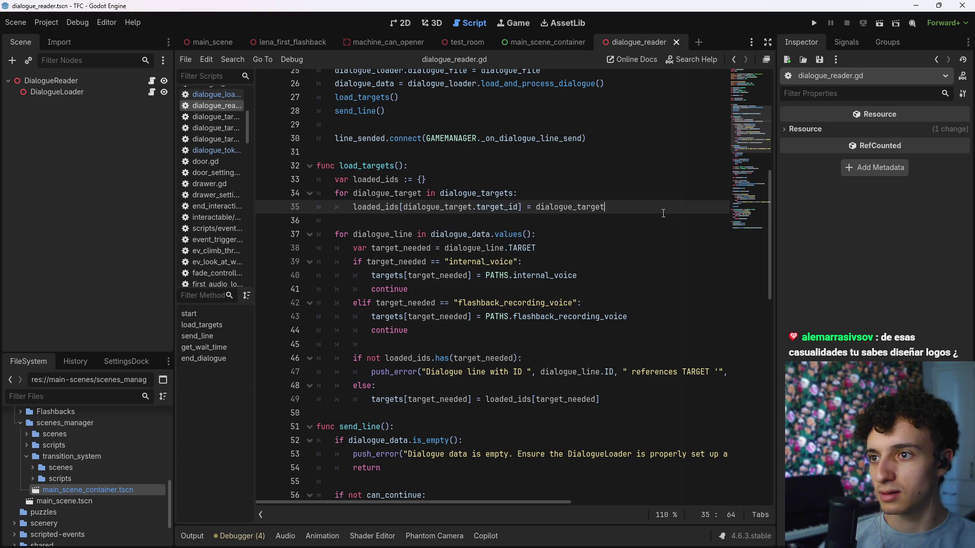
click(387, 178)
drag(394, 234, 437, 235)
click(538, 235)
drag(353, 234, 491, 235)
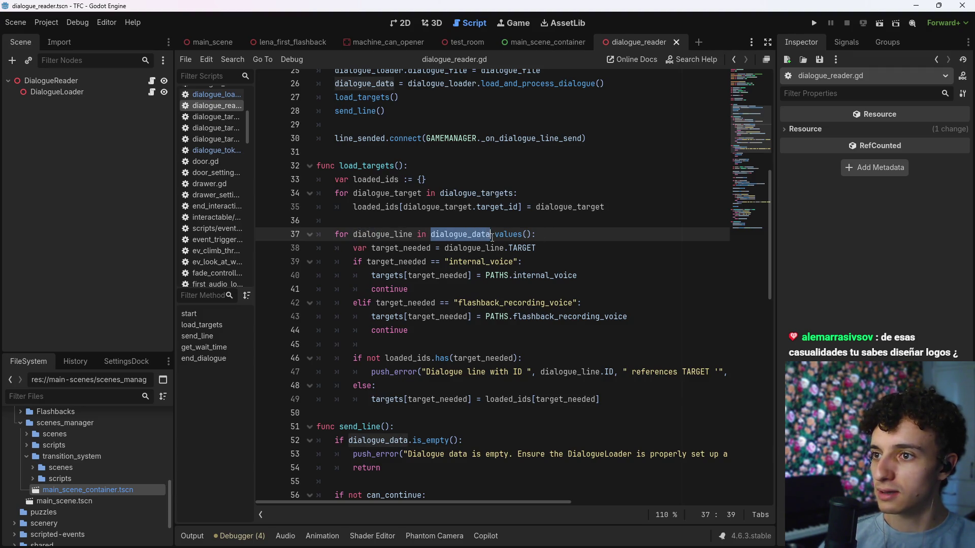
click(490, 235)
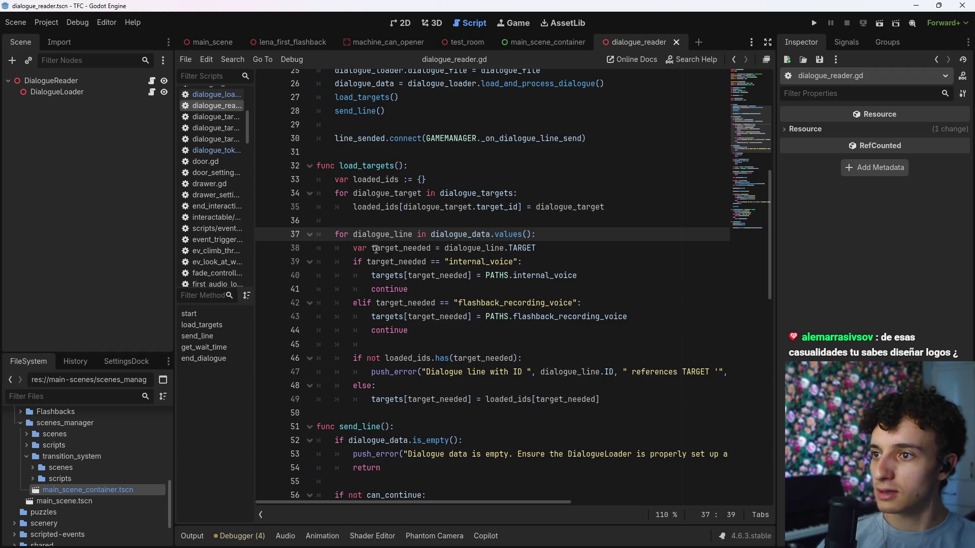
click(374, 248)
drag(536, 249, 445, 249)
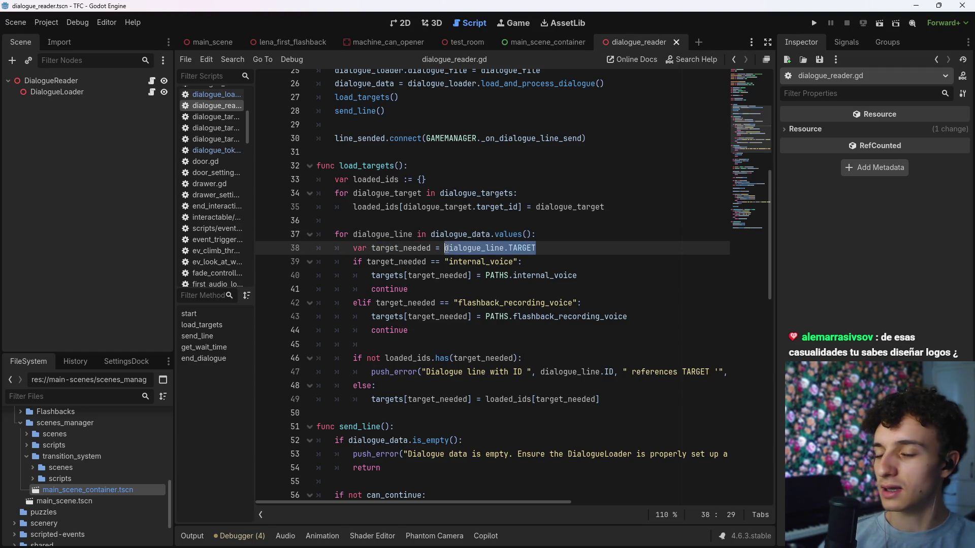
click(690, 537)
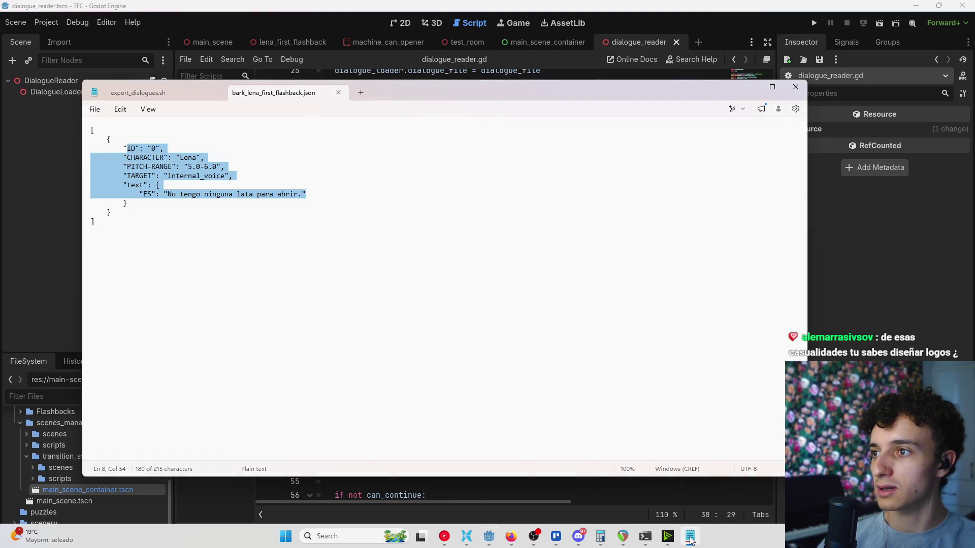
click(690, 537)
key(End)
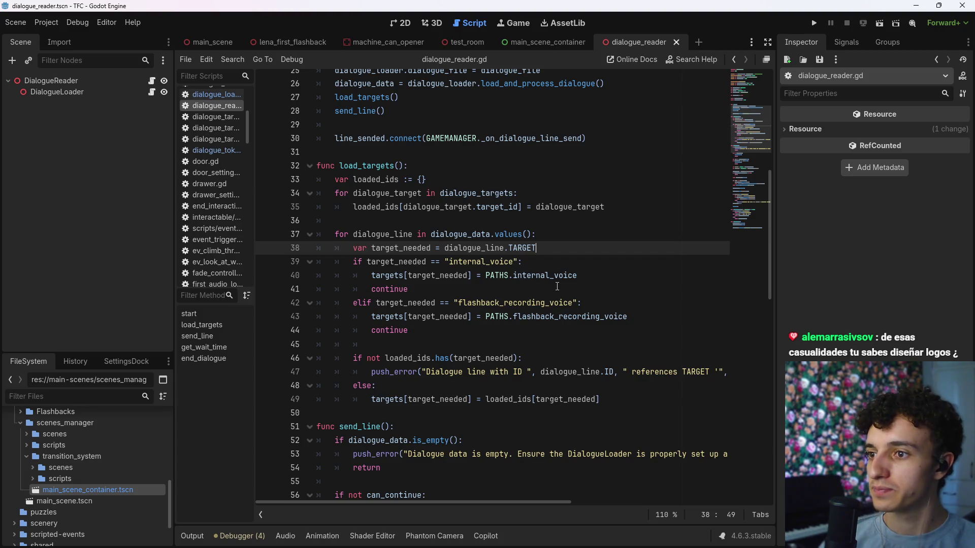
scroll(562, 297, down, 6)
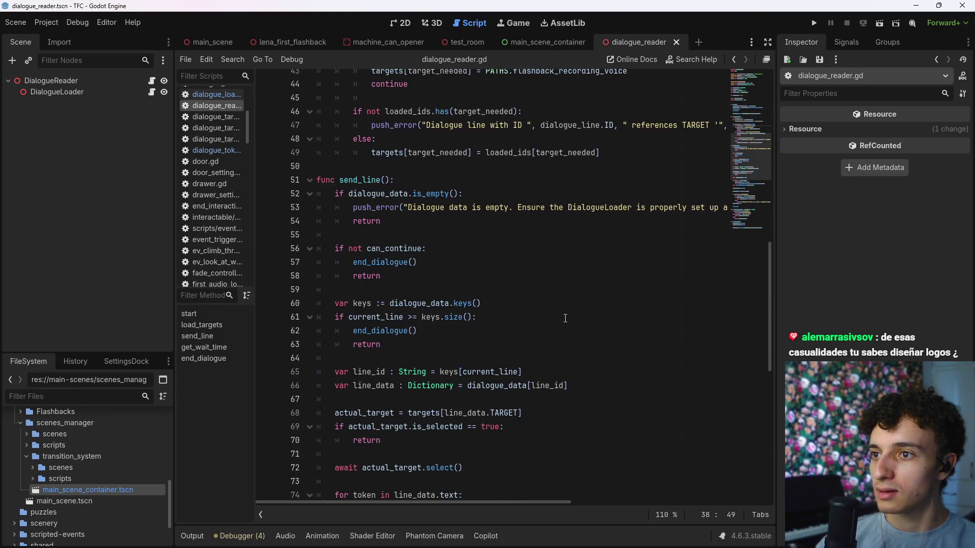
scroll(564, 319, down, 2)
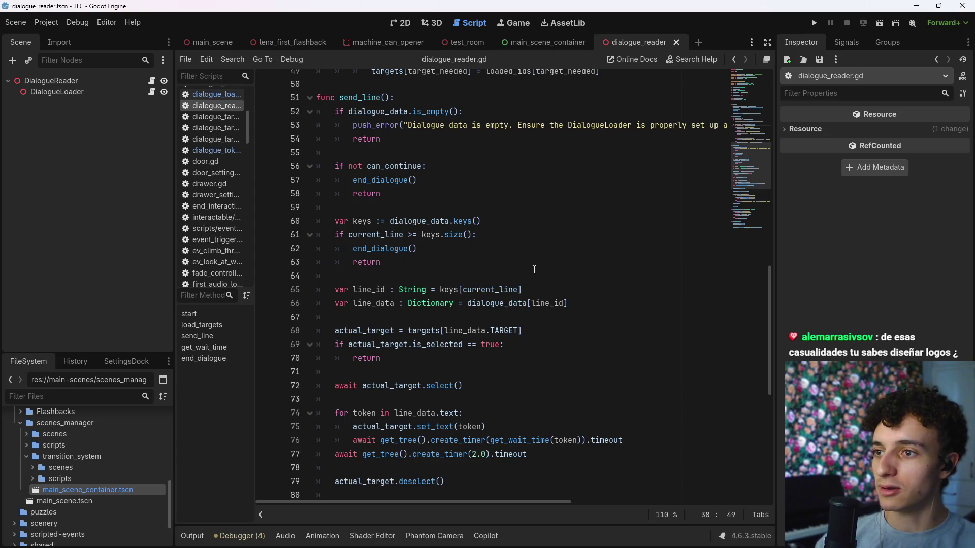
scroll(534, 269, down, 2)
scroll(572, 201, down, 2)
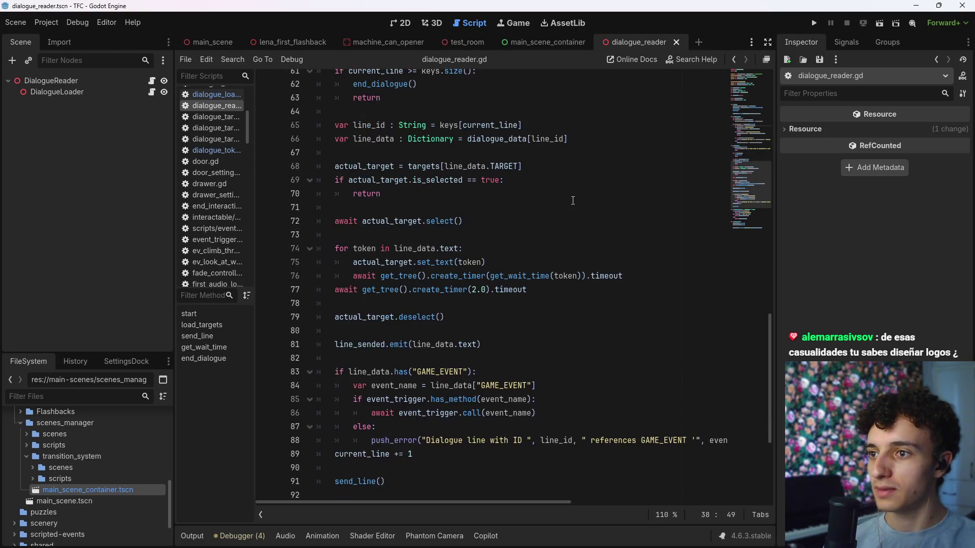
scroll(572, 201, down, 1)
click(513, 215)
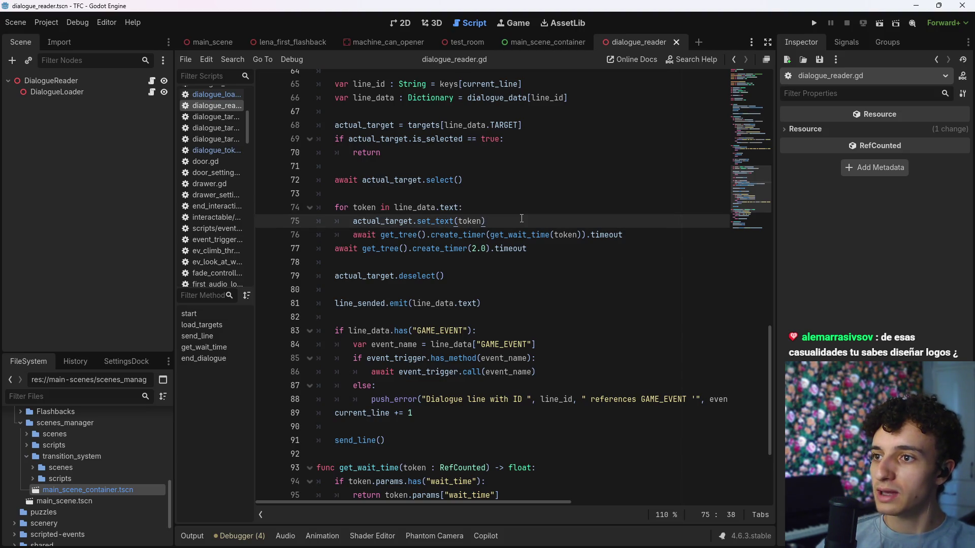
click(482, 221)
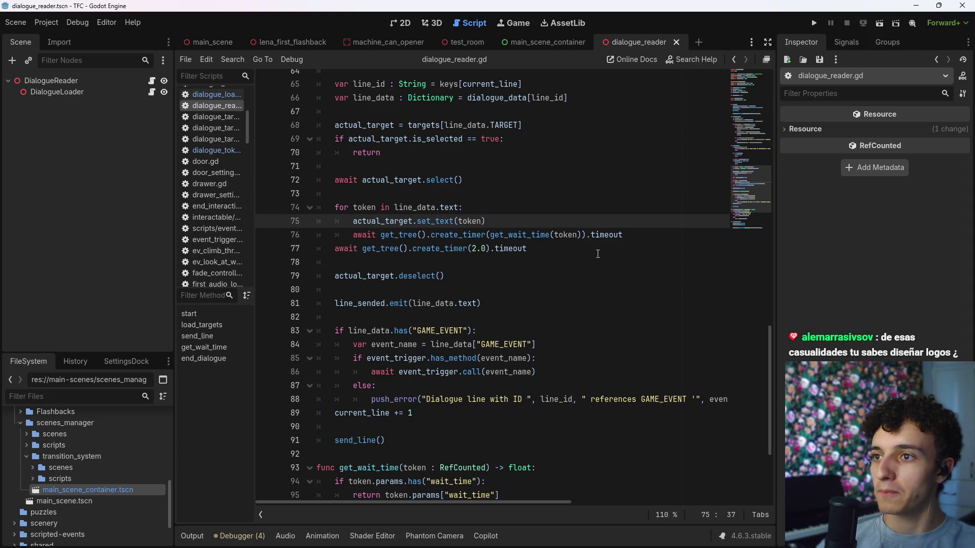
mouse_move(662, 541)
click(691, 538)
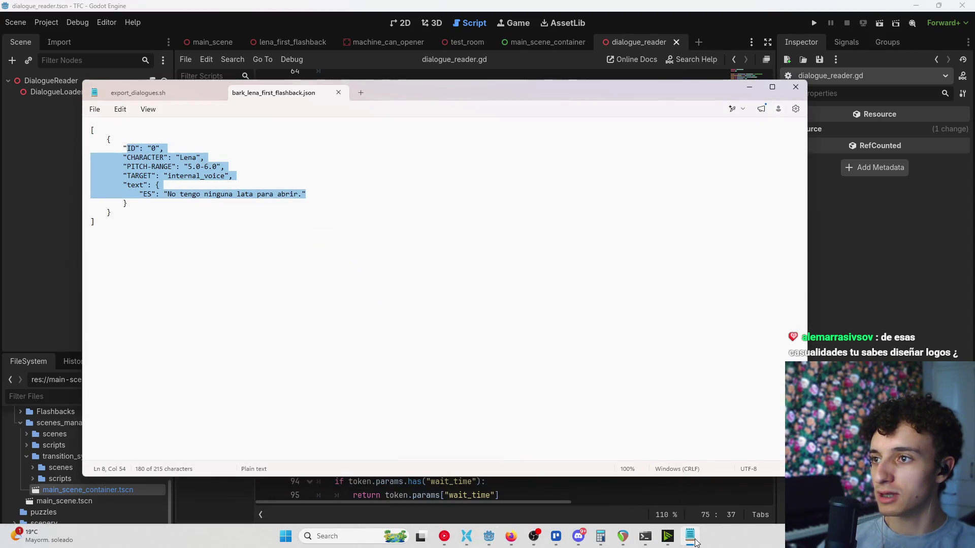
click(691, 538)
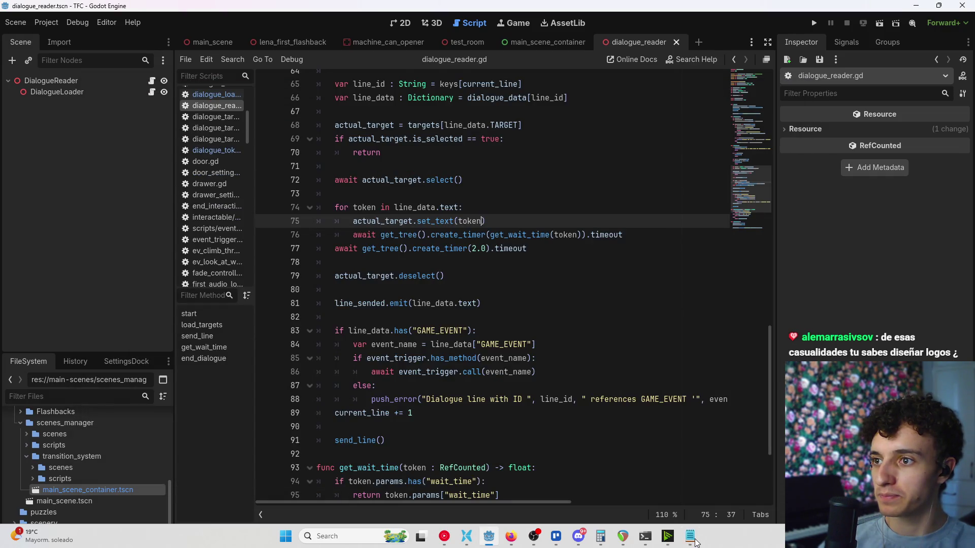
click(692, 538)
click(692, 538)
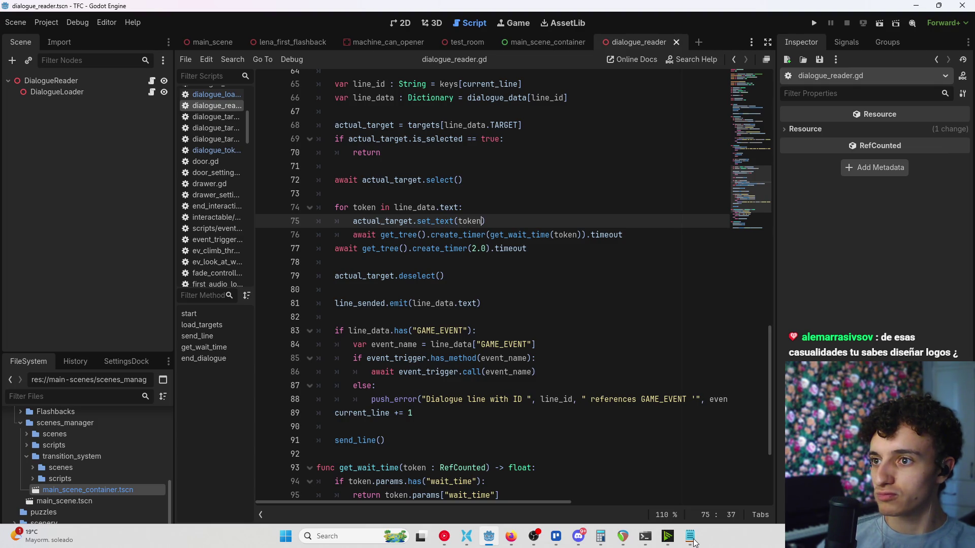
click(691, 538)
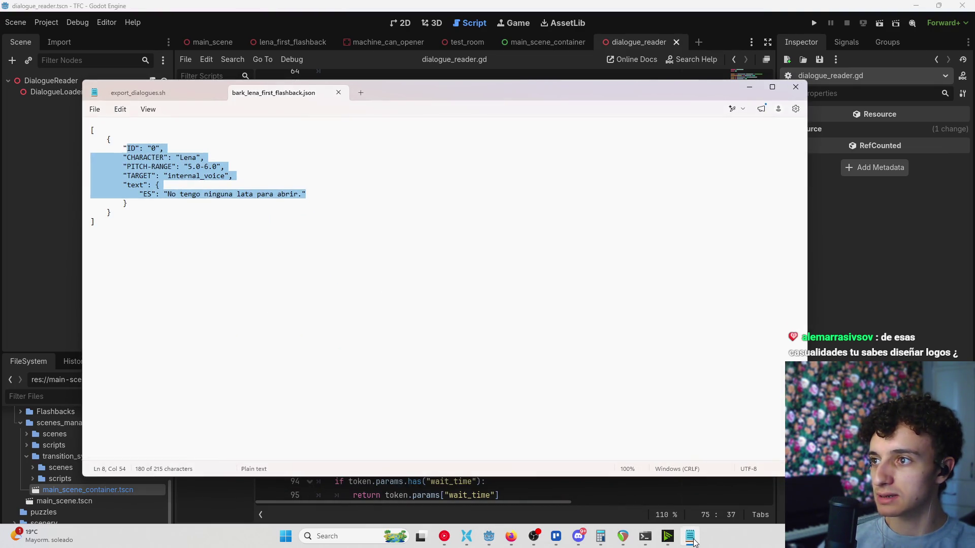
click(692, 539)
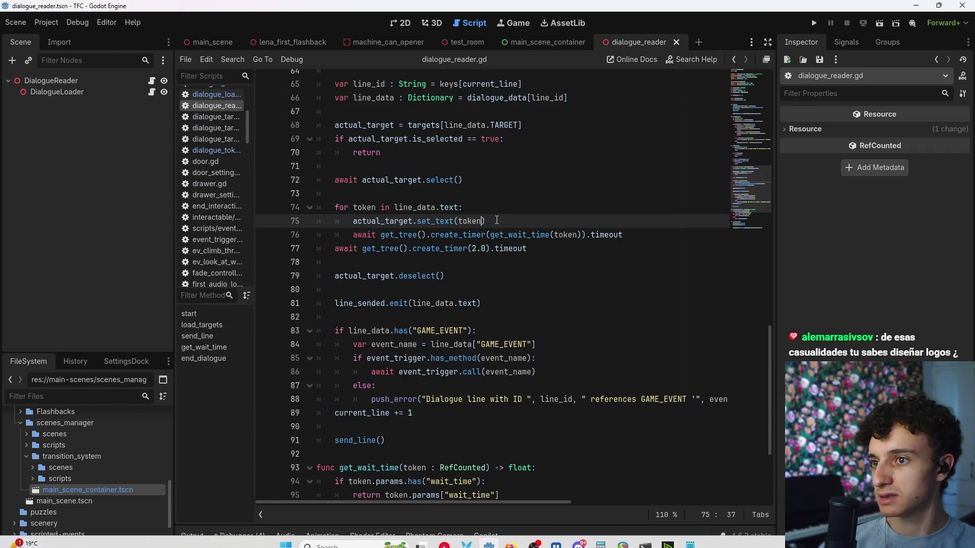
mouse_move(569, 230)
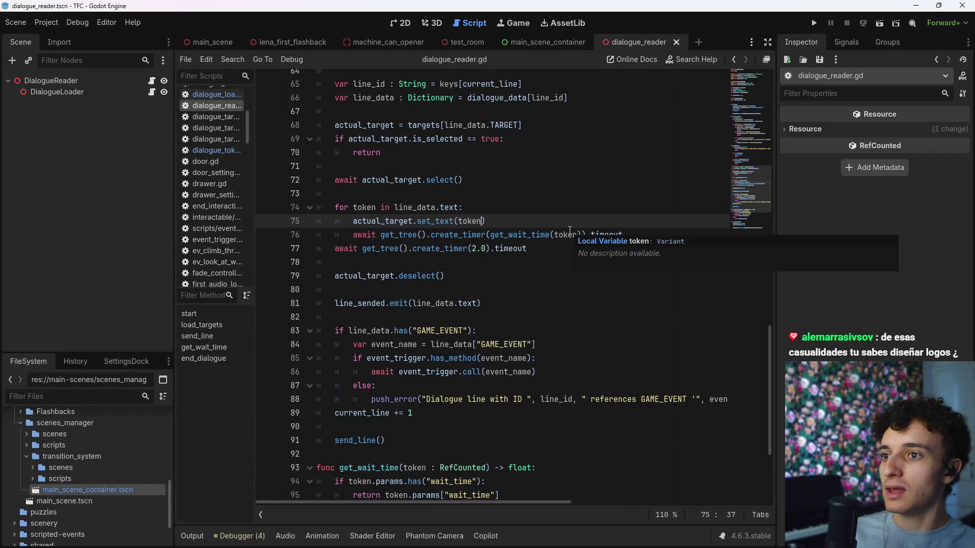
ctrl+click(570, 230)
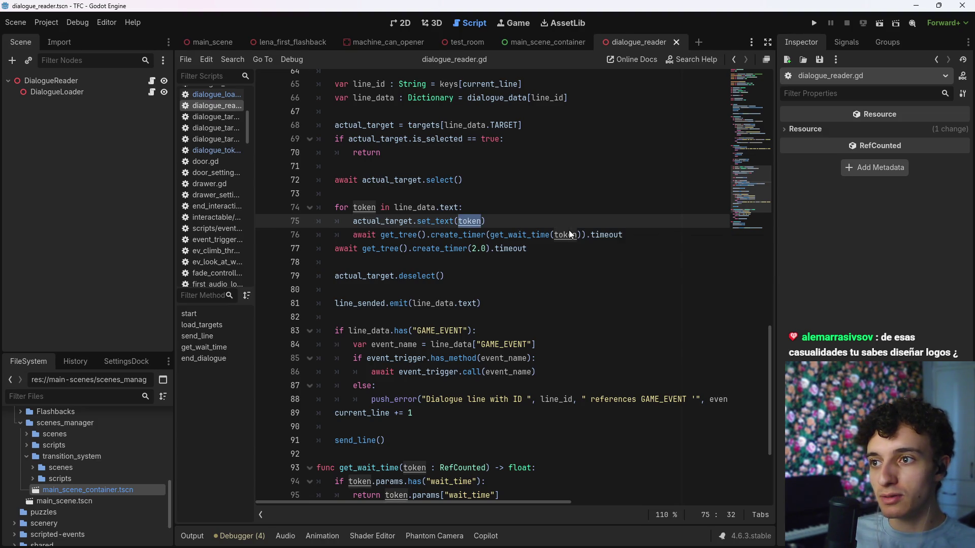
key(Right)
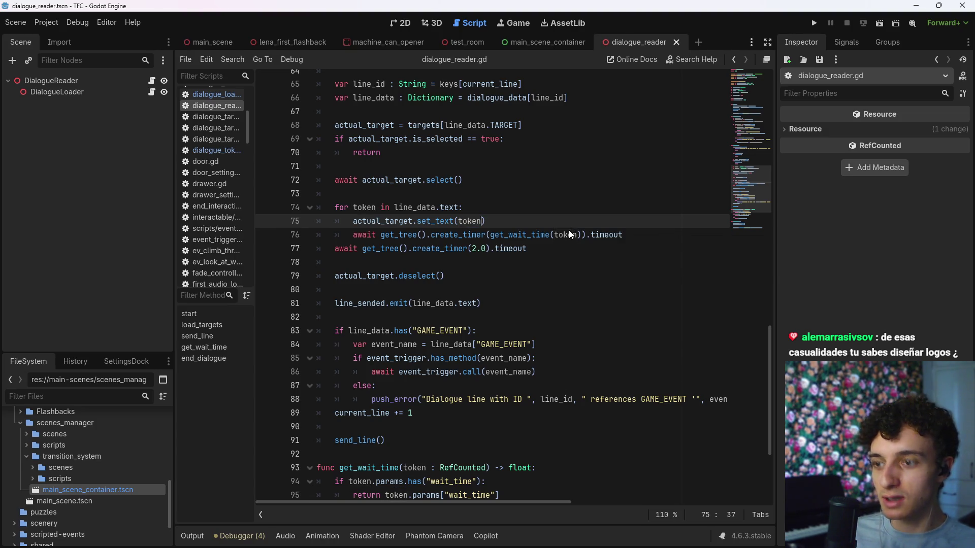
text(,.)
key(BackSpace)
key(BackSpace)
key(BackSpace)
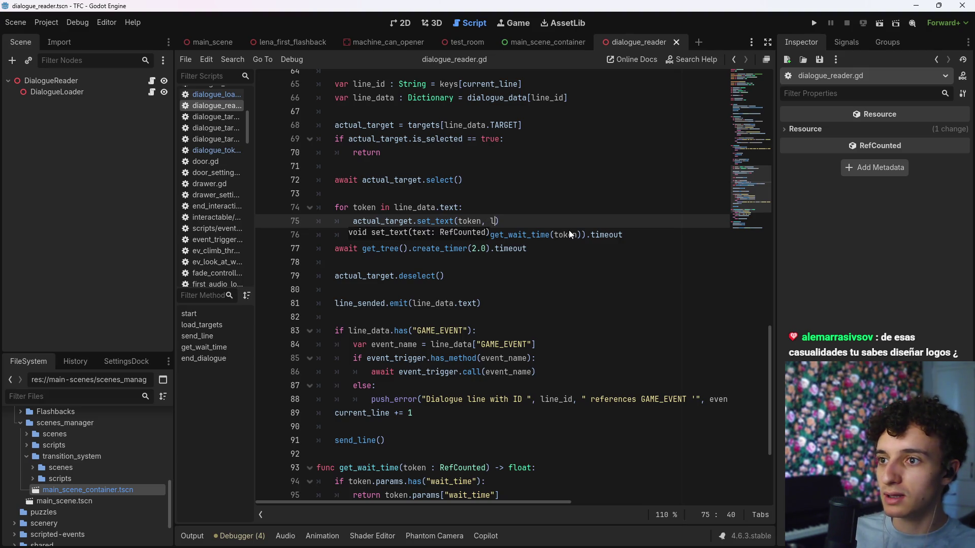
text())
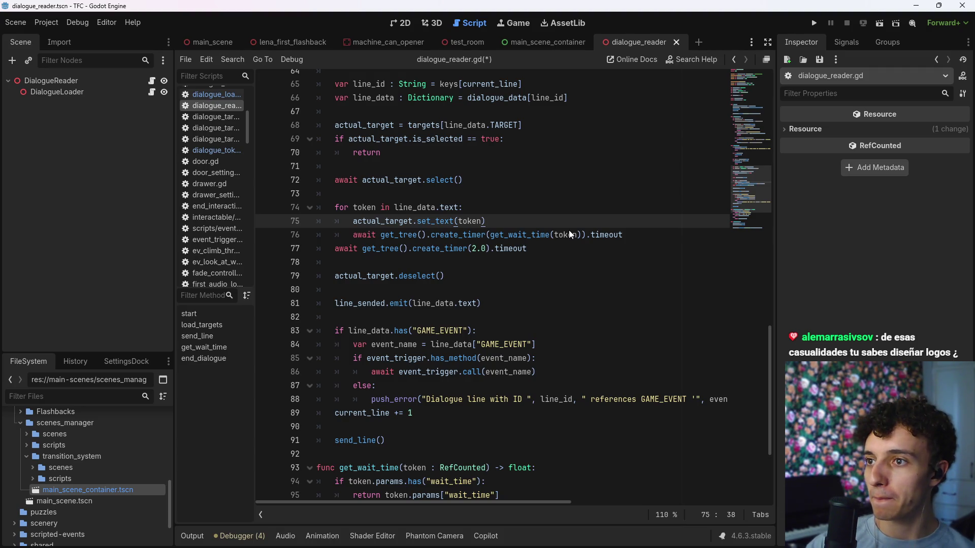
key(Up)
key(Up)
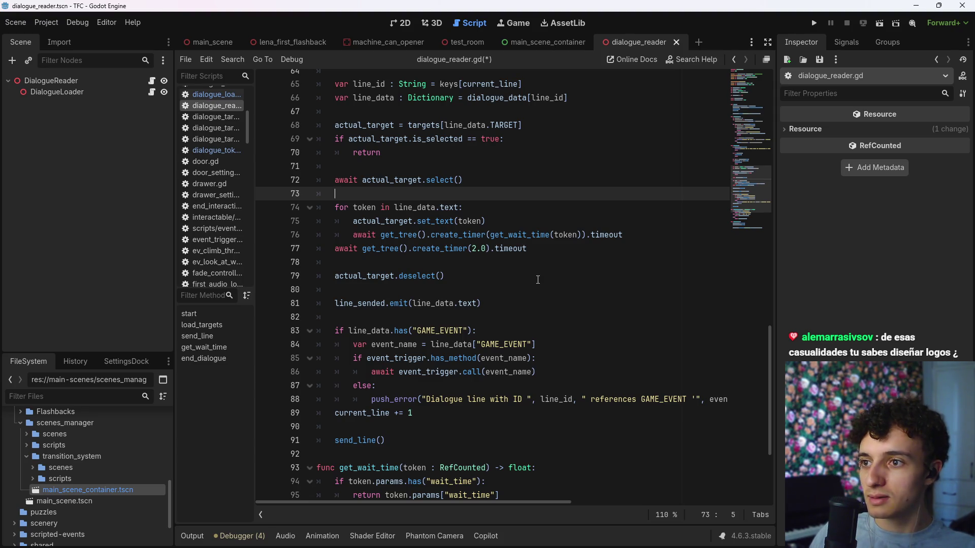
click(473, 272)
drag(477, 276, 326, 282)
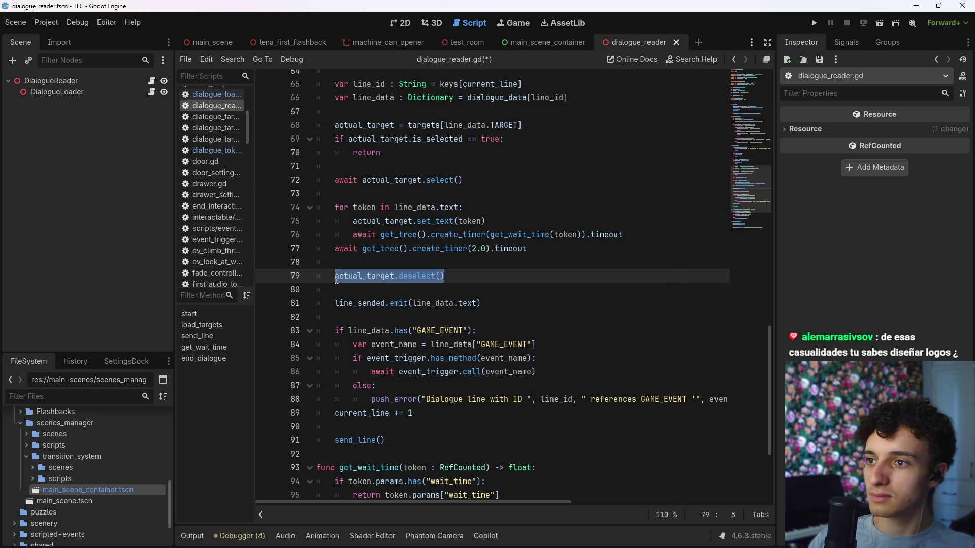
click(461, 279)
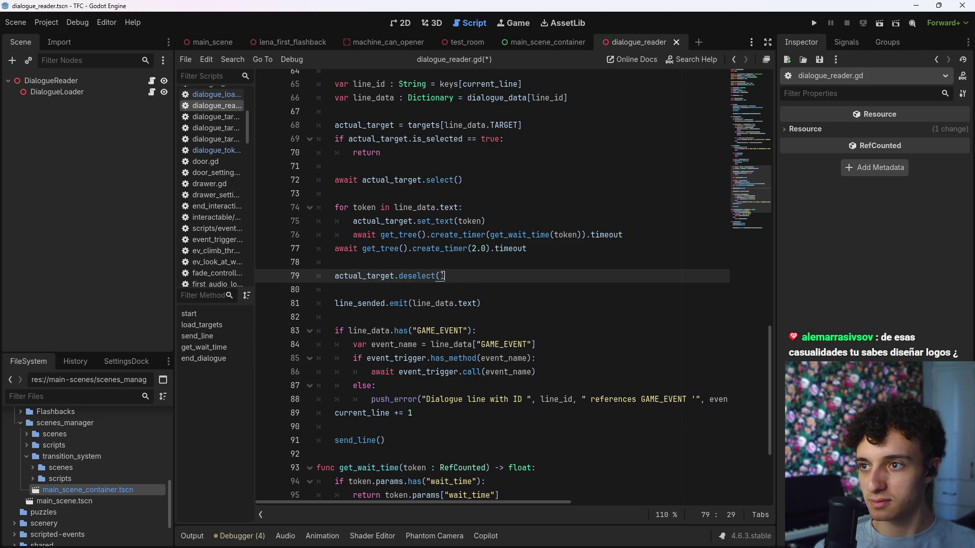
scroll(474, 294, up, 2)
scroll(474, 301, up, 1)
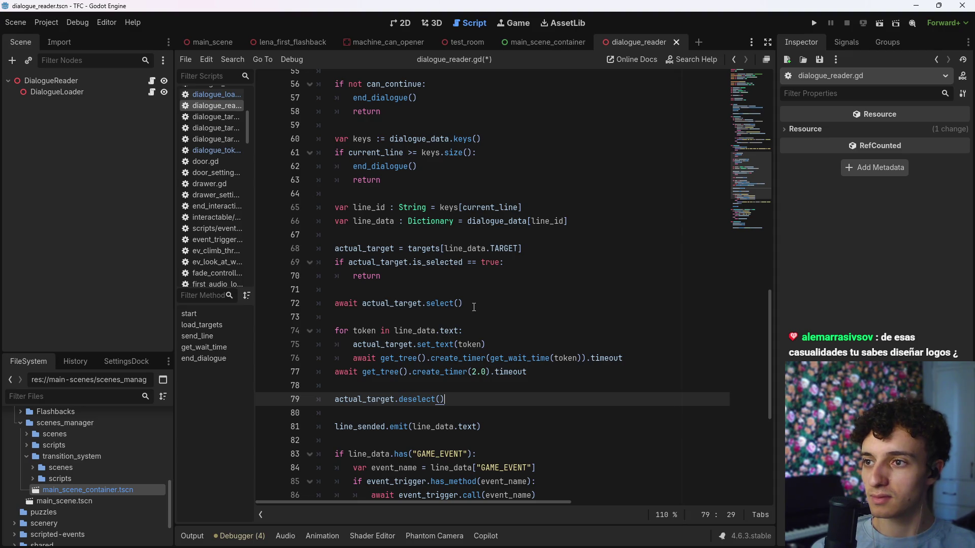
scroll(473, 308, up, 17)
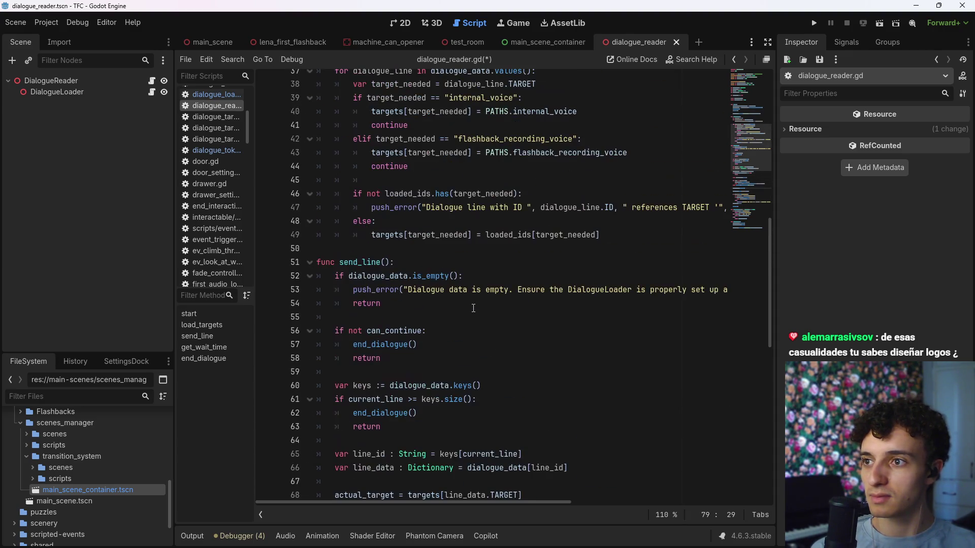
scroll(470, 321, up, 2)
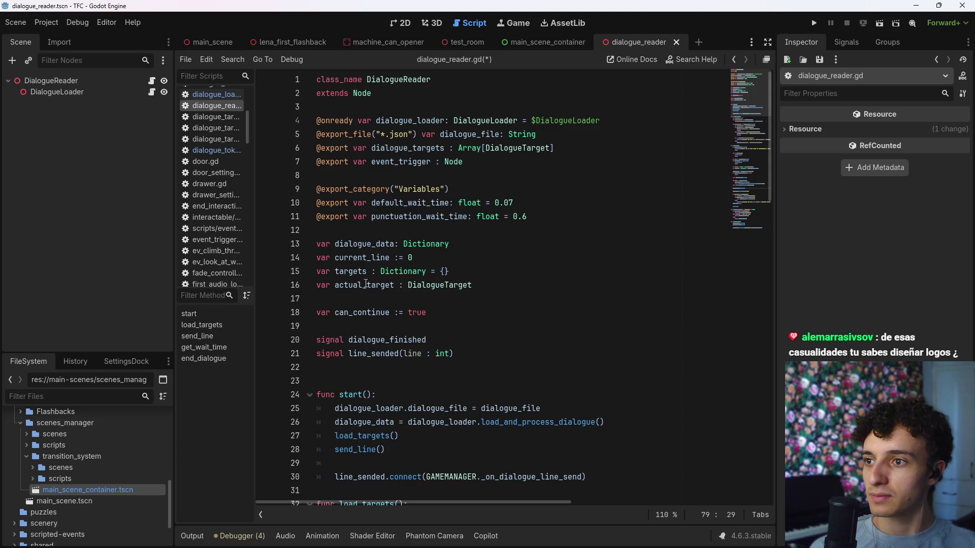
click(502, 285)
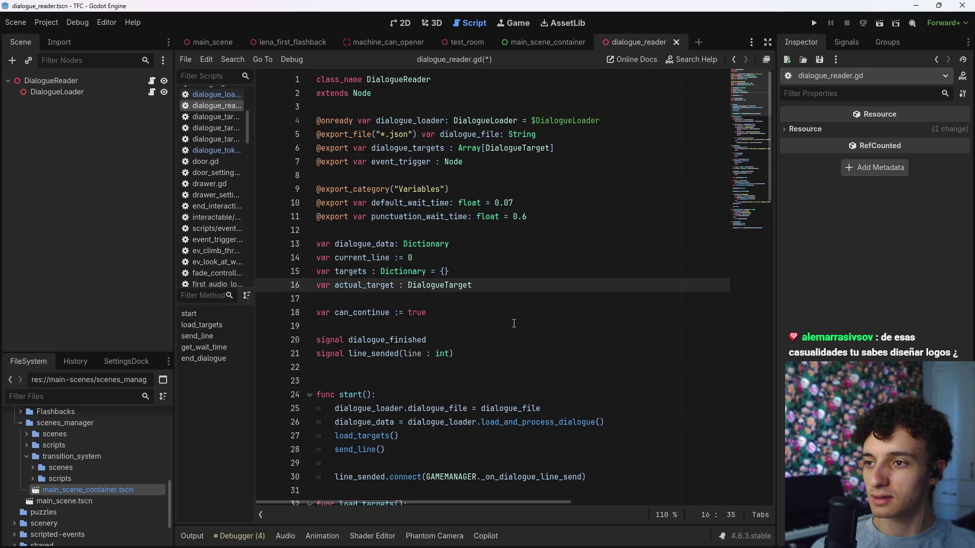
scroll(512, 325, down, 2)
scroll(513, 326, down, 17)
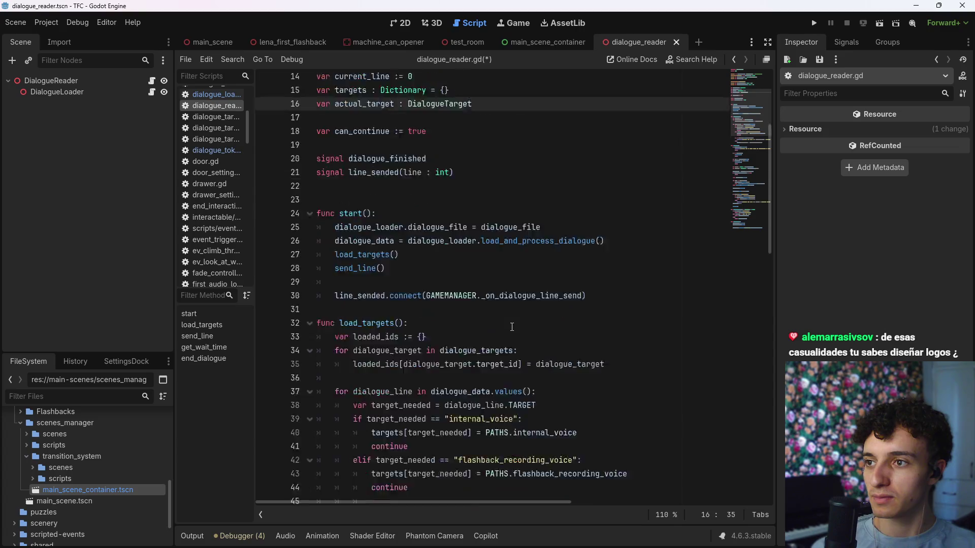
scroll(511, 327, down, 1)
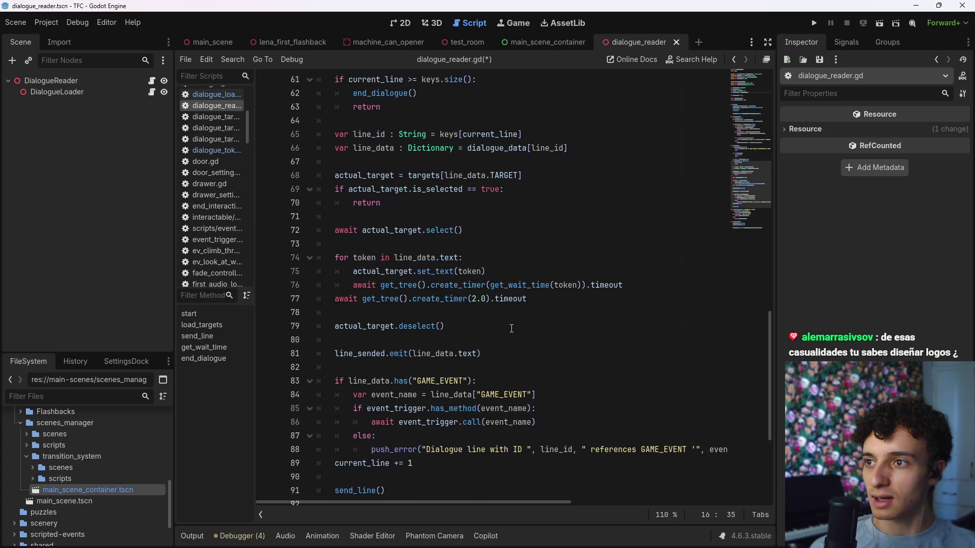
scroll(512, 328, up, 3)
click(528, 298)
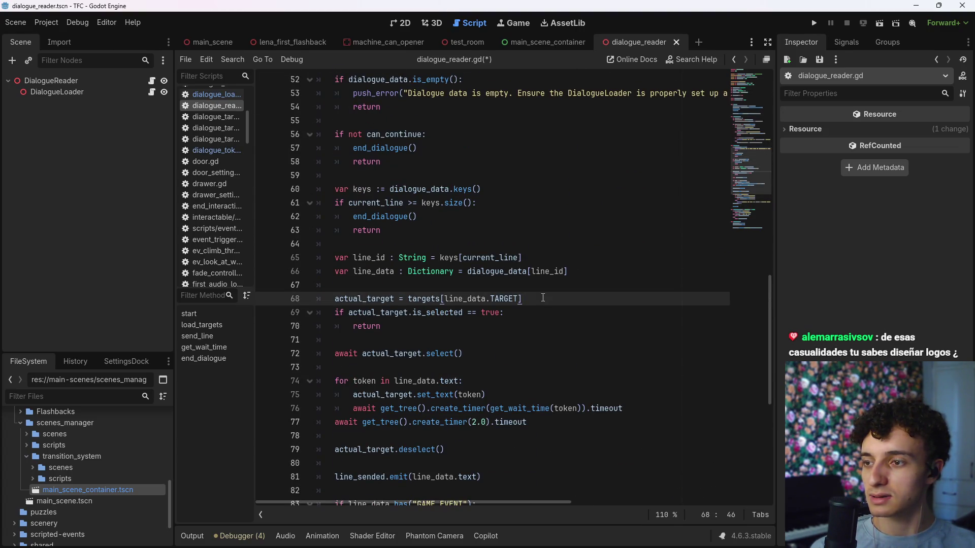
scroll(538, 301, up, 3)
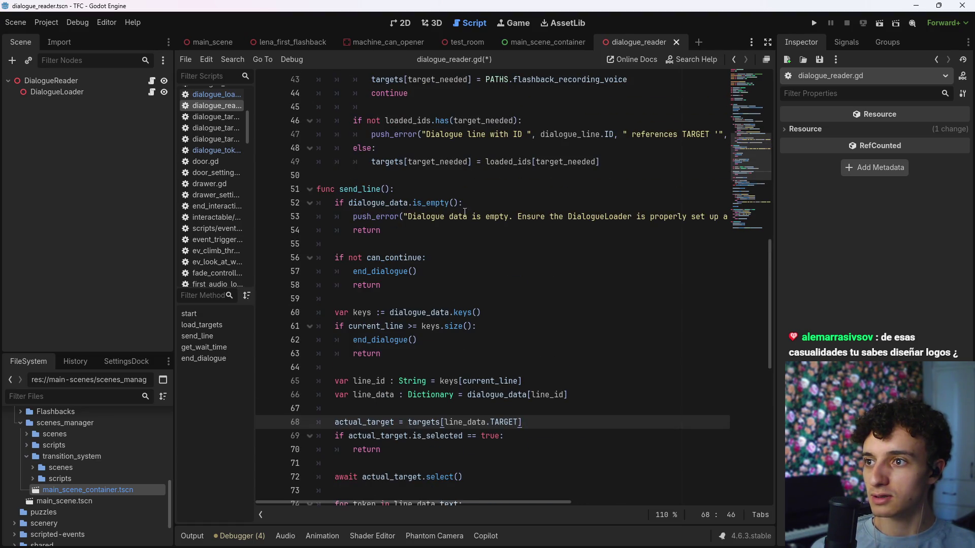
scroll(464, 212, down, 5)
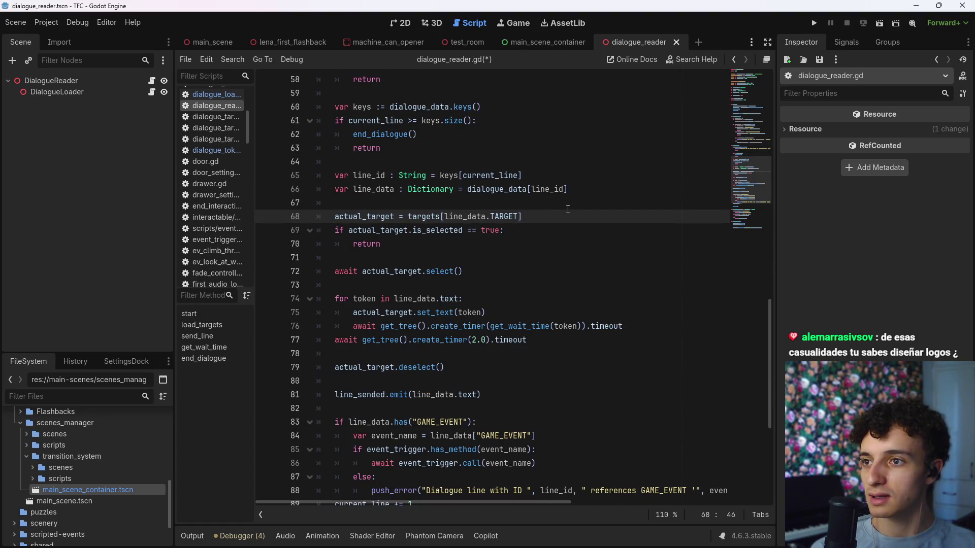
- Add an 'if actual_target != targets[line_data.TARGET]' check above the target assignment
click(406, 201)
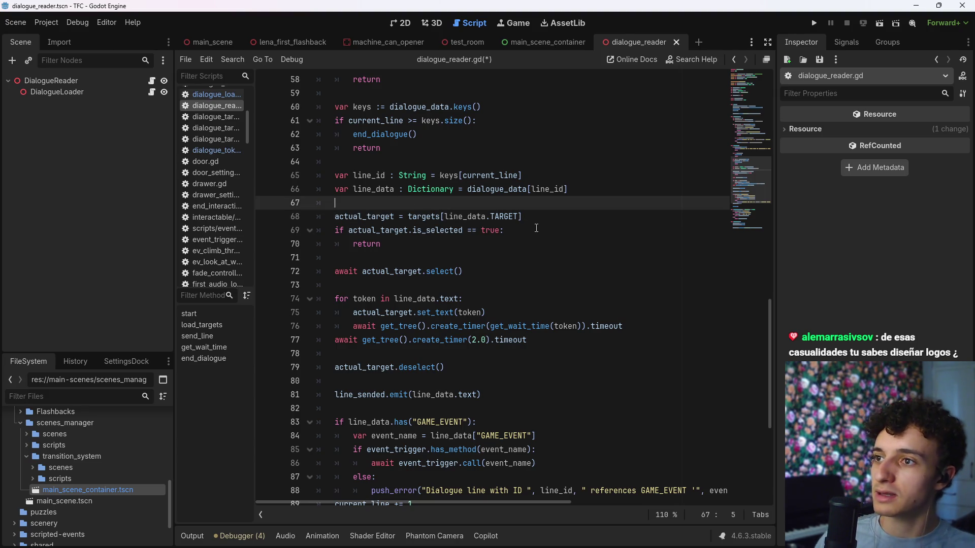
key(Return)
key(Return)
key(Up)
text(if actua)
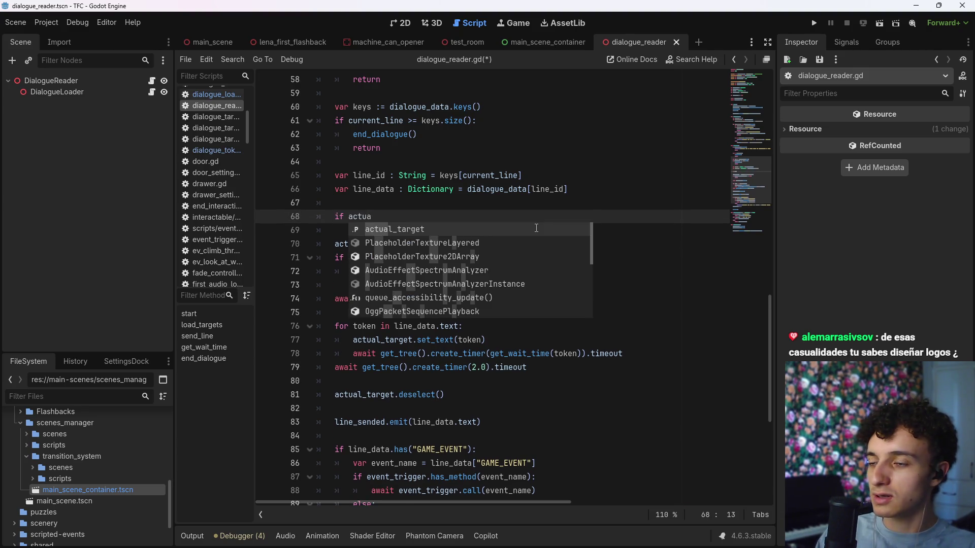
key(Return)
text(!= )
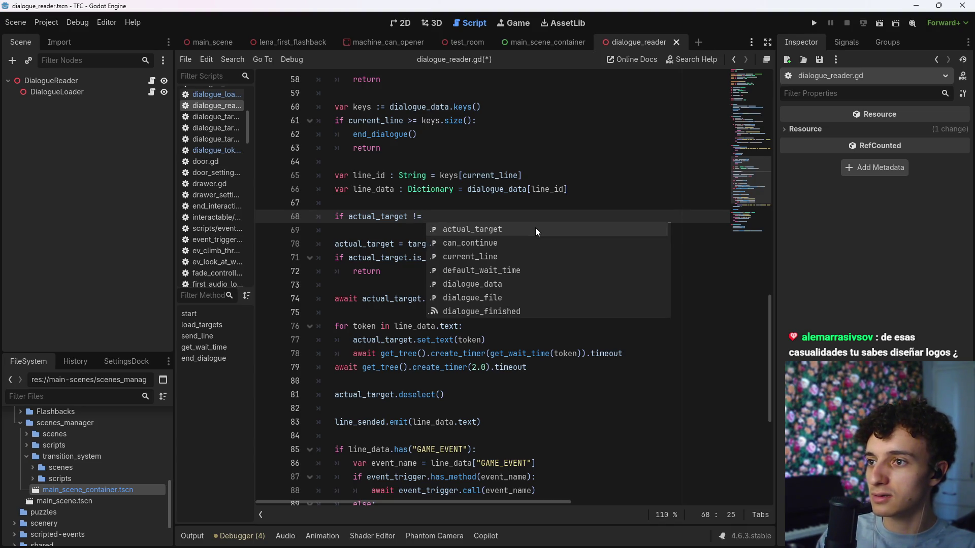
text(tar)
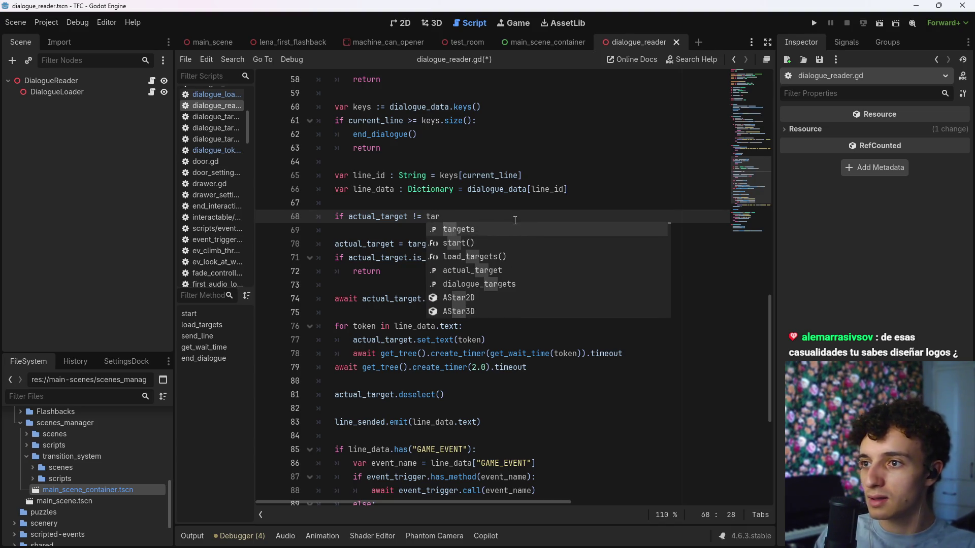
key(Escape)
click(421, 244)
click(434, 219)
double_click(435, 219)
text(targets[line_data.TARGET])
- Store targets[line_data.TARGET] in var new_target and compare actual_target against new_target
click(377, 208)
key(Return)
text(var new_target )
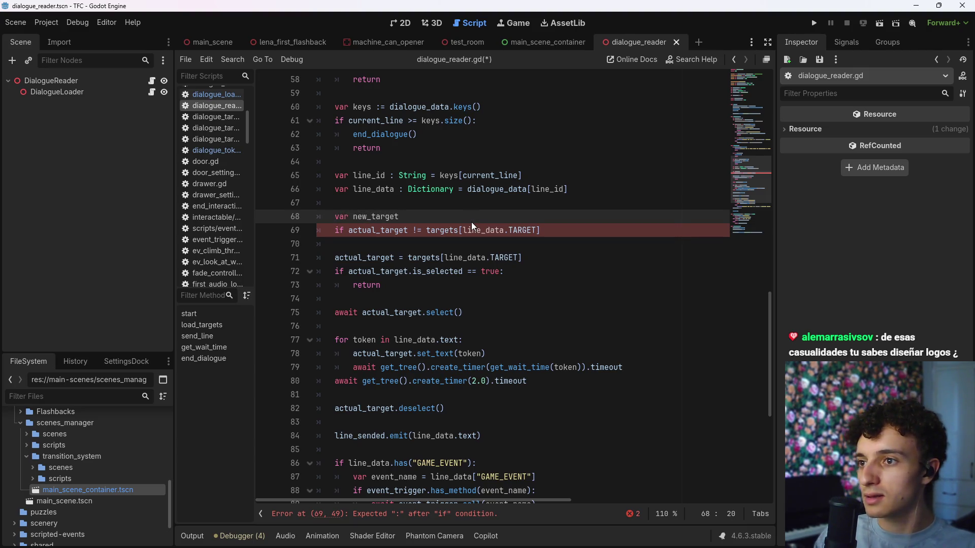
text(=)
drag(542, 230, 427, 230)
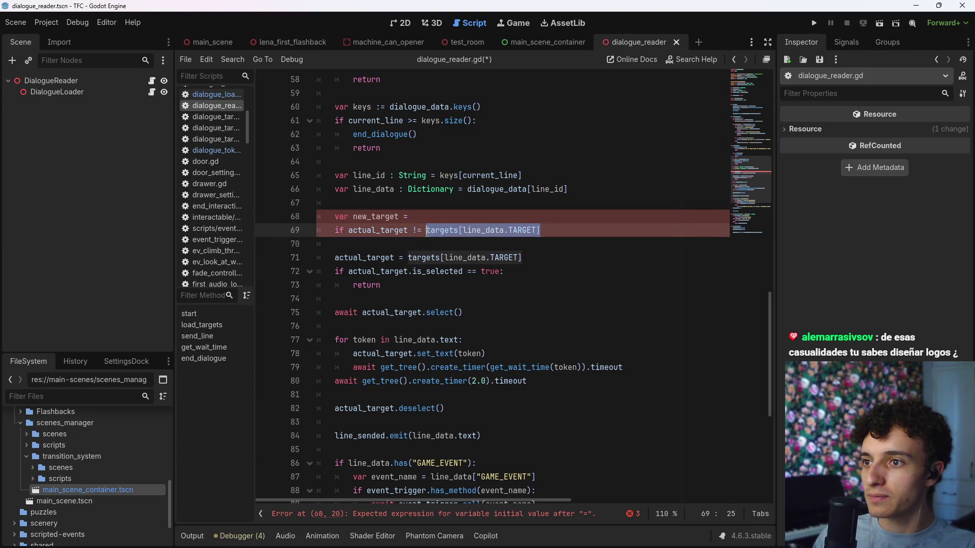
key(ctrl+c)
click(435, 216)
key(ctrl+v)
drag(540, 230, 426, 230)
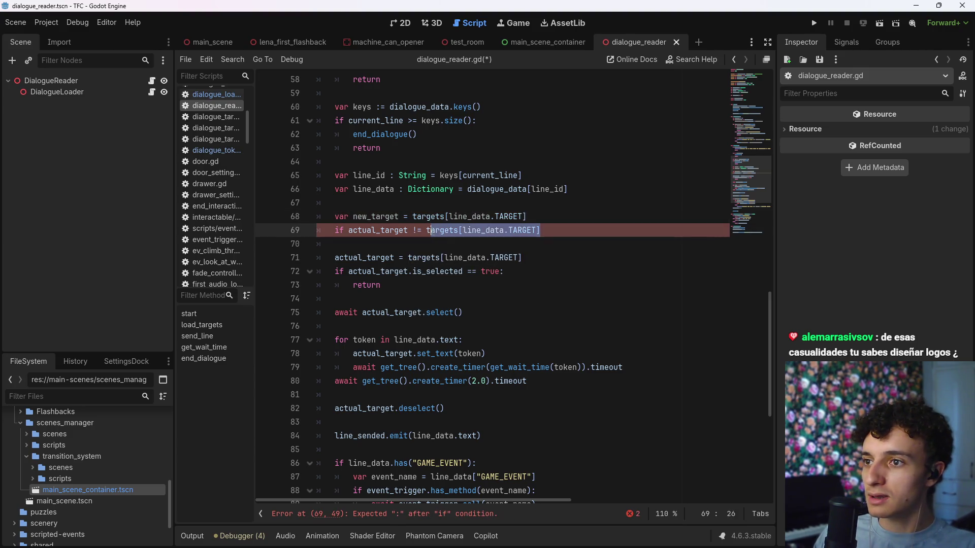
text(new_target)
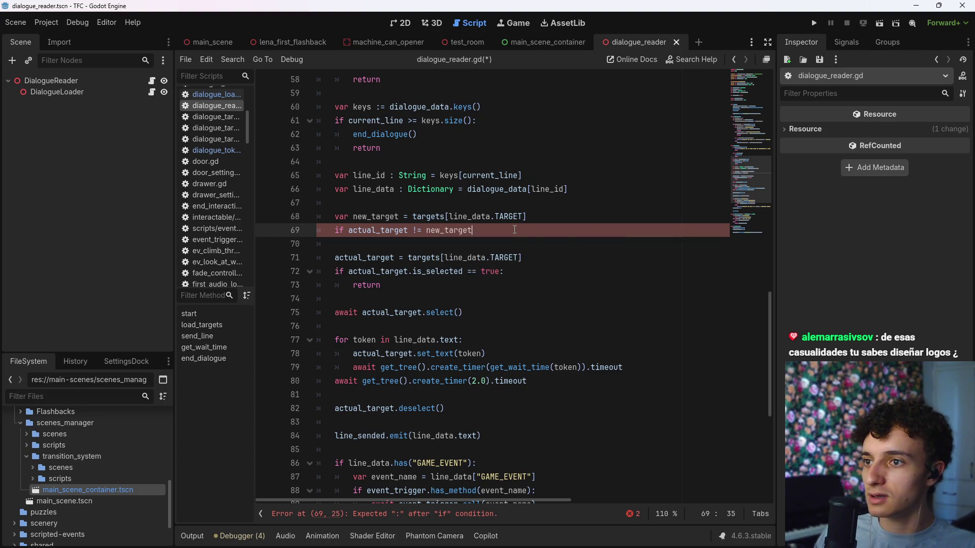
text(:)
- Call actual_target.deselect() inside the check and save the script
key(Return)
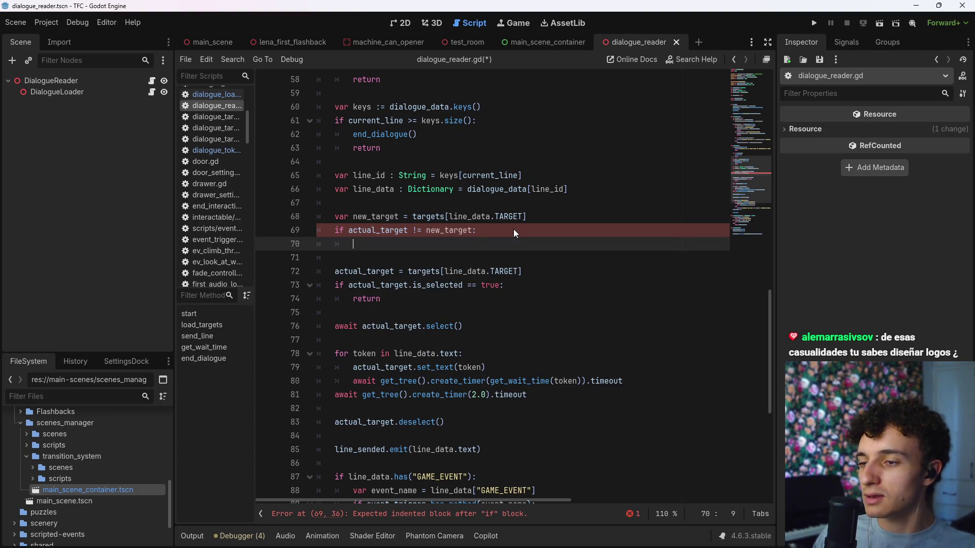
scroll(578, 249, down, 1)
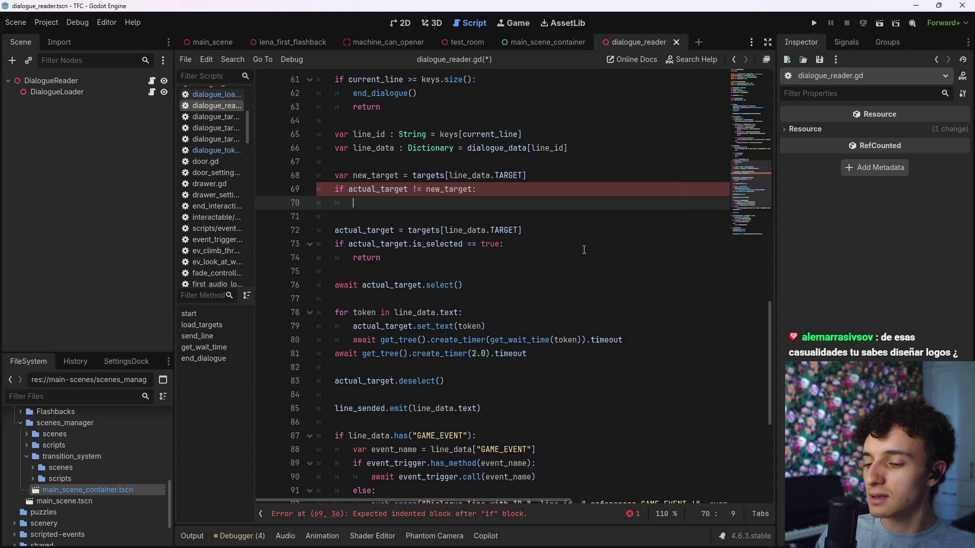
text(actual_target.de)
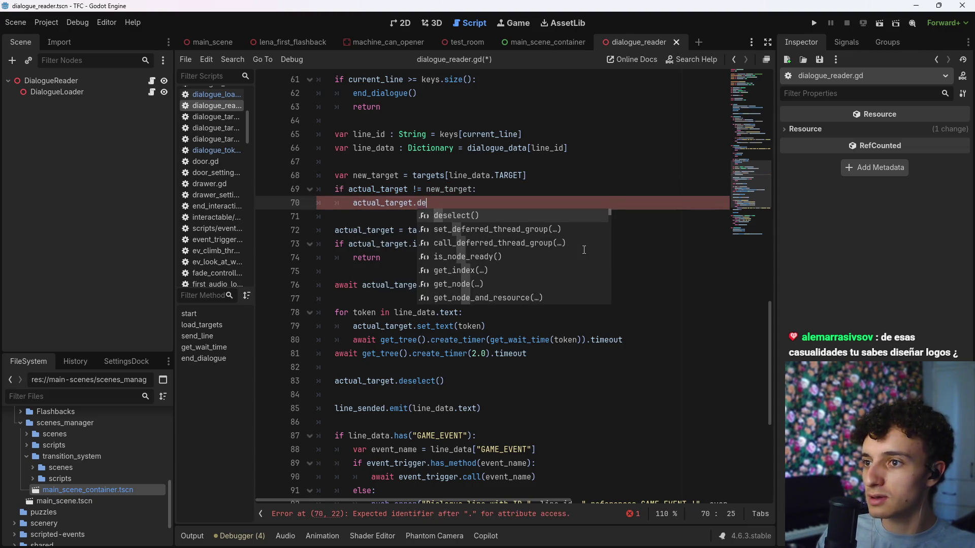
key(Return)
key(ctrl+s)
click(360, 218)
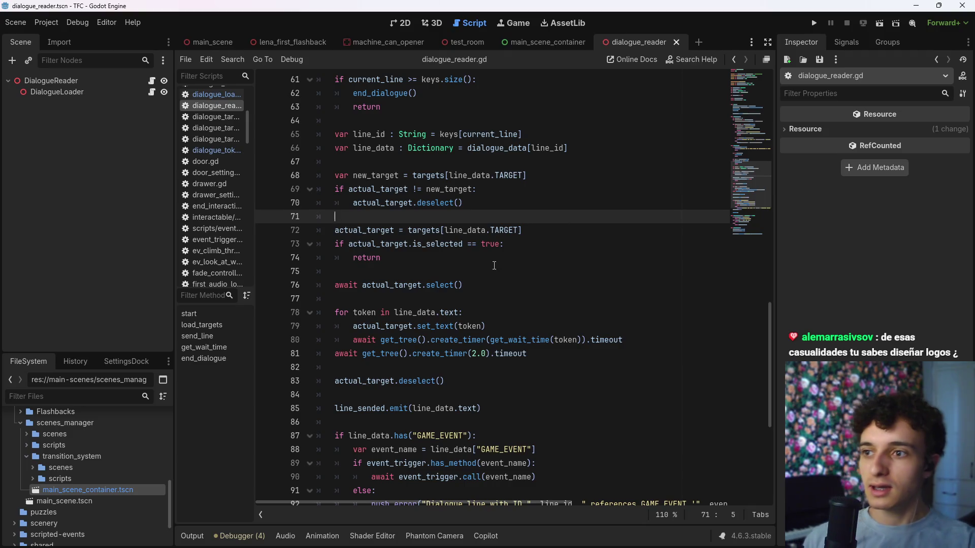
- Delete the leftover actual_target.deselect() on line 83 and save
drag(447, 381, 281, 384)
key(BackSpace)
key(BackSpace)
key(BackSpace)
key(ctrl+s)
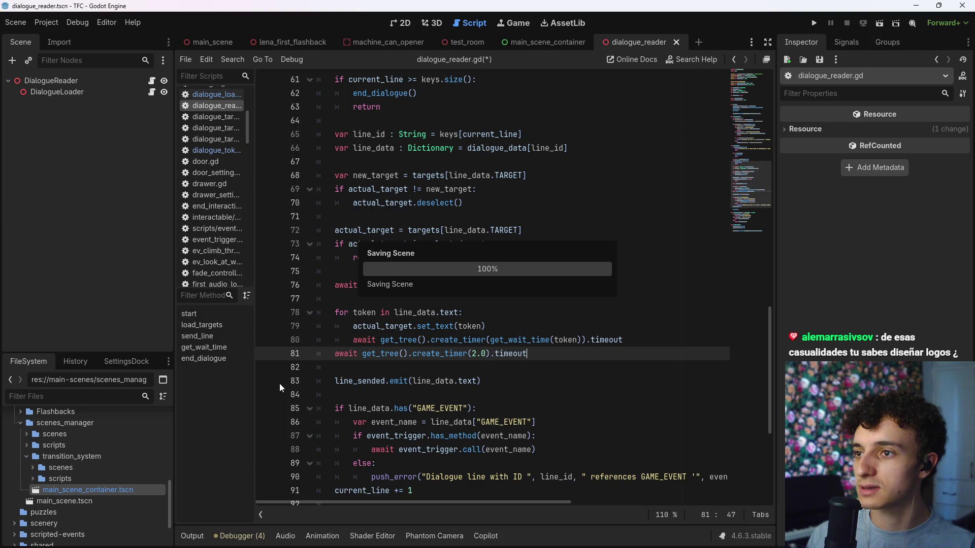
- Review the new_target assignment, target-change check and deselect call on lines 68–70
click(558, 189)
click(559, 179)
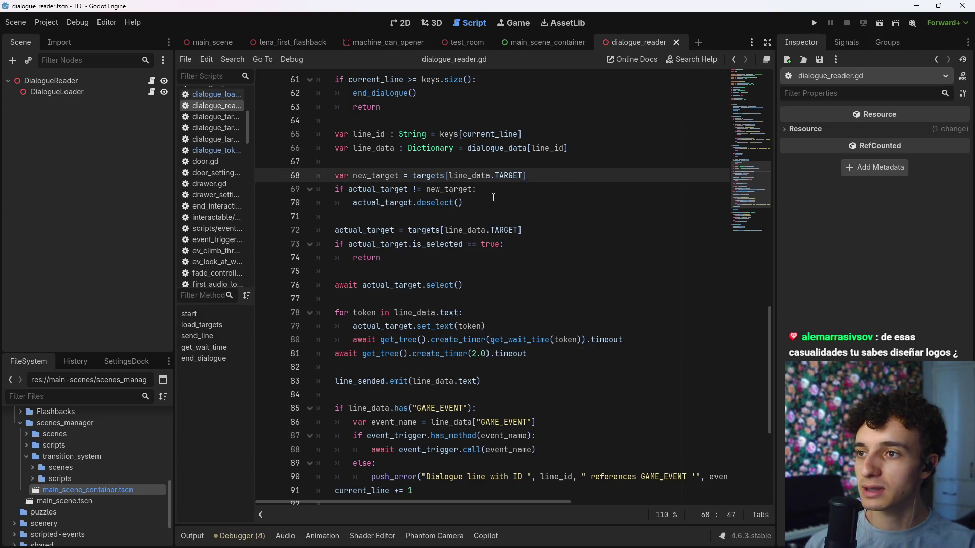
click(493, 197)
click(523, 189)
click(555, 173)
click(533, 189)
click(512, 203)
click(500, 190)
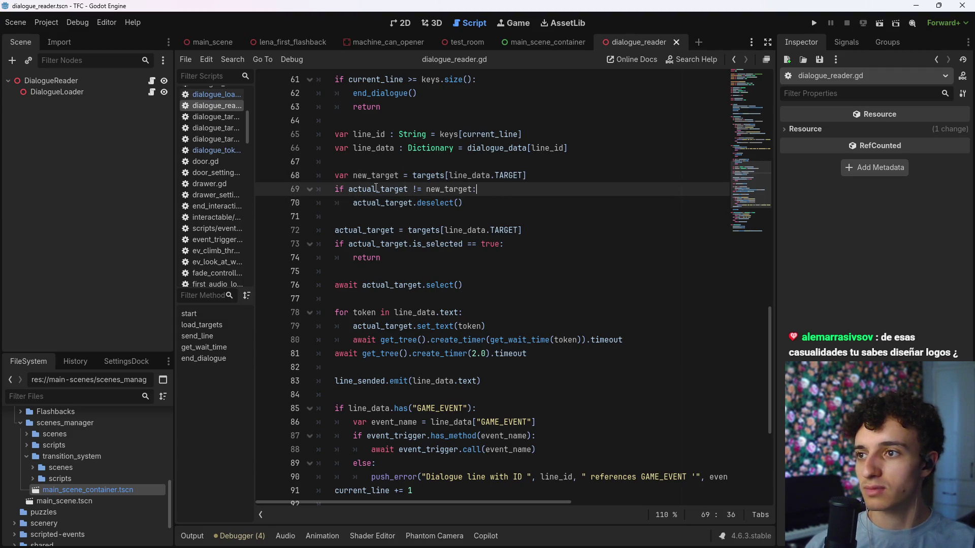
drag(354, 189, 469, 191)
drag(527, 175, 353, 175)
click(538, 176)
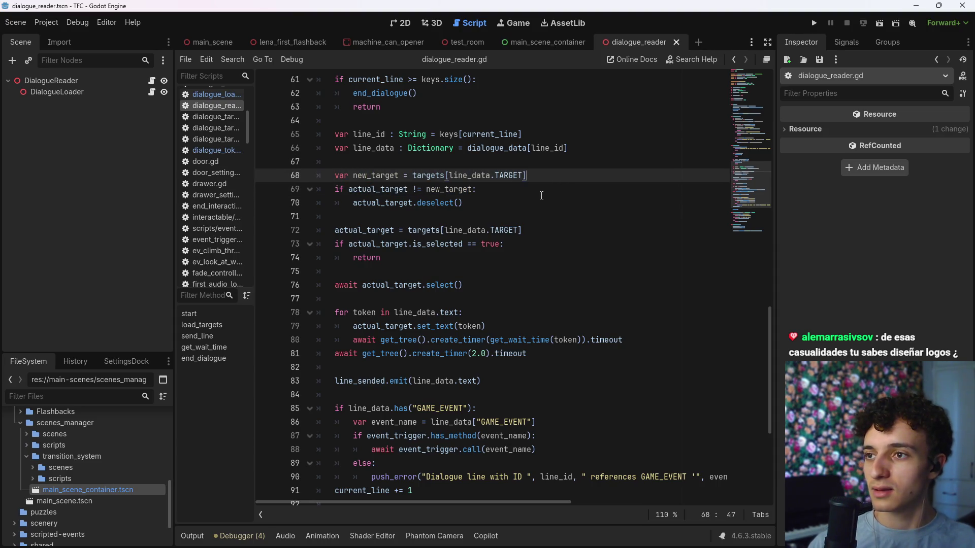
- Select targets[line_data.TARGET] in the actual_target assignment on line 72
click(526, 211)
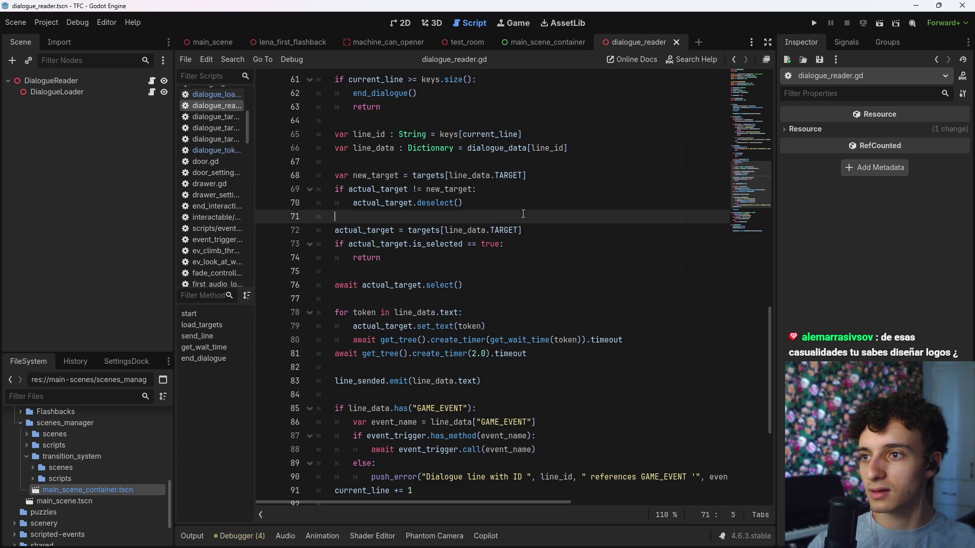
click(507, 202)
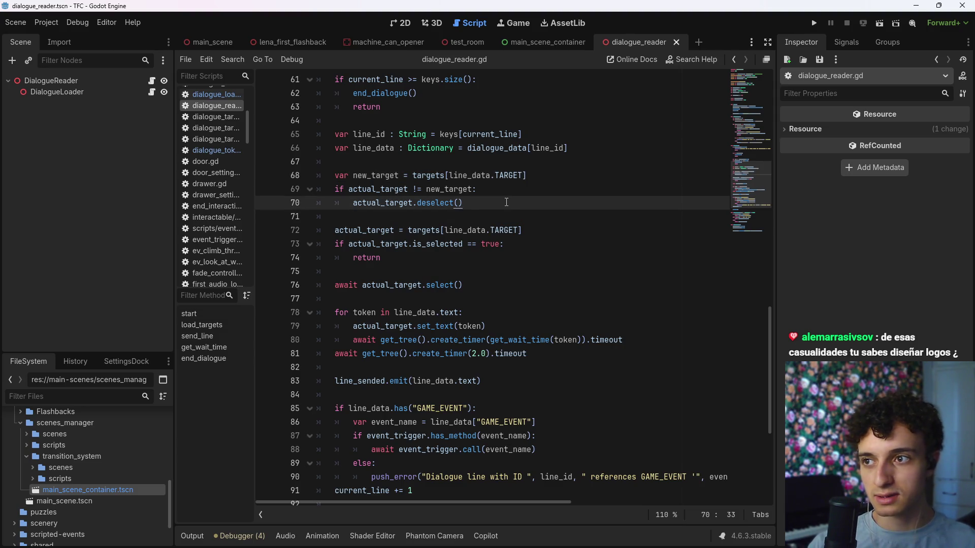
click(549, 227)
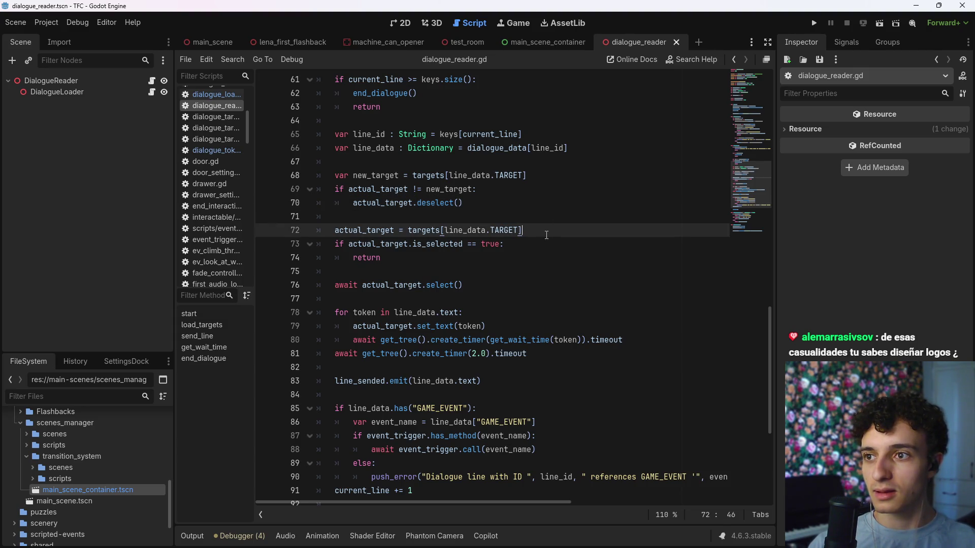
drag(551, 231, 408, 231)
- Replace the lookup on line 72 with new_target and save
text(re)
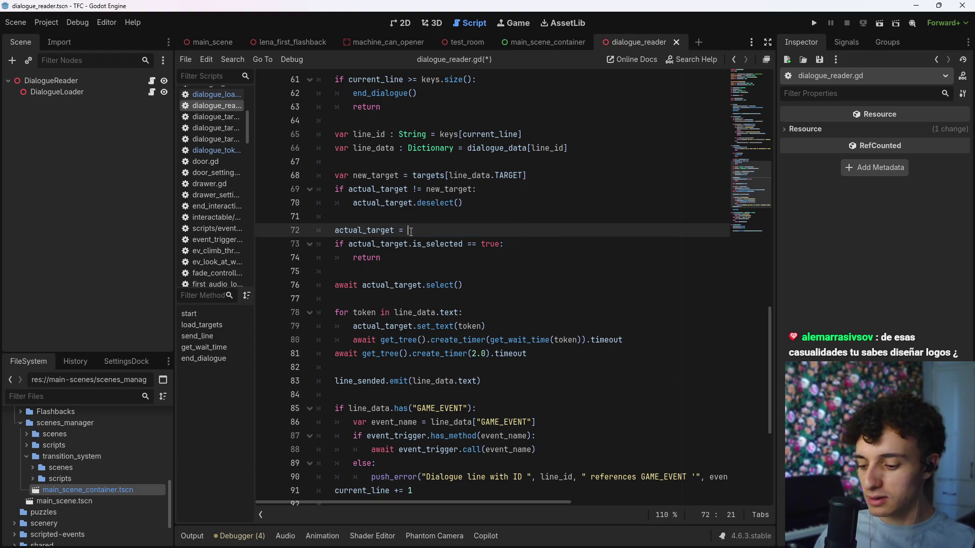
text(w)
key(Return)
key(ctrl+s)
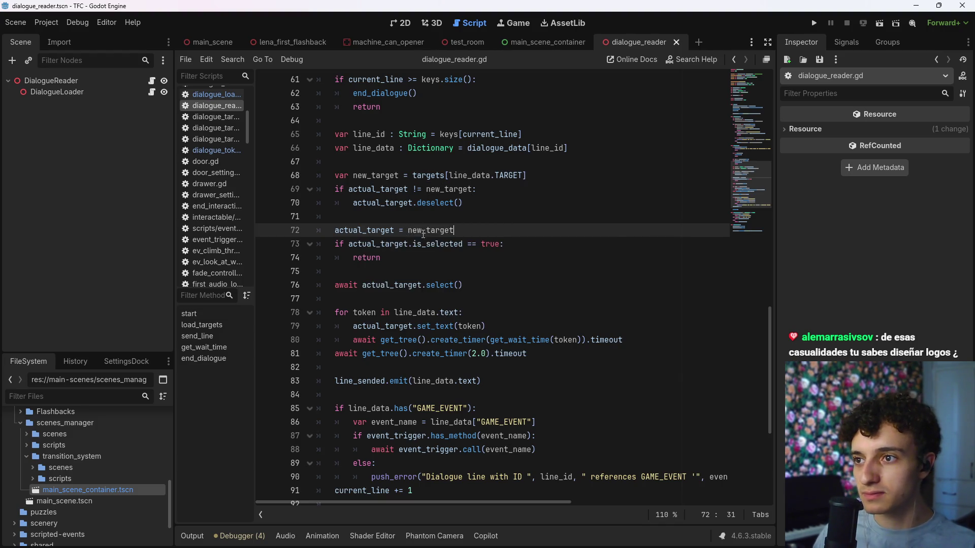
- Inspect the is_selected check and its return on lines 73–74
click(553, 245)
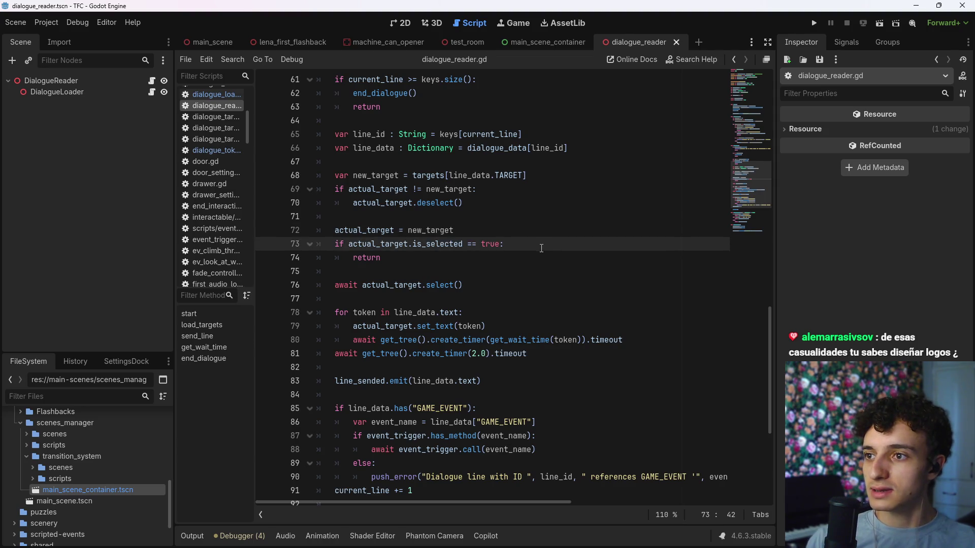
click(412, 260)
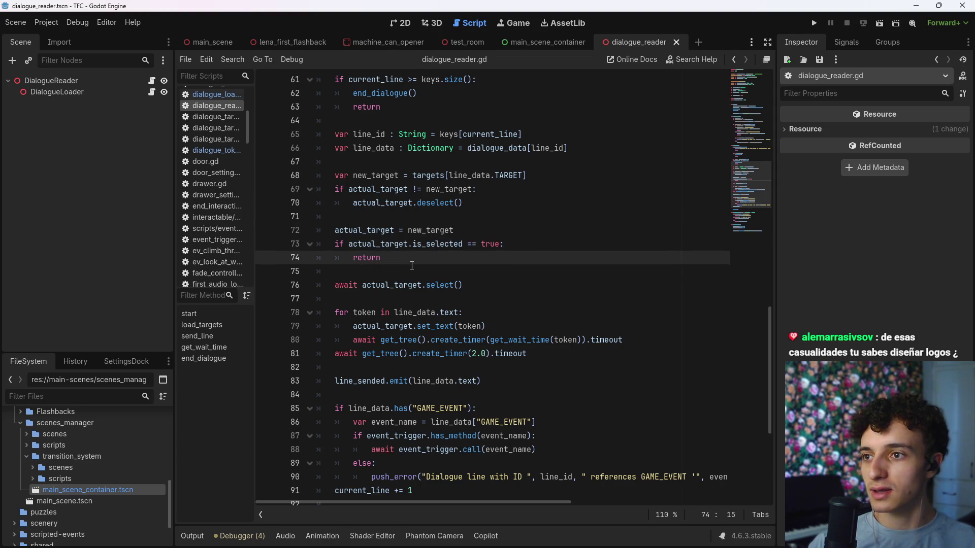
double_click(437, 244)
click(501, 244)
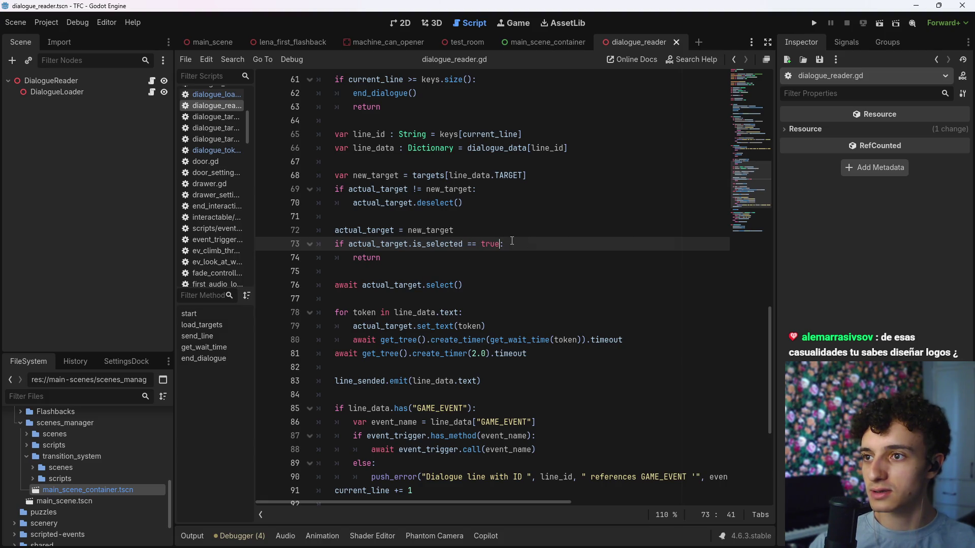
mouse_move(406, 261)
mouse_down()
mouse_move(353, 259)
mouse_move(334, 245)
mouse_up()
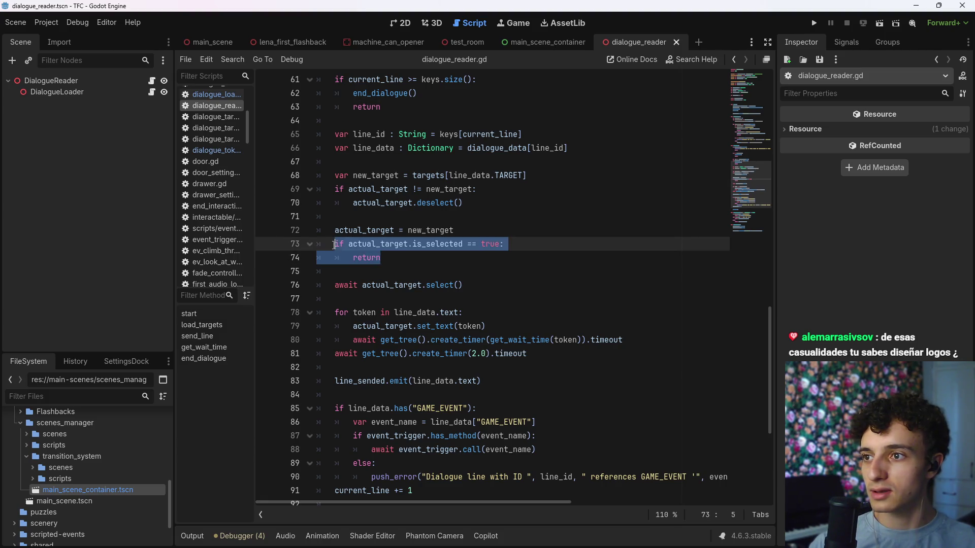
click(437, 257)
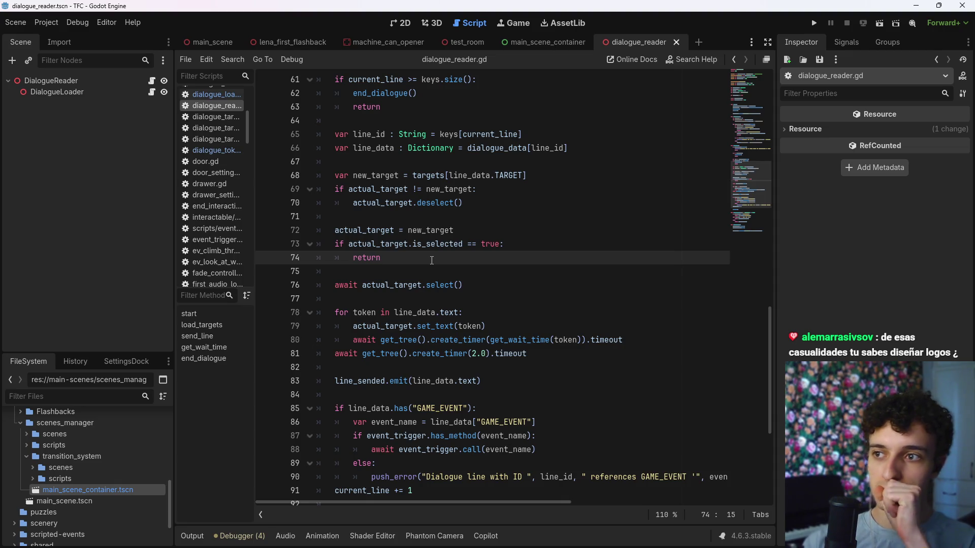
scroll(468, 254, up, 2)
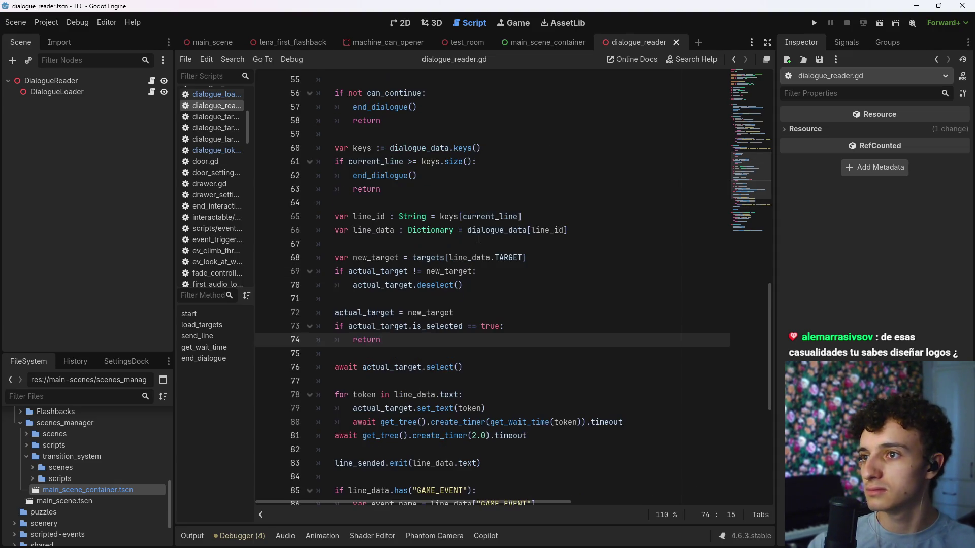
- Insert an empty line between the line_data lookup and var new_target
scroll(466, 250, up, 1)
scroll(465, 248, down, 1)
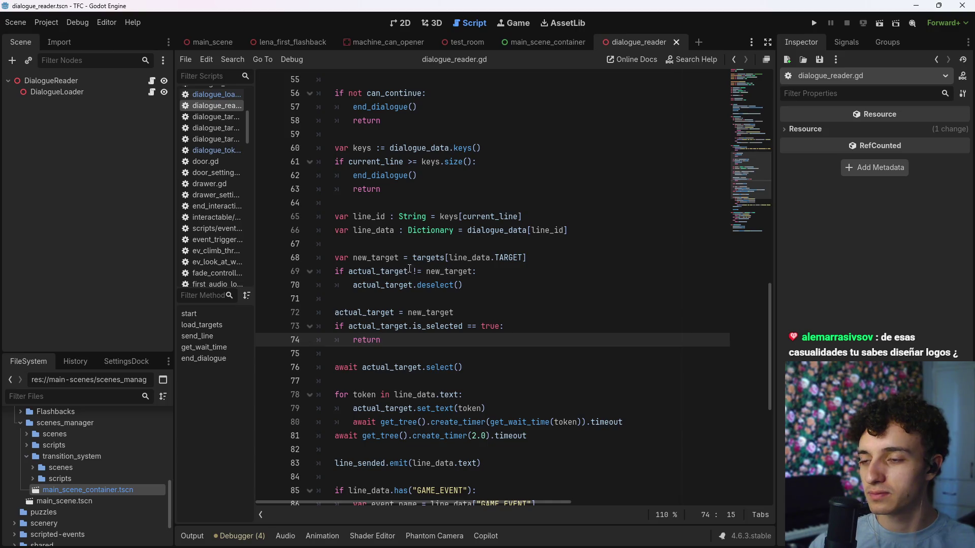
click(441, 245)
key(Return)
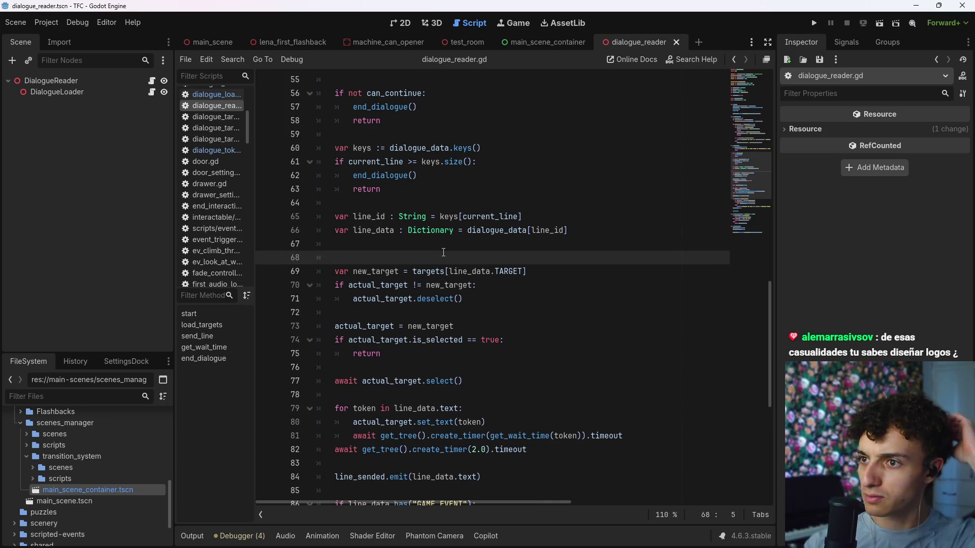
- Inspect the await actual_target.select() call on line 77 and the token loop below
scroll(452, 249, up, 4)
scroll(456, 246, down, 4)
scroll(462, 248, up, 2)
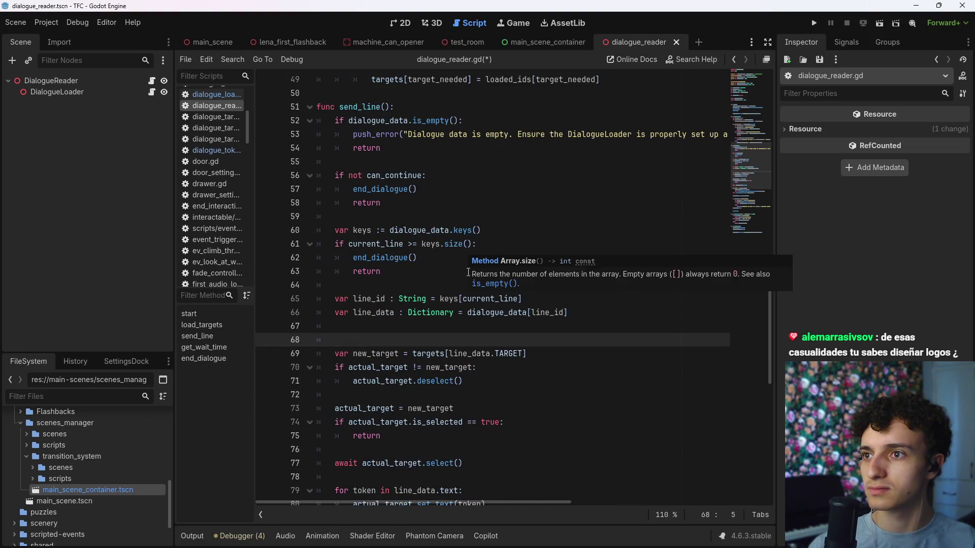
scroll(472, 274, down, 3)
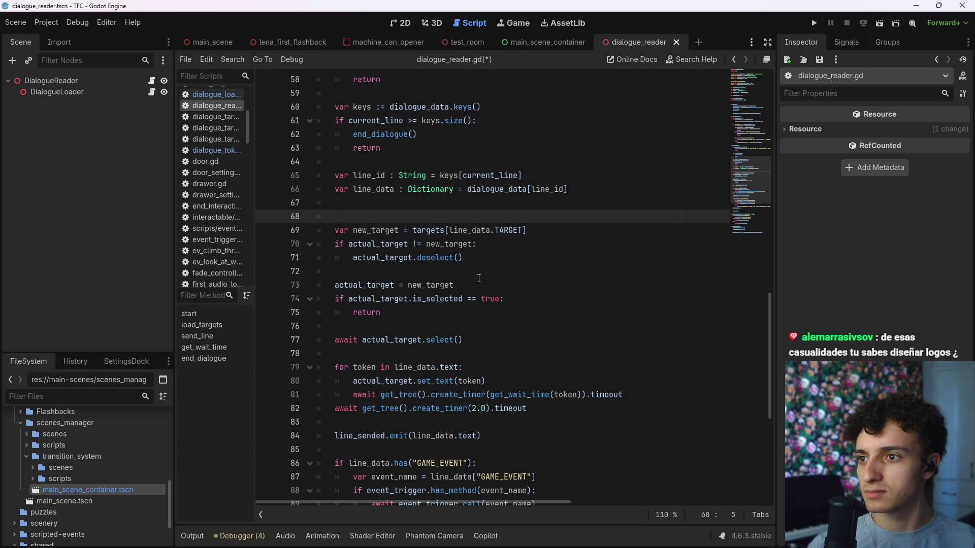
scroll(474, 284, down, 2)
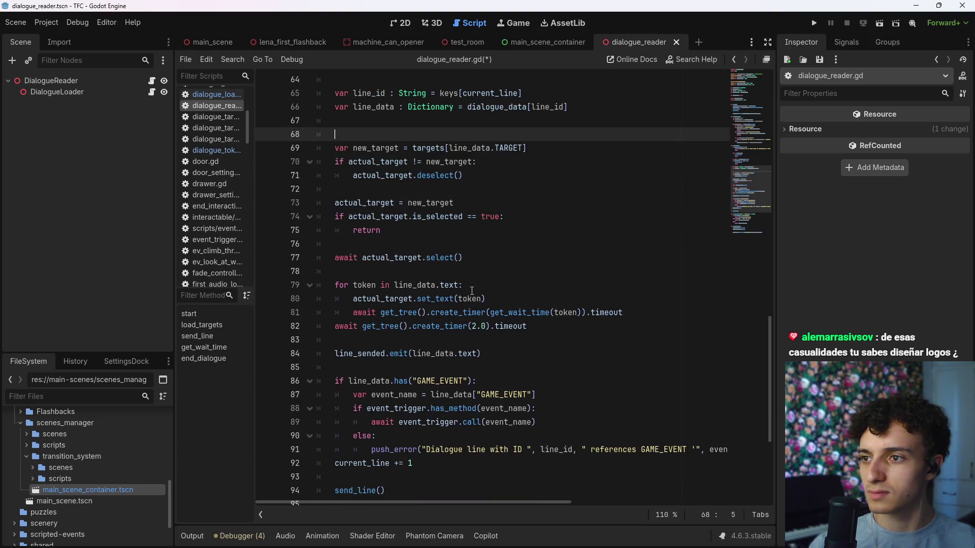
click(481, 255)
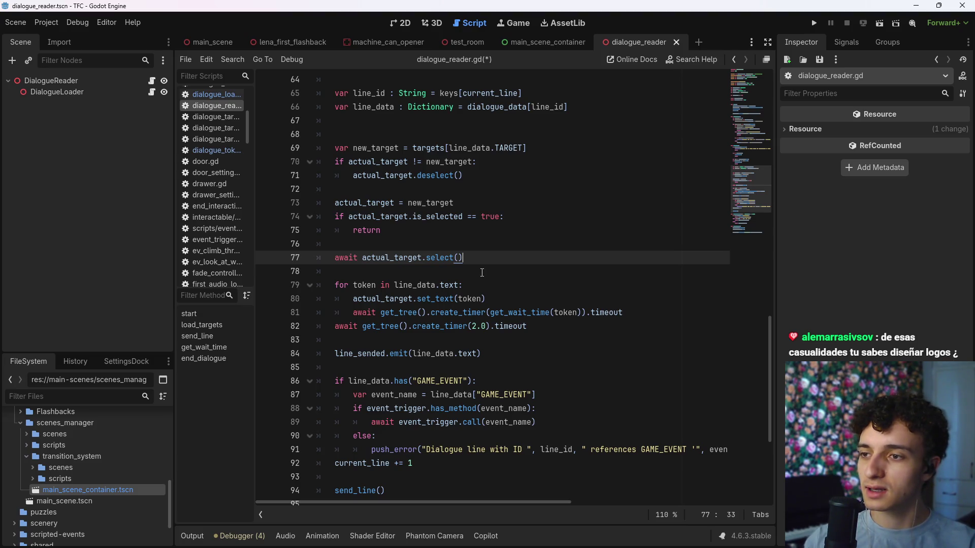
click(503, 298)
click(478, 269)
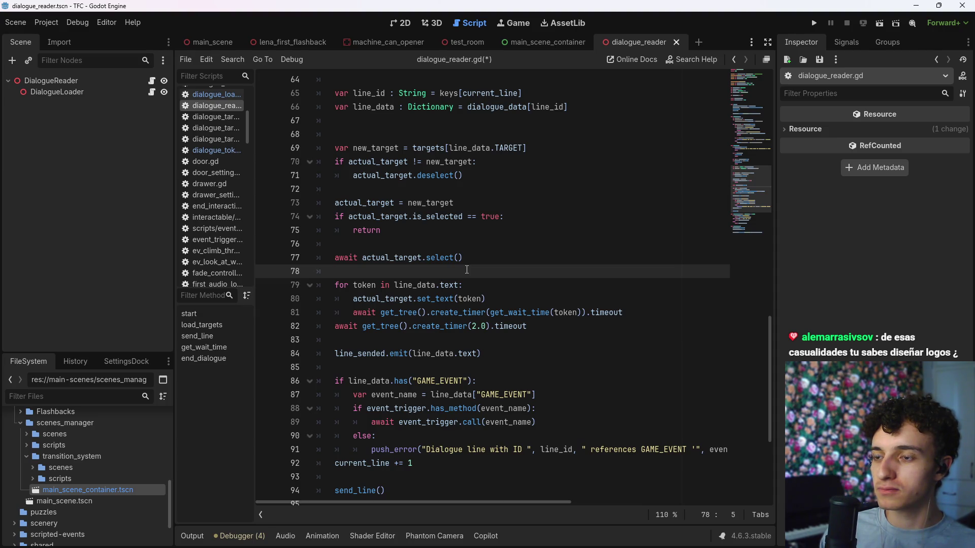
drag(463, 258, 334, 259)
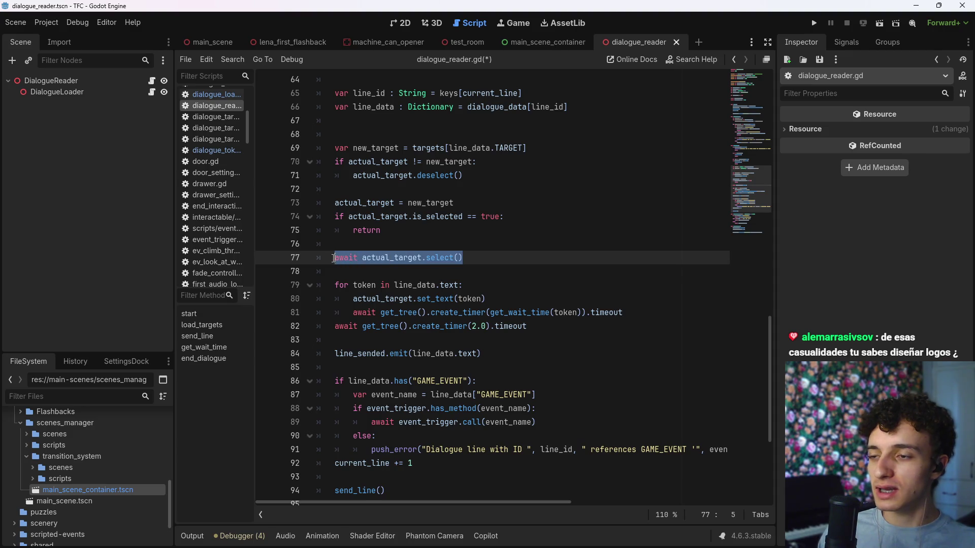
scroll(534, 319, up, 3)
scroll(535, 319, up, 1)
scroll(538, 330, down, 1)
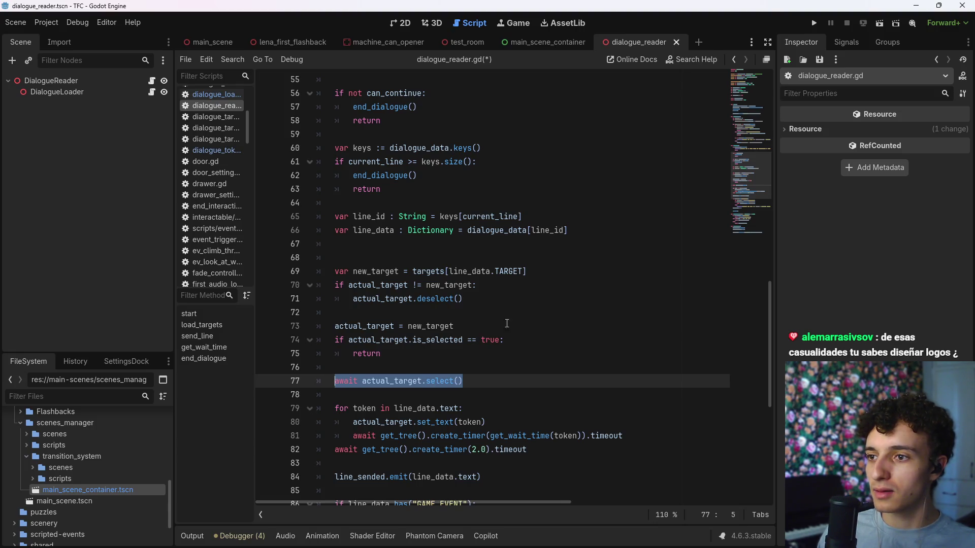
click(481, 380)
- Prefix the deselect call inside the target-change check with await
click(497, 285)
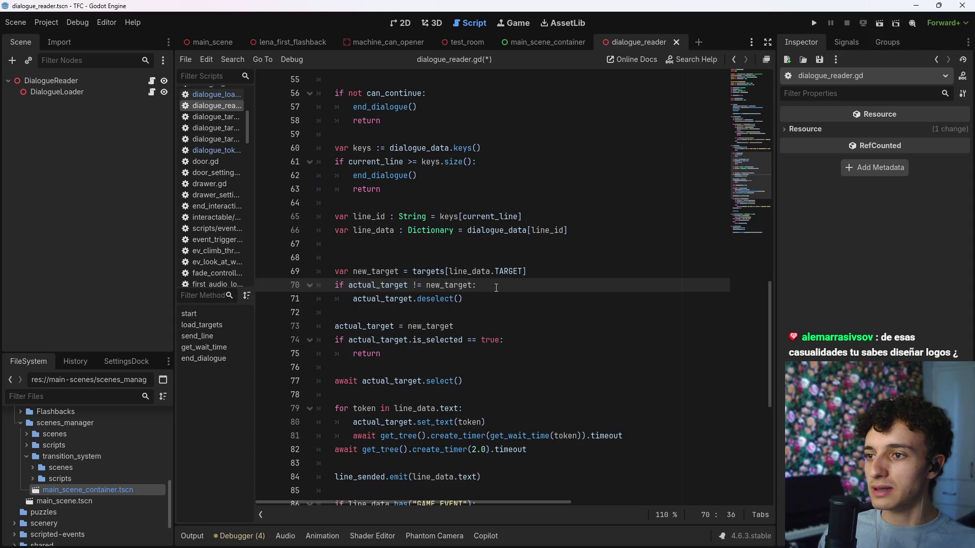
key(Return)
text(new)
key(Return)
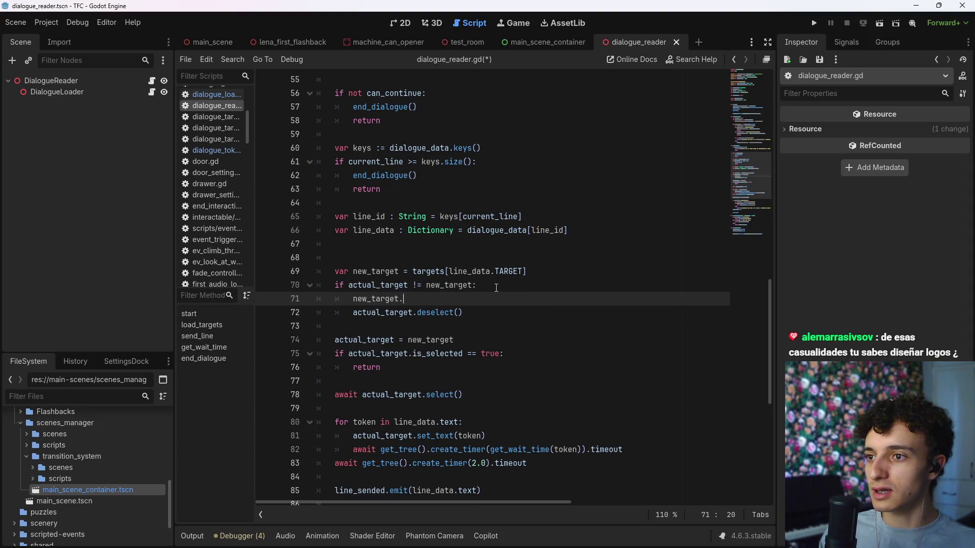
key(BackSpace)
key(BackSpace)
key(BackSpace)
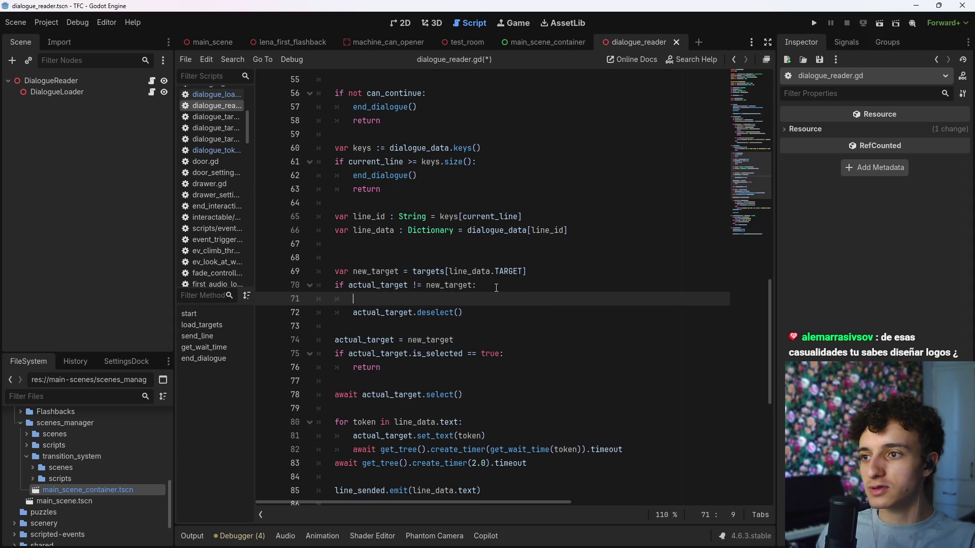
key(Delete)
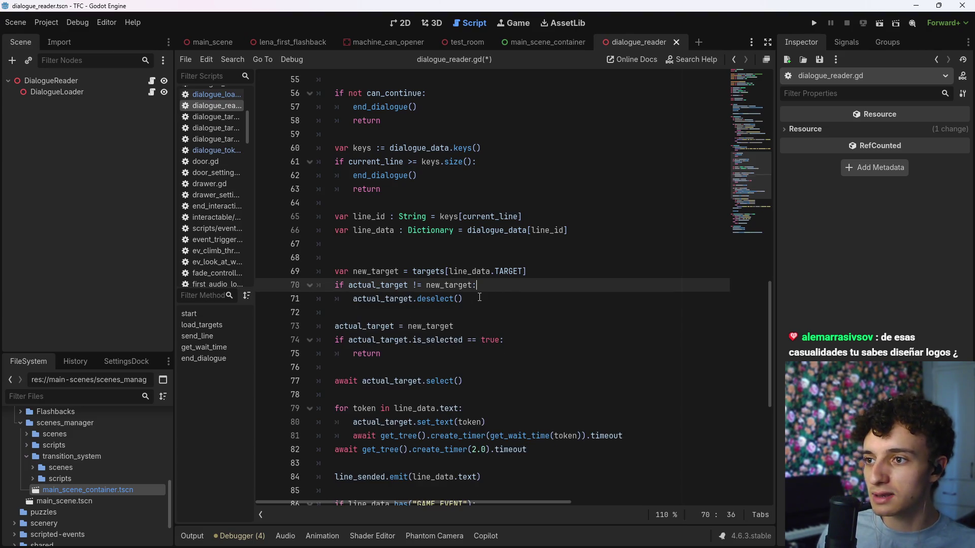
click(479, 298)
click(356, 298)
text(await)
key(ctrl+s)
- Add 'await new_target.select()' below the deselect call and save
click(563, 297)
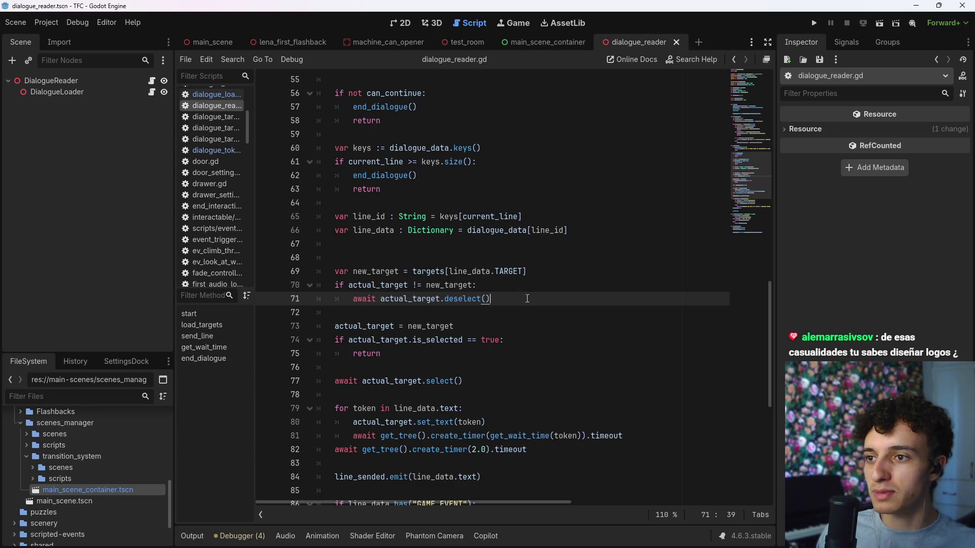
key(Return)
text(await new)
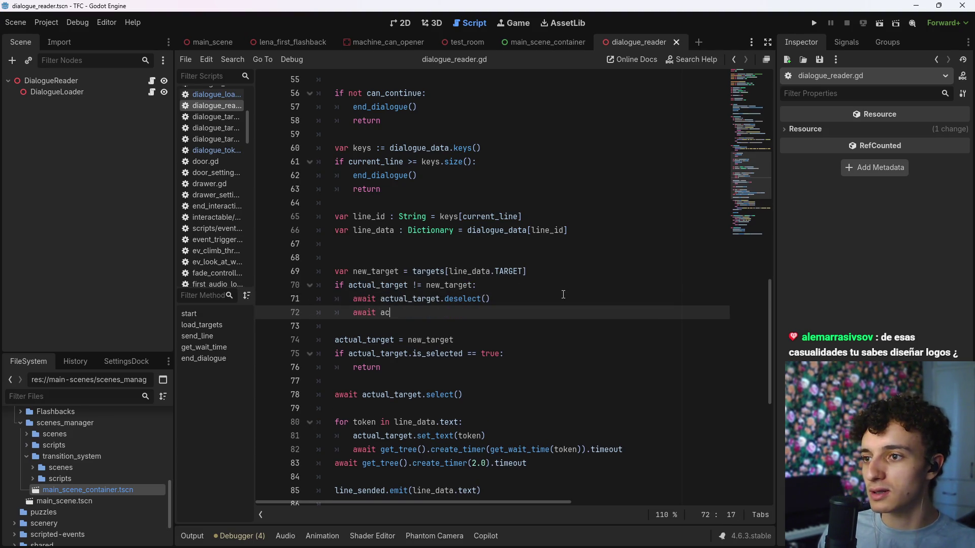
key(Return)
text(.sele)
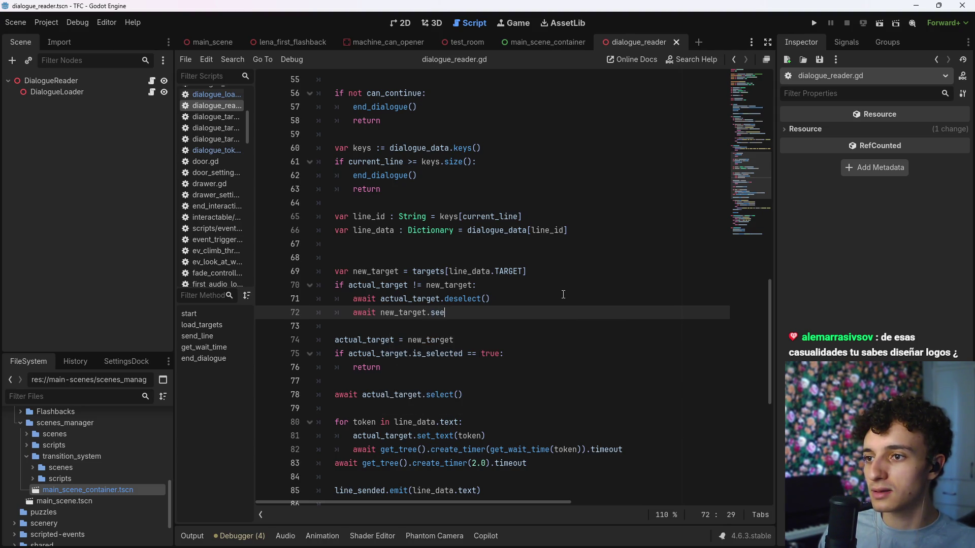
text(ct())
key(ctrl+s)
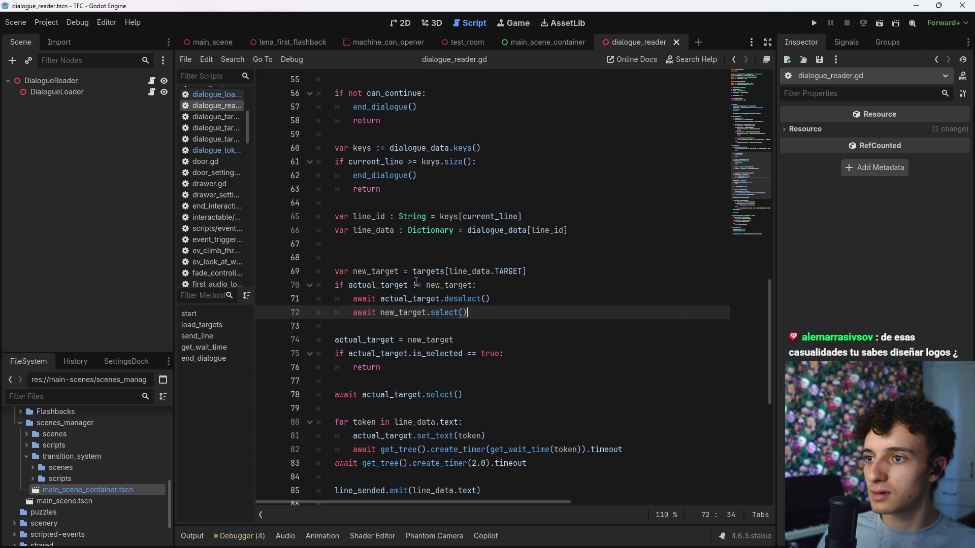
- Declare new_target with type DialogueTarget and save
click(403, 271)
text(: Target)
key(Return)
key(ctrl+s)
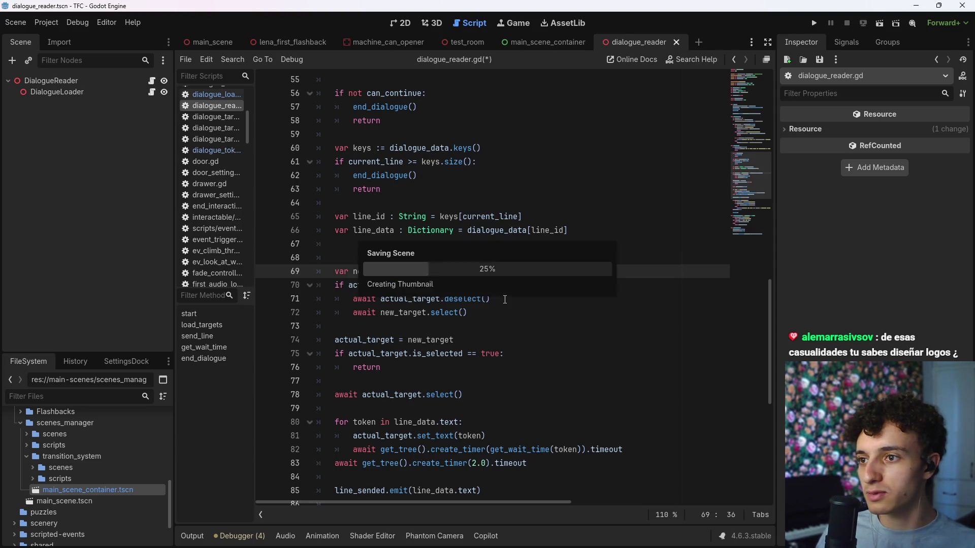
- Remove the now-redundant later actual_target select line and save
drag(462, 394, 282, 387)
key(BackSpace)
key(BackSpace)
key(BackSpace)
drag(467, 312, 435, 312)
key(BackSpace)
text(e)
key(Return)
key(ctrl+s)
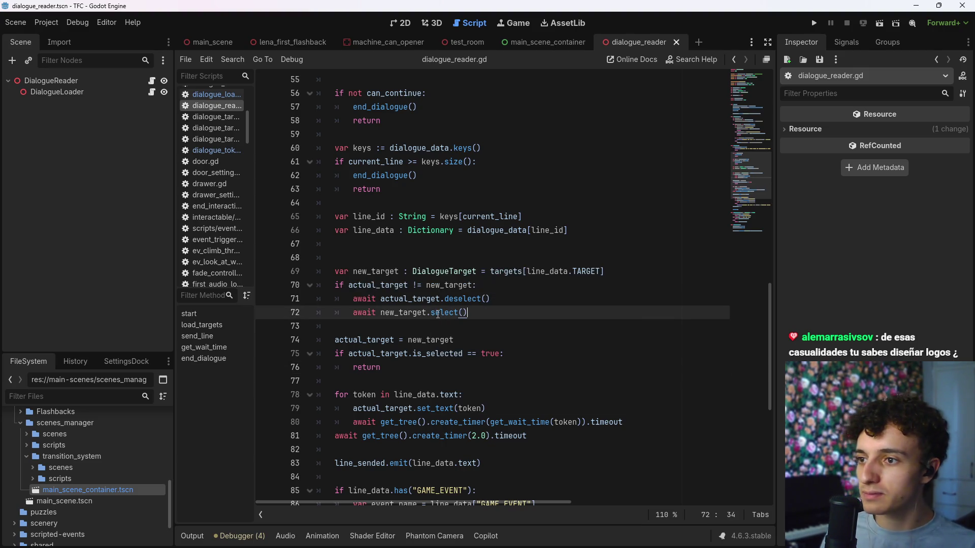
- Insert a blank line above the token loop
click(387, 369)
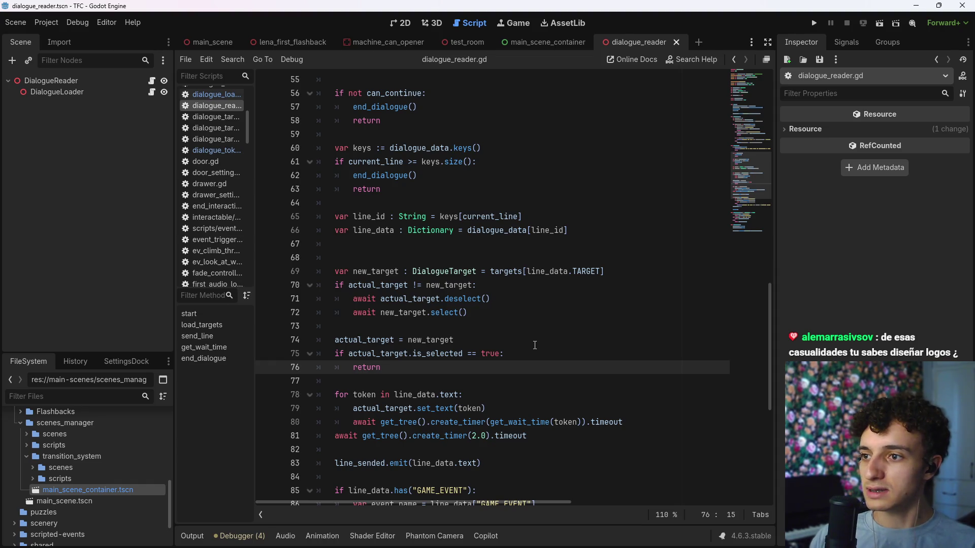
key(Up)
key(Up)
key(Up)
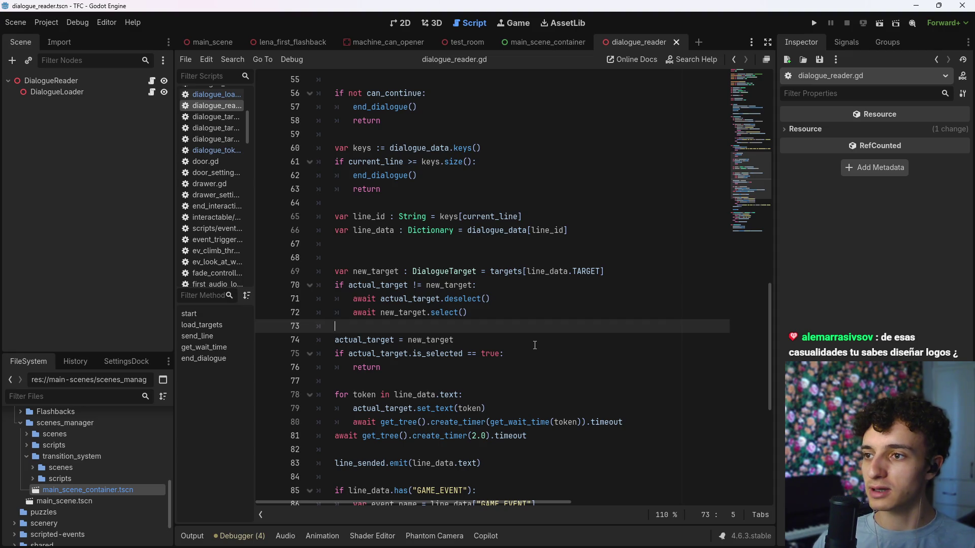
key(Up)
key(Up)
key(Up)
key(Down)
key(Down)
key(Down)
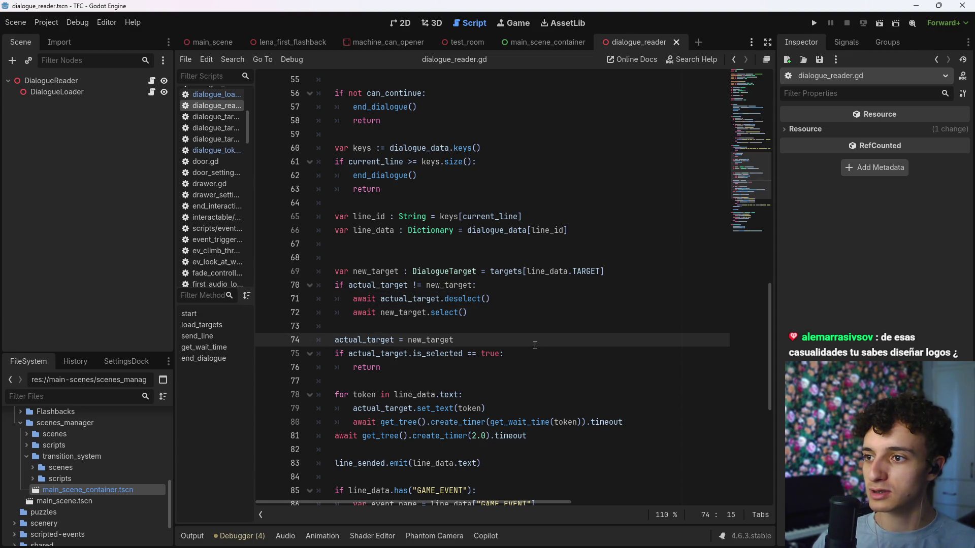
key(Down)
key(Down)
key(Down)
key(Up)
key(Return)
- Label the token loop with the comment '#LINE SENDING PROCESS:' and save the script
text(#SENDING LINE PRO)
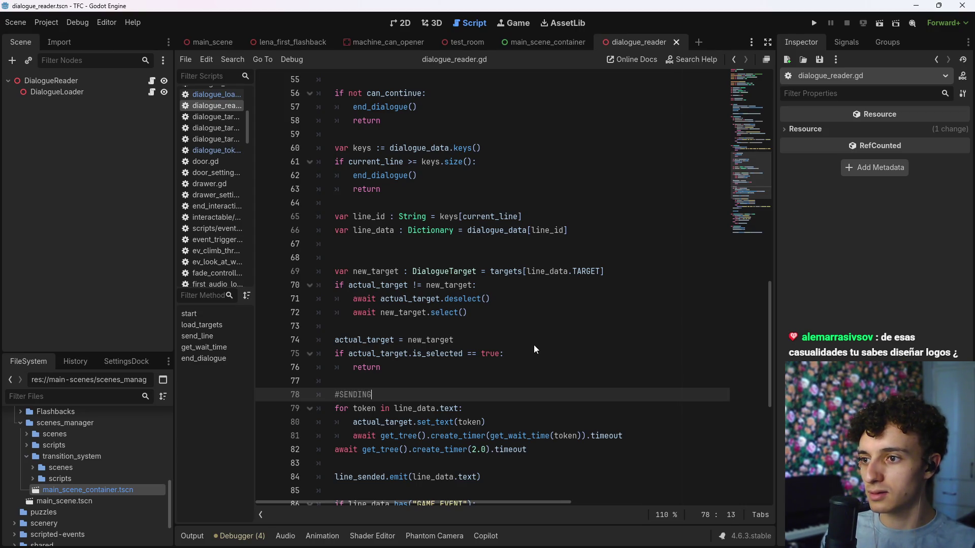
text(CESS)
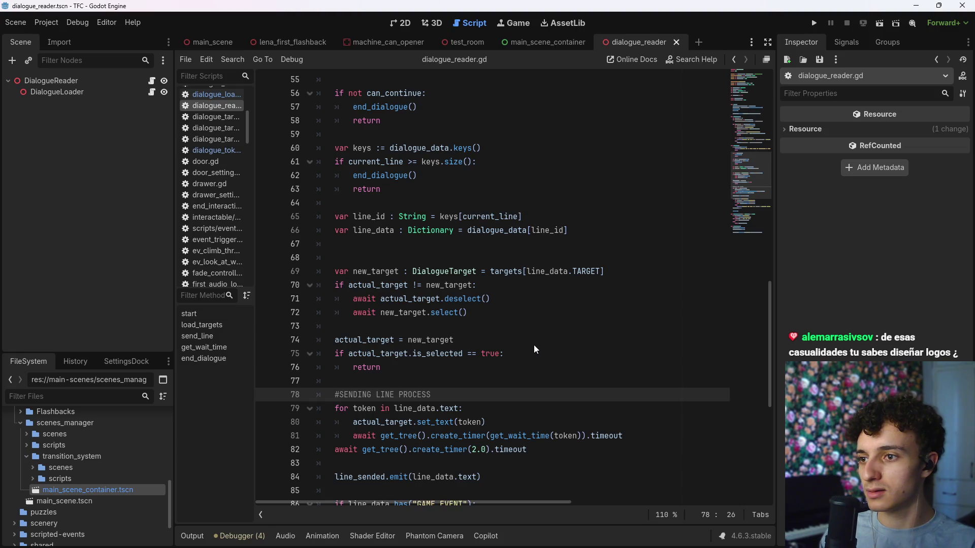
text(:)
key(Return)
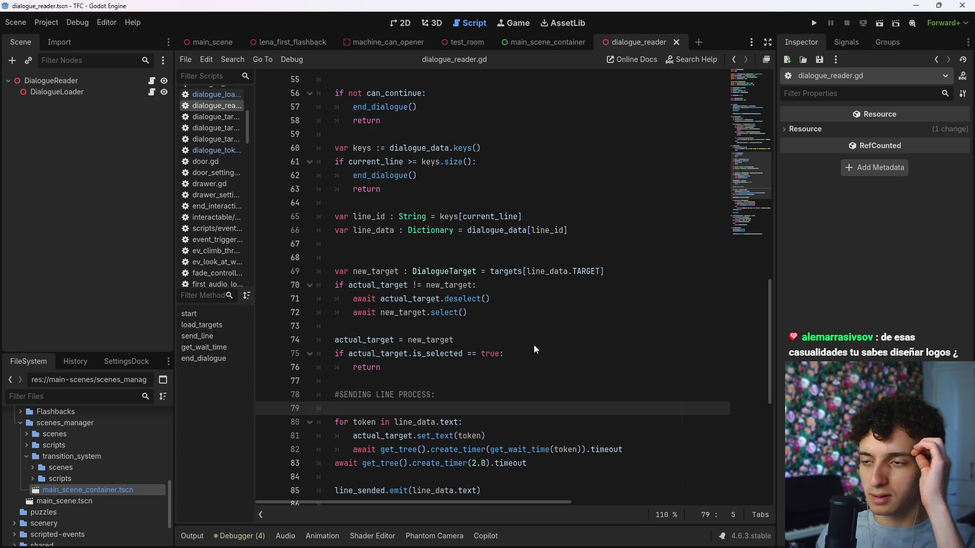
key(Up)
key(Left)
key(ctrl+shift+Left)
key(BackSpace)
key(ctrl+Right)
text(SENDING)
key(ctrl+s)
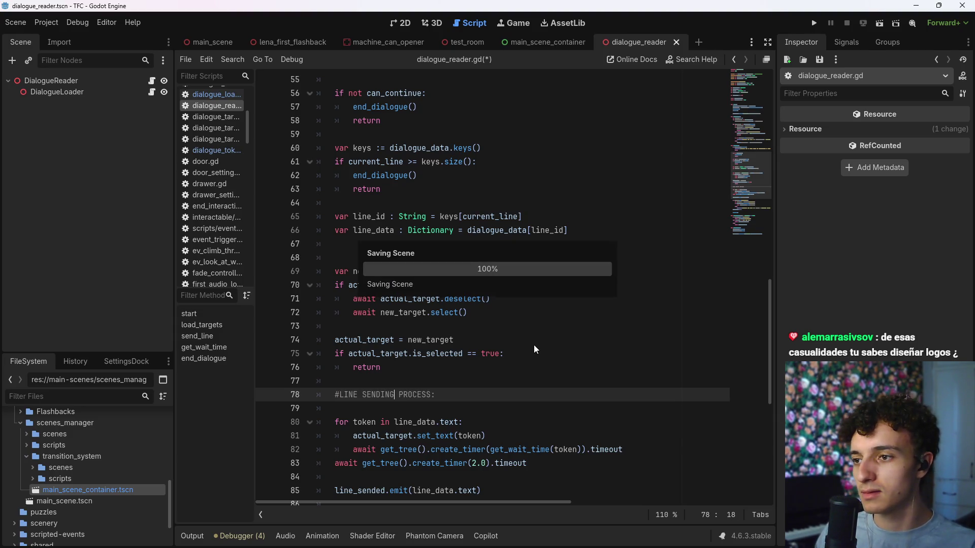
- Erase the half-typed actual_target line under the comment and save again
key(Down)
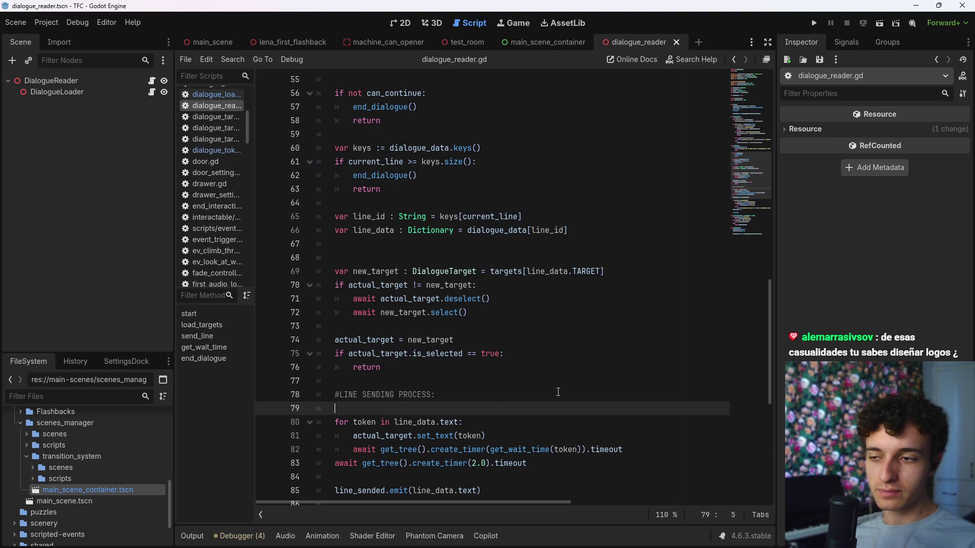
text(actual_target.)
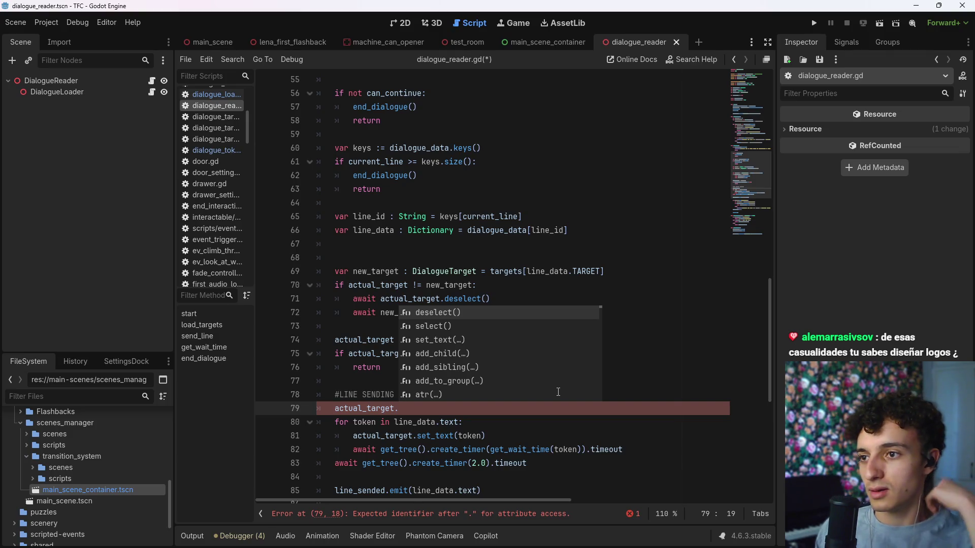
key(BackSpace)
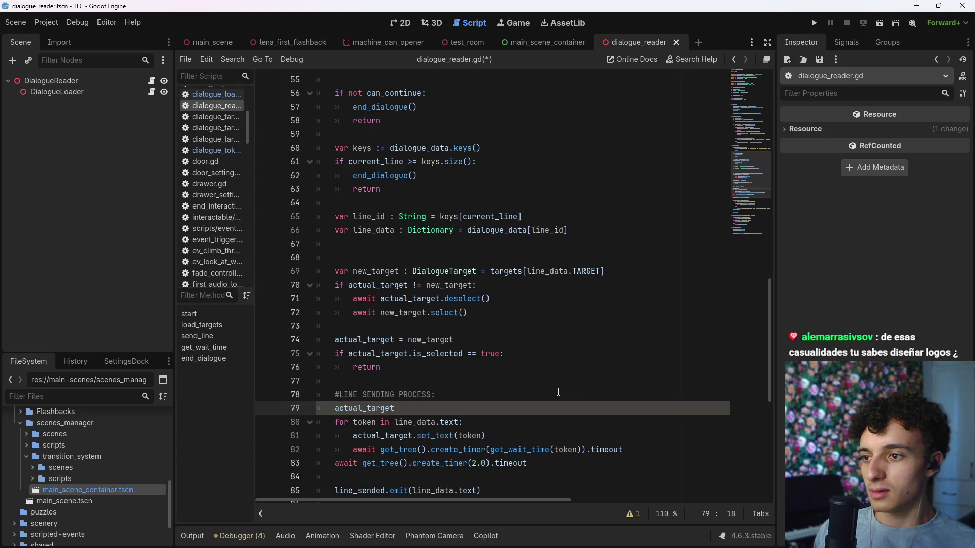
key(BackSpace)
key(BackSpace)
text(.)
key(BackSpace)
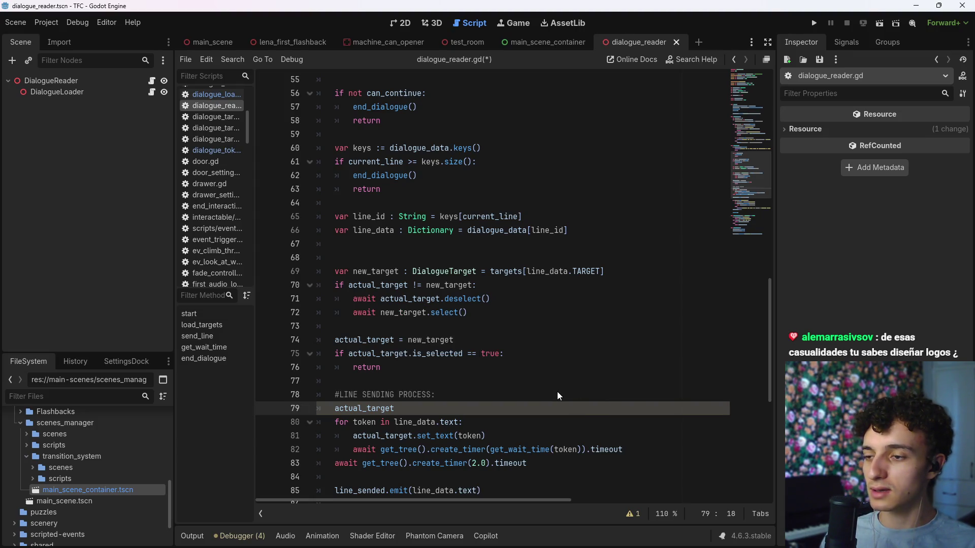
key(BackSpace)
key(BackSpace)
key(BackSpace)
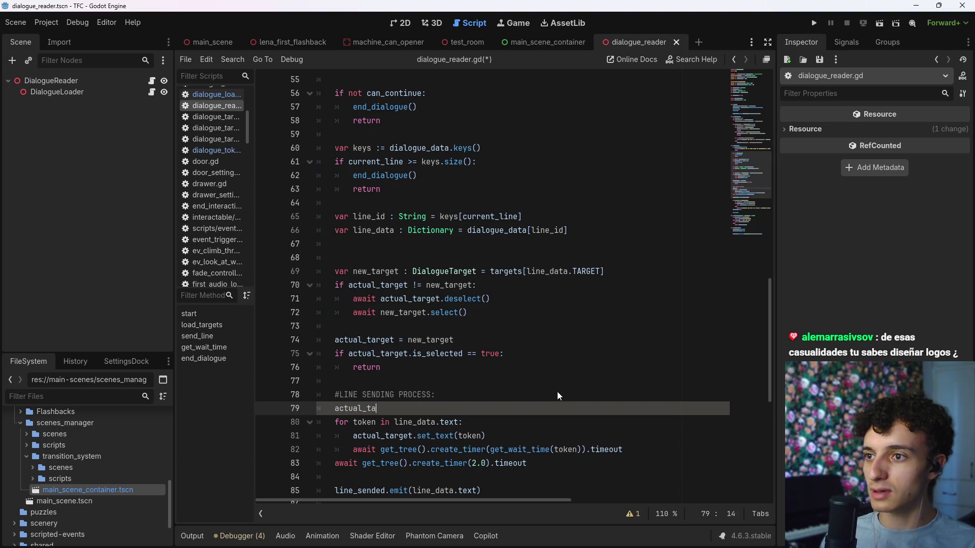
key(ctrl+s)
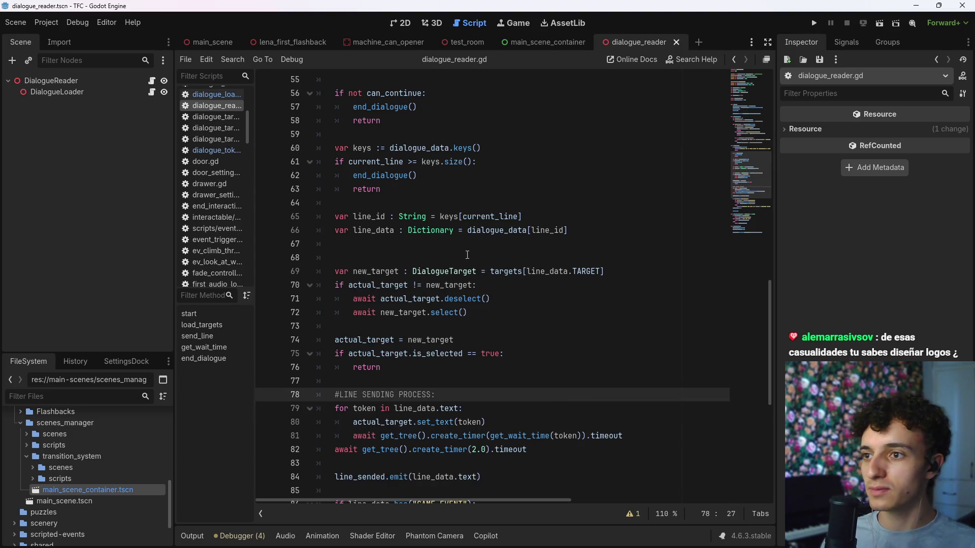
ctrl+click(439, 271)
- Declare var actual_line as Array[DialogueToken] below extends Node in dialogue_target.gd and save
click(373, 148)
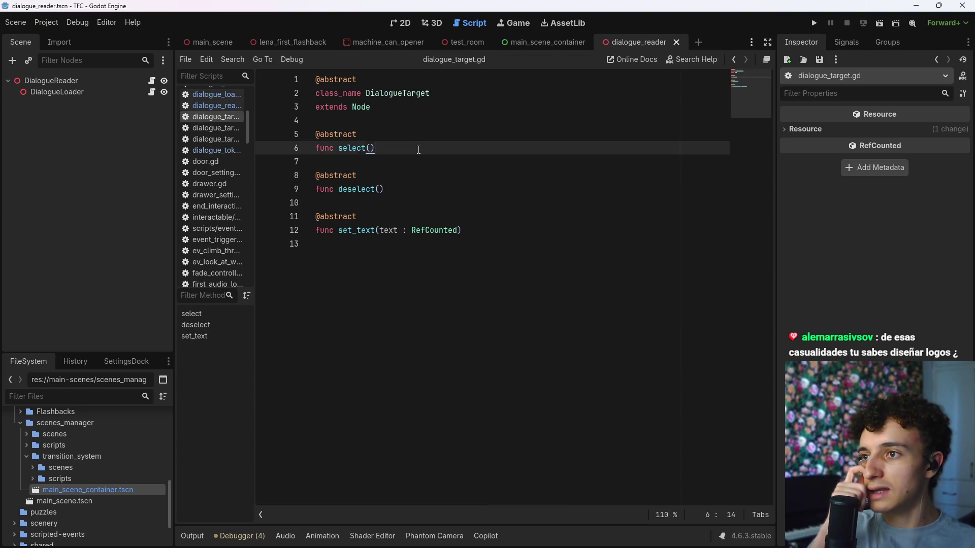
click(428, 188)
click(488, 230)
click(498, 247)
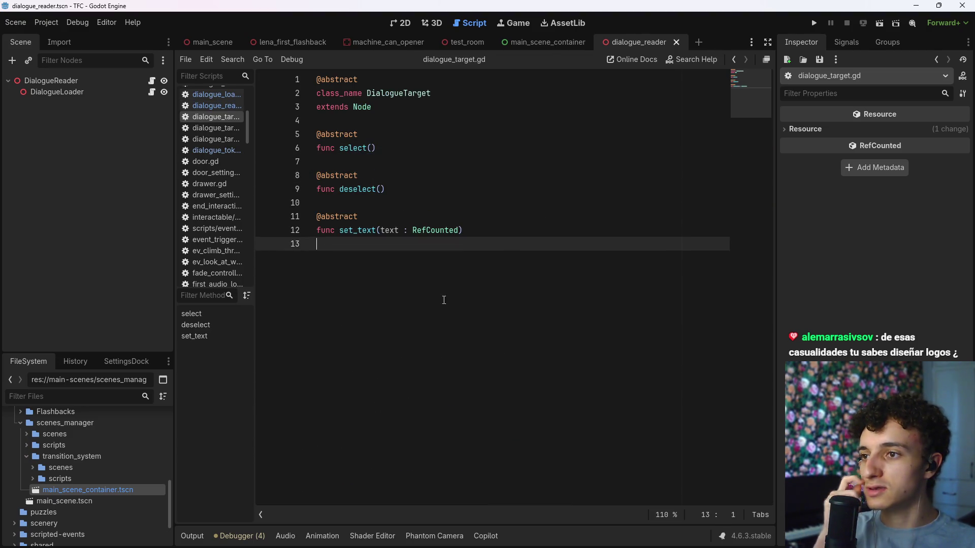
click(386, 124)
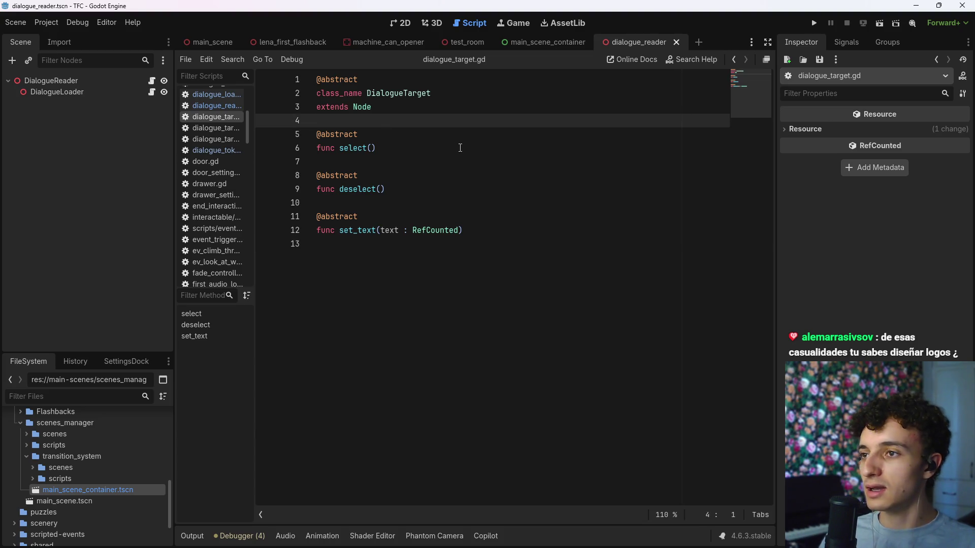
key(Return)
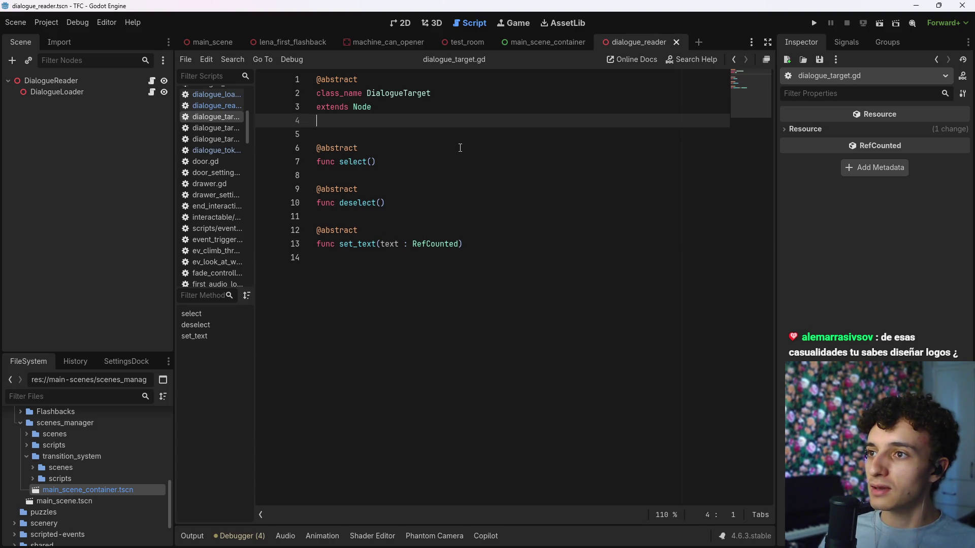
text(var )
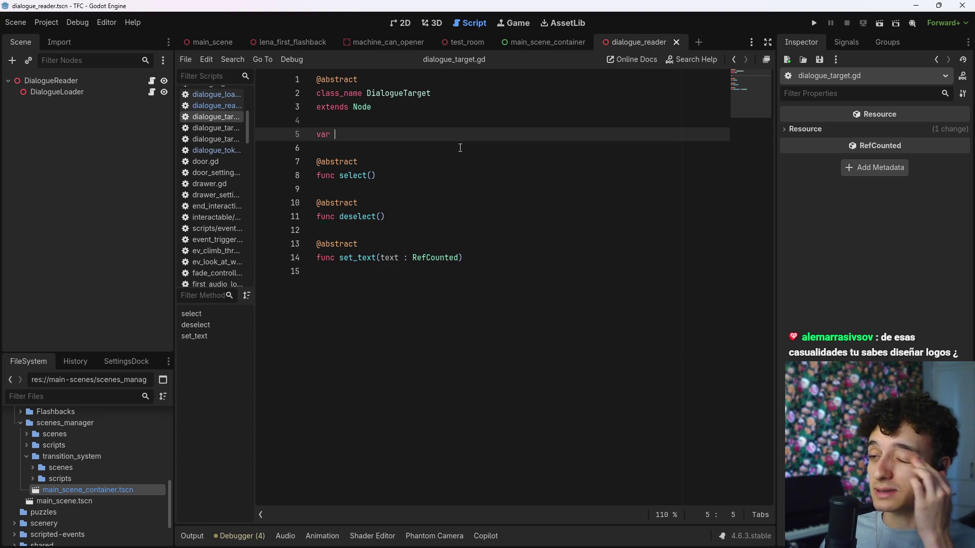
text(actual_line : String)
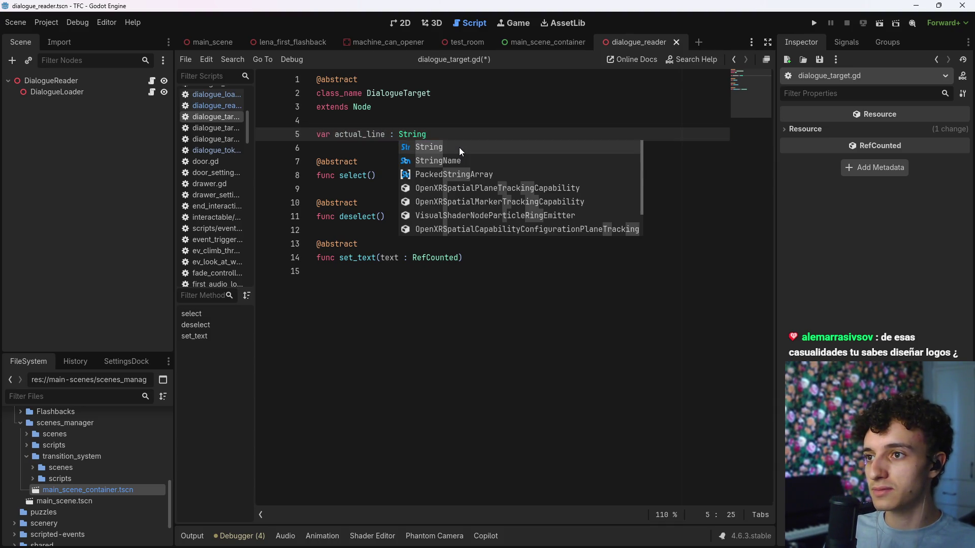
key(BackSpace)
key(BackSpace)
key(BackSpace)
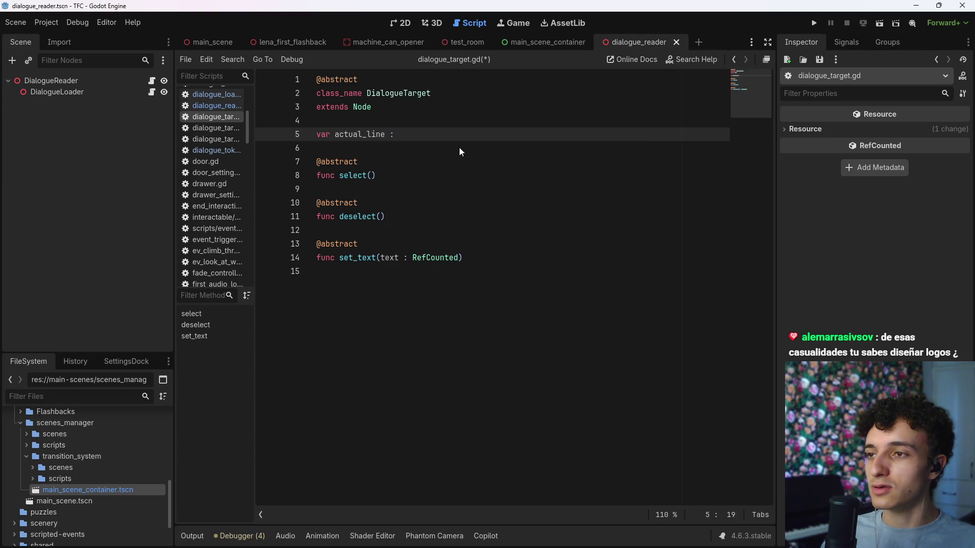
text(Array)
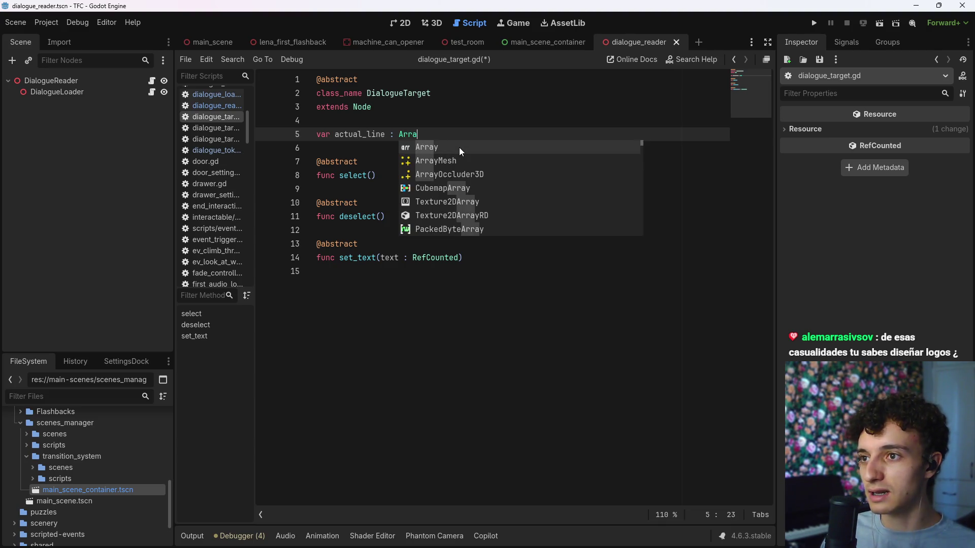
text([Dialog)
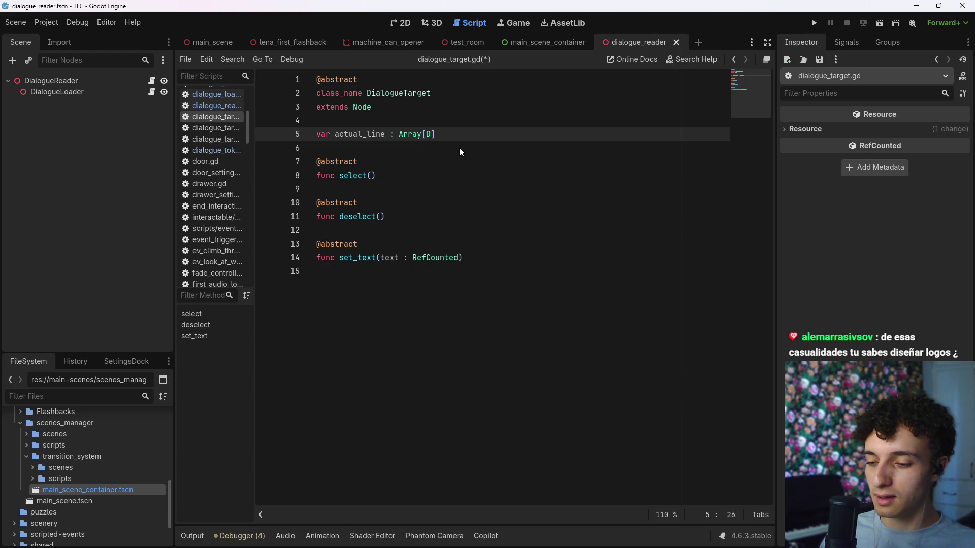
text(ueTokenizer.Di)
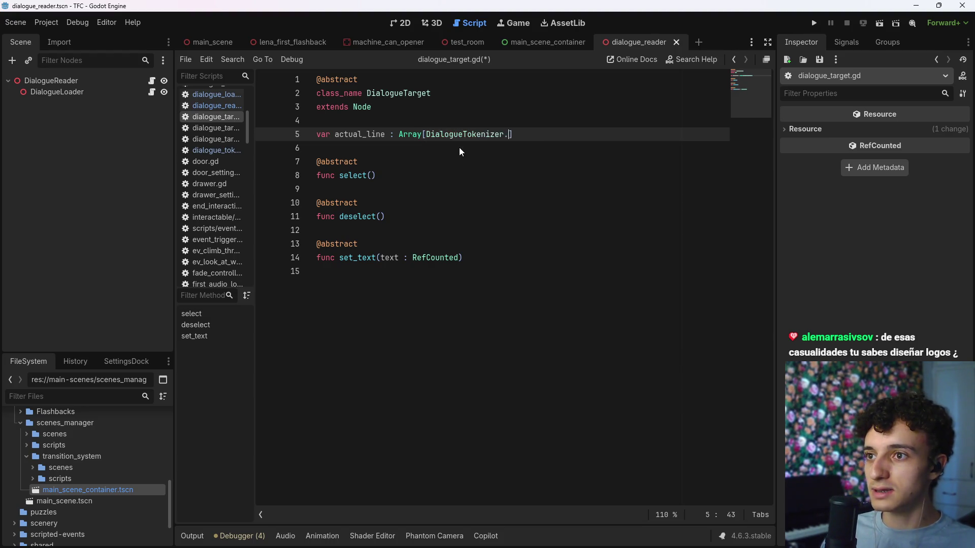
key(Return)
key(ctrl+s)
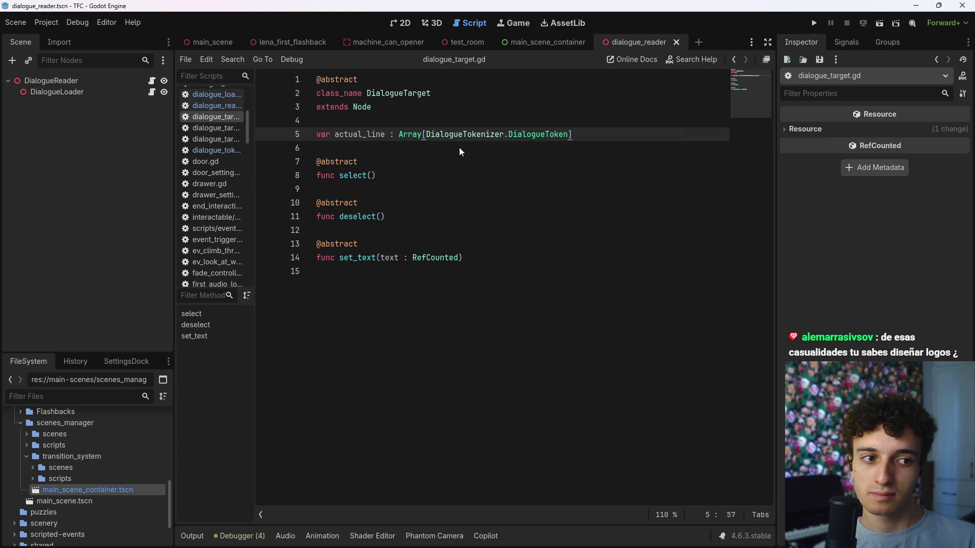
- Drop the element type so actual_line is a plain Array defaulting to [], and save
key(ctrl+shift+Left)
key(ctrl+shift+Left)
key(ctrl+shift+Left)
key(ctrl+shift+Right)
key(BackSpace)
key(ctrl+s)
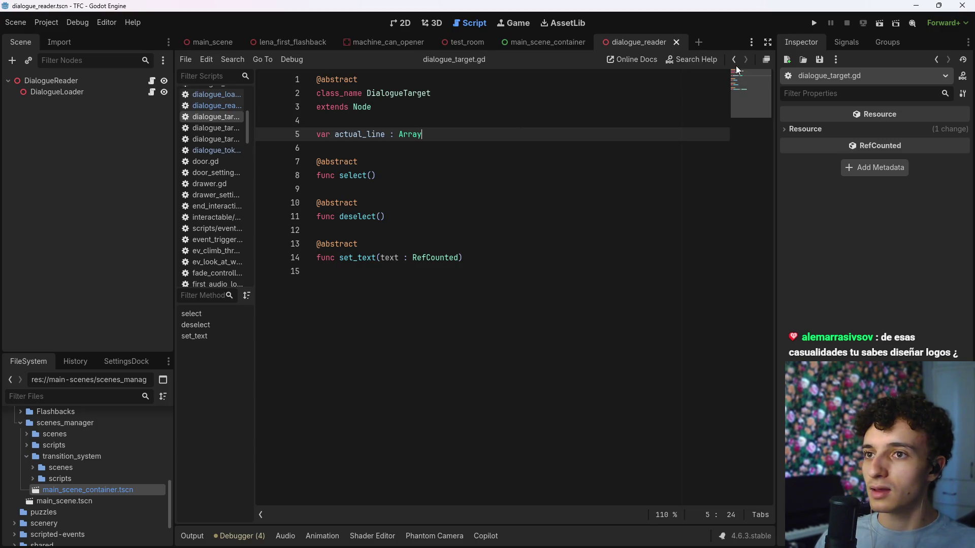
text([)
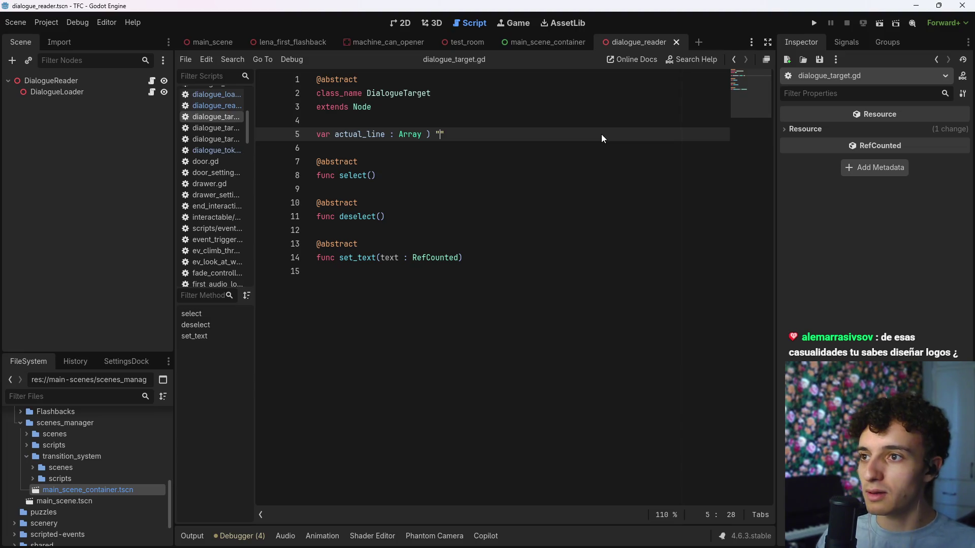
key(BackSpace)
text(= [)
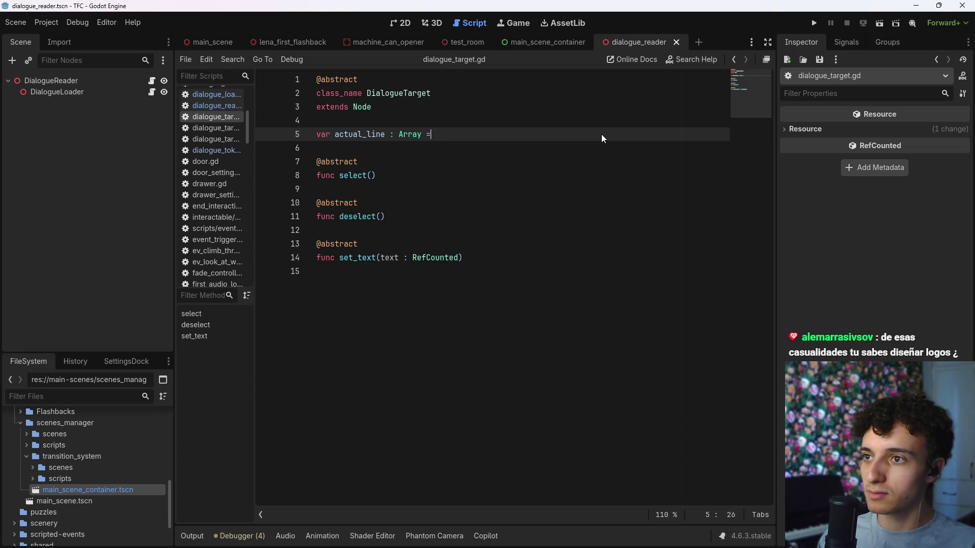
key(Escape)
key(ctrl+s)
- Go back to the dialogue_reader.gd script at line 70
click(734, 60)
click(744, 61)
click(733, 60)
click(744, 60)
click(734, 61)
click(659, 285)
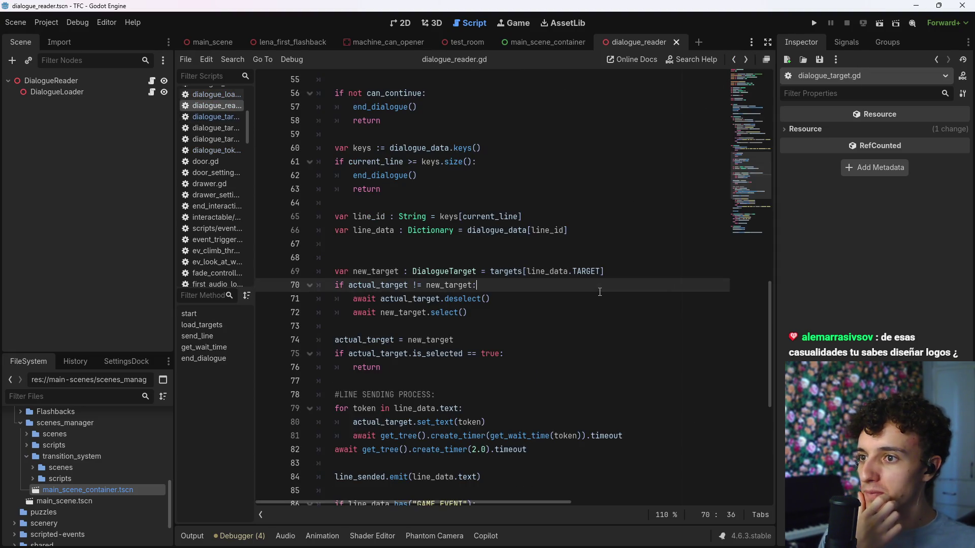
- Add 'actual_target.actual_line = line_data.text' under the #LINE SENDING PROCESS comment and save
scroll(503, 277, down, 1)
key(Down)
key(Down)
key(Down)
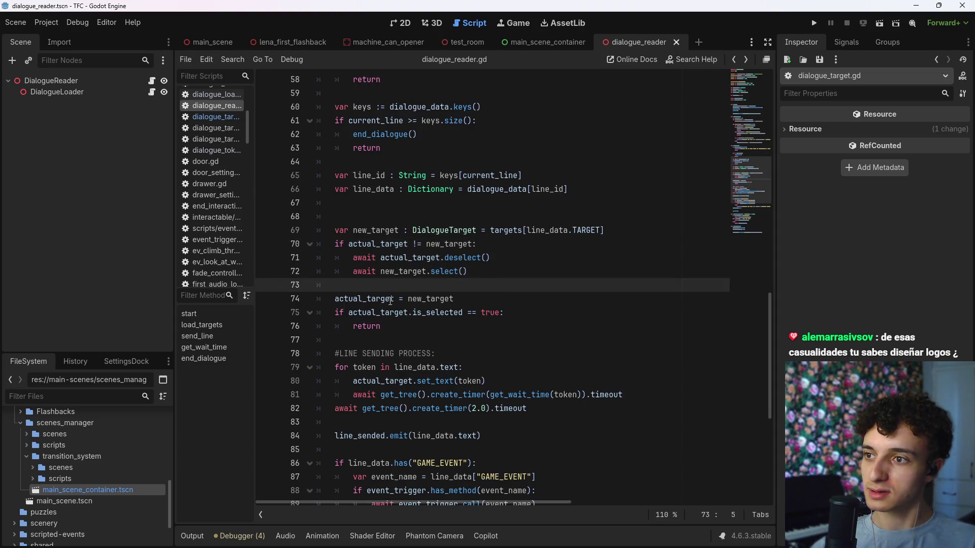
click(462, 340)
click(535, 359)
key(Return)
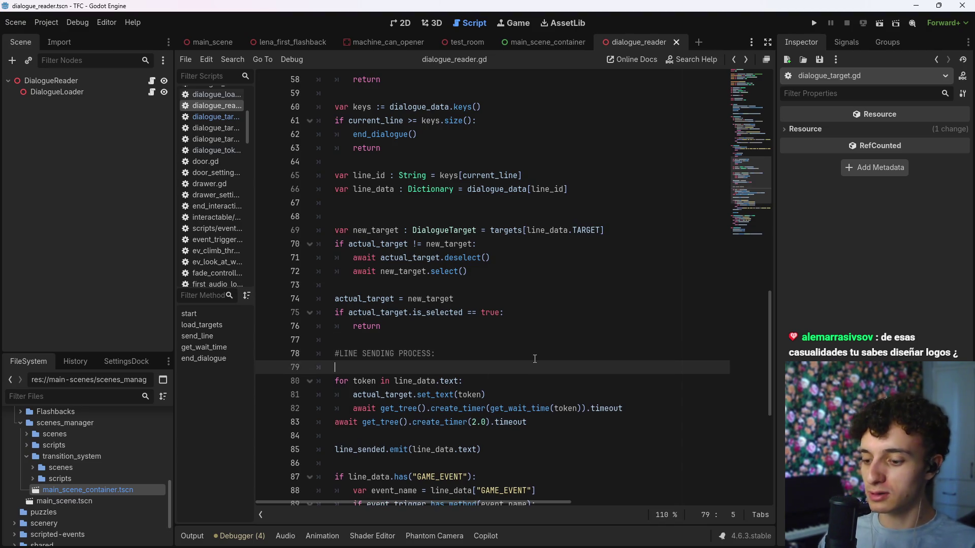
text(actu)
key(Return)
text(.)
key(Return)
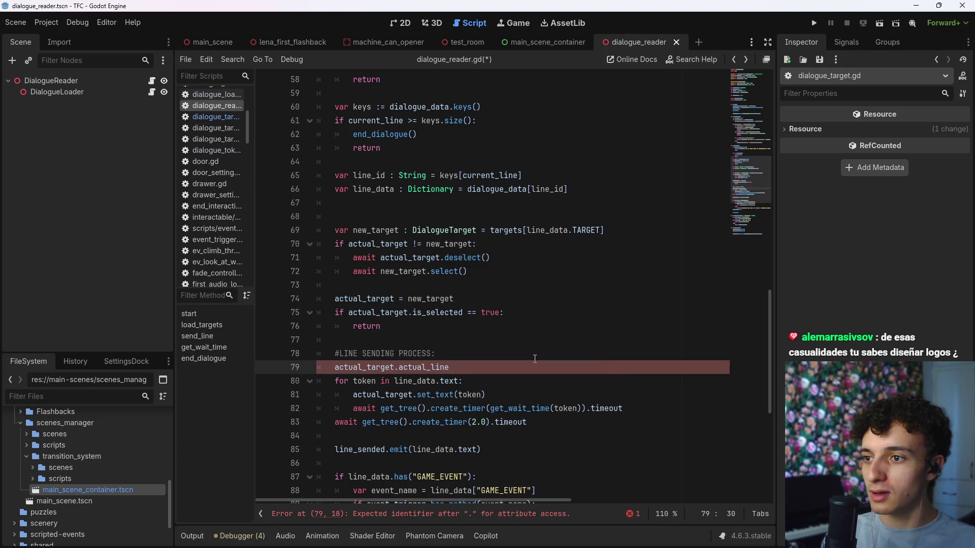
text(= )
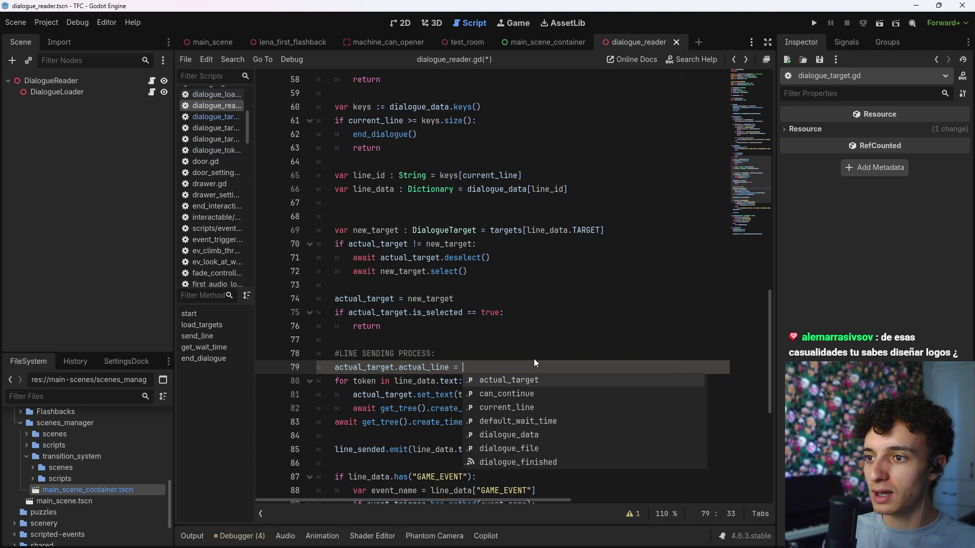
text(line_data.te)
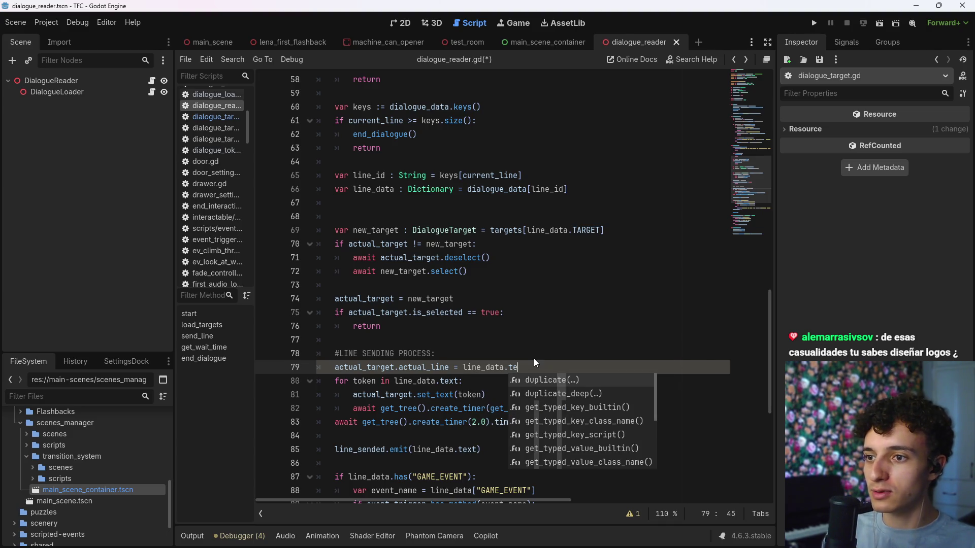
text(xt)
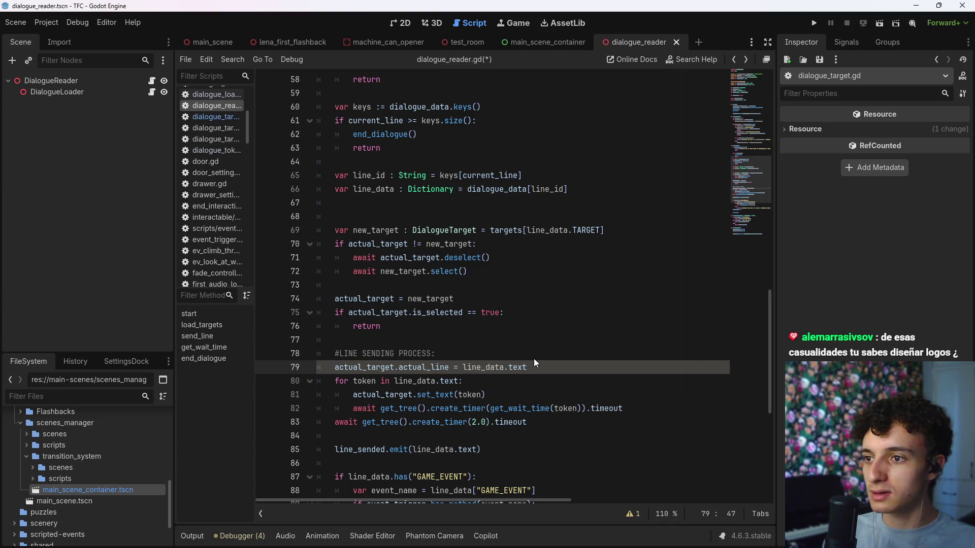
key(ctrl+s)
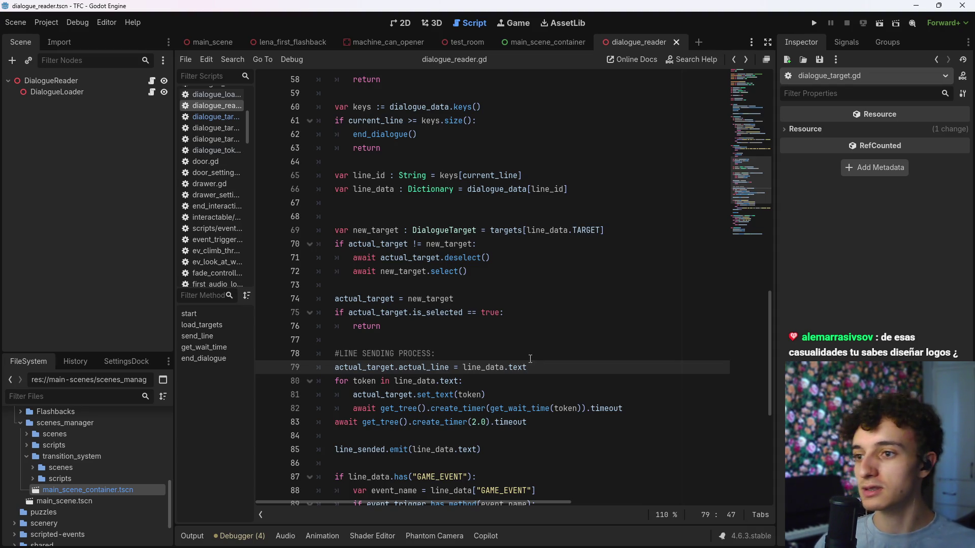
- Remove the token argument from the set_text call inside the for-token loop
click(376, 381)
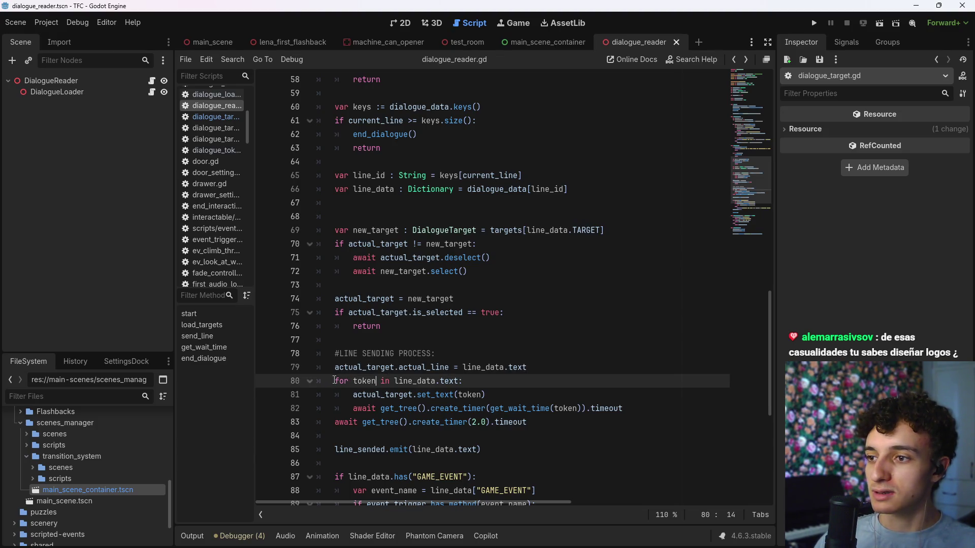
click(462, 381)
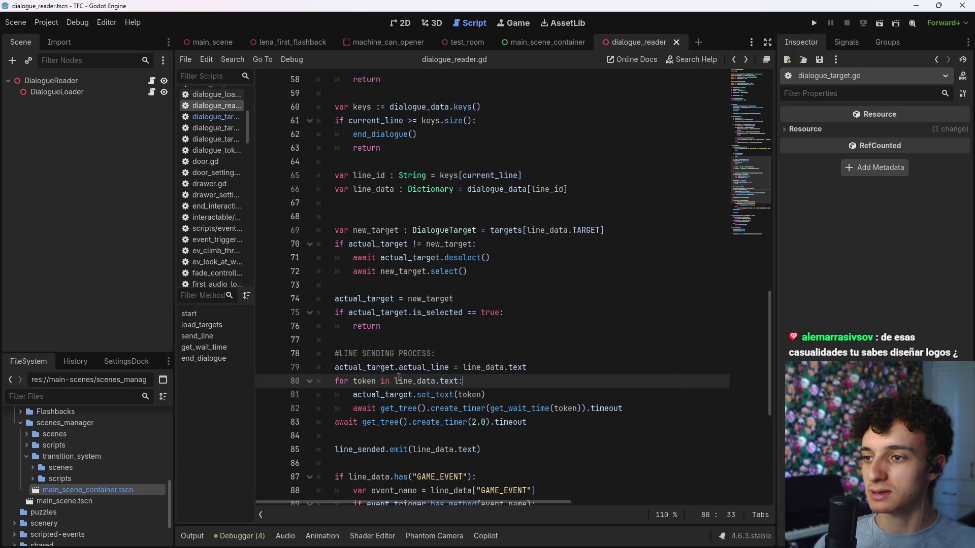
click(357, 381)
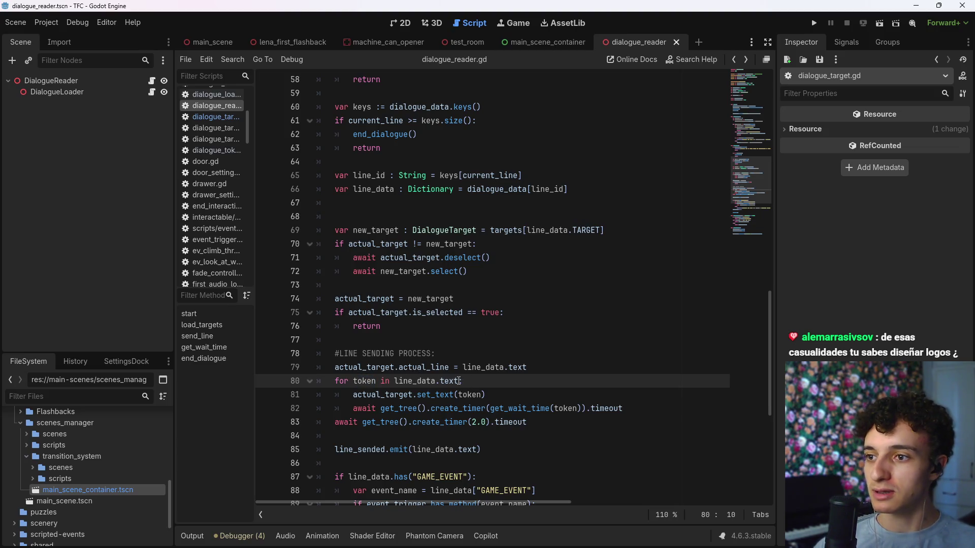
drag(459, 380, 395, 380)
click(486, 382)
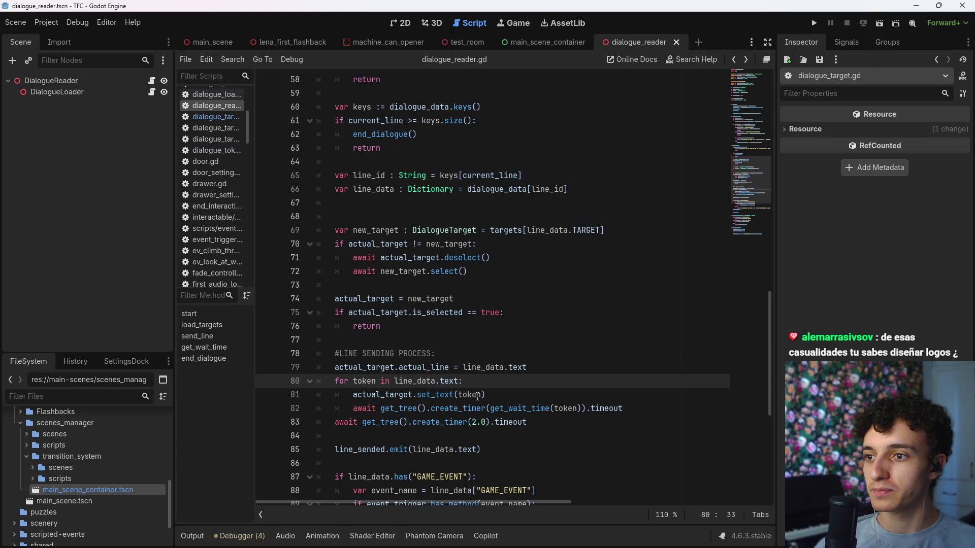
double_click(477, 394)
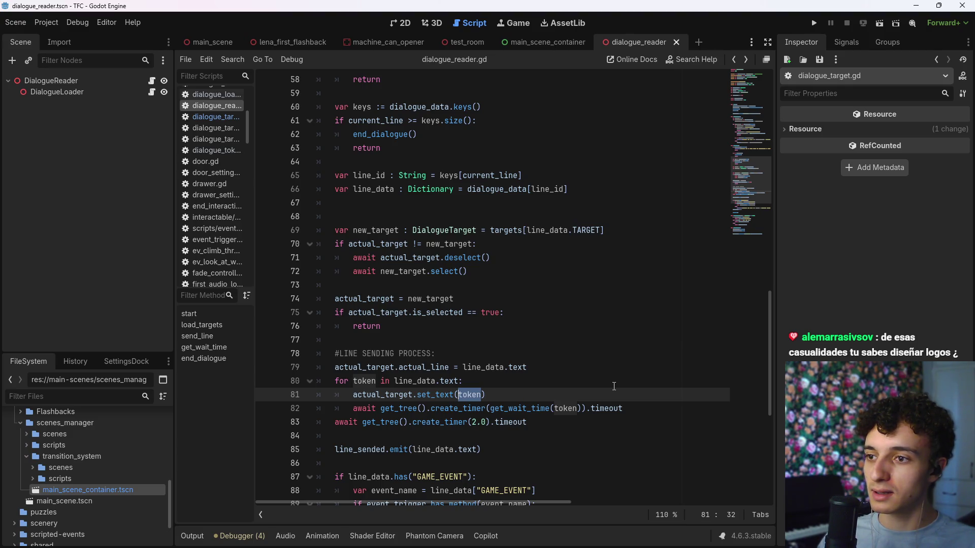
key(Right)
key(Down)
key(Up)
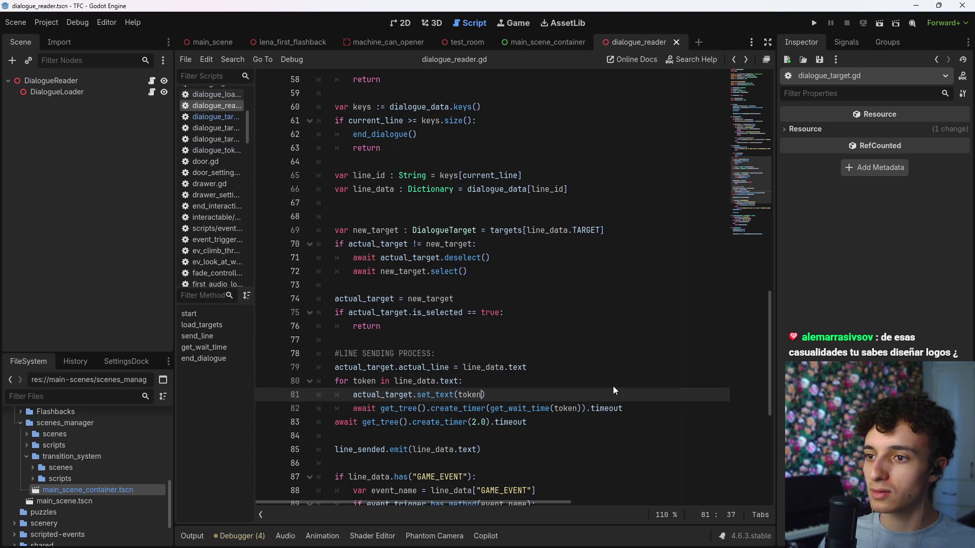
key(shift+Left)
key(shift+Left)
key(shift+Left)
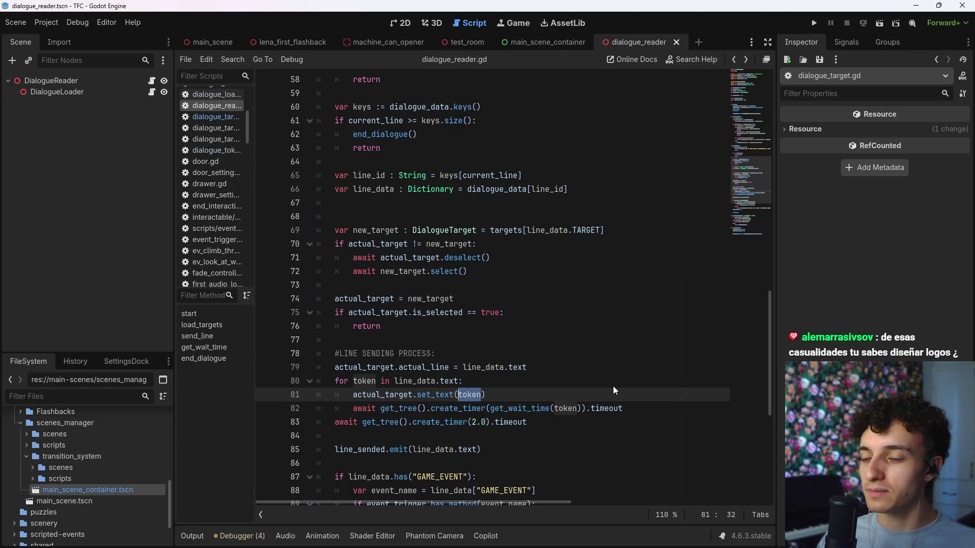
key(Right)
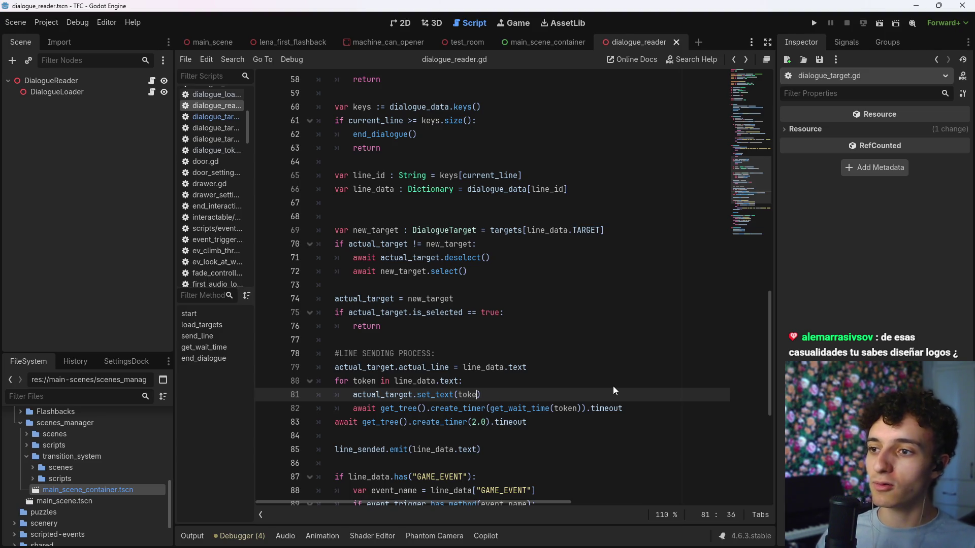
key(BackSpace)
key(BackSpace)
key(BackSpace)
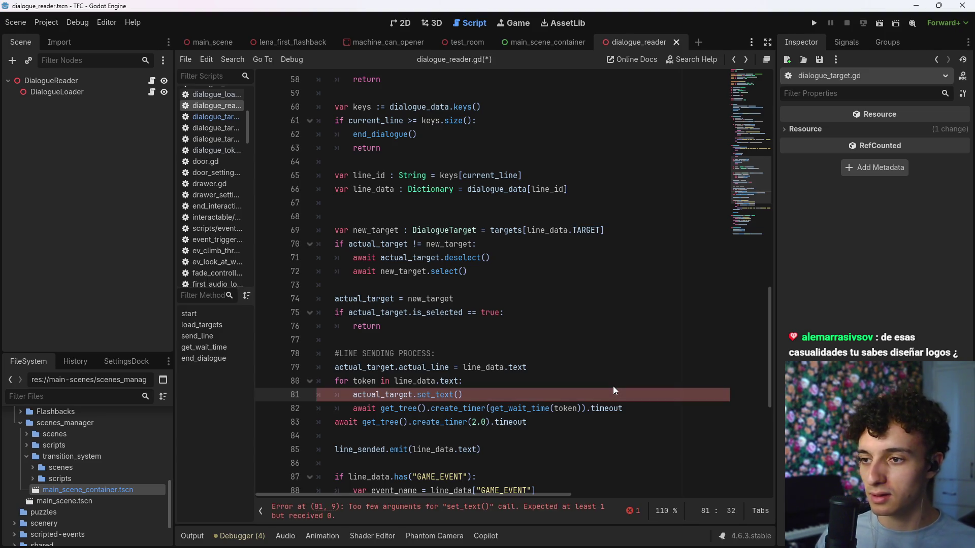
- Replace the set_text call with next_token() and select that call for copying
key(BackSpace)
key(BackSpace)
key(BackSpace)
key(BackSpace)
key(BackSpace)
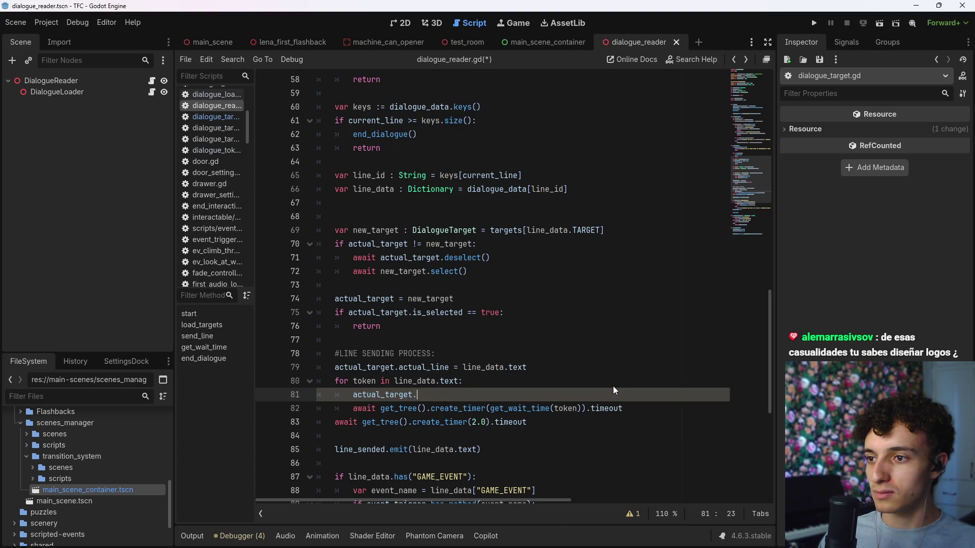
text(show_)
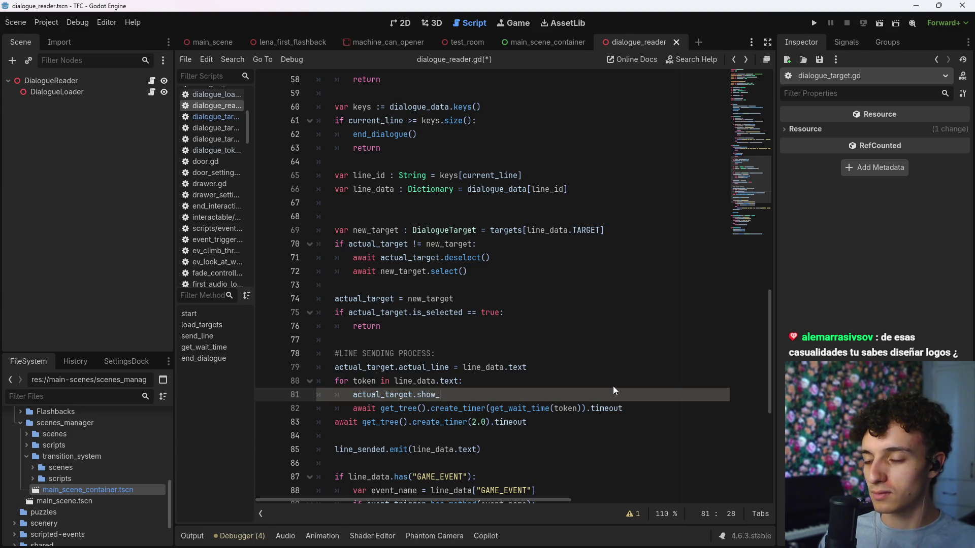
key(BackSpace)
key(BackSpace)
key(BackSpace)
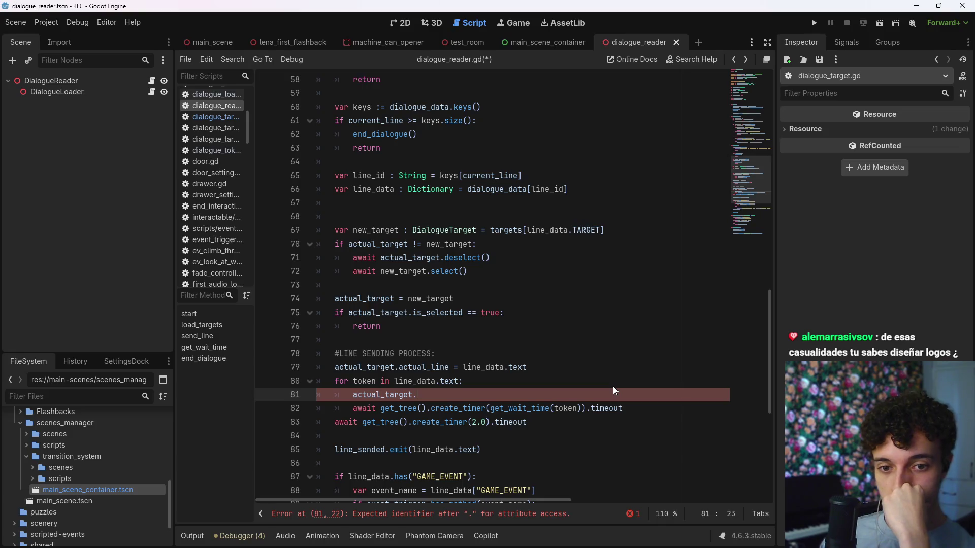
text(next_)
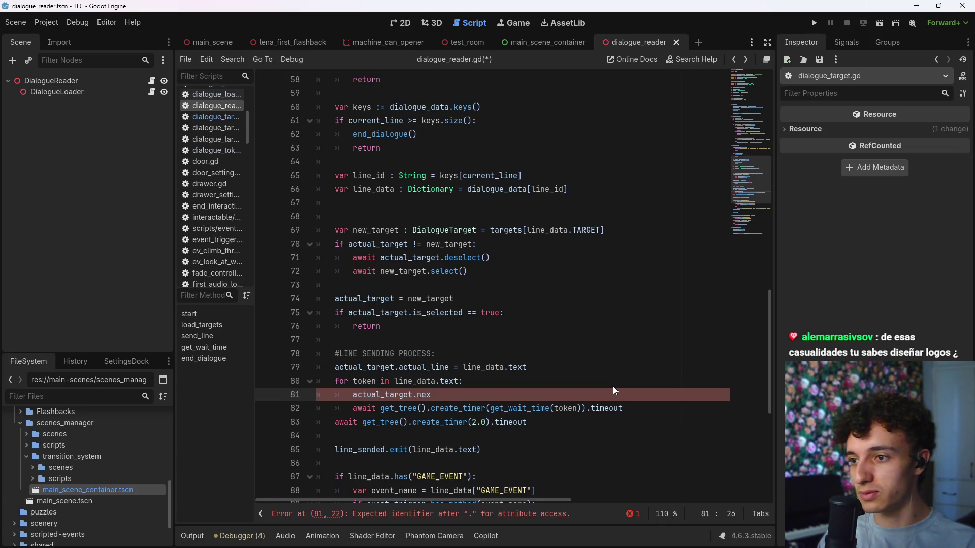
text(token())
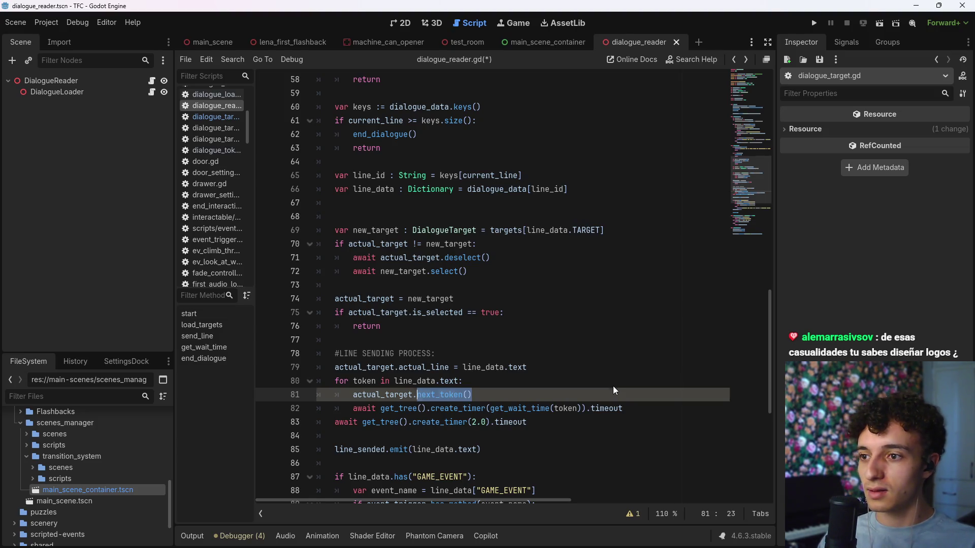
key(Down)
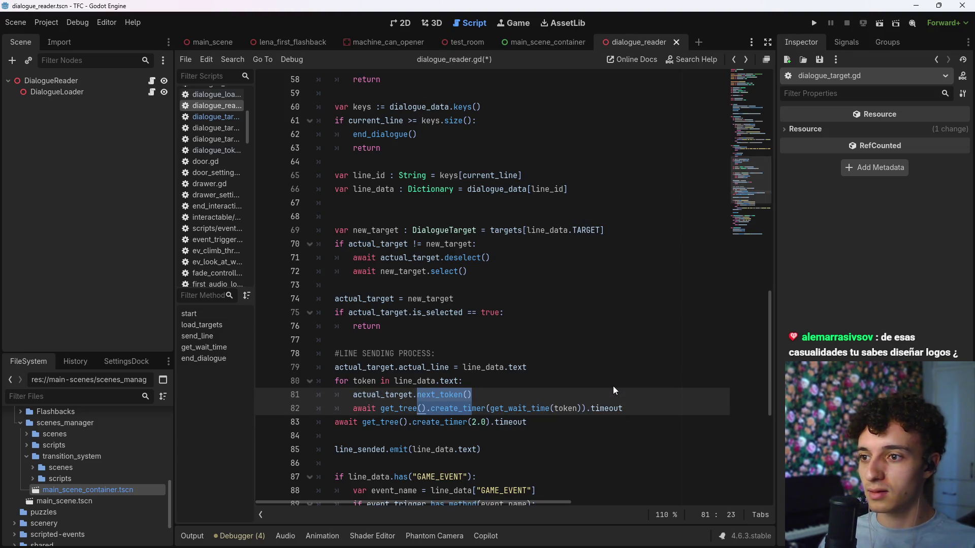
key(shift+alt+Up)
key(Left)
key(Left)
key(Left)
click(614, 386)
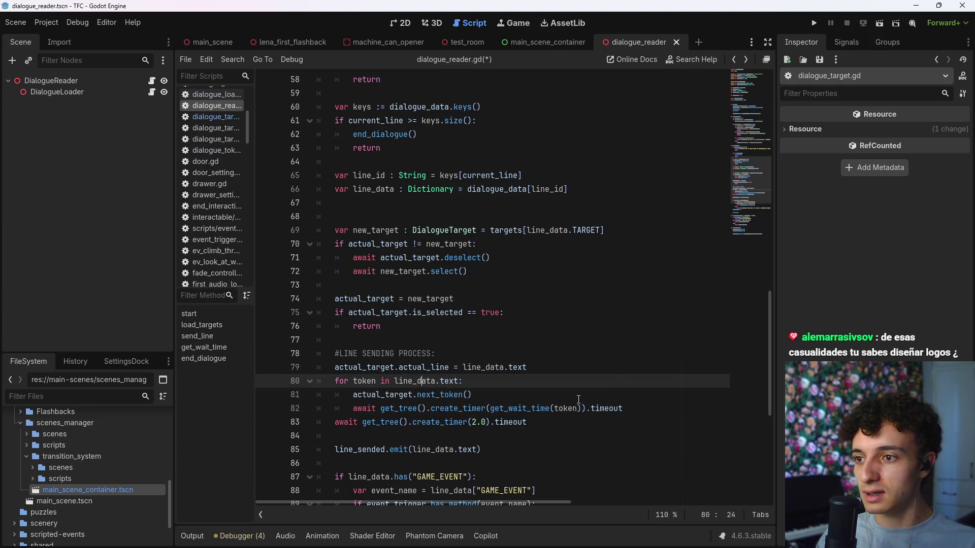
drag(500, 394, 416, 395)
key(ctrl+c)
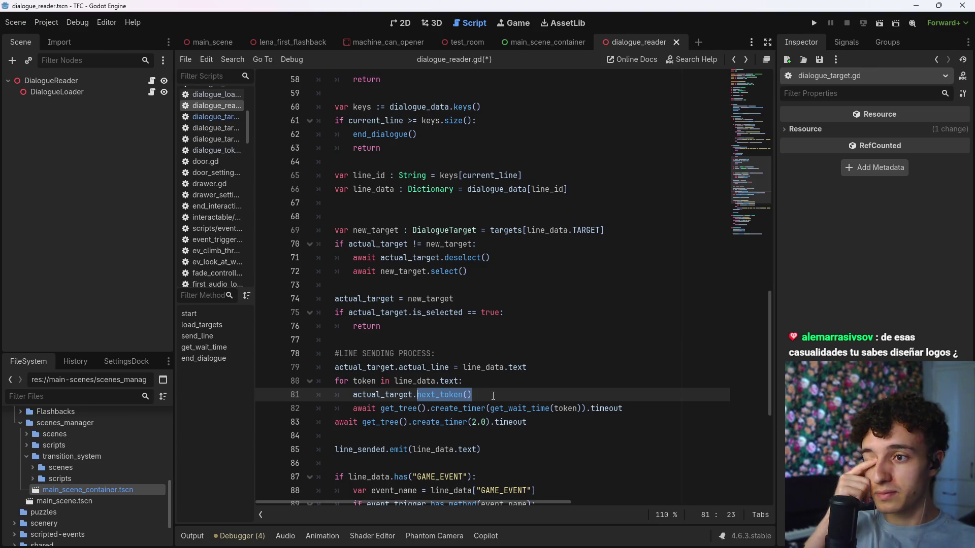
ctrl+click(398, 395)
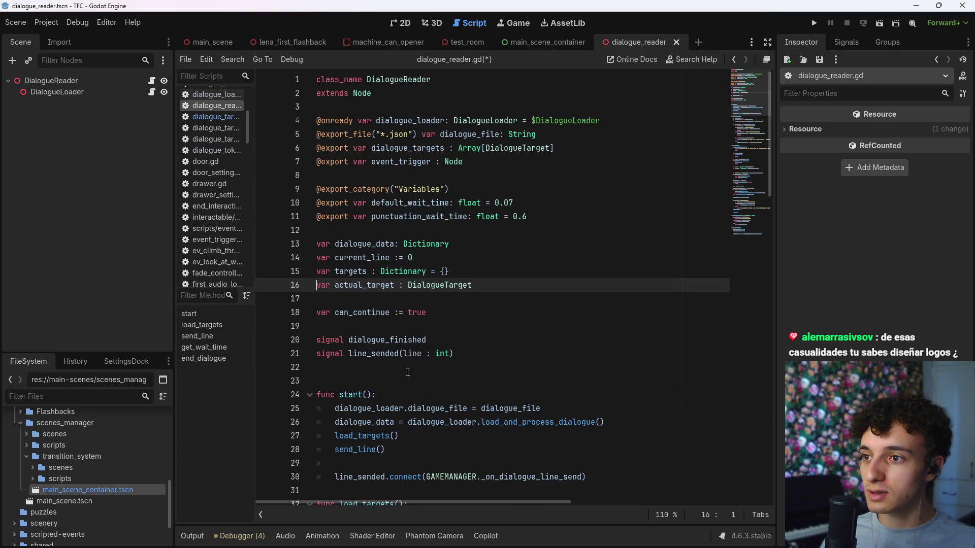
- Rename the abstract set_text(text : RefCounted) to a parameterless next_token() in dialogue_target.gd and save
ctrl+click(439, 285)
click(396, 148)
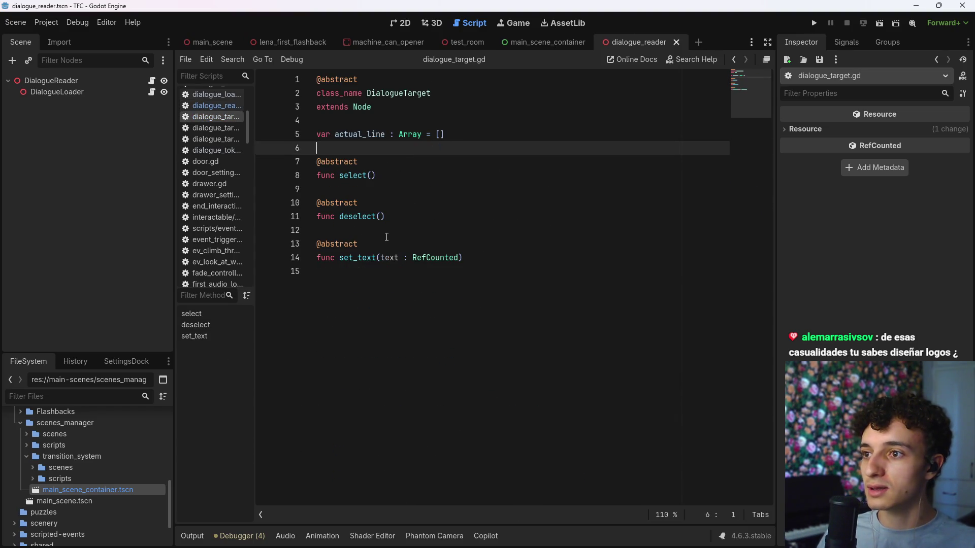
mouse_move(376, 258)
mouse_down()
mouse_move(398, 258)
mouse_move(339, 258)
mouse_up()
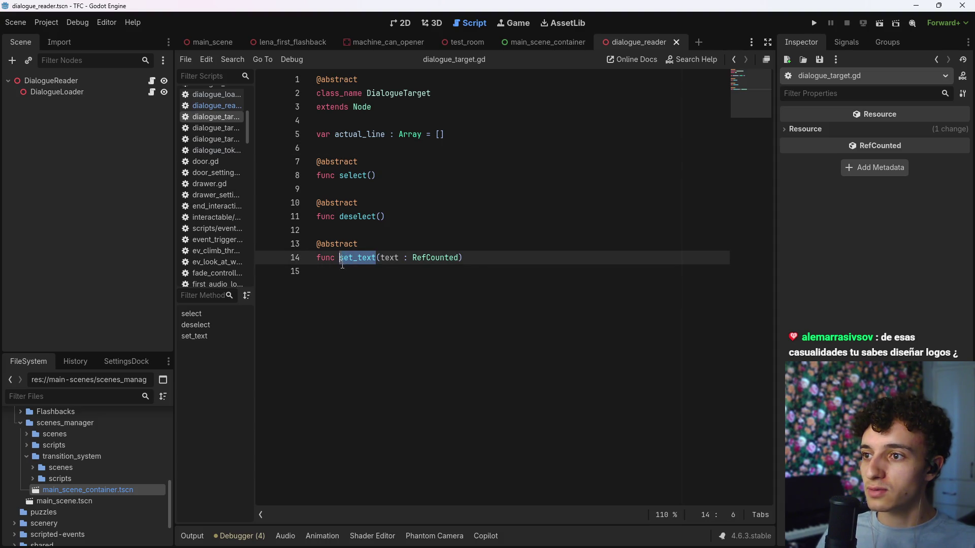
key(ctrl+v)
drag(478, 257, 394, 258)
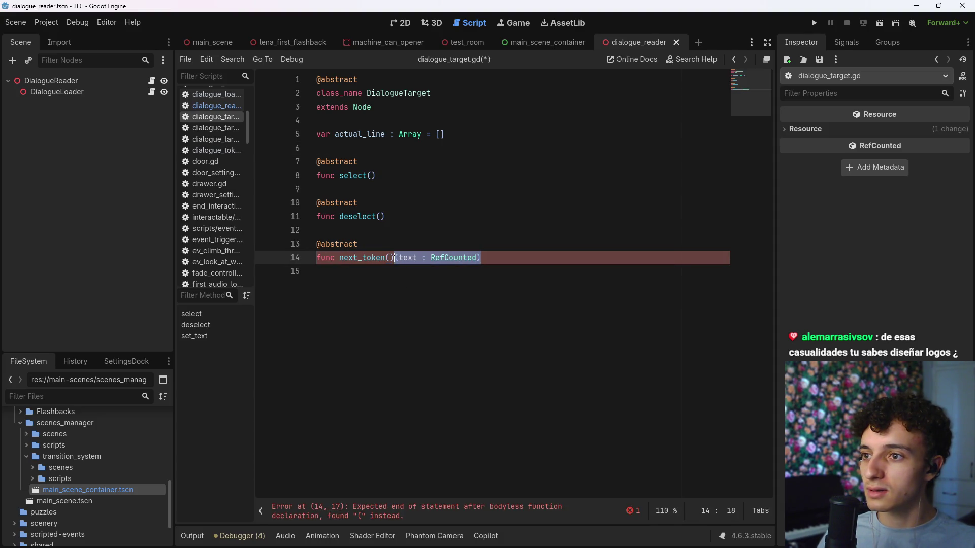
key(BackSpace)
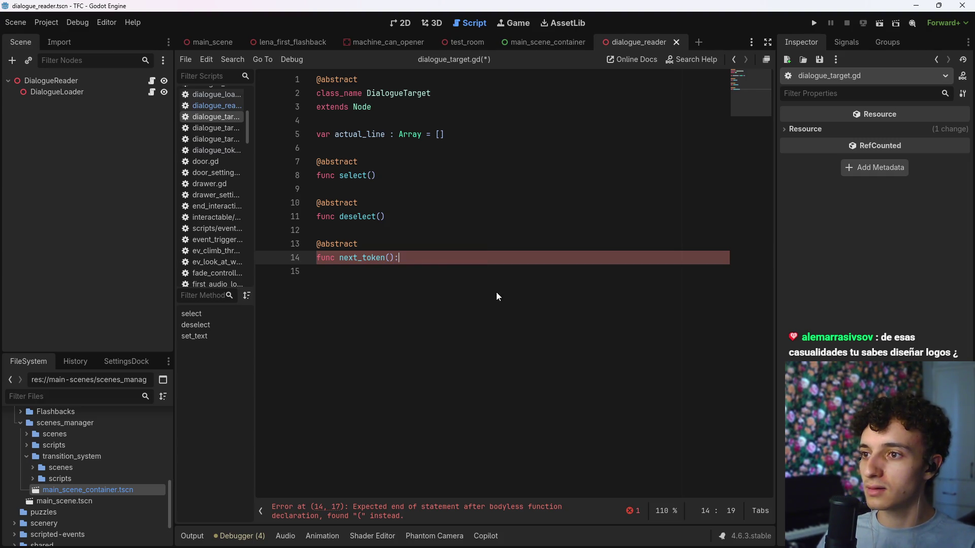
key(ctrl+s)
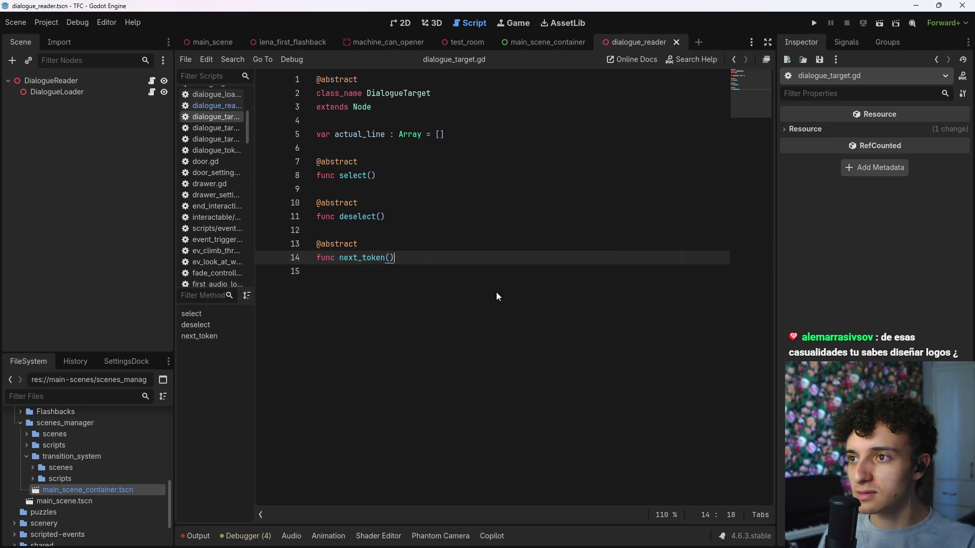
- Bring up the main_scene_container scene
key(ctrl+shift+o)
key(Escape)
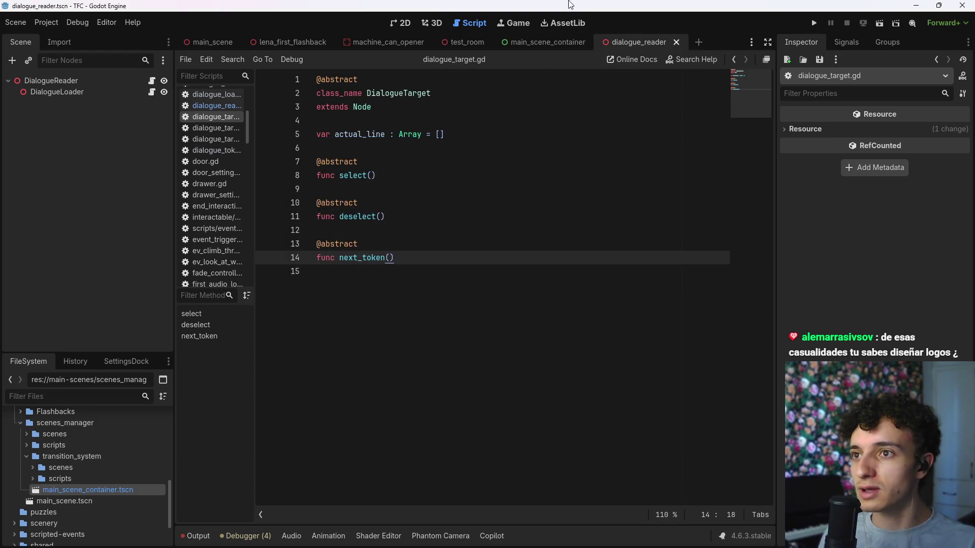
click(529, 39)
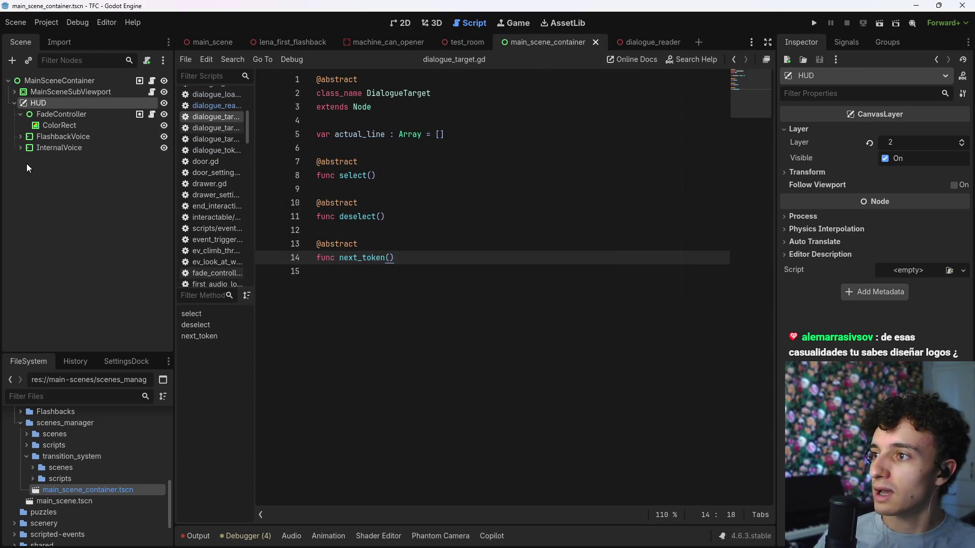
- Open DialogueTarget2D's script under InternalVoice and replace set_text(text : RefCounted) with next_token(), then save
click(20, 148)
click(152, 159)
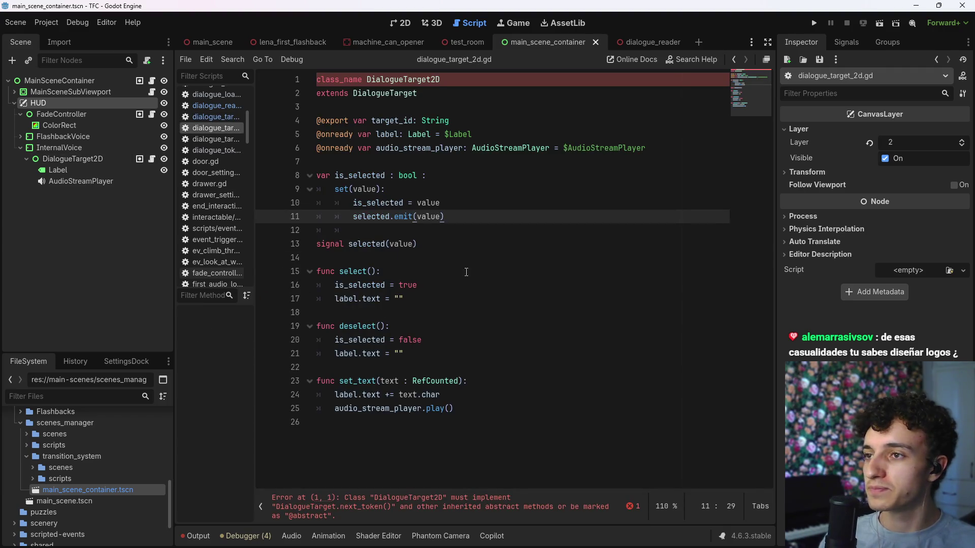
click(467, 82)
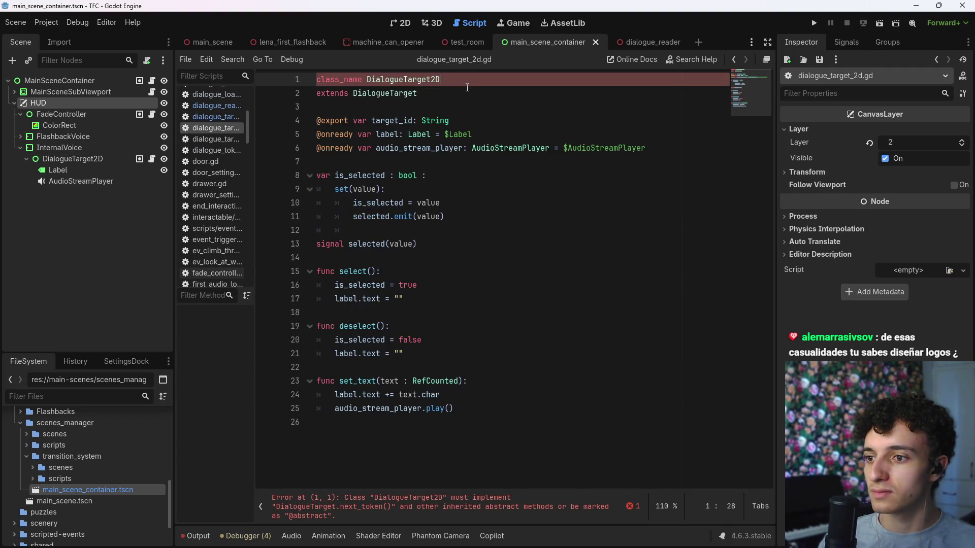
drag(463, 380, 341, 376)
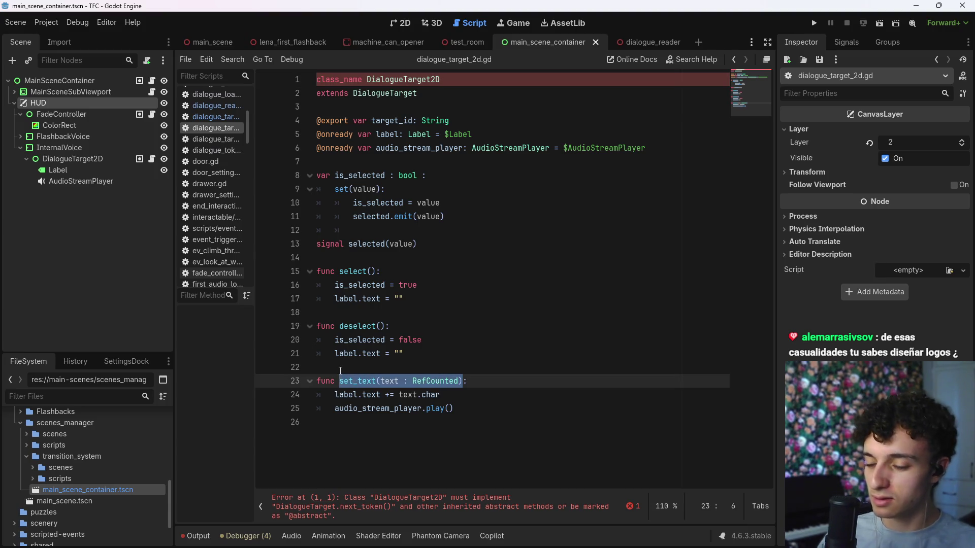
text(nex:)
key(Return)
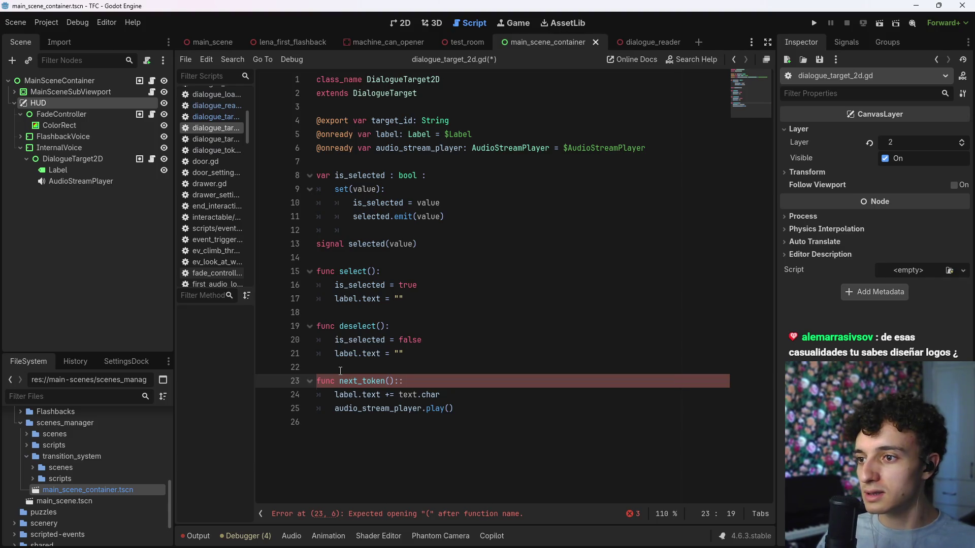
key(ctrl+s)
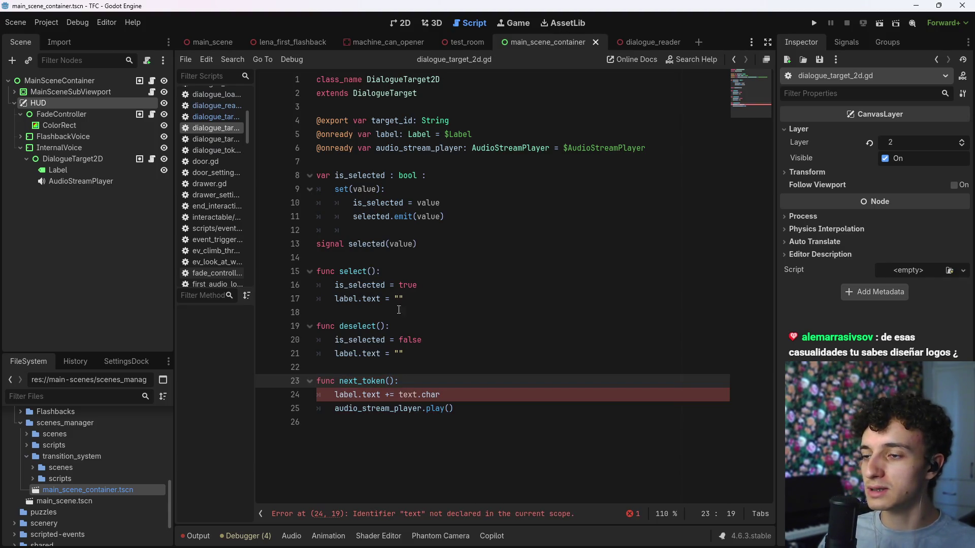
- Look over the label text assignment on line 17 inside select()
click(422, 269)
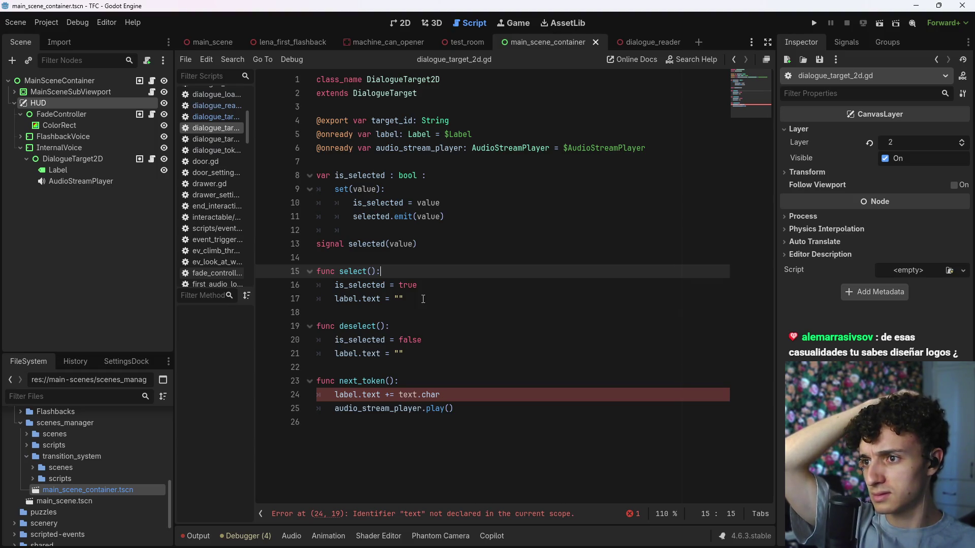
click(423, 299)
key(ctrl+shift+Left)
key(ctrl+shift+Left)
key(ctrl+shift+Left)
key(ctrl+shift+Left)
key(ctrl+shift+Left)
key(End)
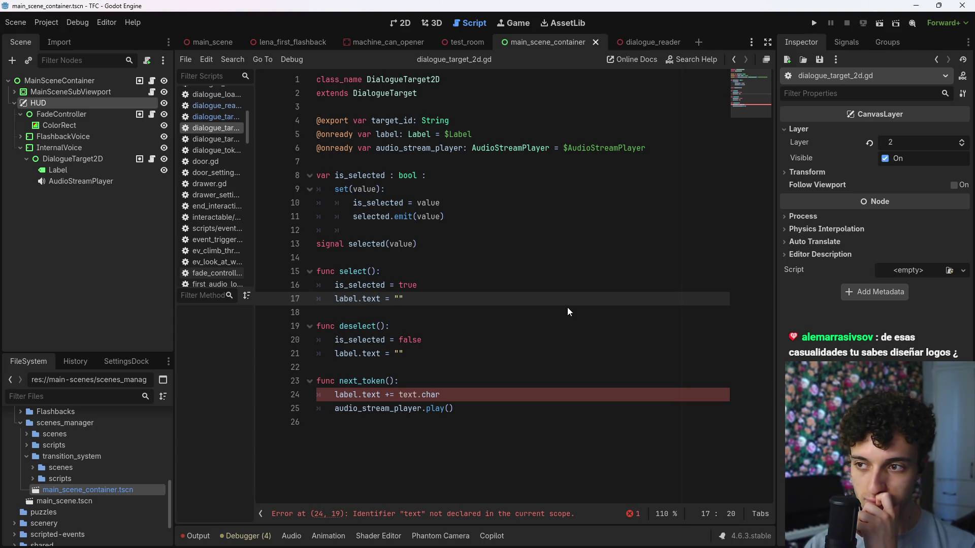
key(Down)
key(Down)
key(Down)
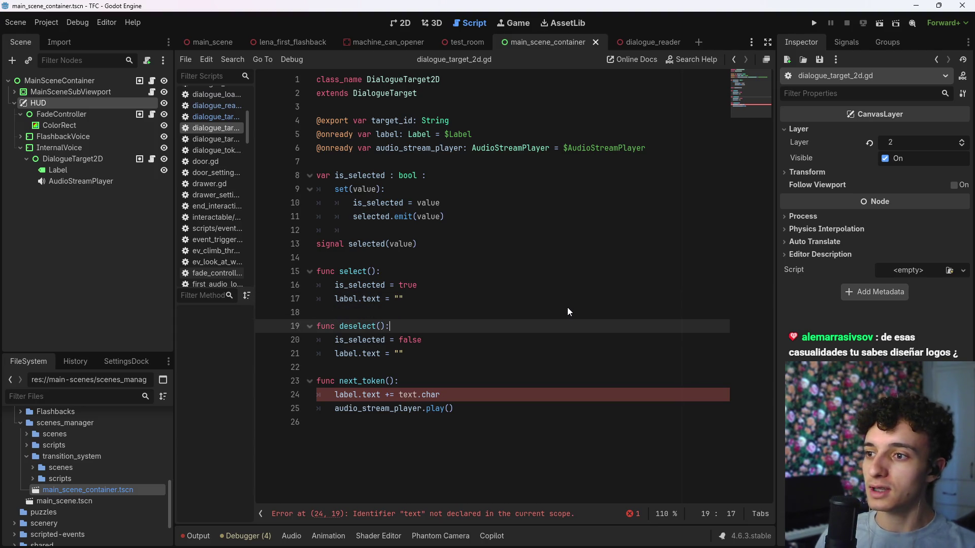
- Remove the half-typed load_lin function from dialogue_target_2d.gd and save
key(Return)
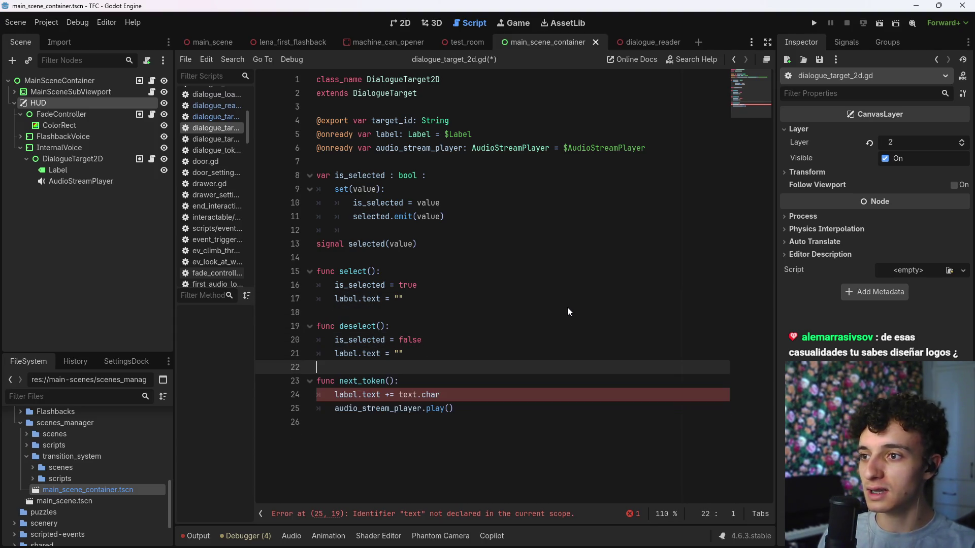
key(Return)
key(Up)
text(func star)
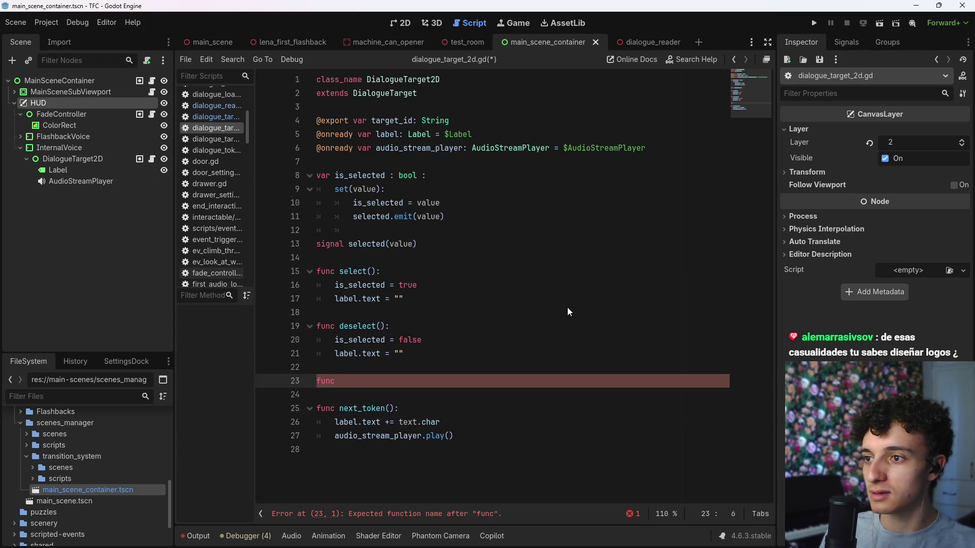
text(t_)
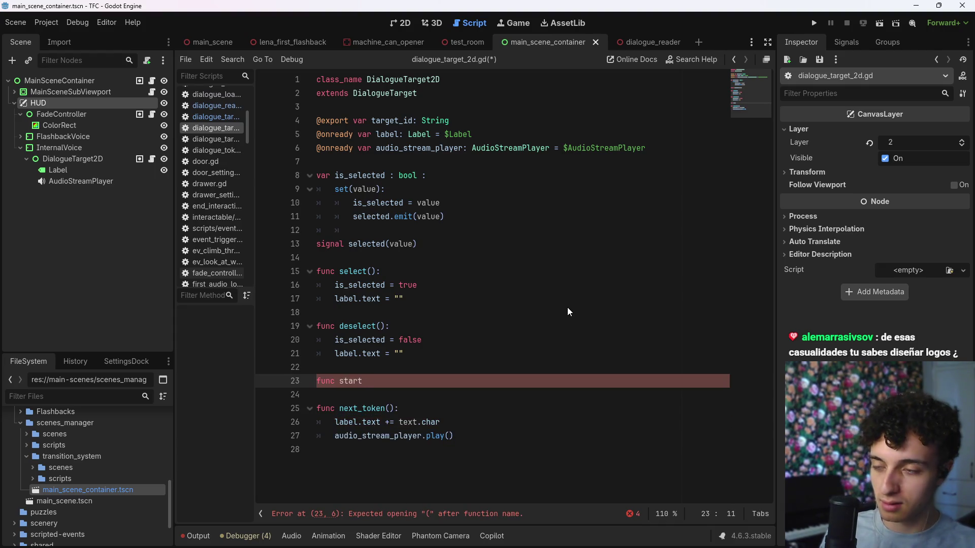
key(BackSpace)
key(BackSpace)
key(BackSpace)
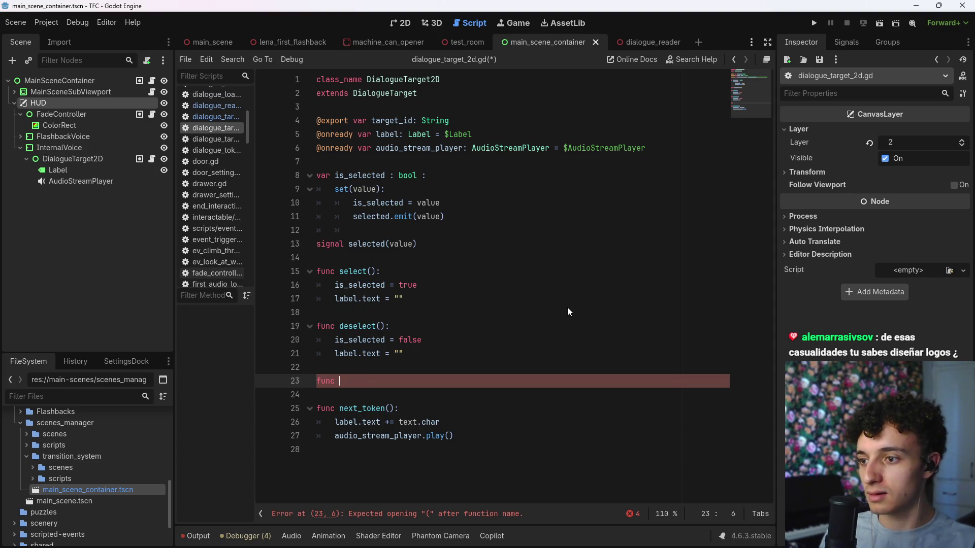
text(load_lin)
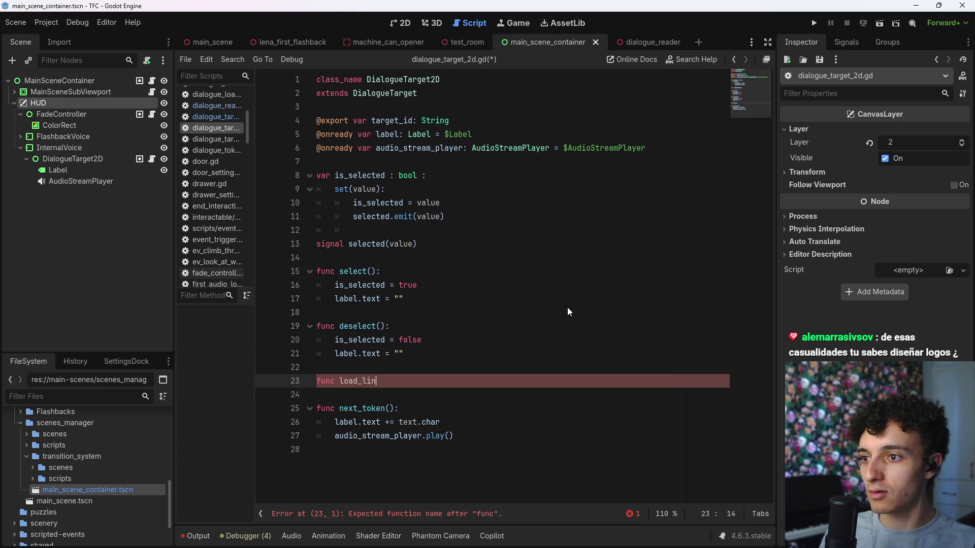
key(BackSpace)
key(BackSpace)
key(BackSpace)
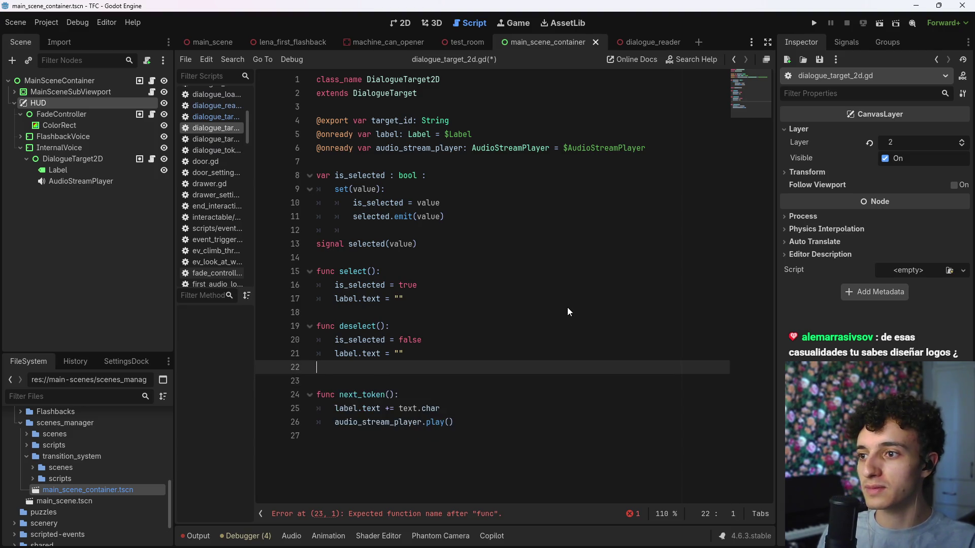
key(ctrl+s)
- Look over next_token and the member declarations, then peek at the parent DialogueTarget script
click(520, 122)
click(524, 136)
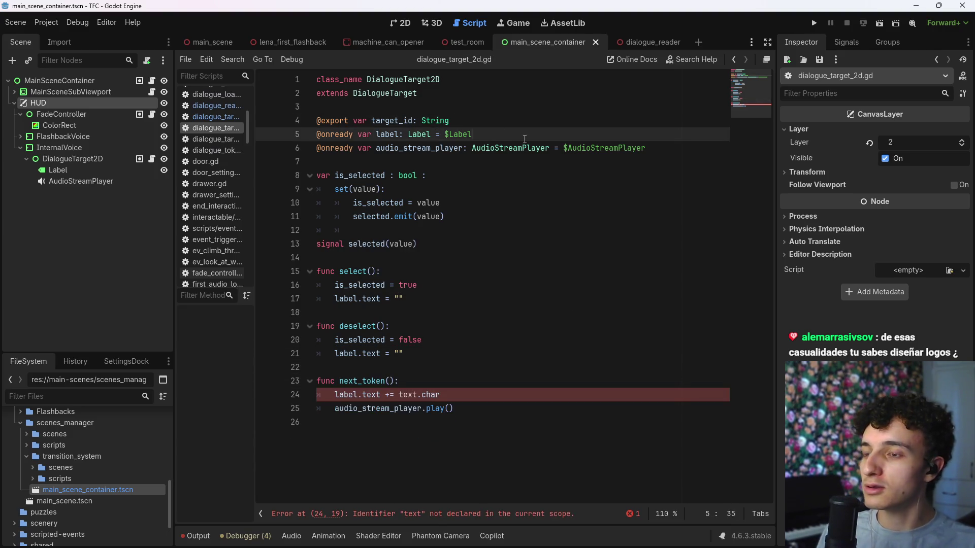
click(455, 394)
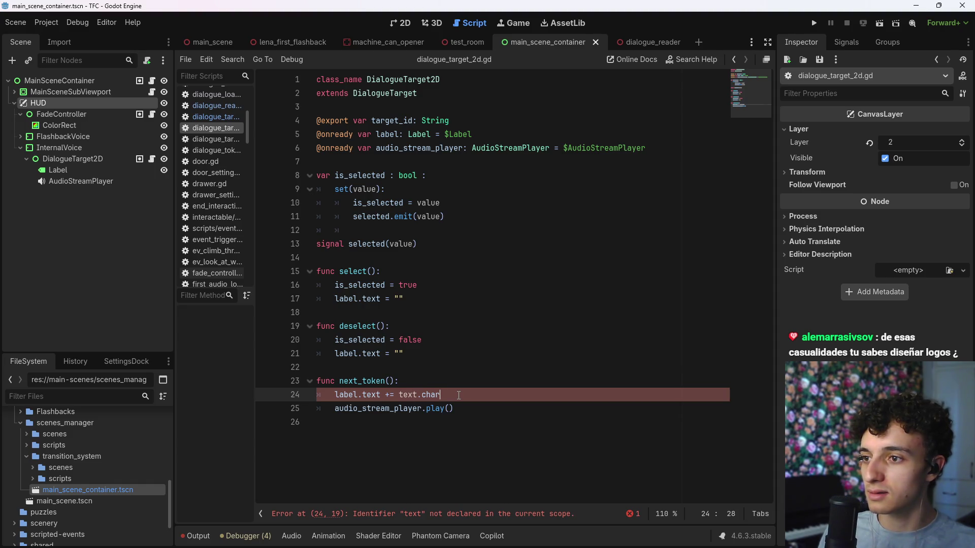
mouse_move(466, 409)
mouse_down()
mouse_move(335, 395)
mouse_move(317, 381)
mouse_up()
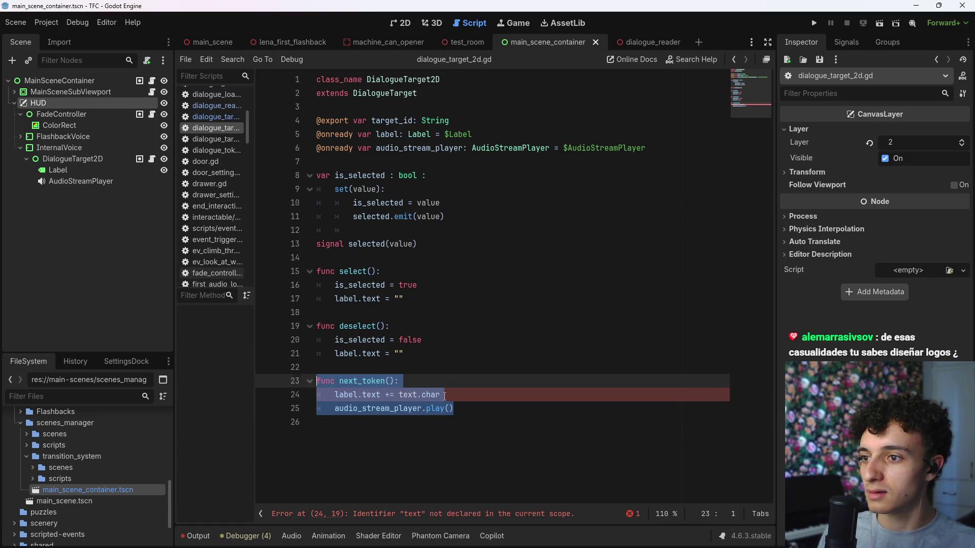
click(399, 381)
click(452, 121)
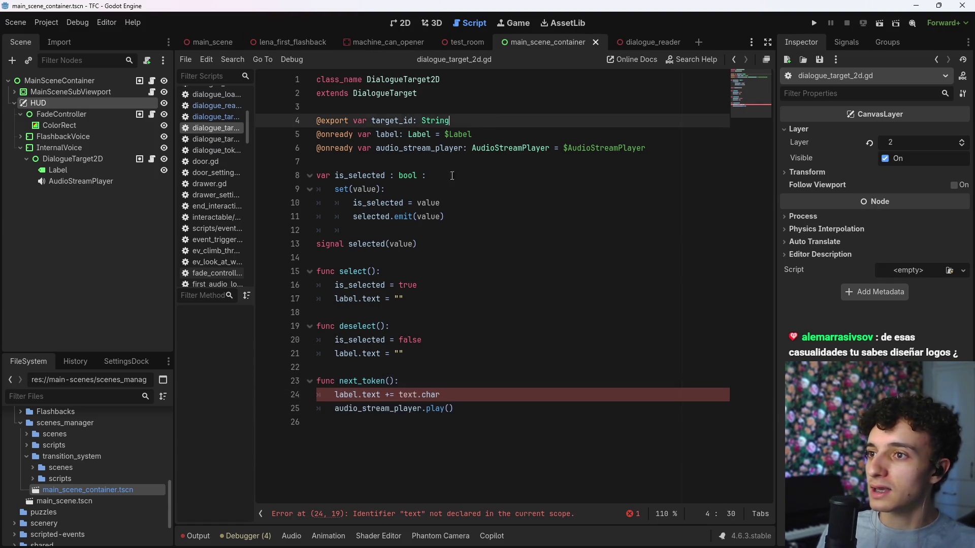
ctrl+click(384, 93)
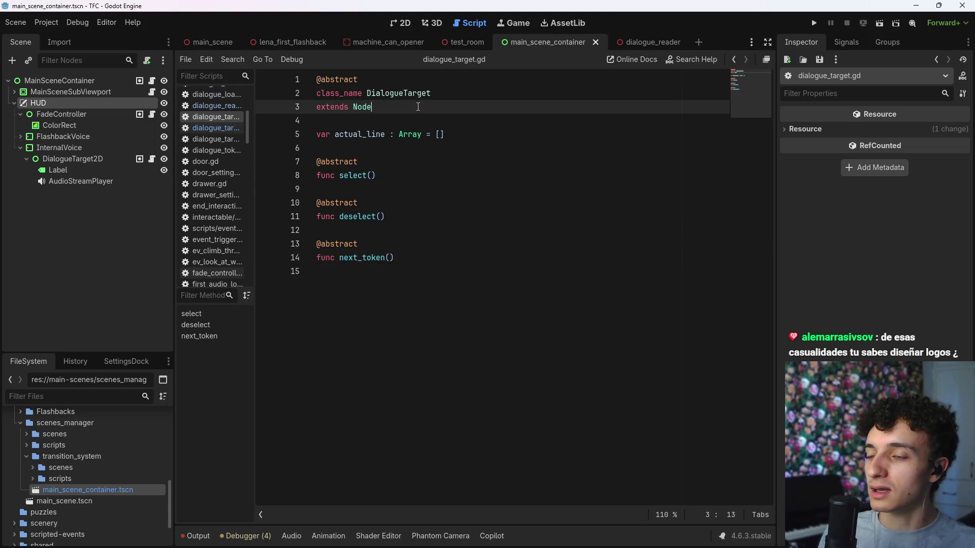
click(467, 98)
- Back in dialogue_target_2d.gd, inspect the label declaration on line 5
click(734, 60)
click(734, 60)
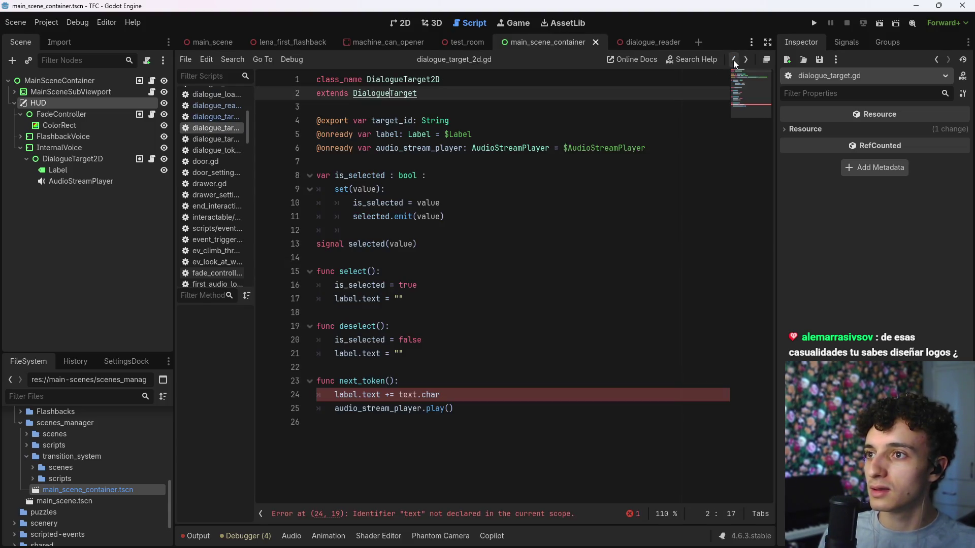
click(514, 134)
double_click(385, 134)
click(490, 134)
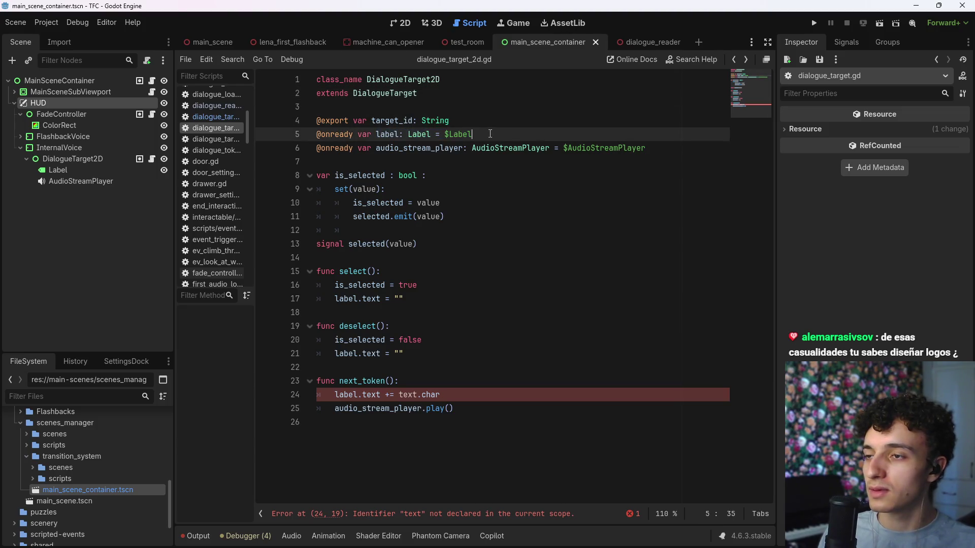
triple_click(490, 133)
click(516, 134)
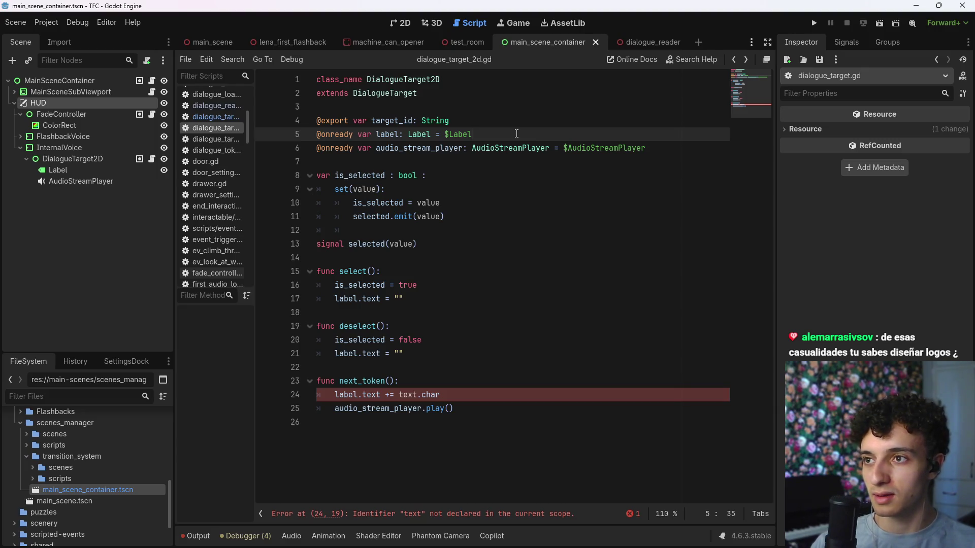
- Ctrl+click DialogueTarget on the extends line to open dialogue_target.gd
click(366, 381)
key(Up)
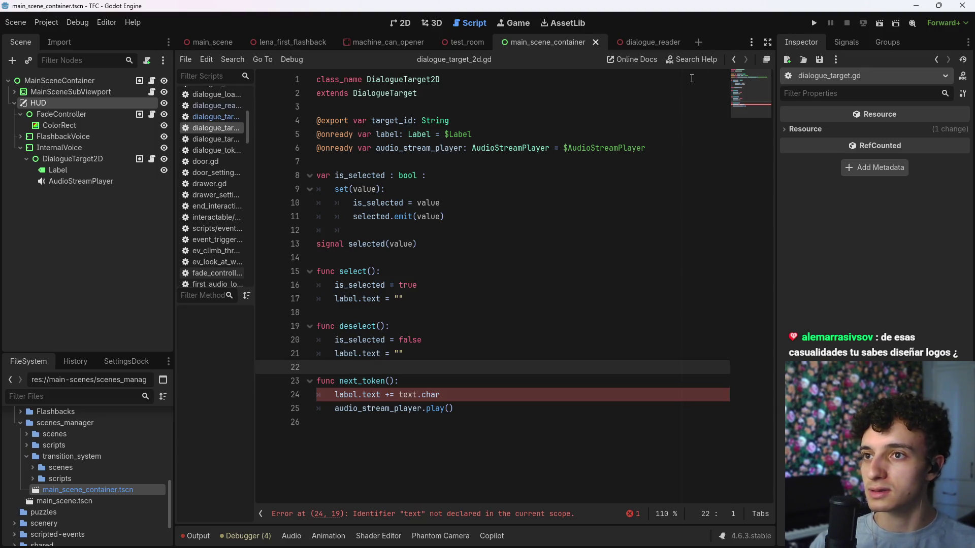
click(734, 60)
click(745, 60)
click(734, 59)
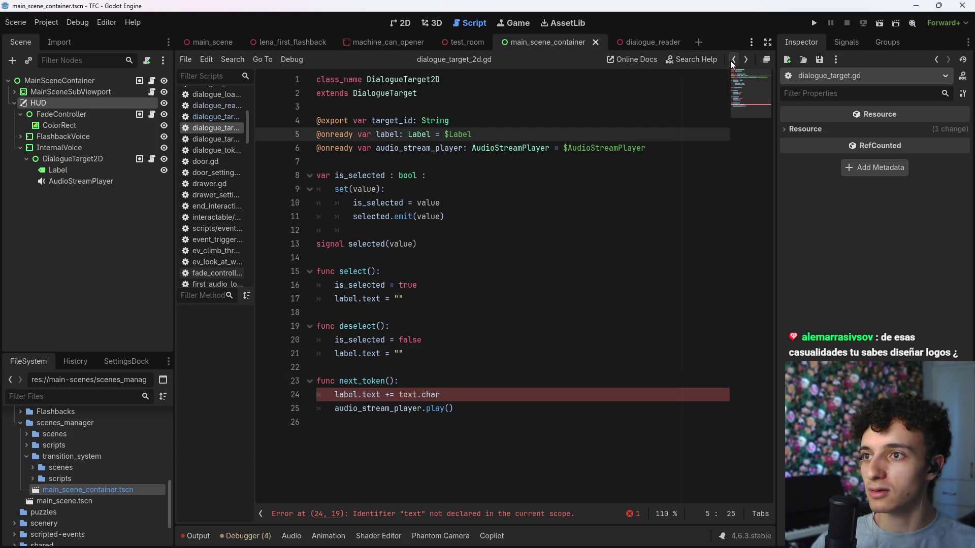
click(441, 99)
ctrl+click(386, 93)
key(Up)
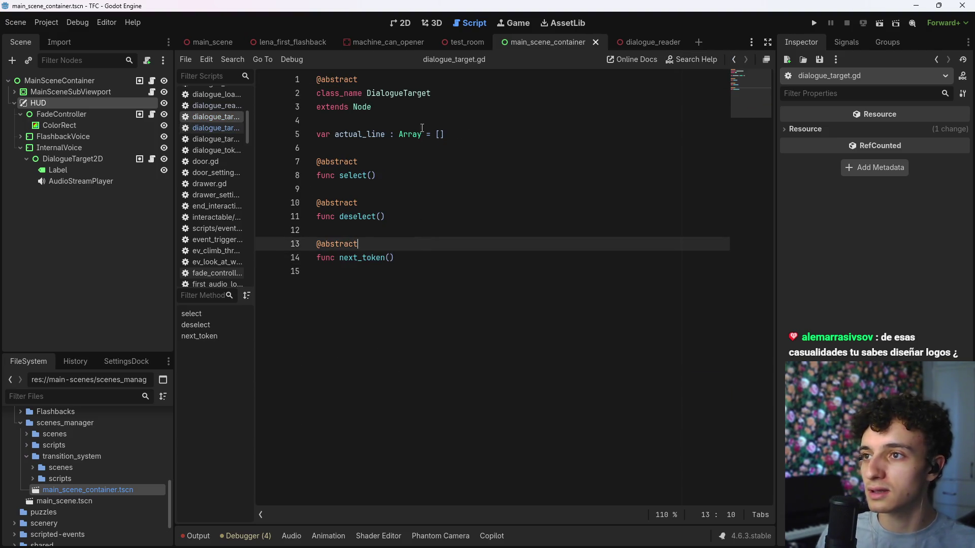
click(452, 294)
key(Return)
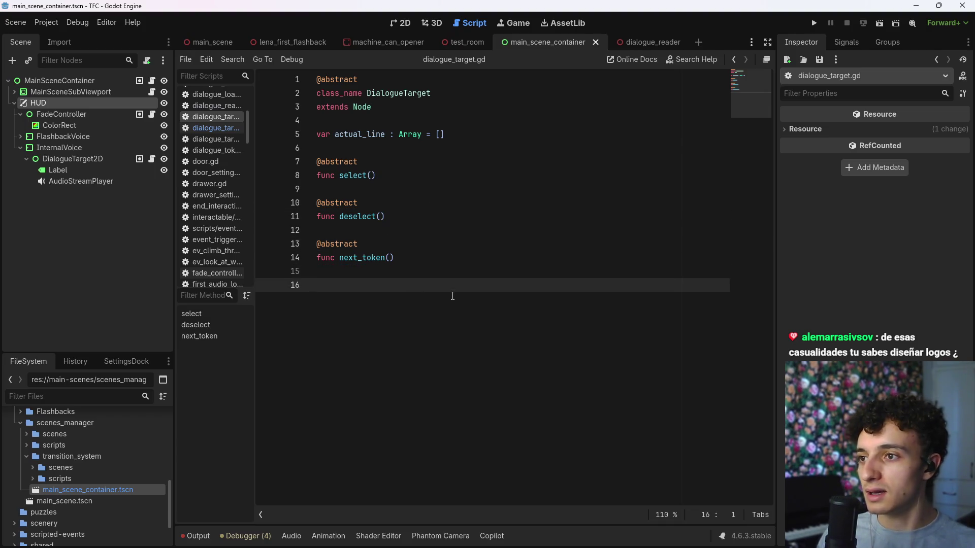
text(func)
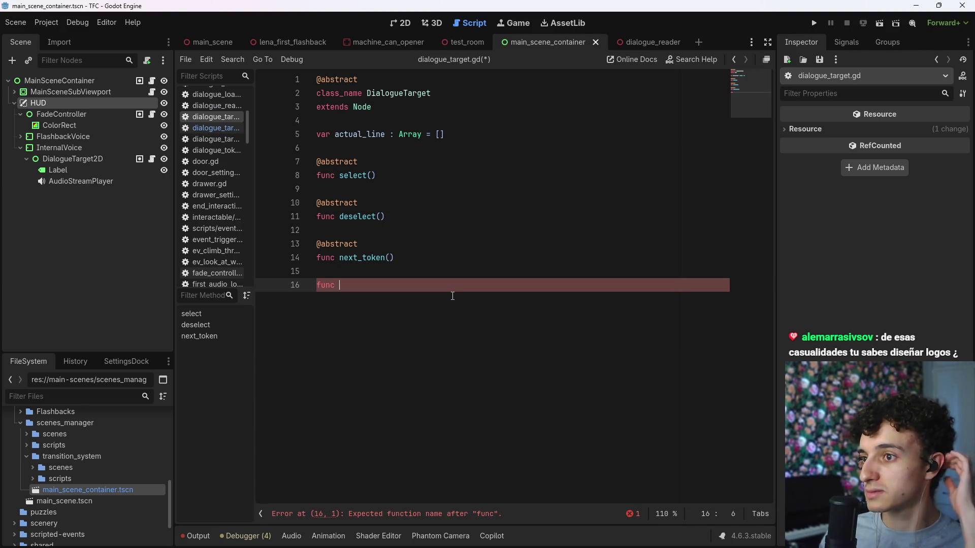
key(BackSpace)
key(BackSpace)
key(BackSpace)
text(@ab)
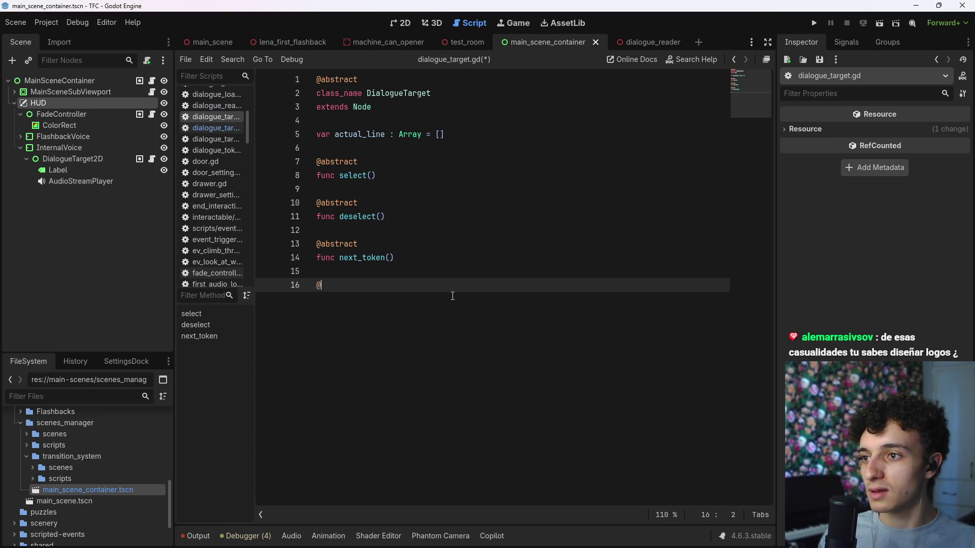
key(Return)
key(Return)
text(fu)
key(BackSpace)
key(Escape)
text(unc )
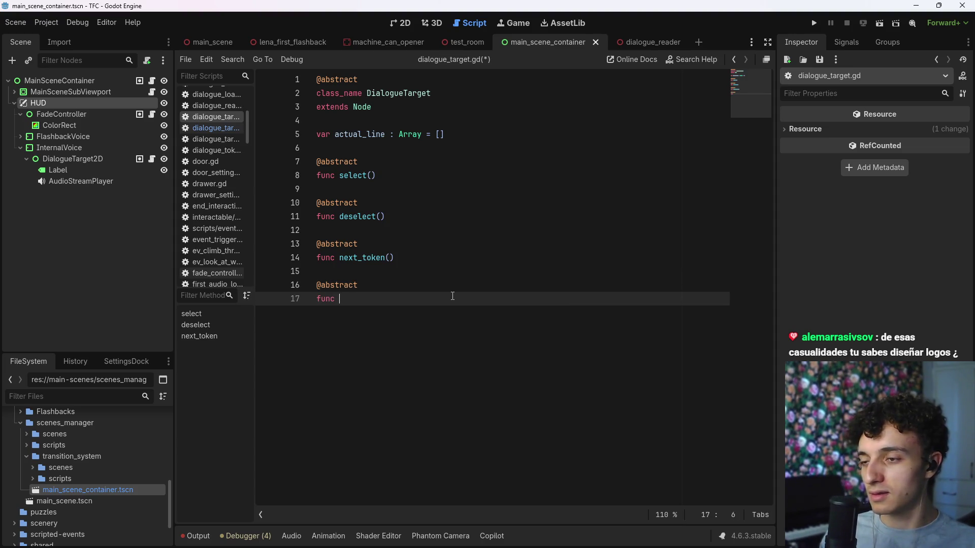
text(load_line)
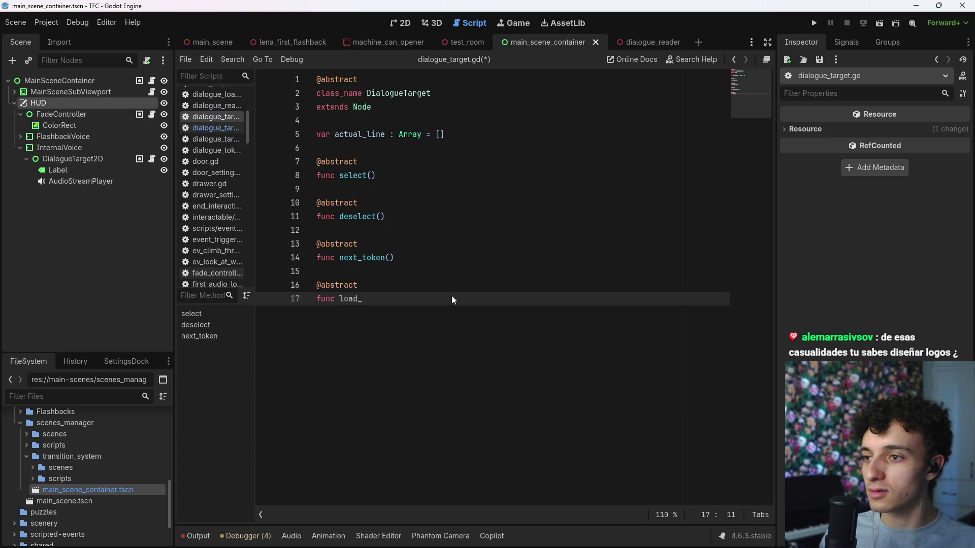
text(())
key(ctrl+s)
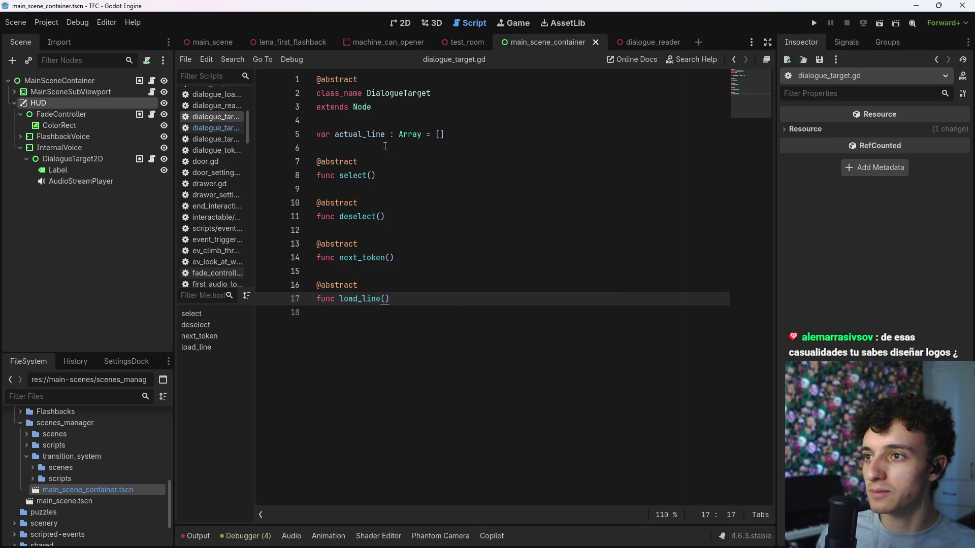
click(490, 134)
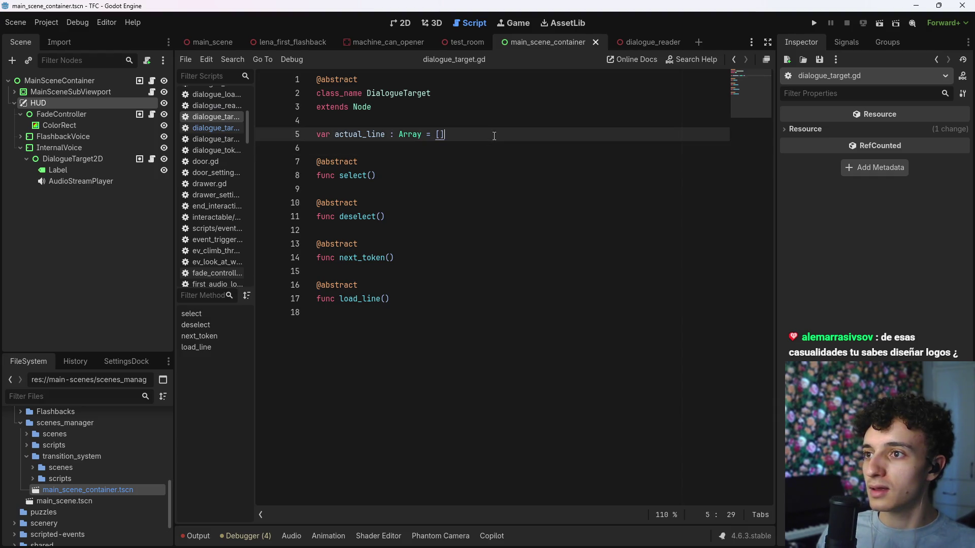
key(ctrl+s)
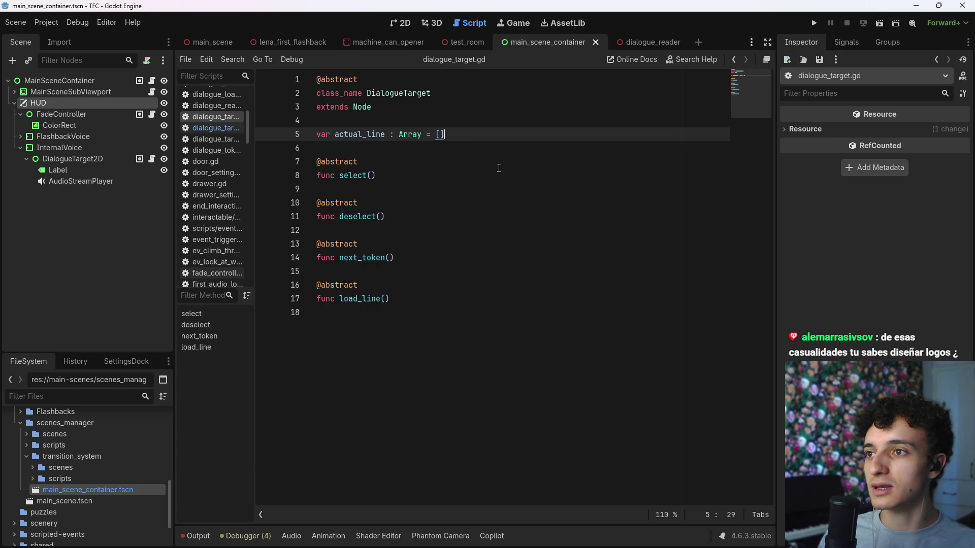
- Remove the '= []' default from actual_line and end its declaration with a colon
key(ctrl+shift+Left)
key(ctrl+shift+Left)
key(ctrl+shift+Left)
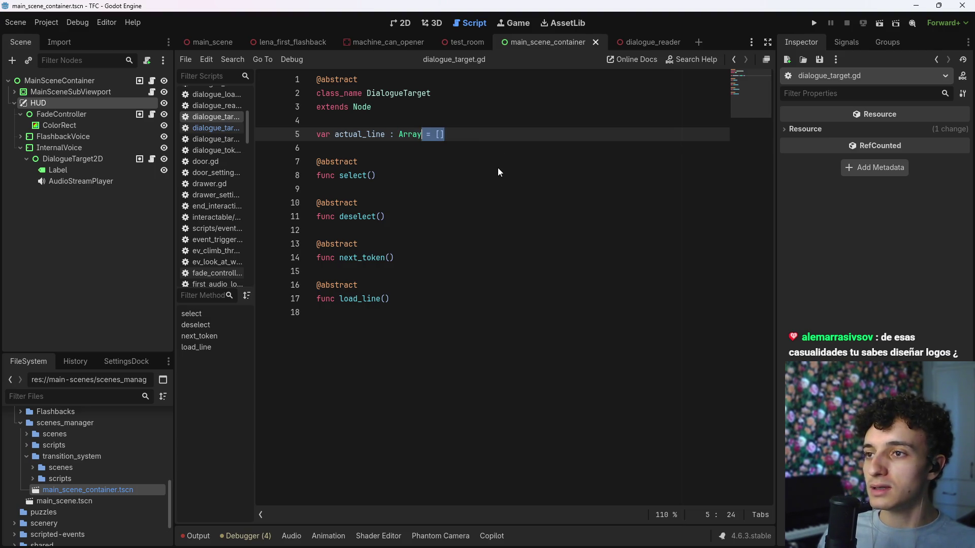
key(shift+Right)
key(shift+Right)
key(shift+Right)
key(shift+Right)
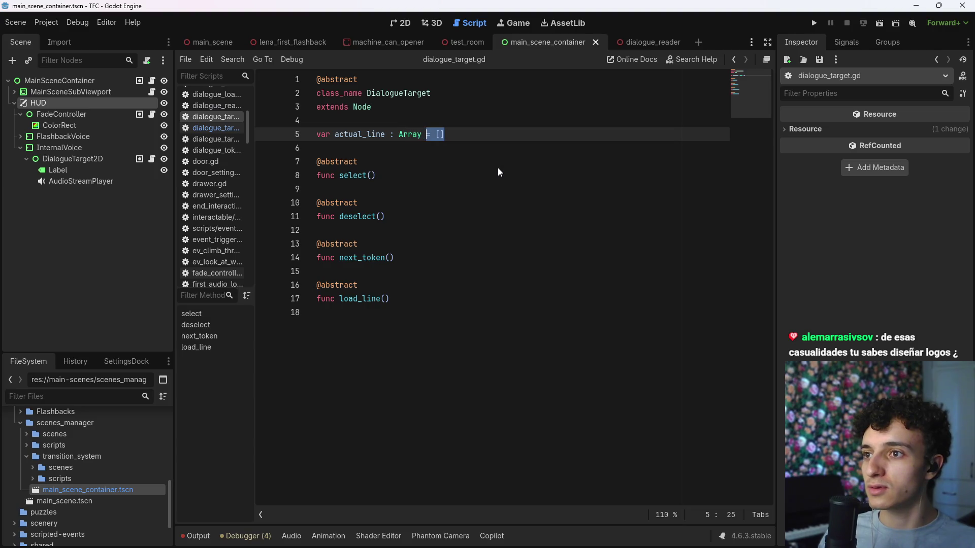
key(BackSpace)
text(>)
key(BackSpace)
text(:)
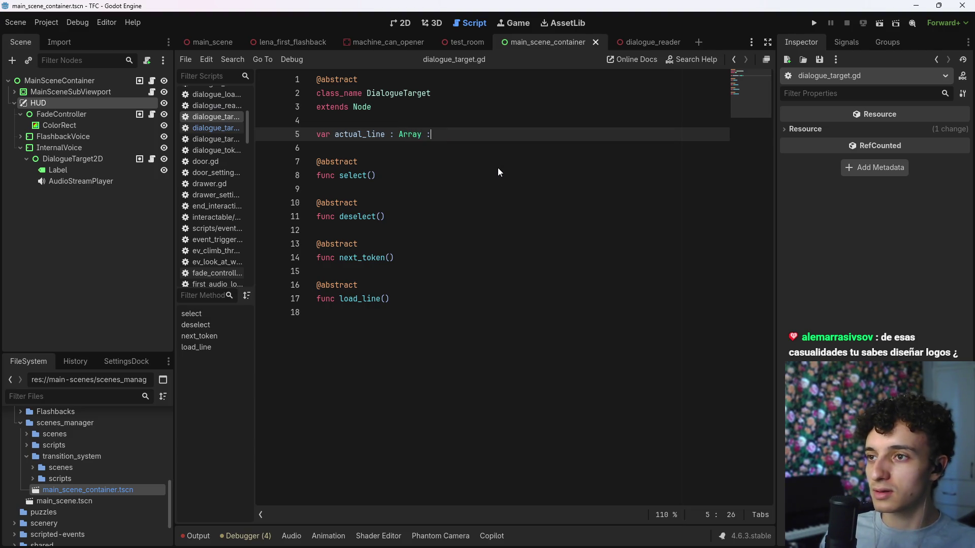
key(Return)
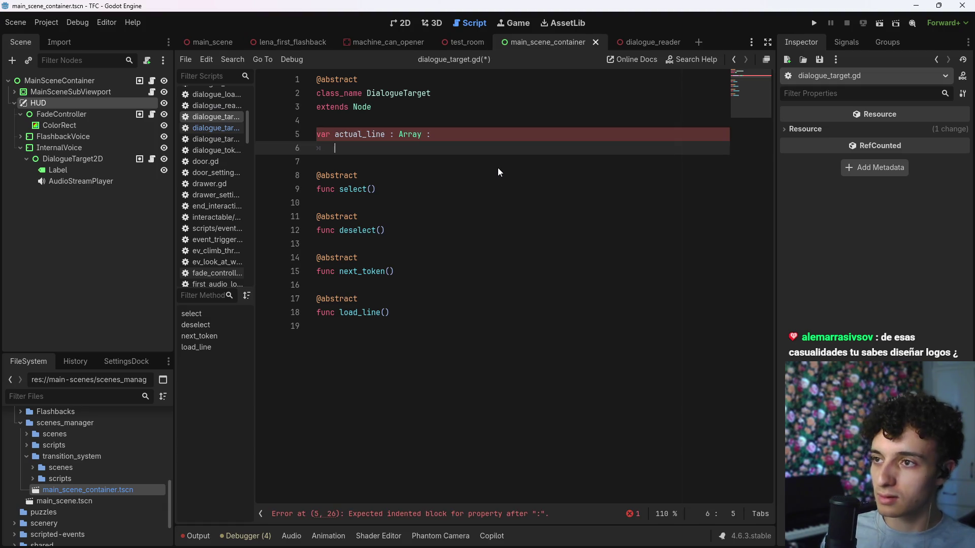
text({)
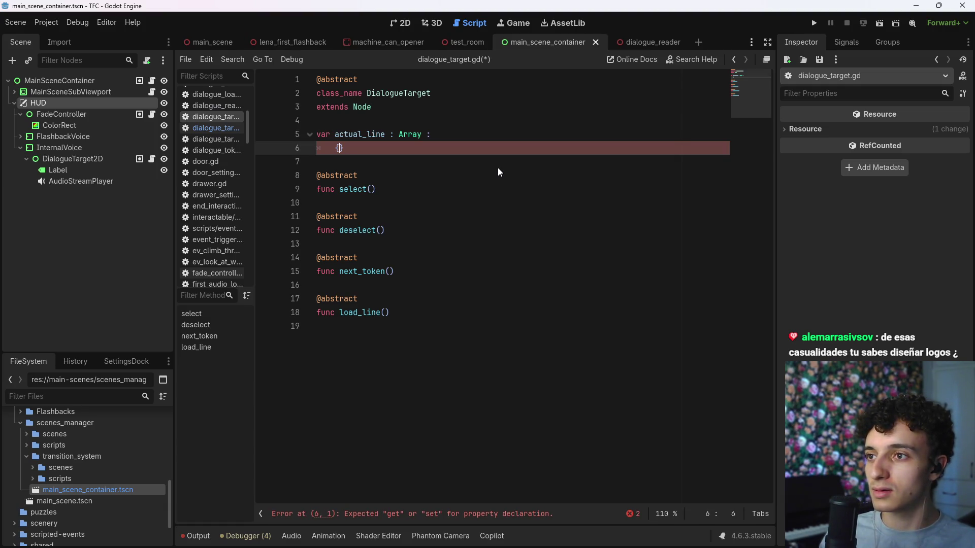
key(BackSpace)
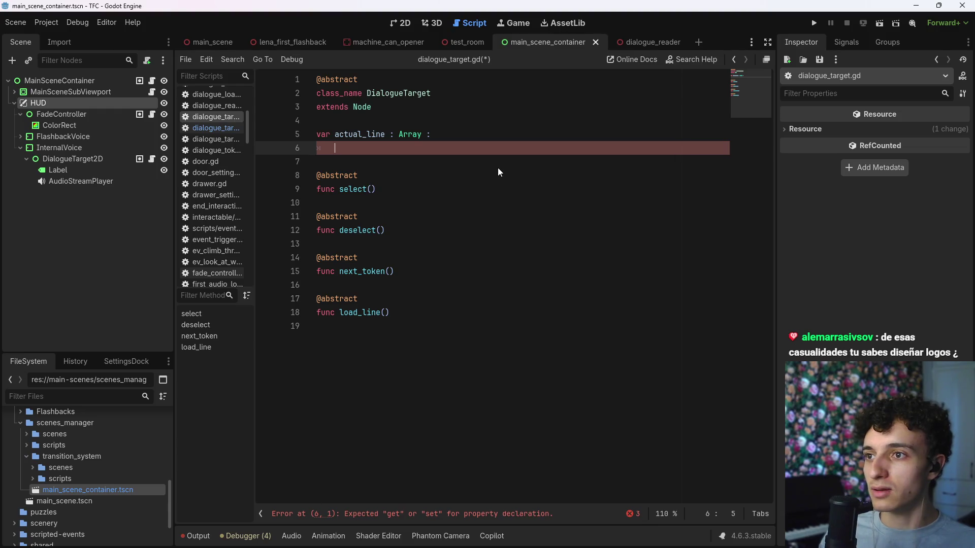
- Add a 'set(value):' setter beneath the actual_line declaration
text(set:)
key(Return)
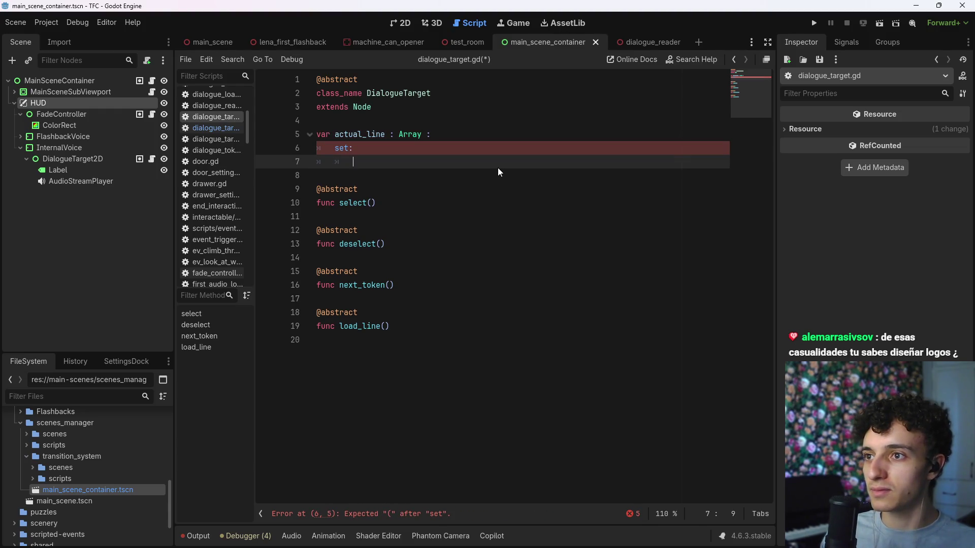
text(pass)
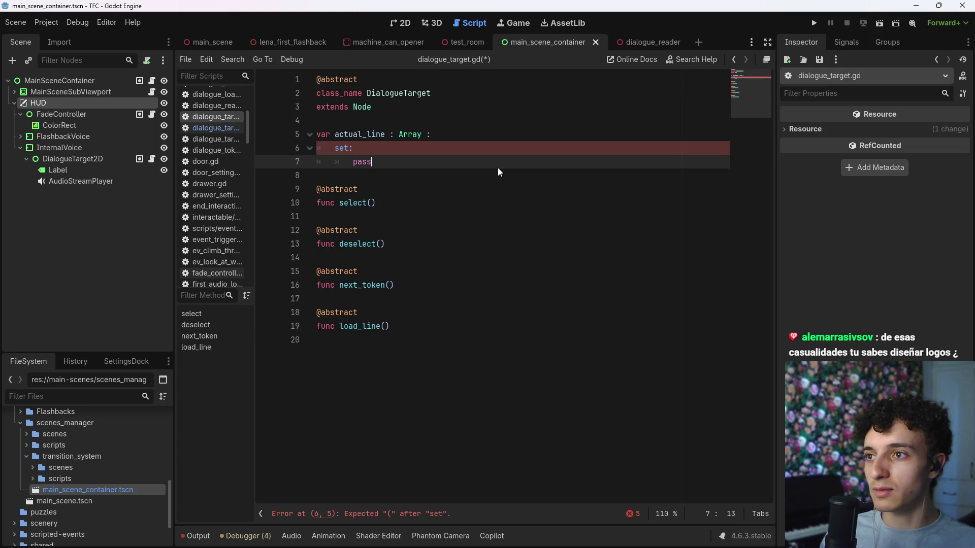
key(BackSpace)
key(BackSpace)
key(BackSpace)
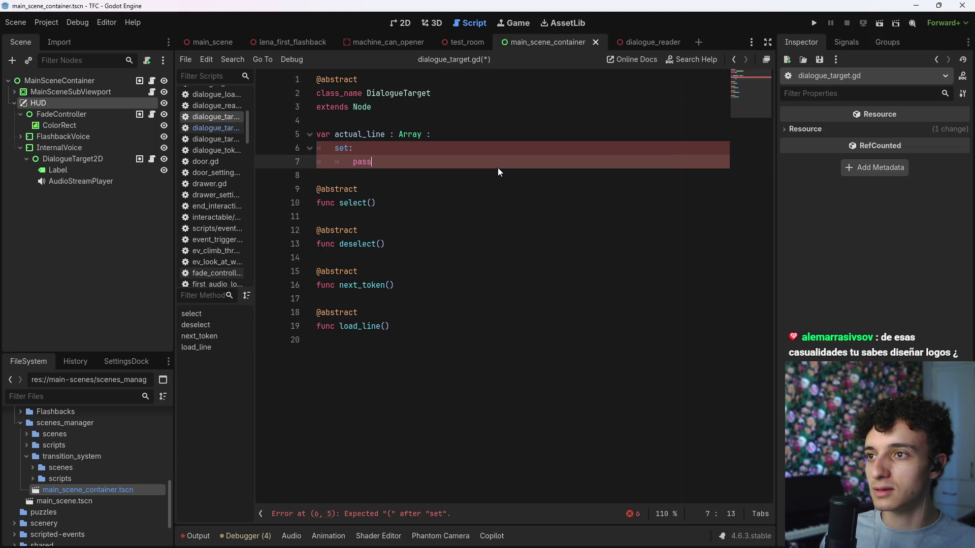
key(Up)
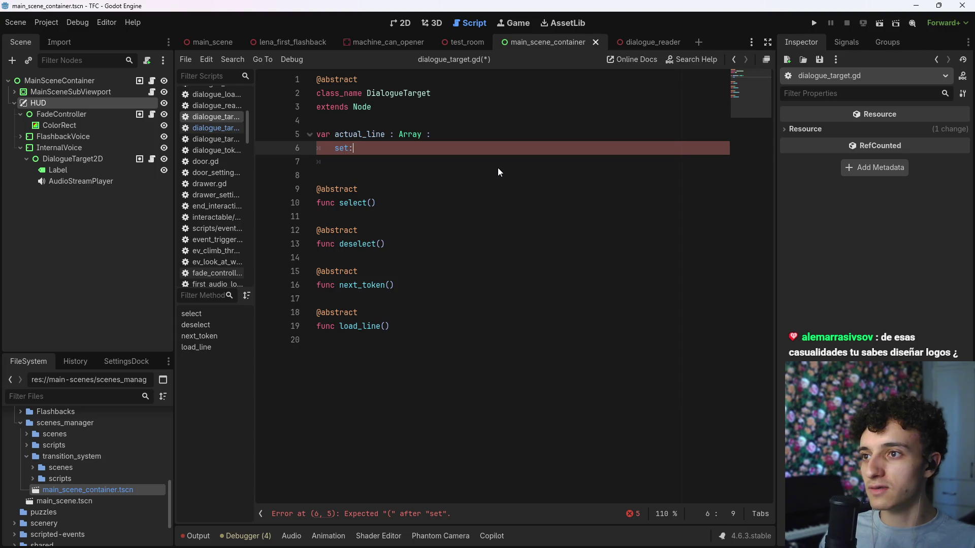
key(Left)
text((value)
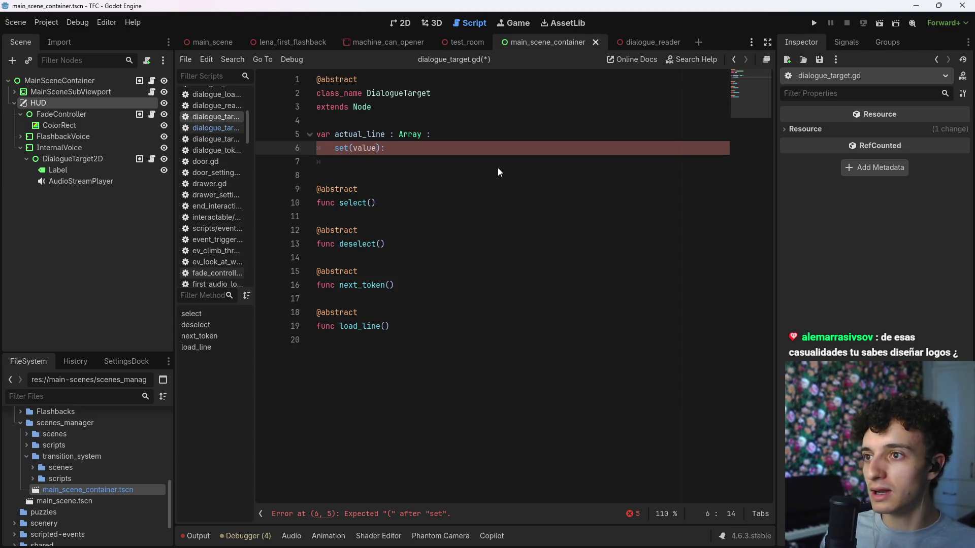
key(Down)
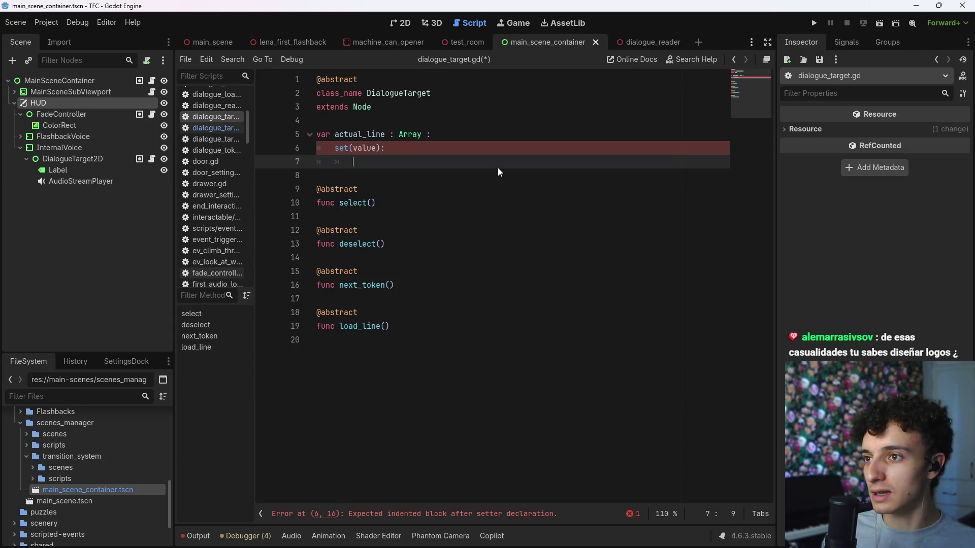
- Write a 'for token in value:' loop inside the setter body
text(for)
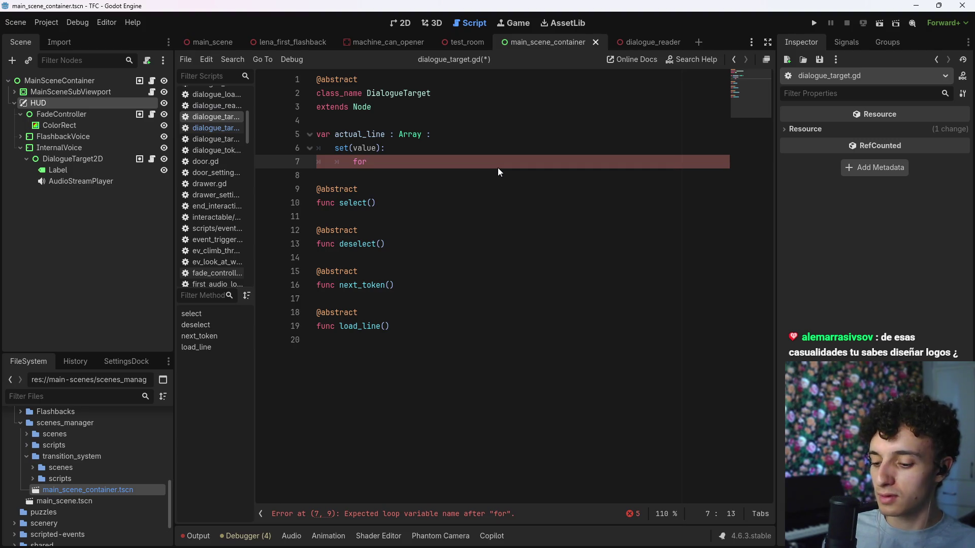
text(t)
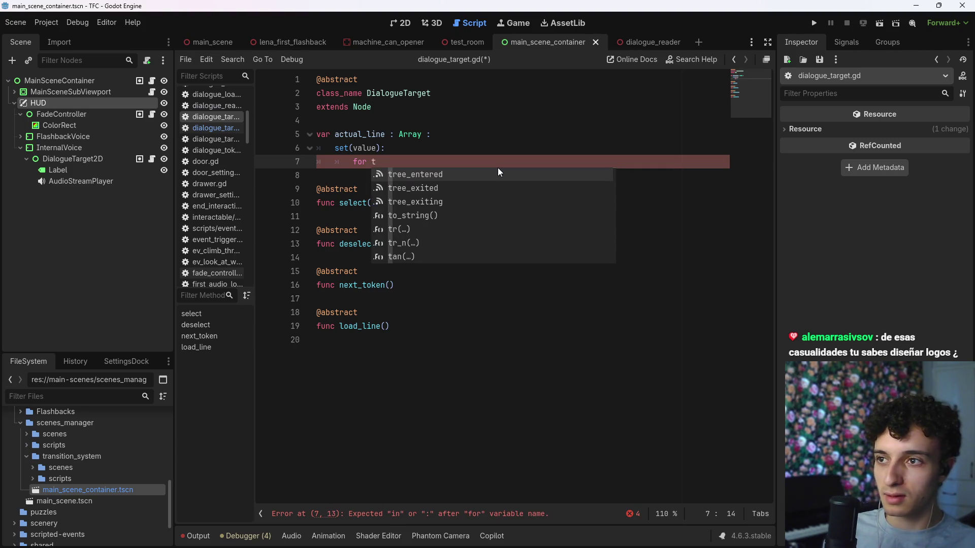
text(oken )
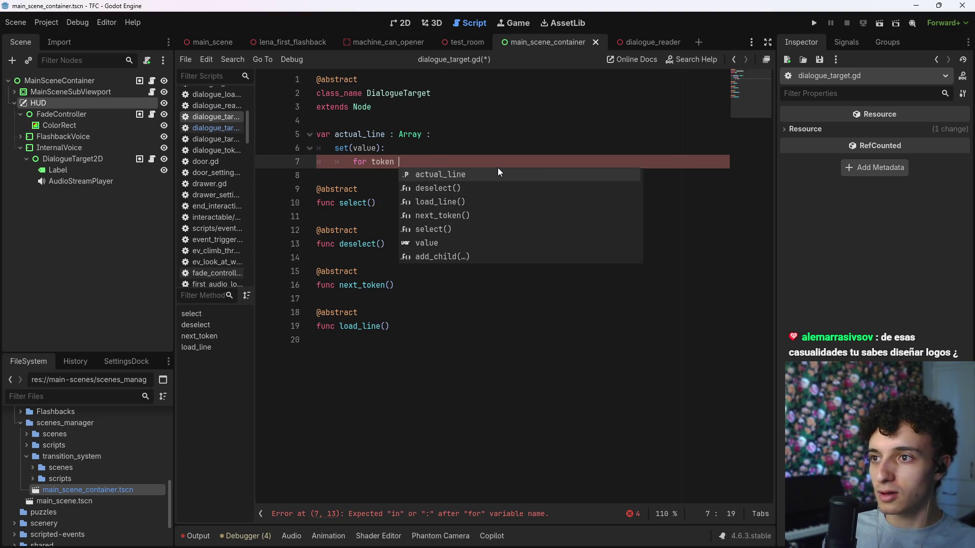
text(in value:)
key(Return)
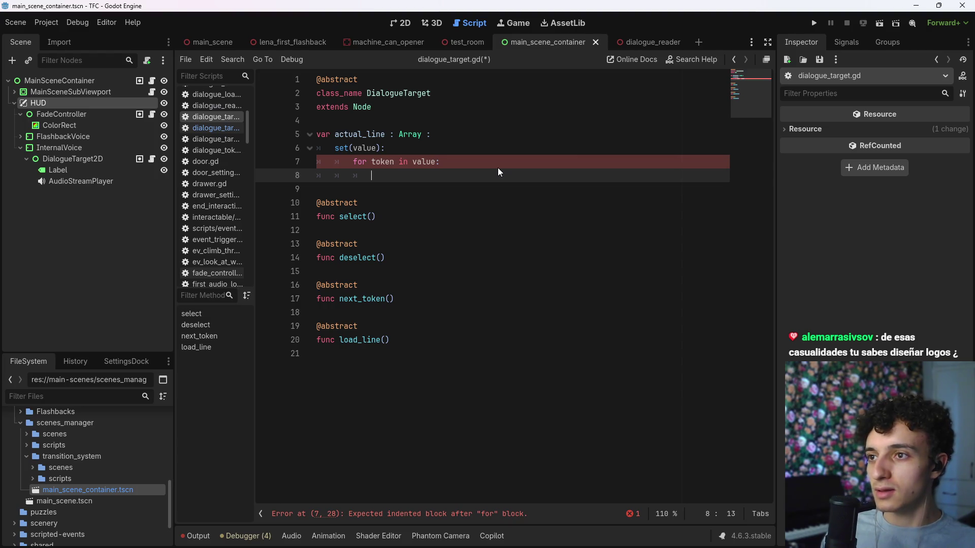
text(load)
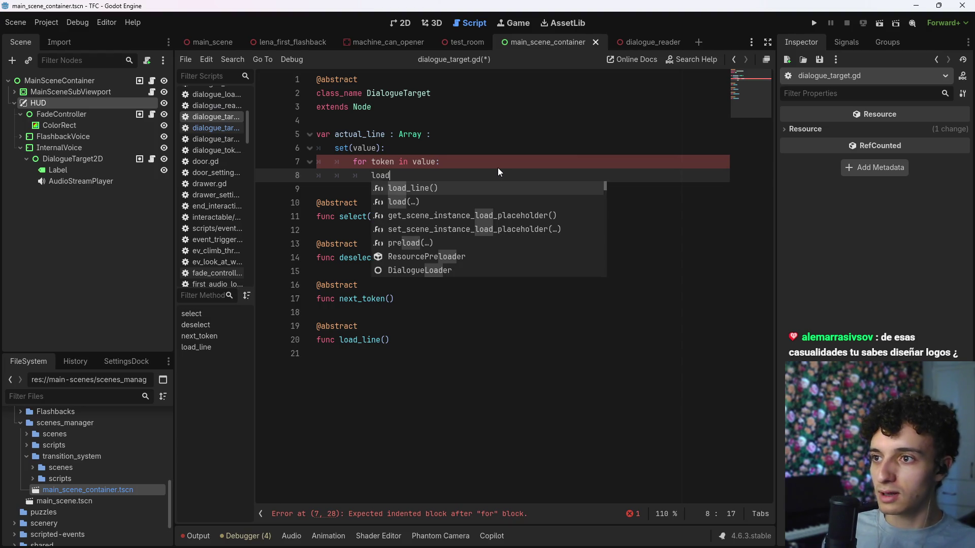
key(Return)
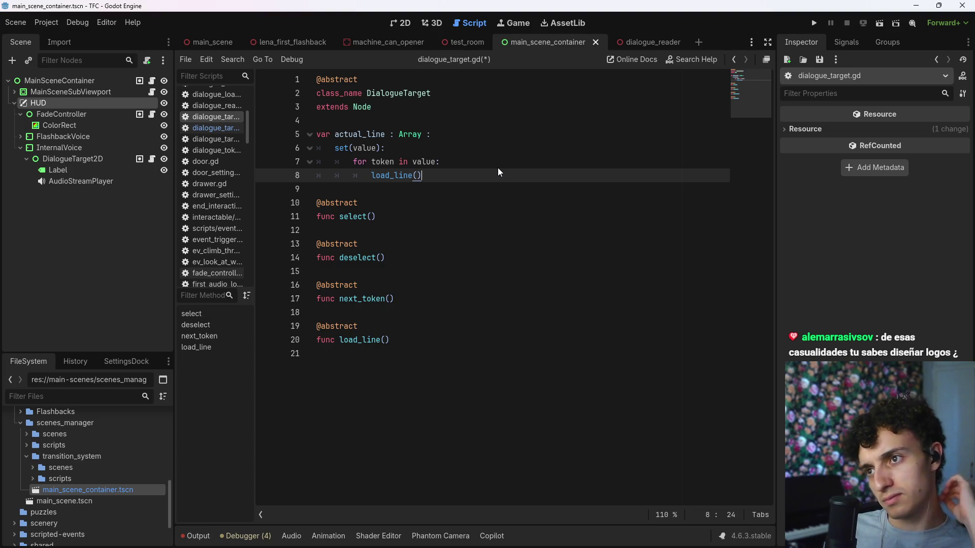
key(BackSpace)
key(BackSpace)
key(BackSpace)
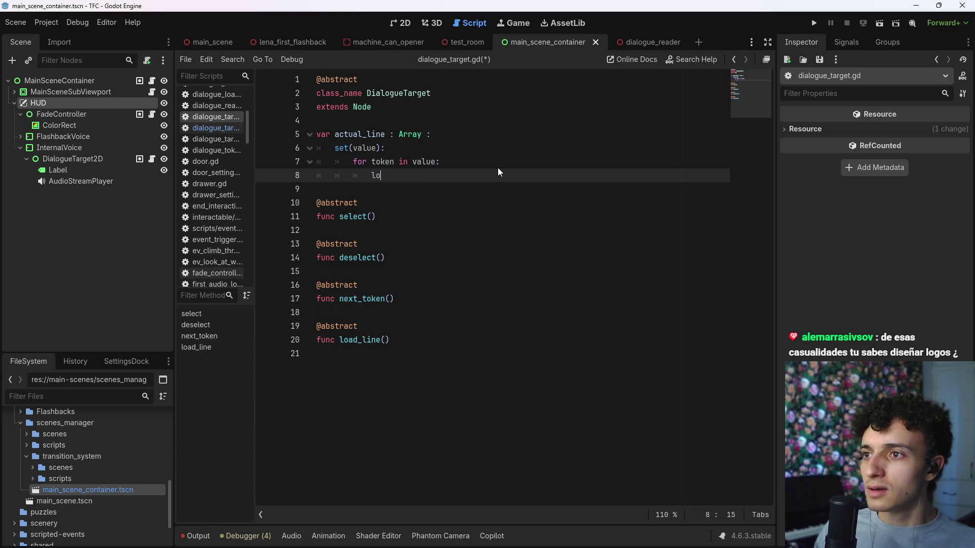
- Declare 'var line : String = ""' above the token loop and save
click(427, 151)
key(Return)
text(var te)
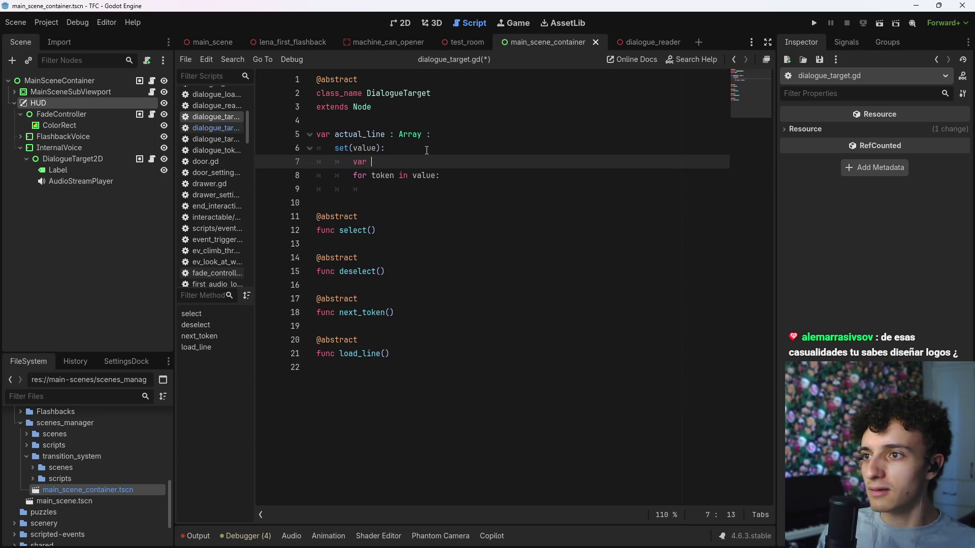
text(x)
key(BackSpace)
key(BackSpace)
key(BackSpace)
text(clean)
key(BackSpace)
key(BackSpace)
key(BackSpace)
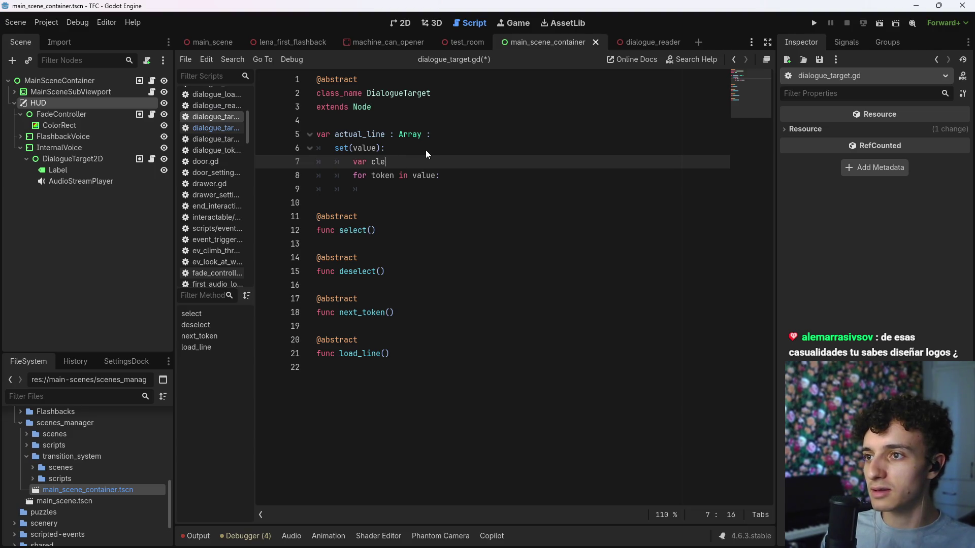
text(text)
key(BackSpace)
key(BackSpace)
key(BackSpace)
text(line )
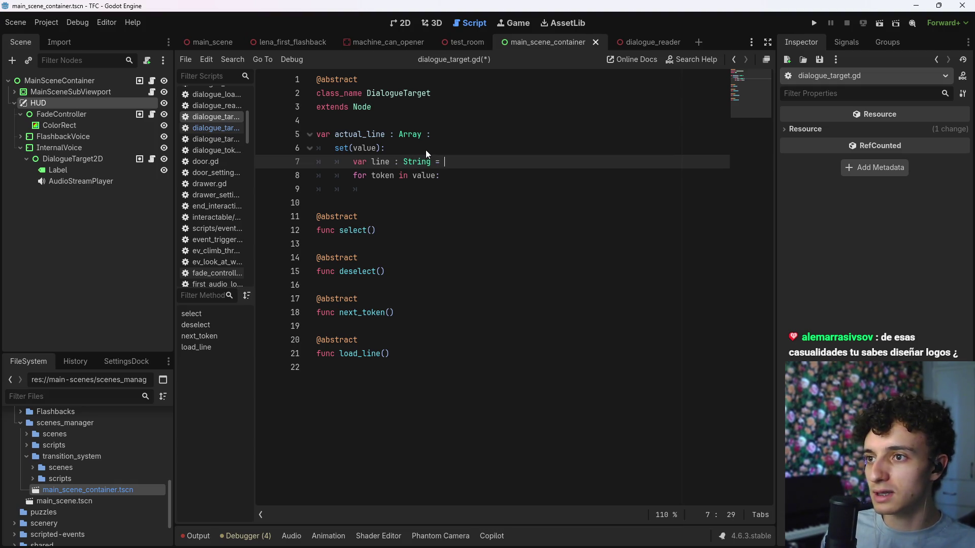
text(")
key(ctrl+s)
key(Down)
key(Down)
key(Down)
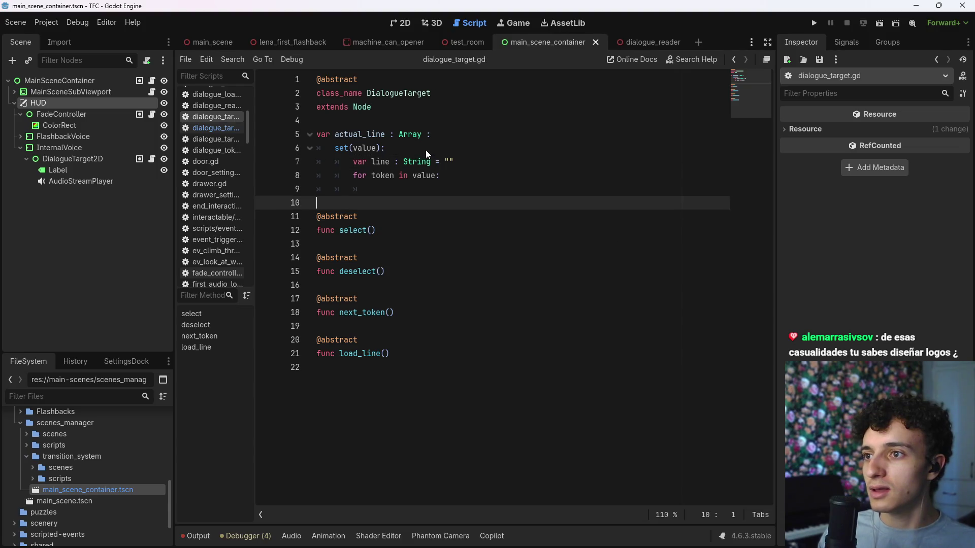
- Append each token's text in the loop with 'line += token.text' and save
key(Up)
text(line)
key(ctrl+z)
text(line + =)
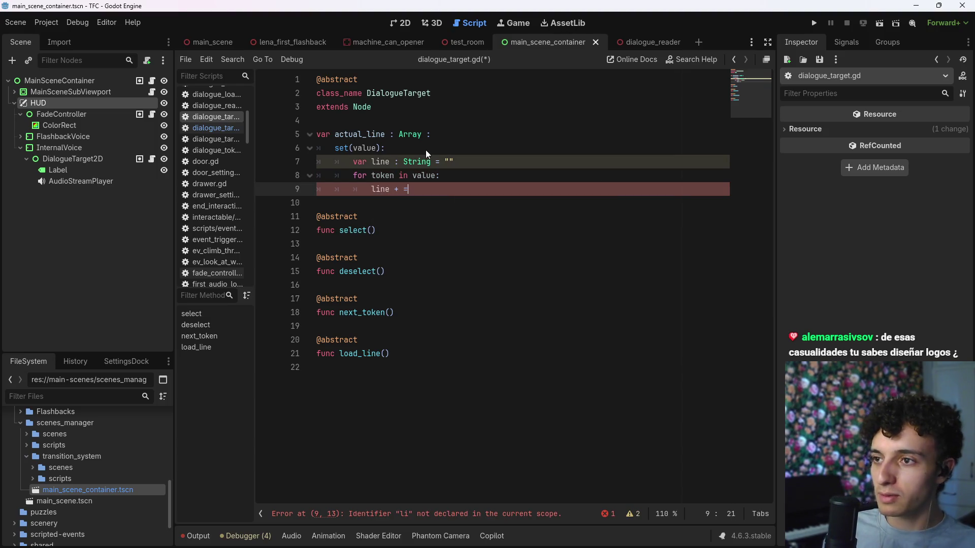
key(BackSpace)
key(BackSpace)
text(= toke-.)
key(BackSpace)
key(BackSpace)
text(n.text)
key(ctrl+s)
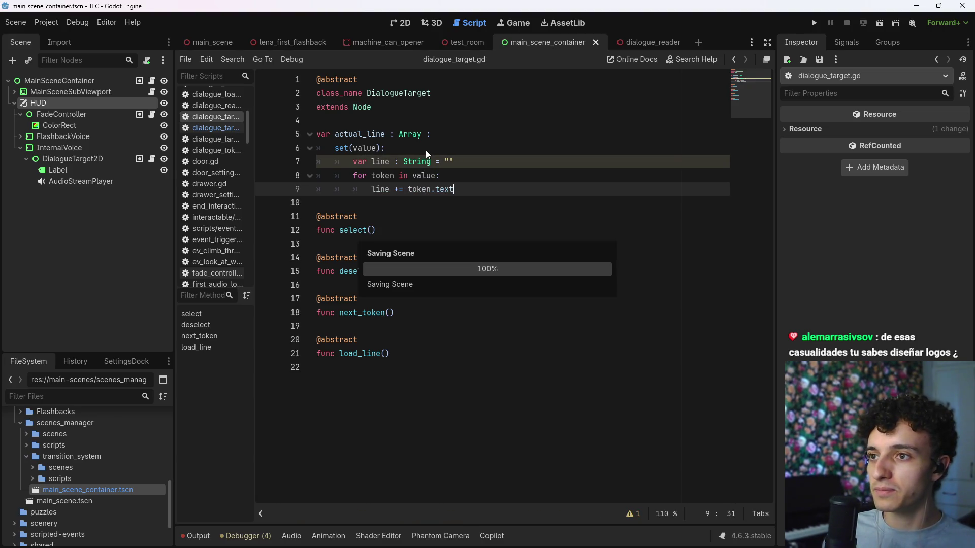
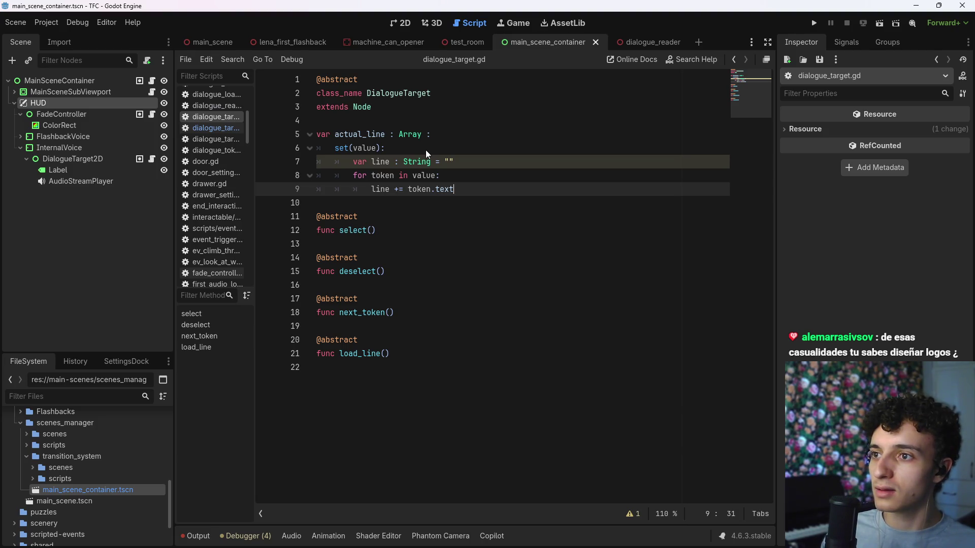
- Check the unused-variable warning, then call load_line(line) after the loop and save
click(630, 514)
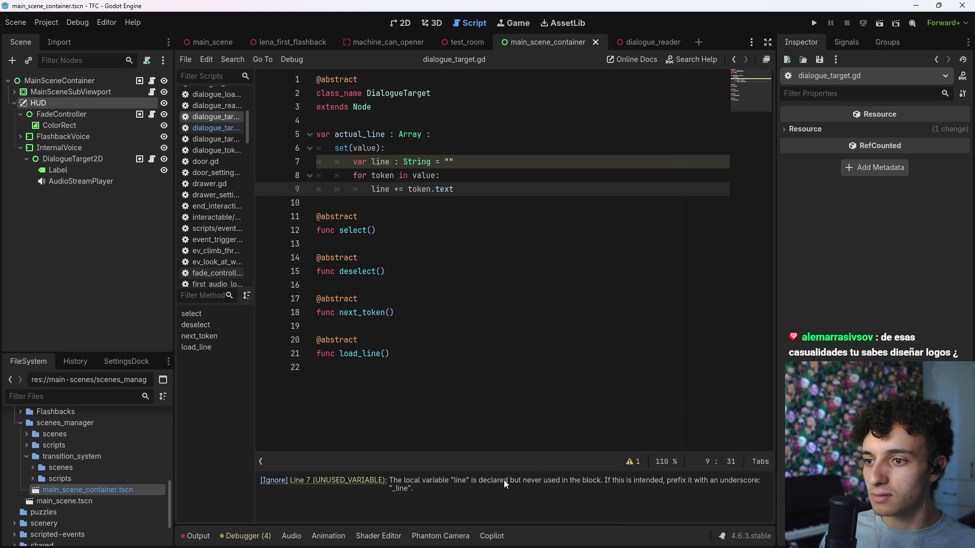
drag(503, 480, 551, 486)
click(631, 462)
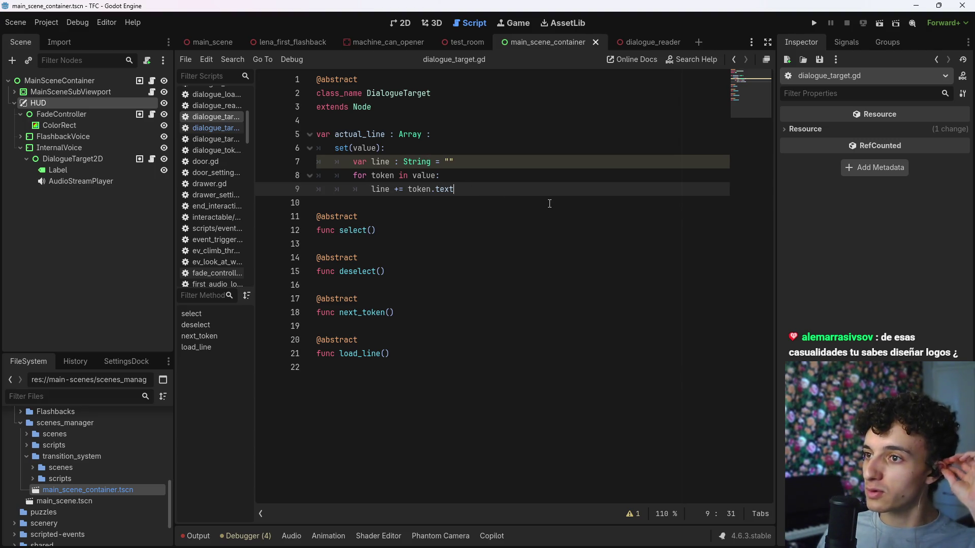
key(Return)
key(BackSpace)
text(load)
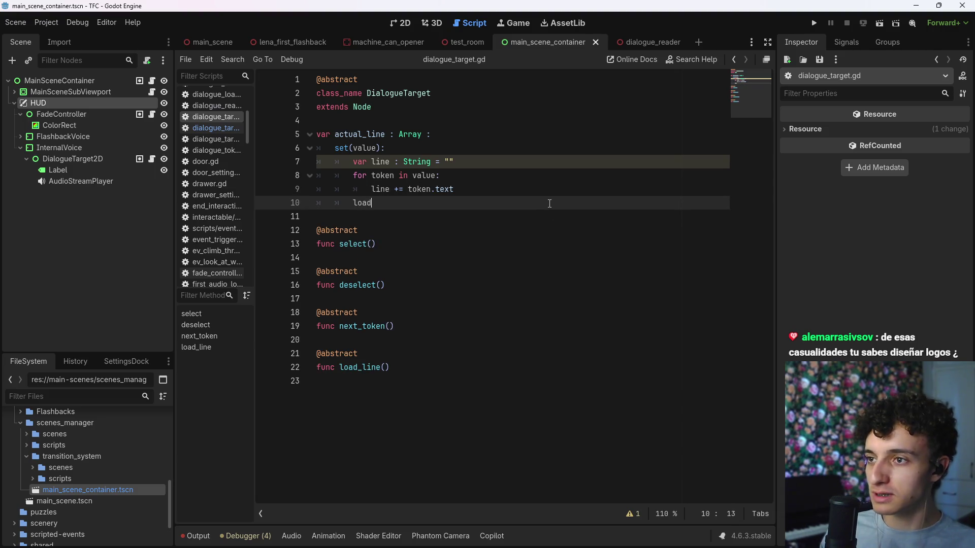
key(Return)
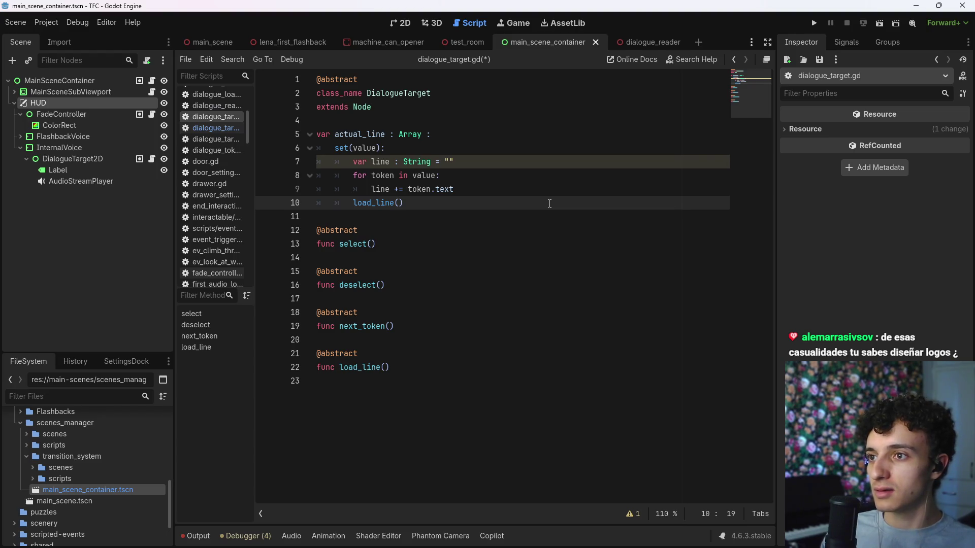
text(line))
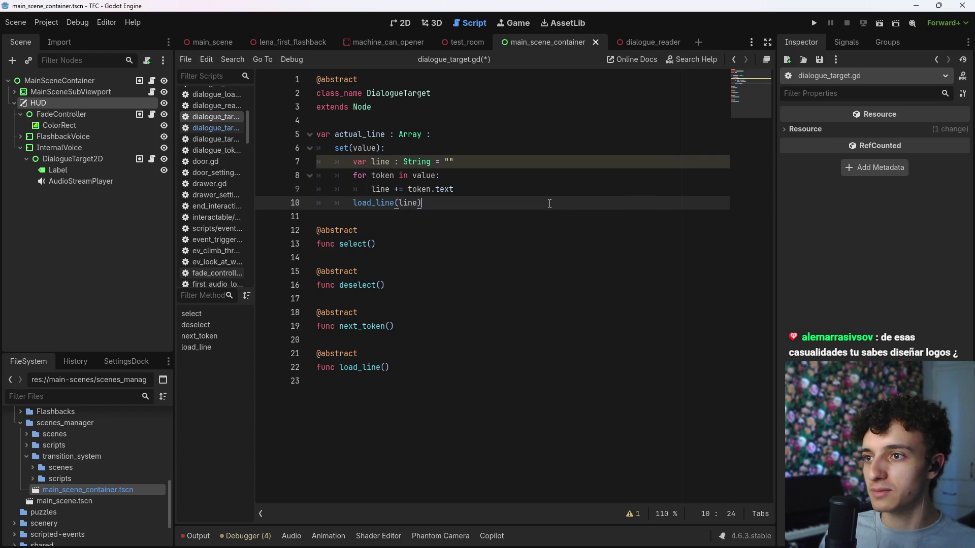
key(ctrl+s)
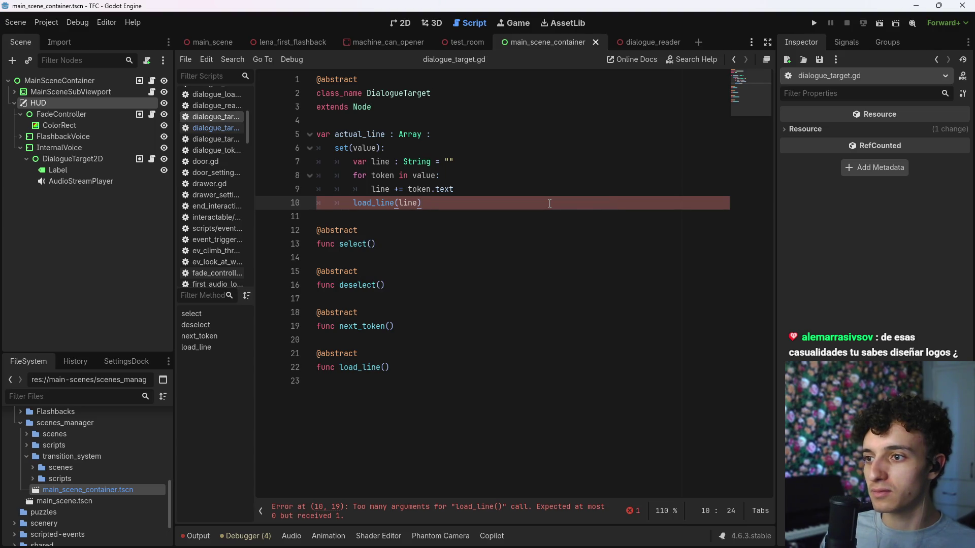
- Change the abstract function to load_line(line : String), save, and open dialogue_target_2d.gd
click(386, 366)
text(line : Str)
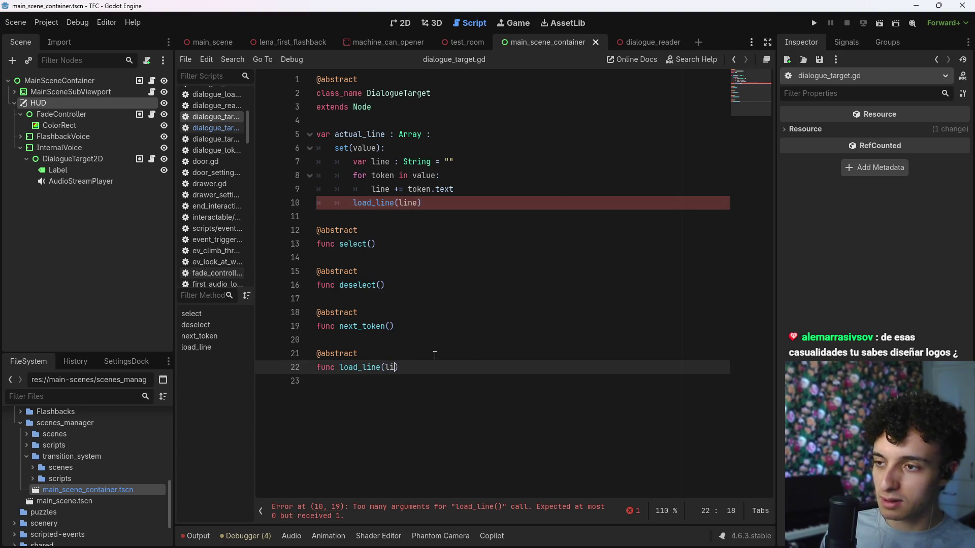
text(ing)
key(ctrl+s)
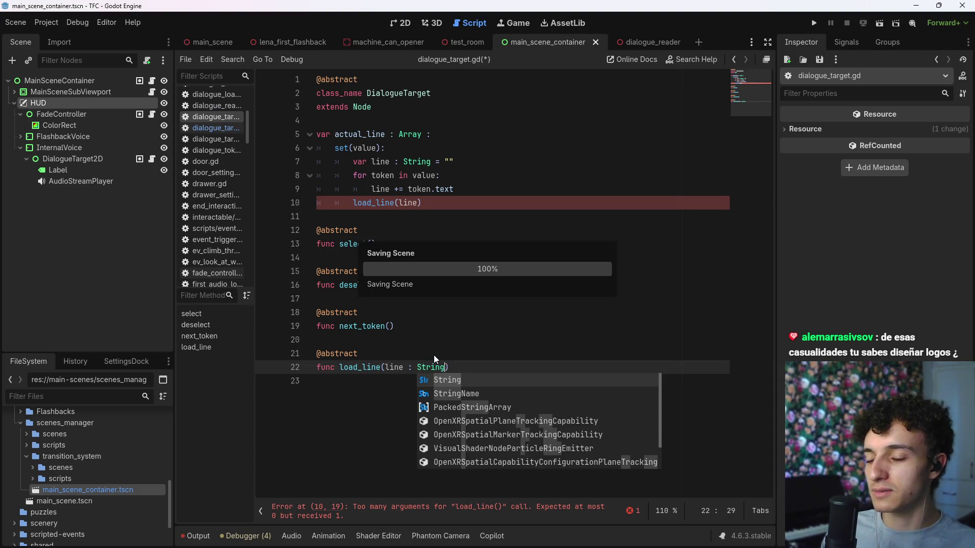
click(466, 364)
key(ctrl+s)
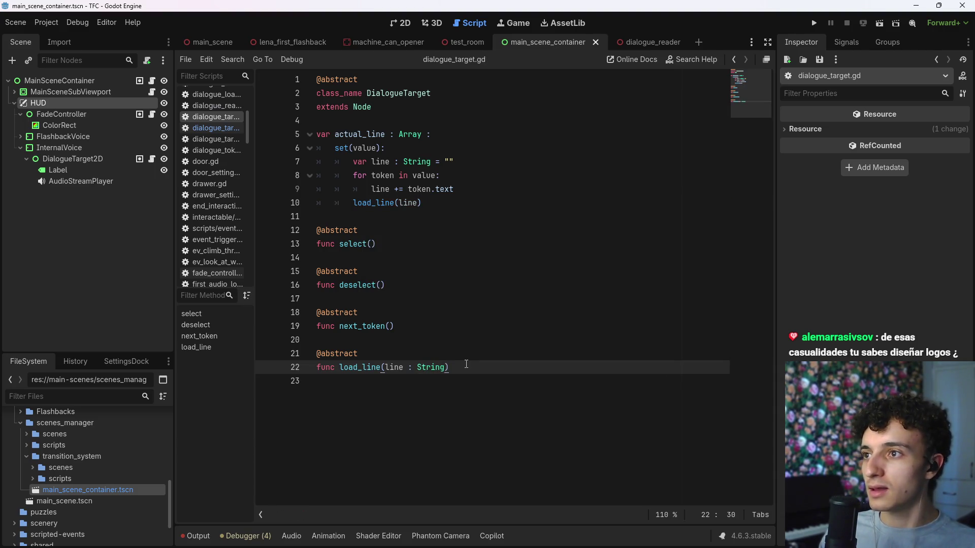
click(150, 160)
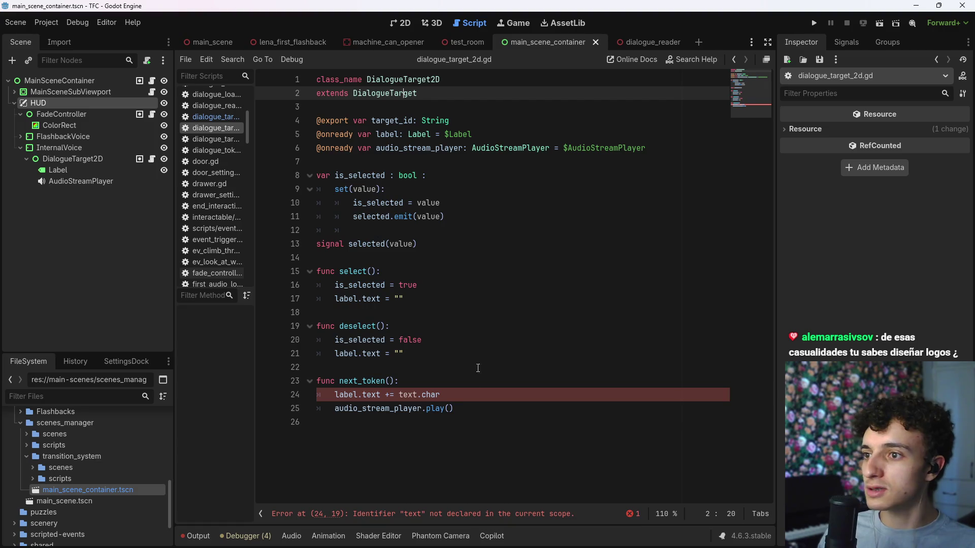
- Add func load_line(line : String) setting label.text = line below the signal declaration, and save
click(412, 380)
click(362, 365)
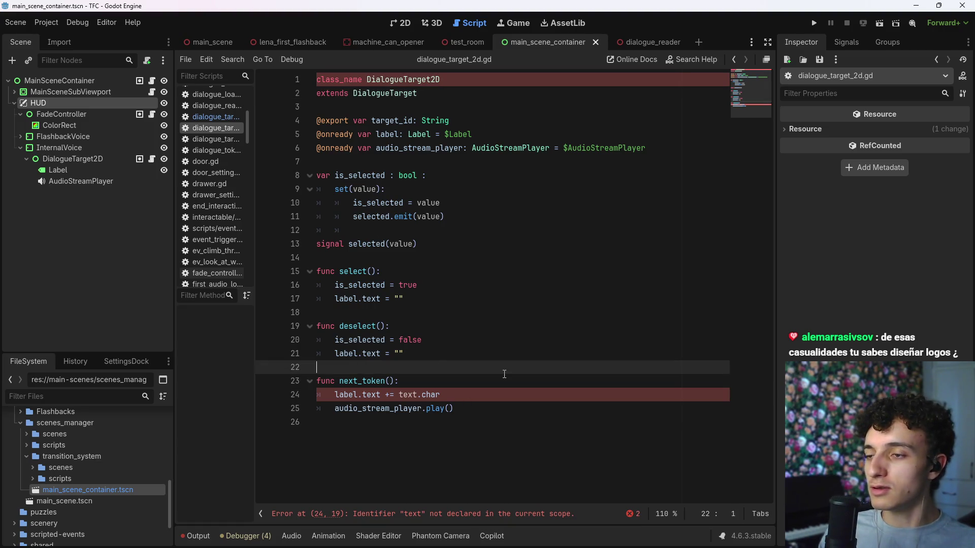
key(Return)
key(Return)
key(Up)
key(Down)
key(Up)
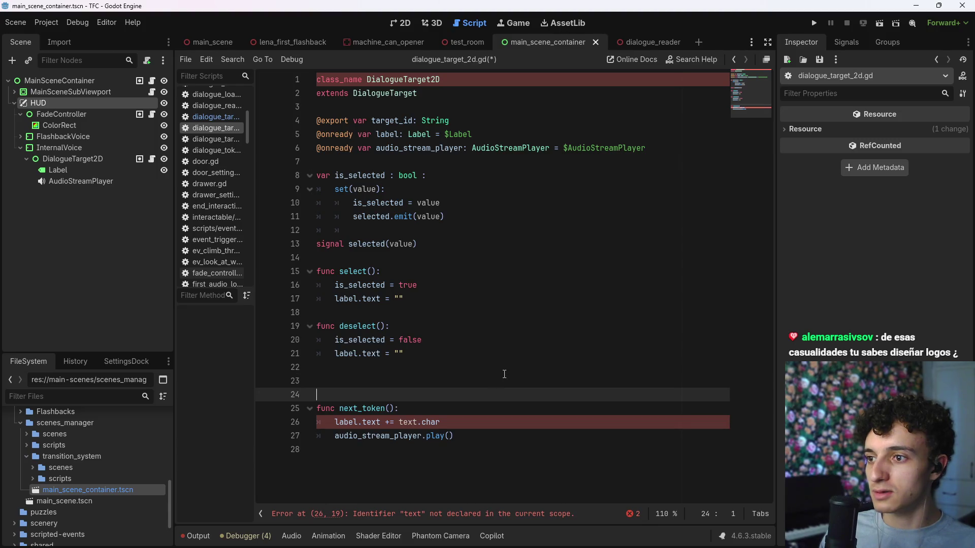
key(ctrl+z)
key(ctrl+z)
key(Up)
key(Up)
key(Up)
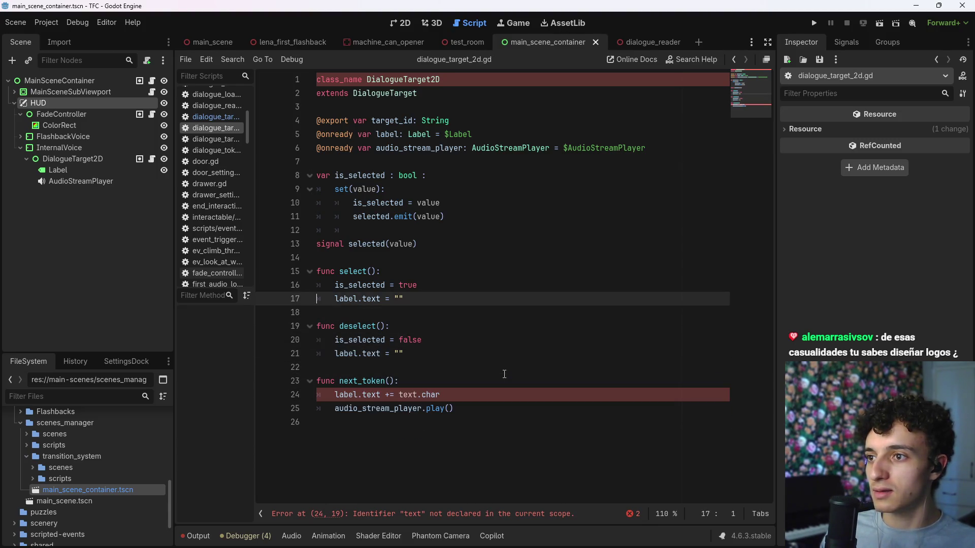
key(Return)
key(Up)
key(Return)
text(func load)
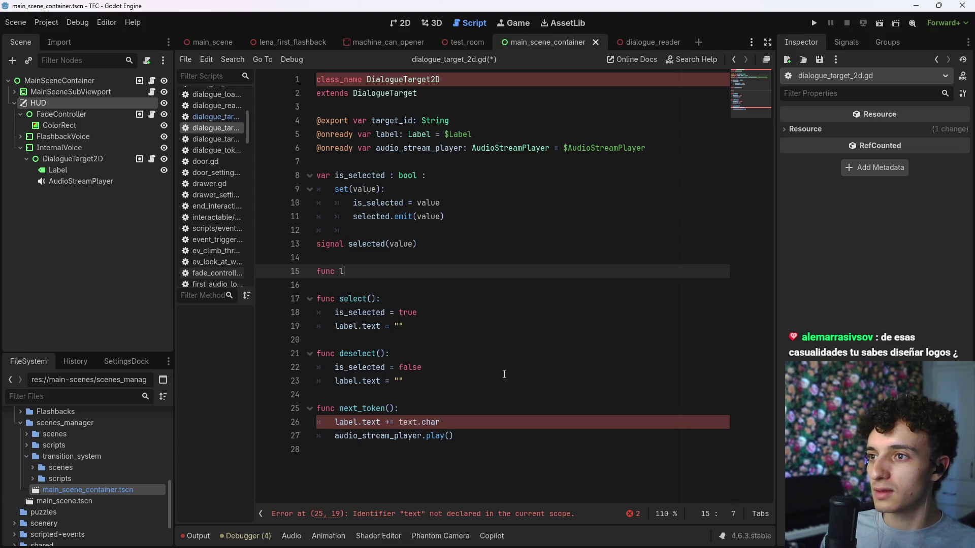
key(Return)
key(Return)
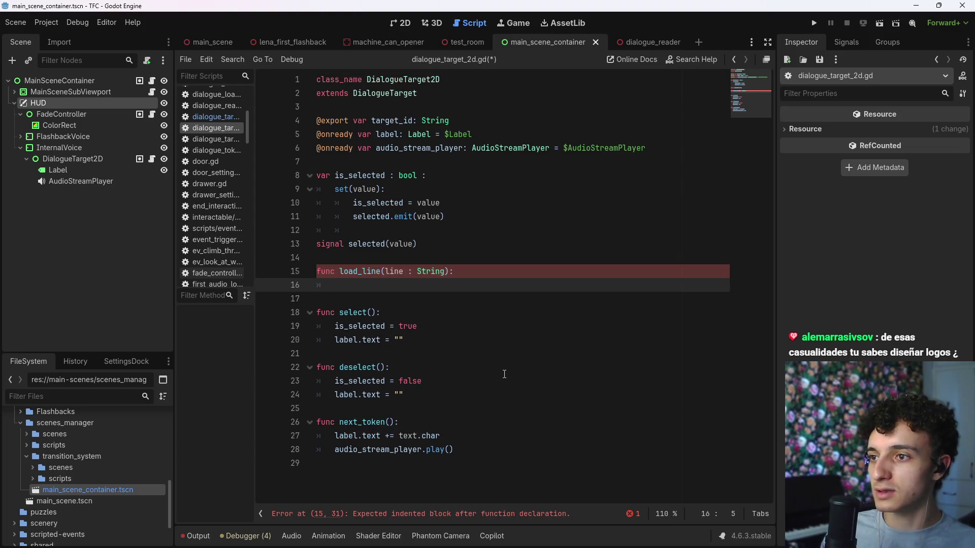
text(label)
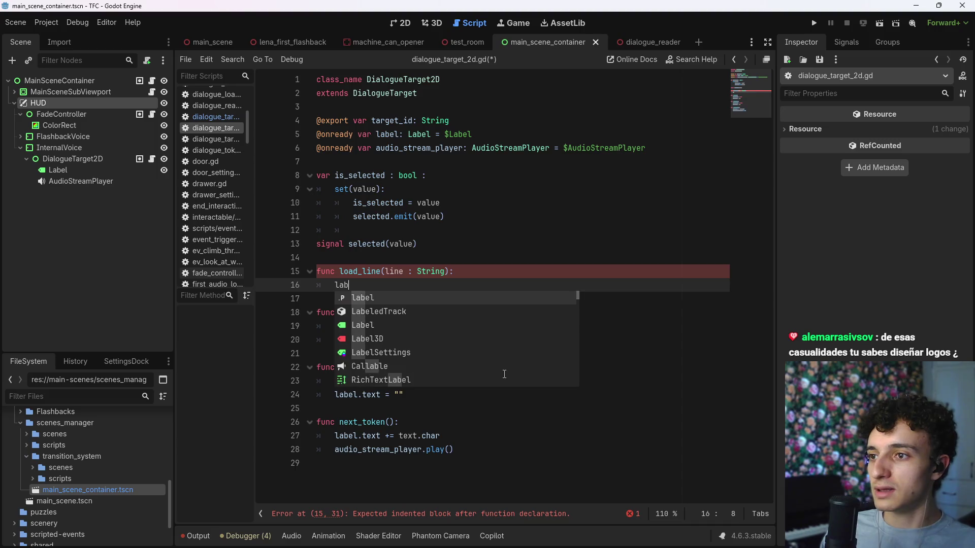
text(text = )
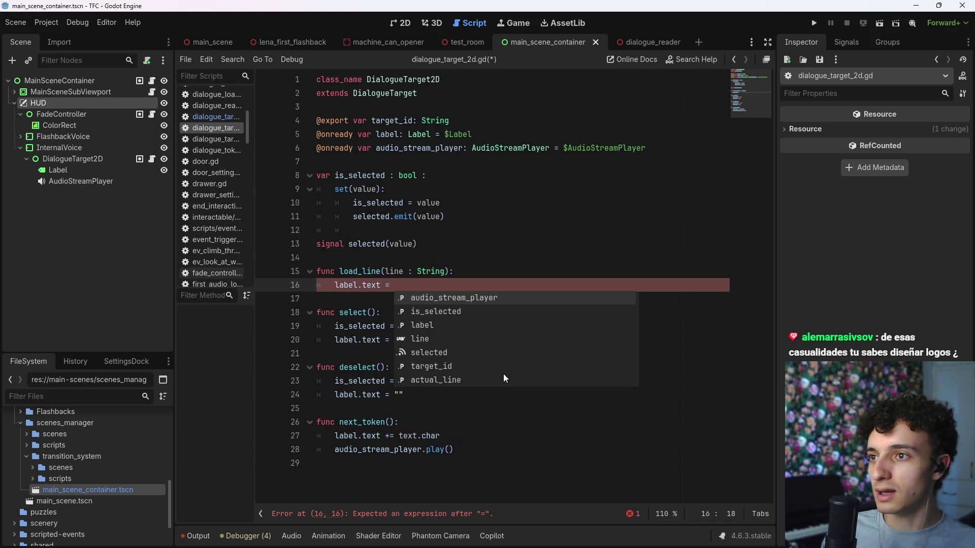
text(line)
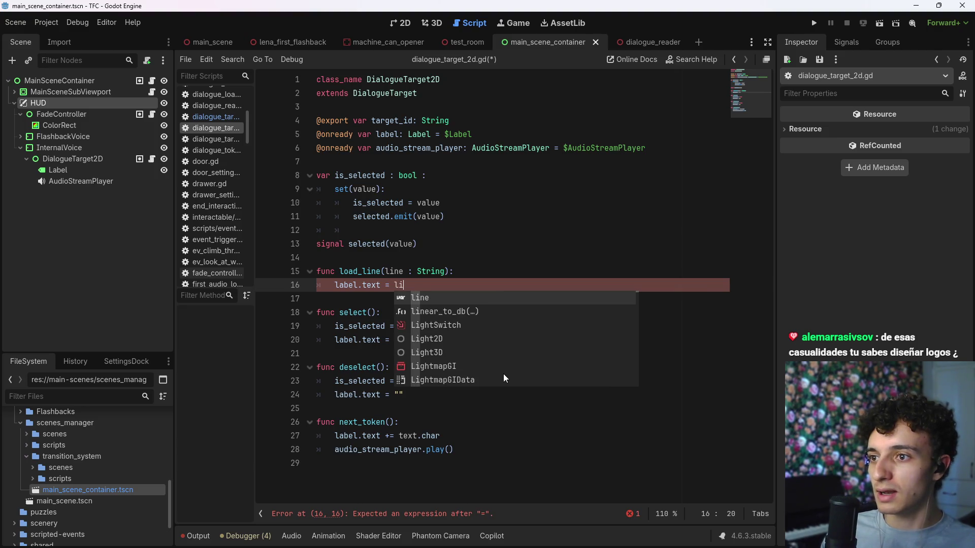
key(ctrl+s)
key(ctrl+s)
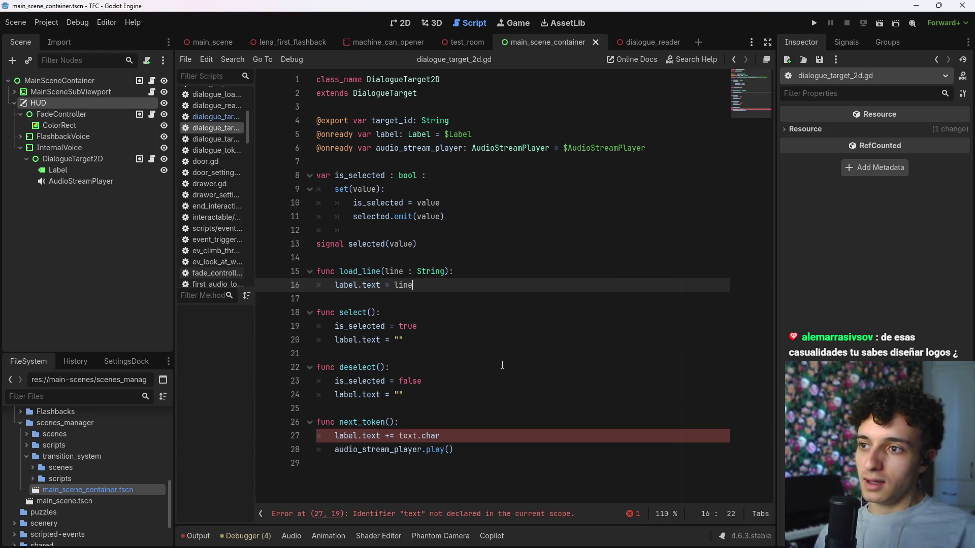
- Replace the broken 'label.text += text.char' line in next_token with a partial 'label' and save
click(489, 435)
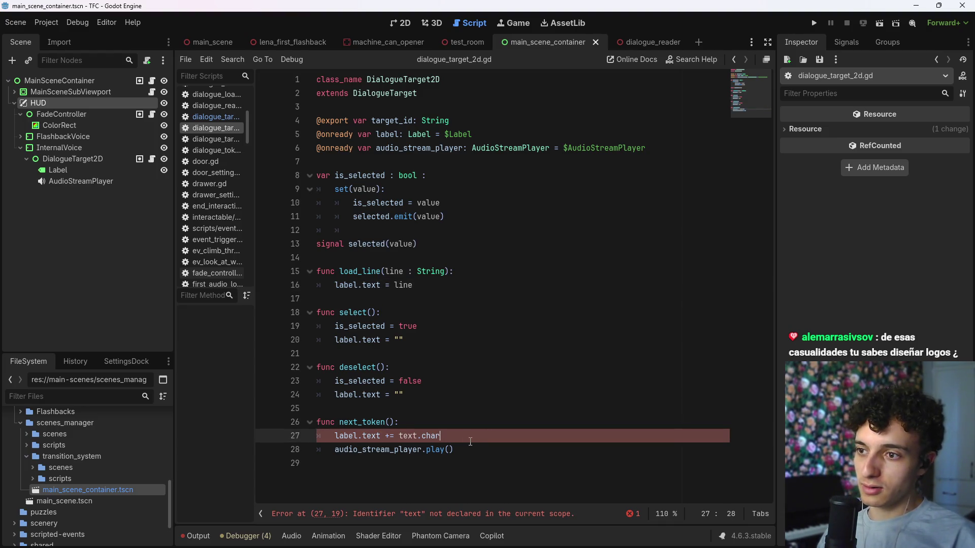
drag(440, 436, 317, 435)
key(BackSpace)
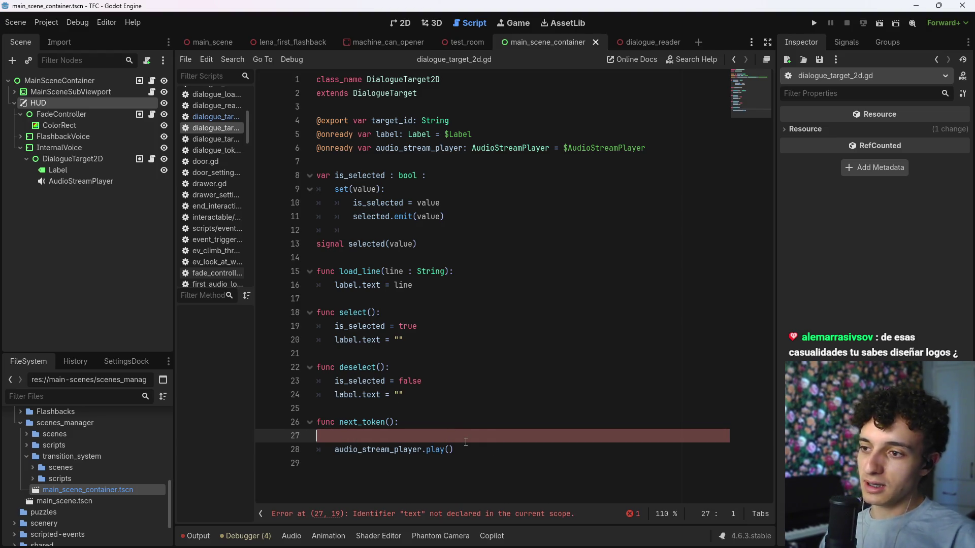
text(label)
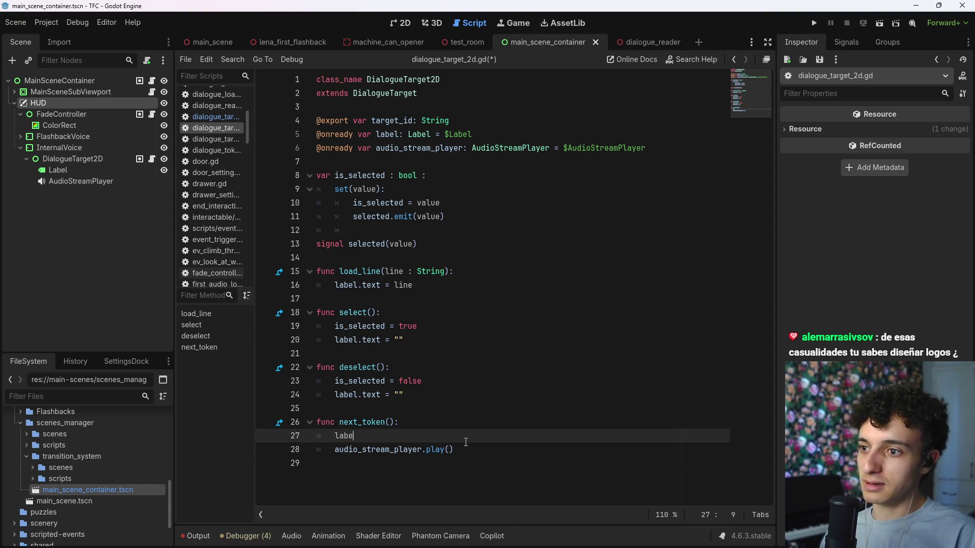
key(ctrl+s)
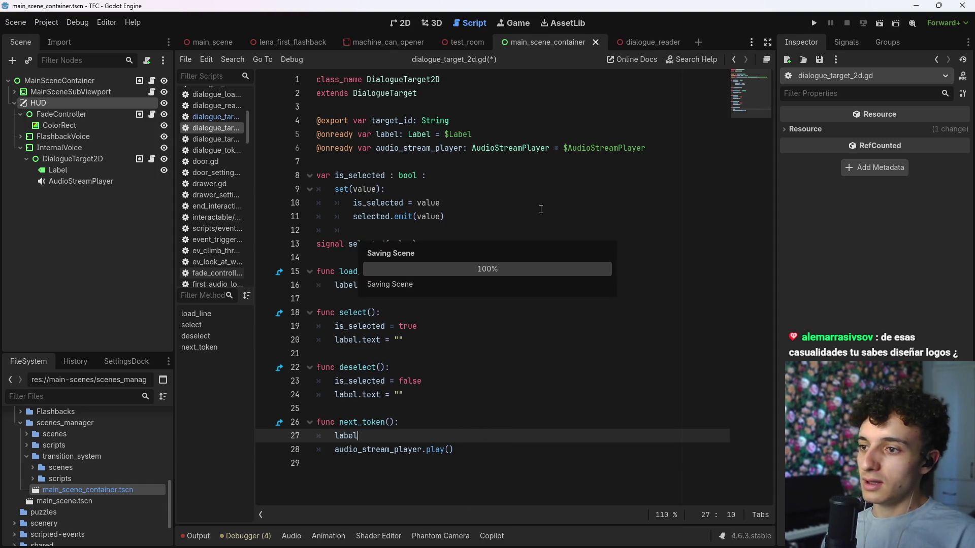
- Expand FlashbackVoice's HBoxContainer and locate both dialogue Label nodes
click(59, 171)
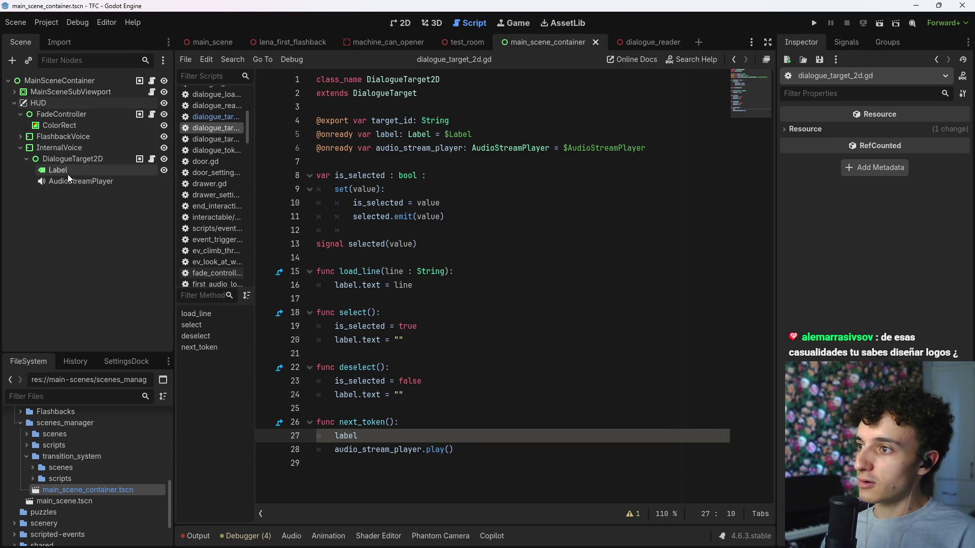
click(20, 136)
click(26, 148)
click(36, 171)
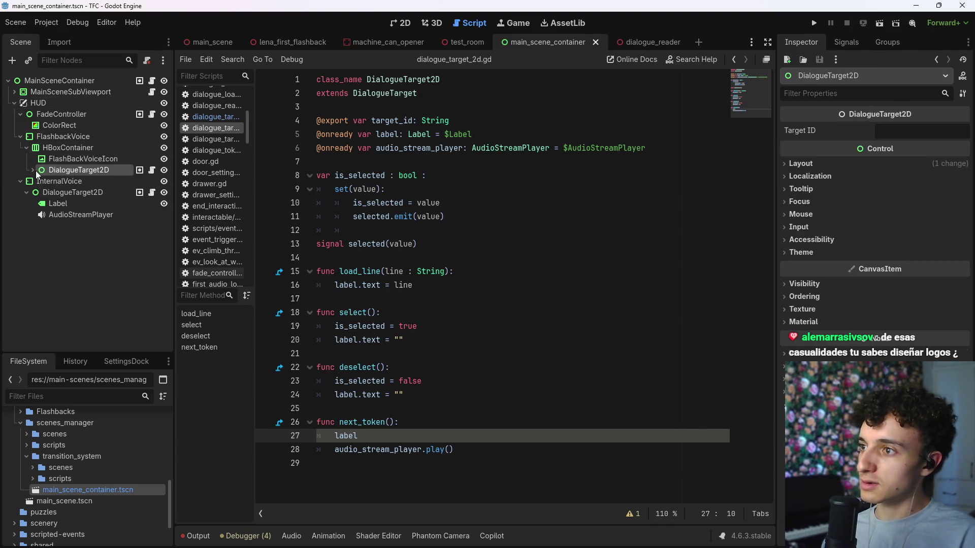
click(68, 228)
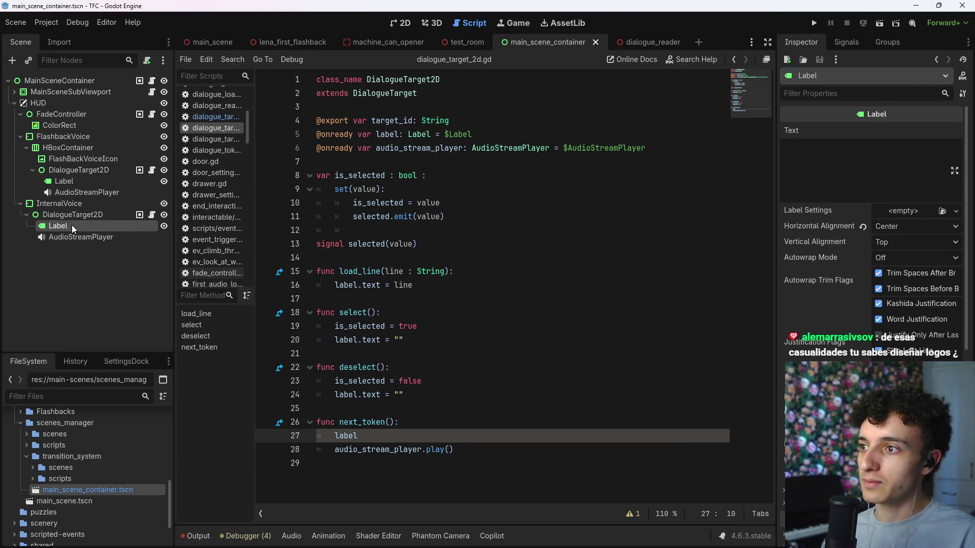
click(65, 181)
click(69, 225)
- Try changing the InternalVoice Label's type, searching 'richtext' without applying it
right_click(68, 224)
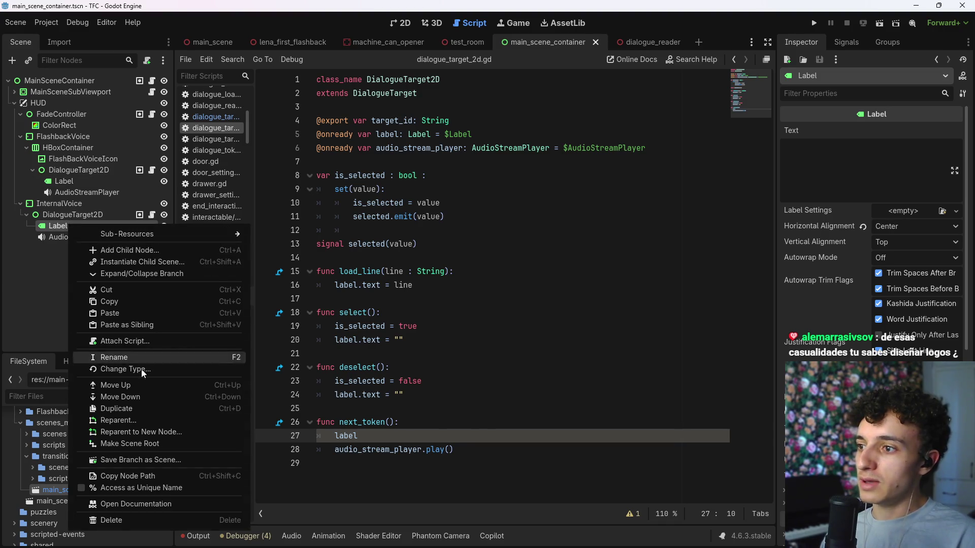
click(404, 23)
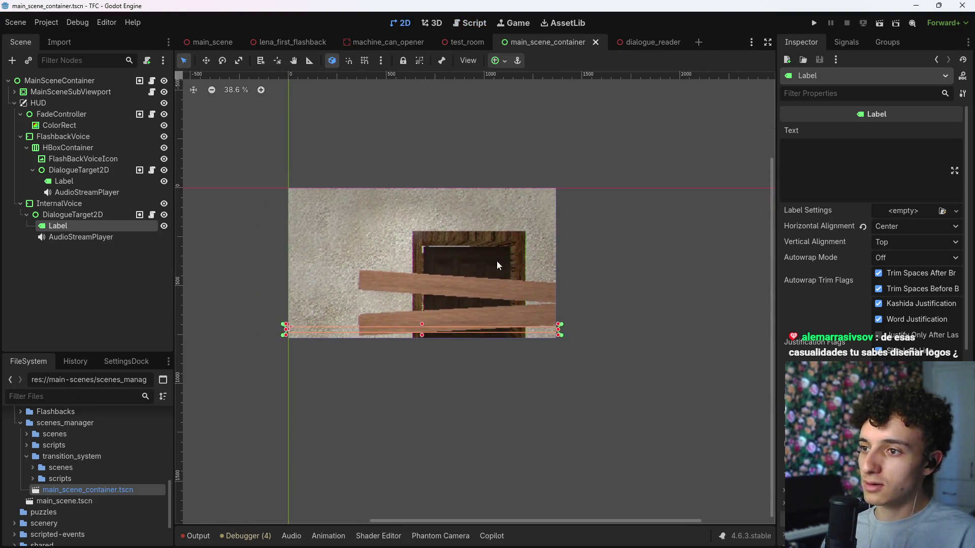
click(76, 215)
right_click(69, 216)
click(59, 227)
right_click(55, 226)
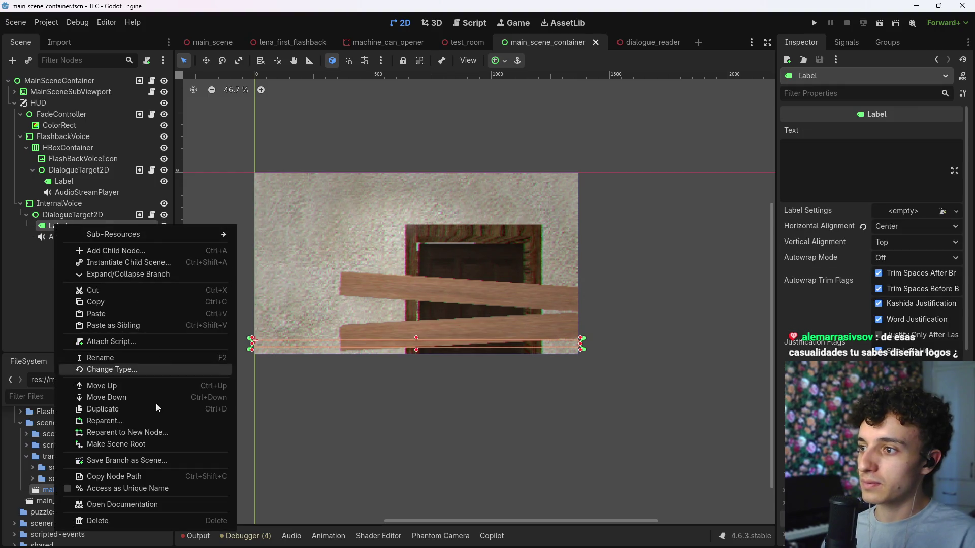
click(116, 370)
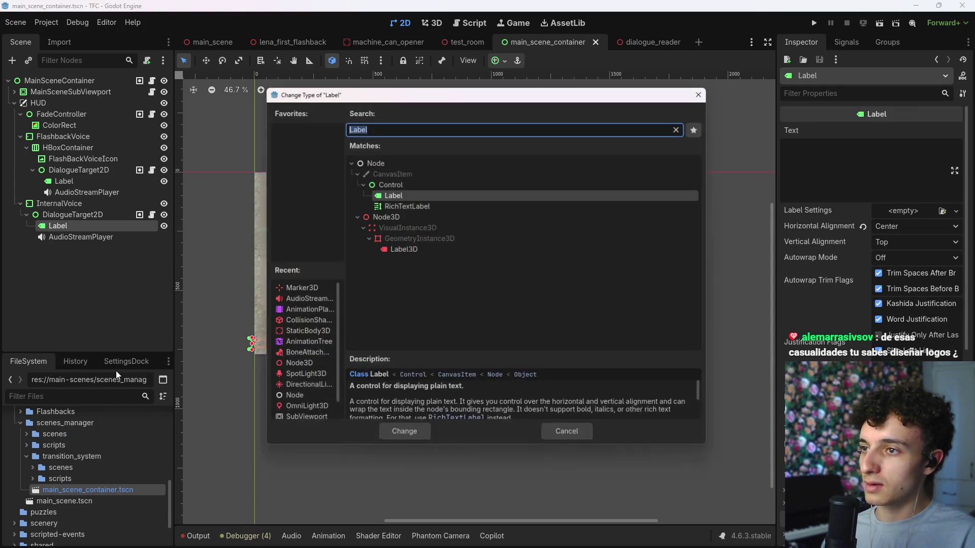
text(richtext)
key(Escape)
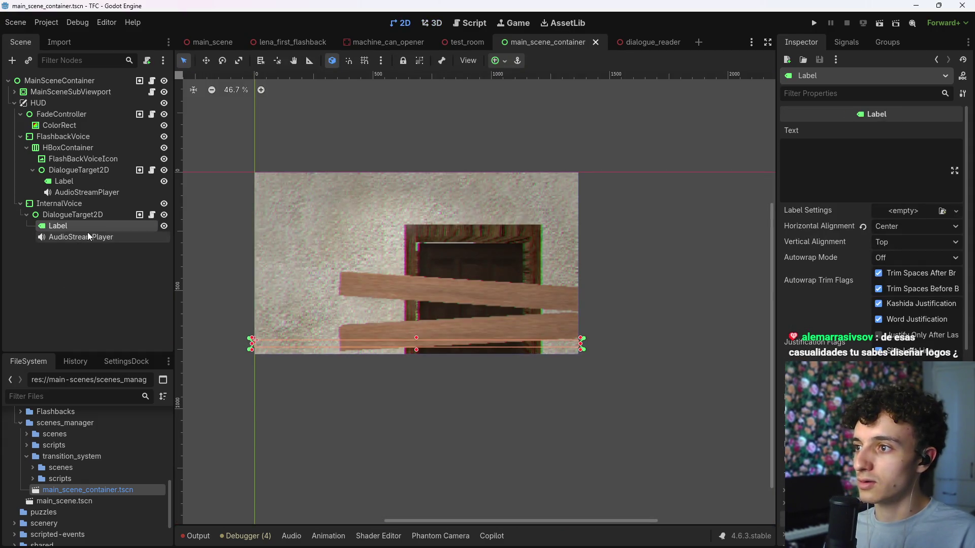
right_click(92, 226)
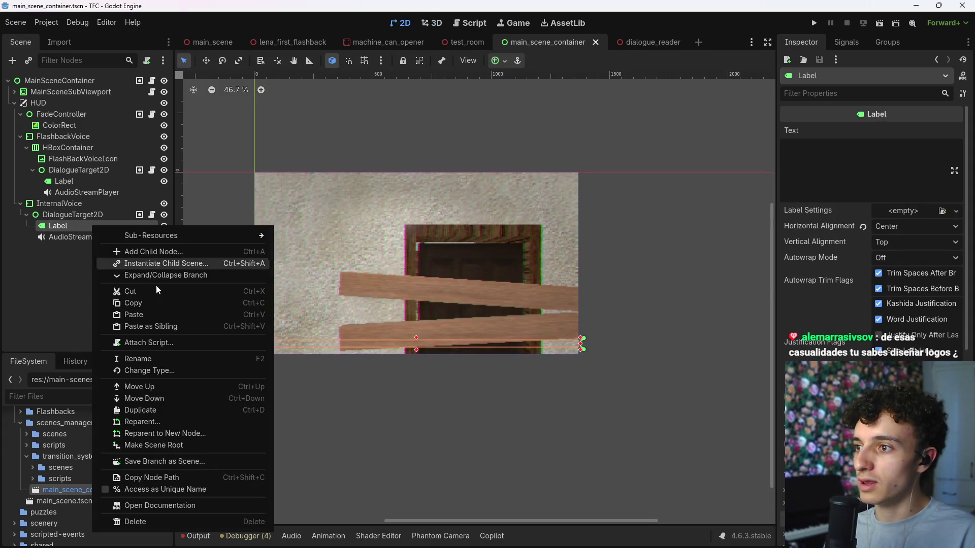
click(162, 371)
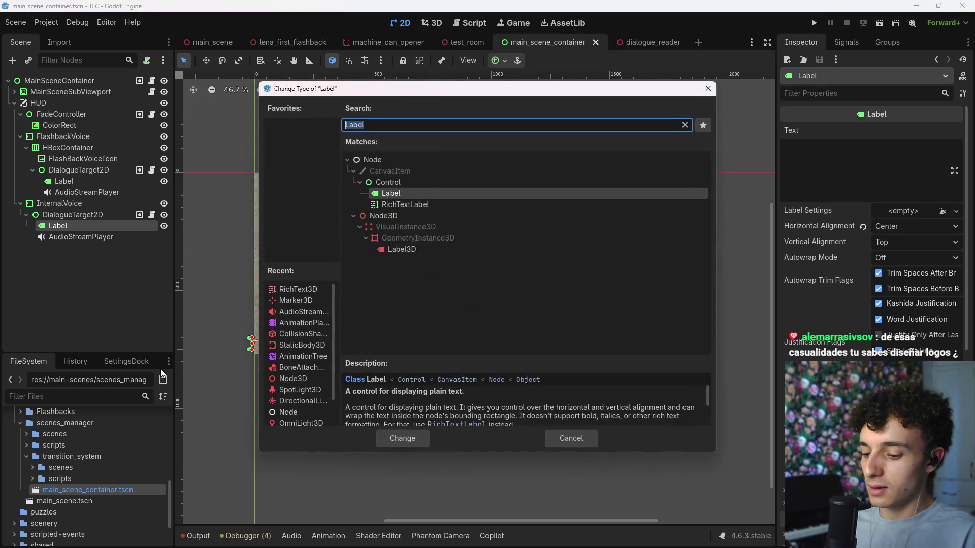
text(richtext)
key(Down)
key(Escape)
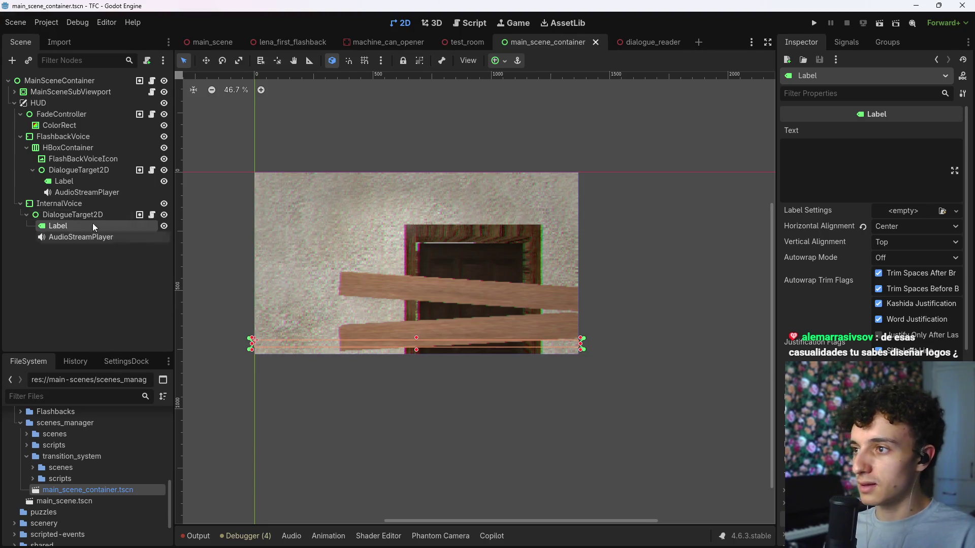
- Select both Label nodes together and change their type to RichTextLabel
ctrl+click(80, 182)
right_click(80, 182)
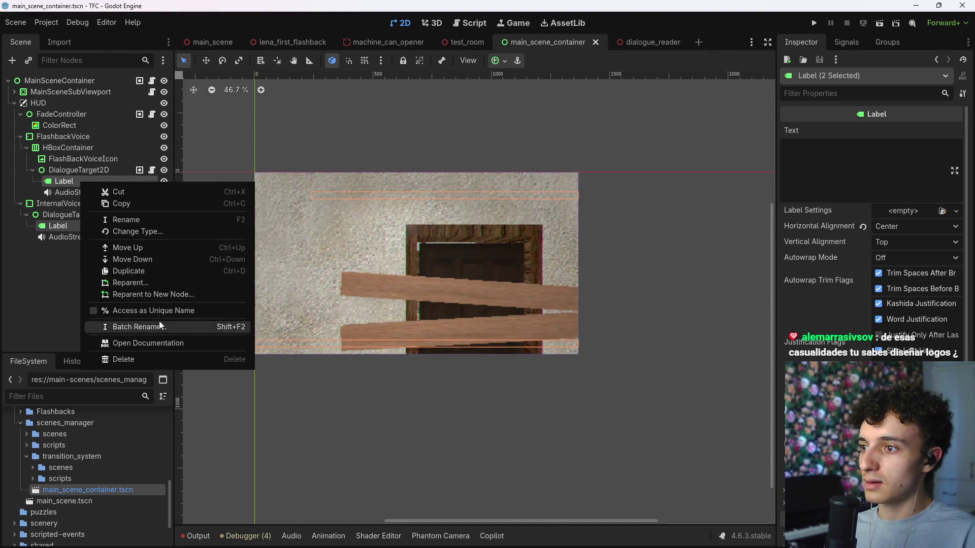
click(190, 232)
key(Down)
key(Return)
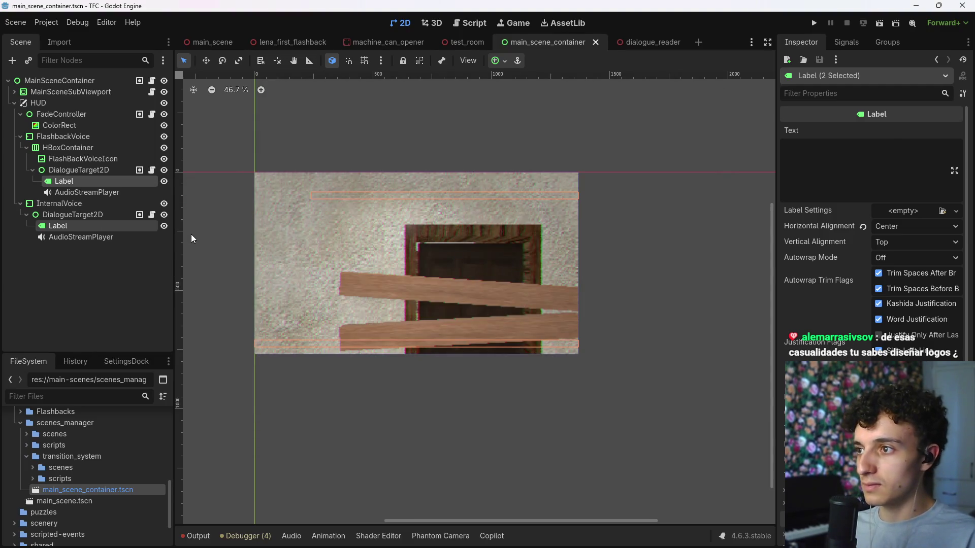
- Check the converted labels, save the scene, and open the dialogue target script
click(84, 181)
click(91, 226)
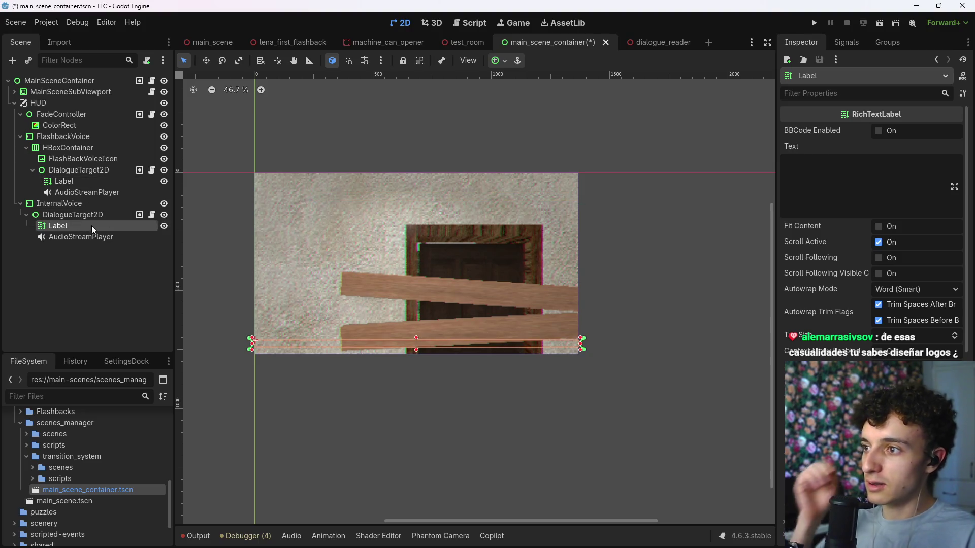
click(850, 174)
key(ctrl+s)
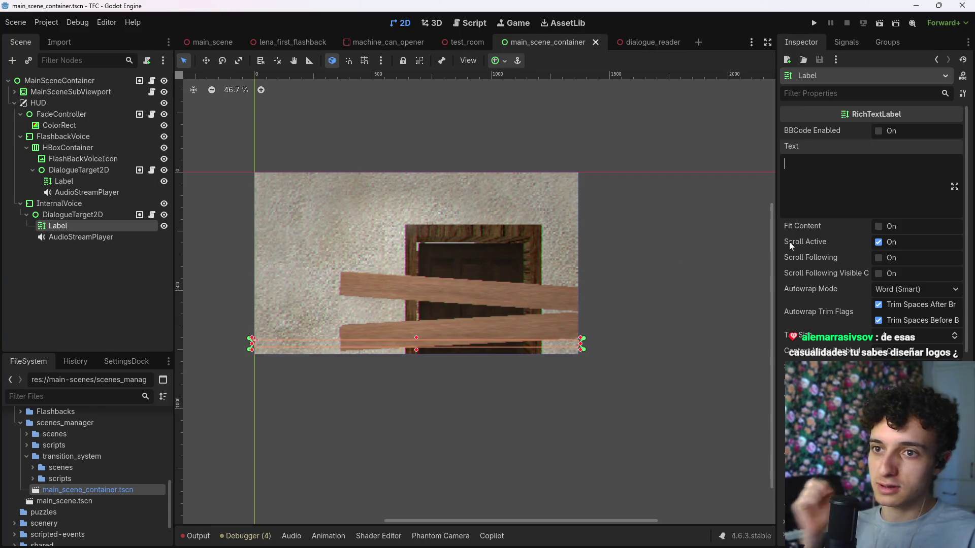
click(152, 214)
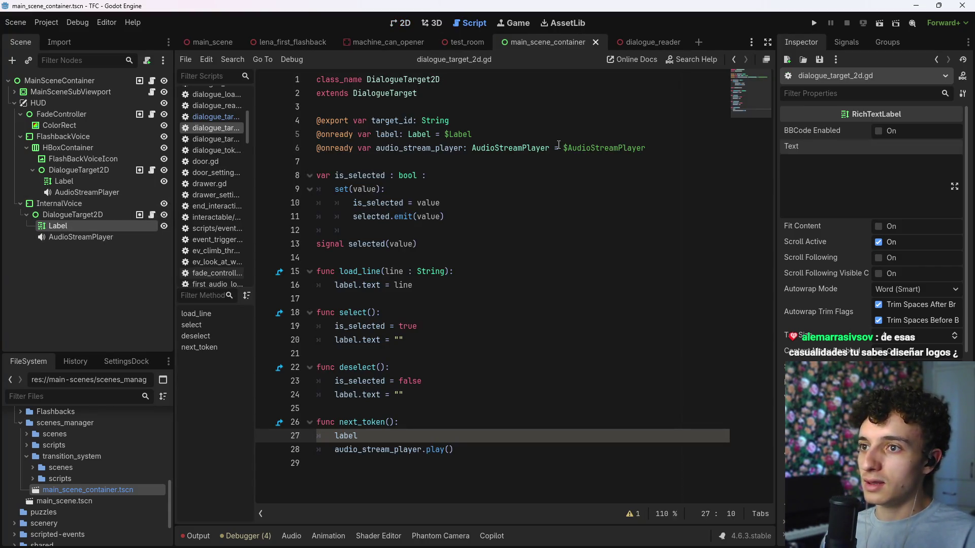
- Change the label variable's type on line 5 from Label to RichTextLabel and save
double_click(409, 134)
text(RichText3D)
key(BackSpace)
key(BackSpace)
text(Lab)
key(Return)
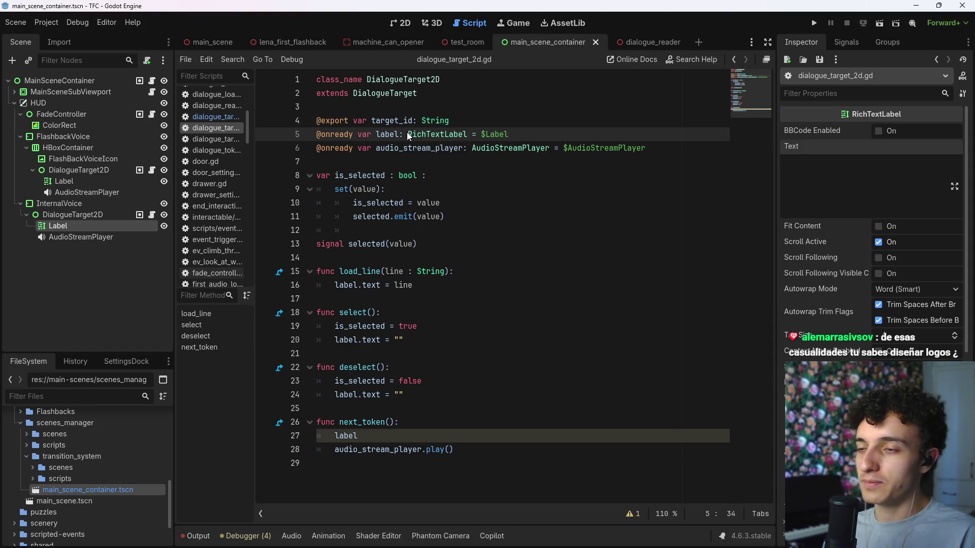
key(ctrl+s)
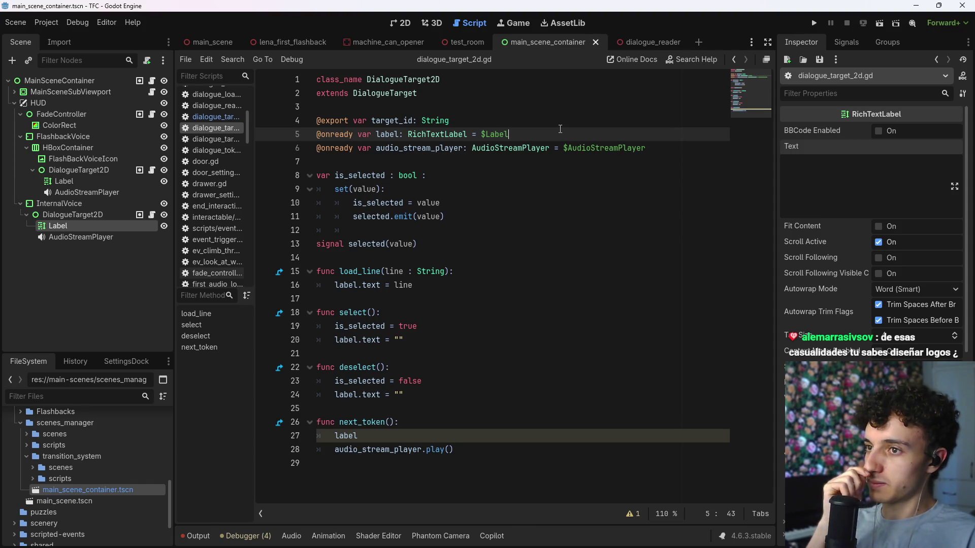
- Insert a blank line at the start of load_line
click(475, 430)
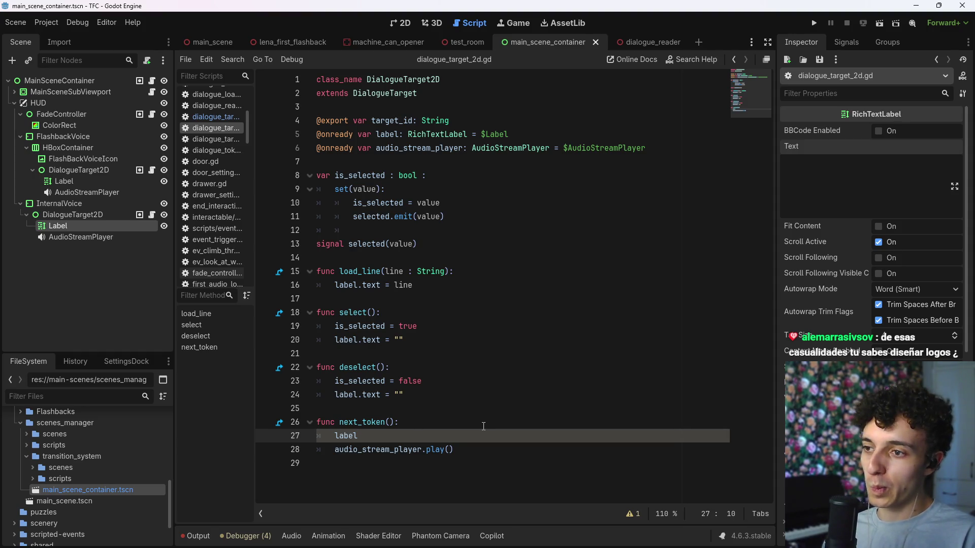
click(527, 269)
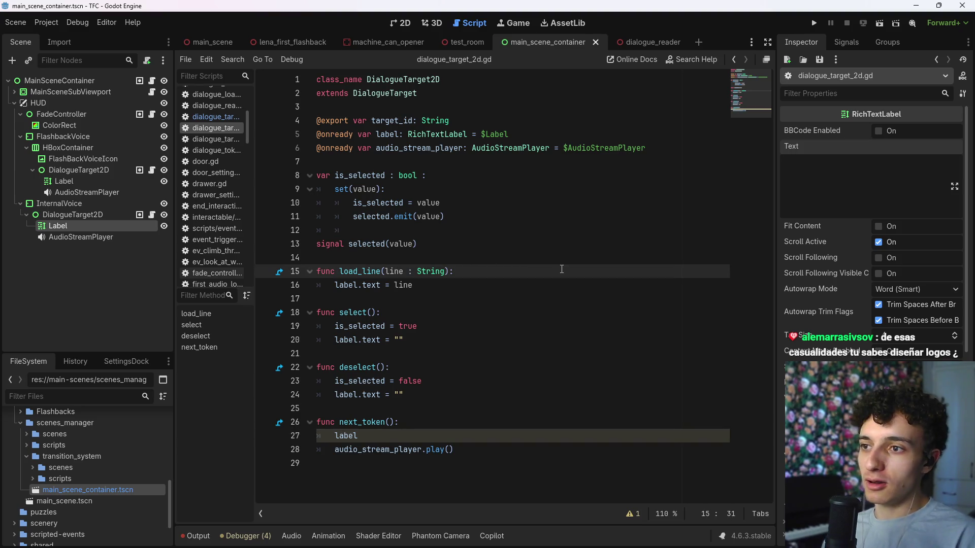
key(Return)
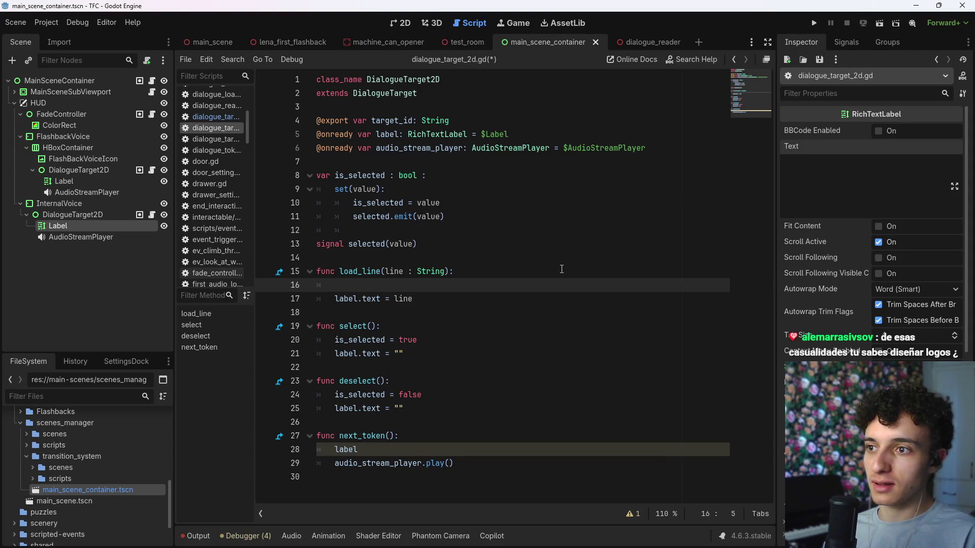
scroll(846, 250, down, 5)
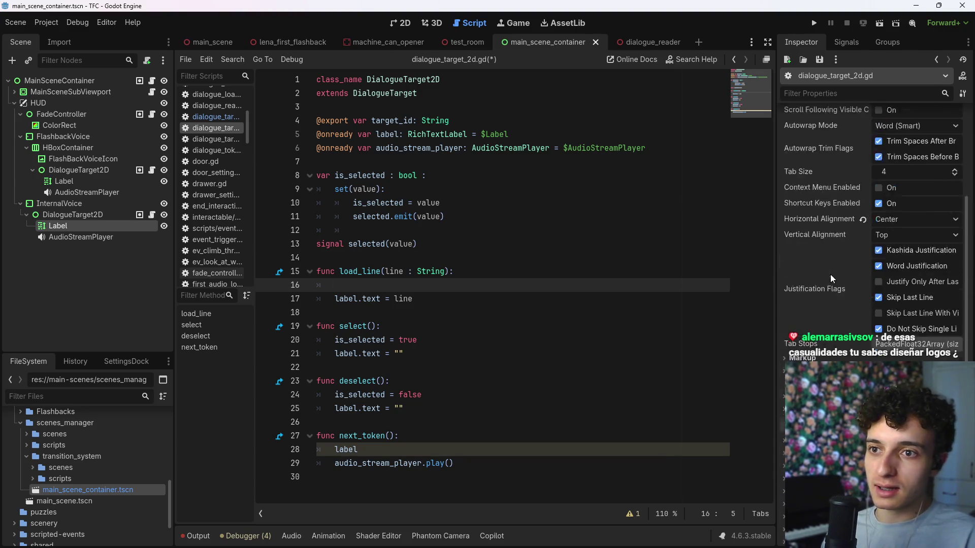
- Enter test text 'asdasdasdasdasda' in the RichTextLabel, expand Displayed Text, and save the scene
scroll(823, 294, up, 5)
click(399, 22)
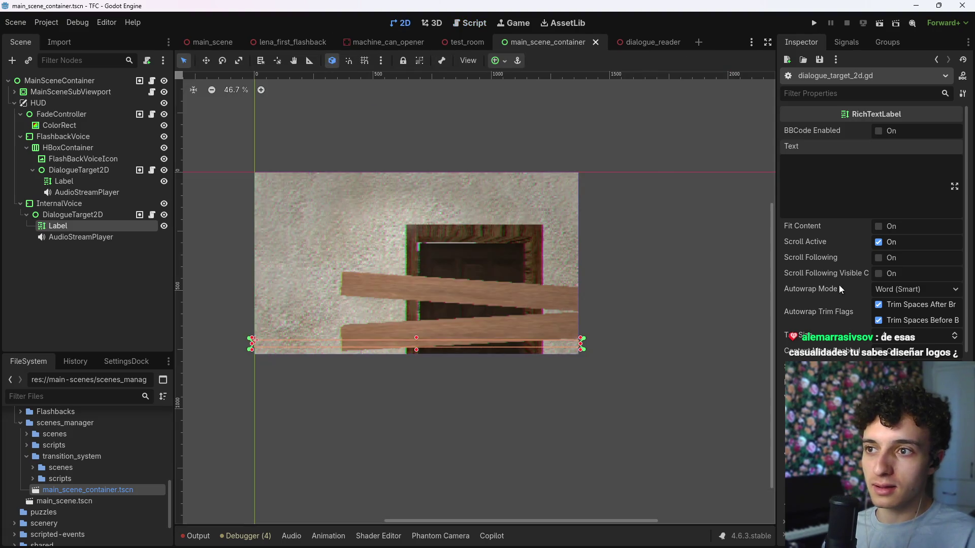
text(asdasdasdasdasda)
scroll(842, 257, down, 1)
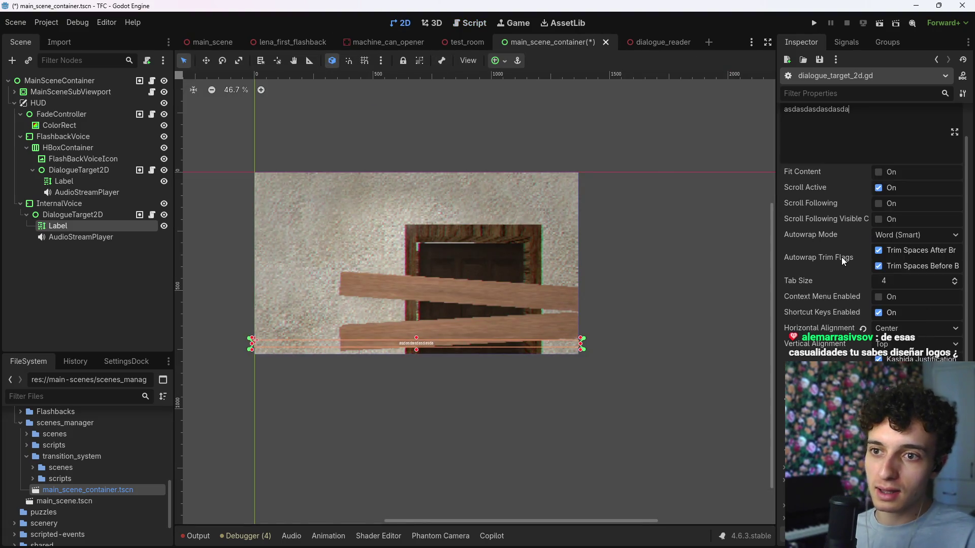
scroll(824, 327, down, 3)
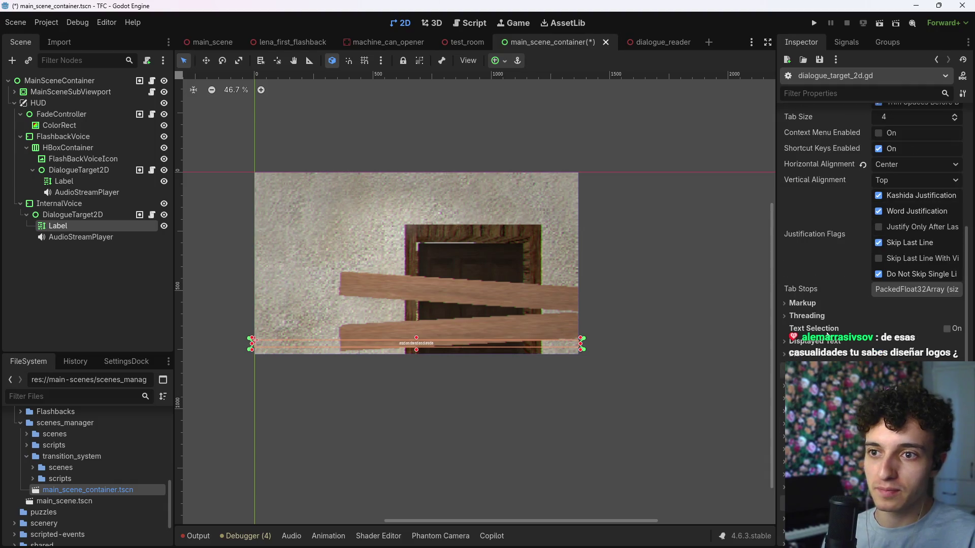
click(822, 341)
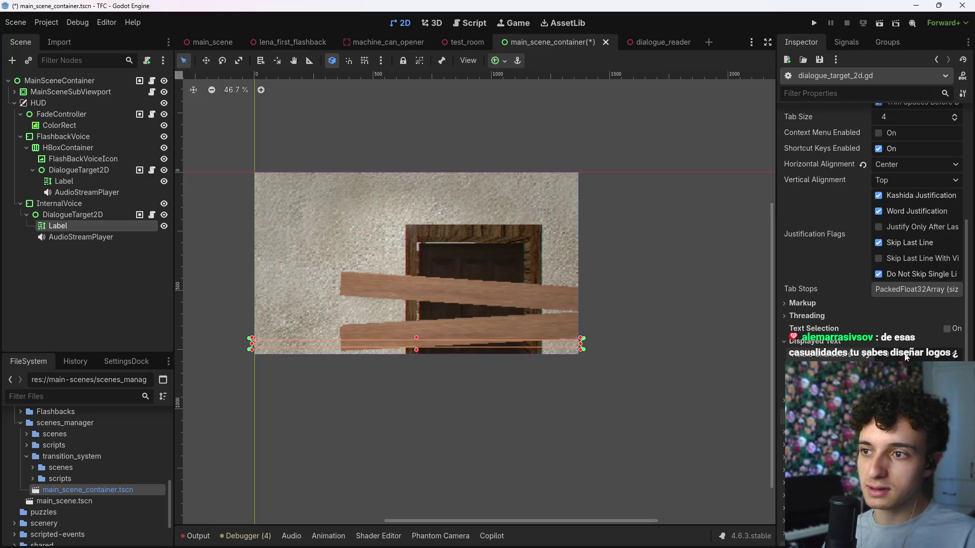
key(ctrl+s)
right_click(826, 359)
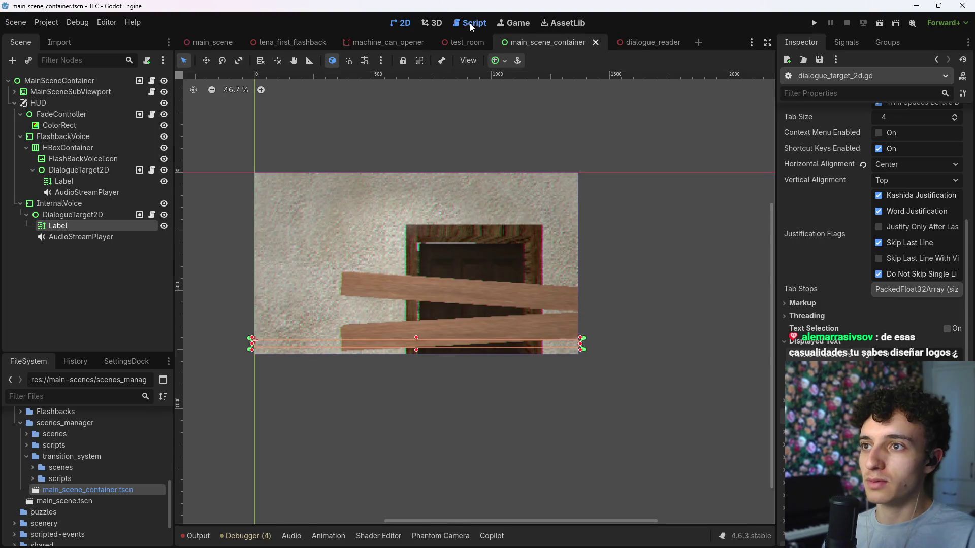
- Add label.visible_characters = 0 at the start of load_line and save
click(470, 23)
text(label.d)
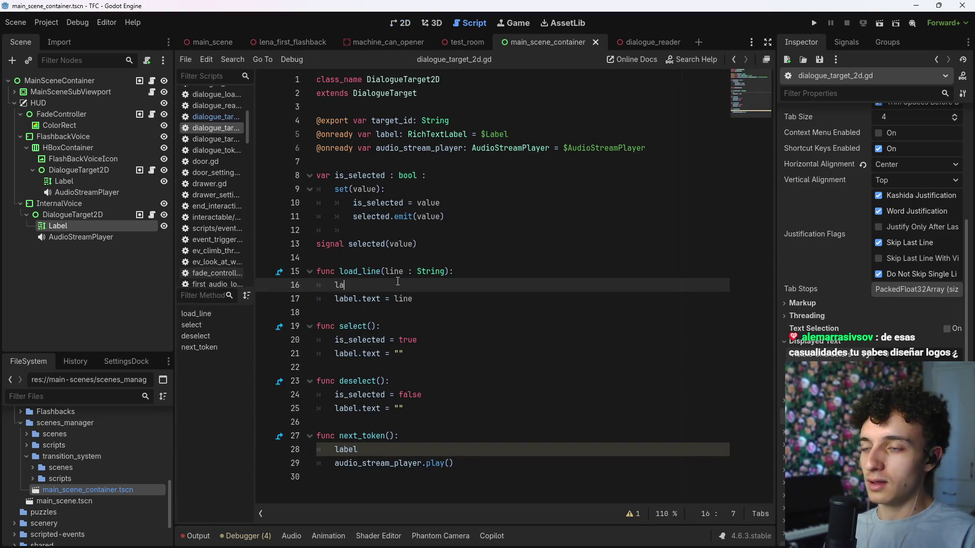
text(i)
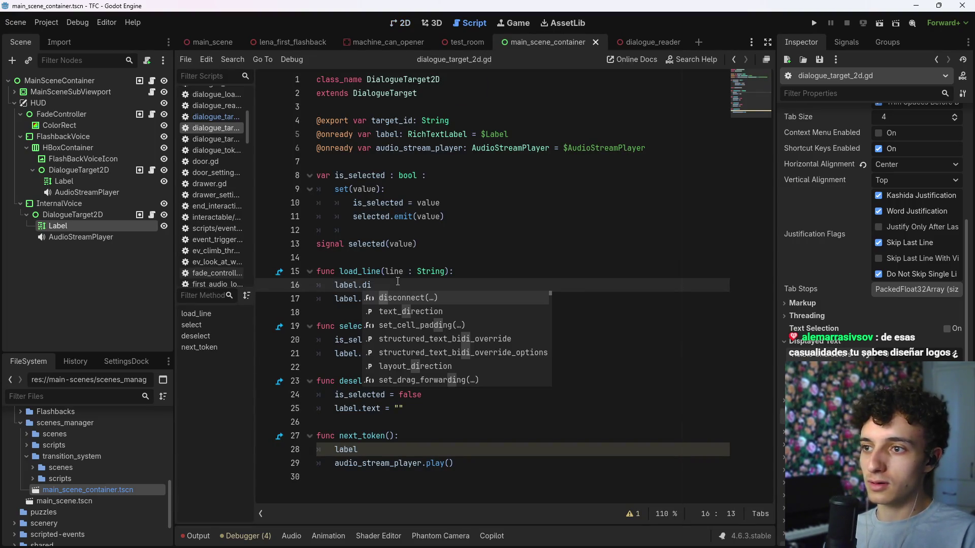
key(BackSpace)
key(BackSpace)
text(visi)
key(Return)
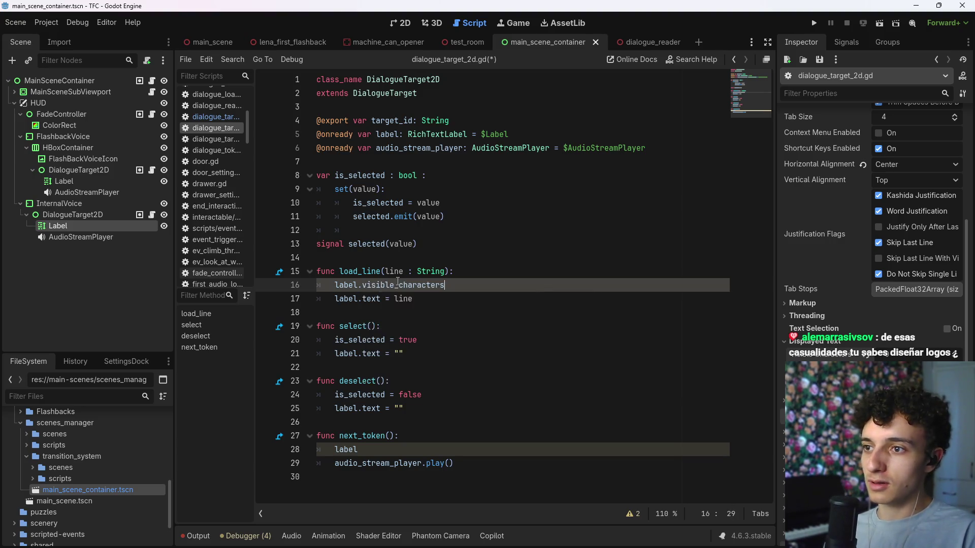
text(= 0)
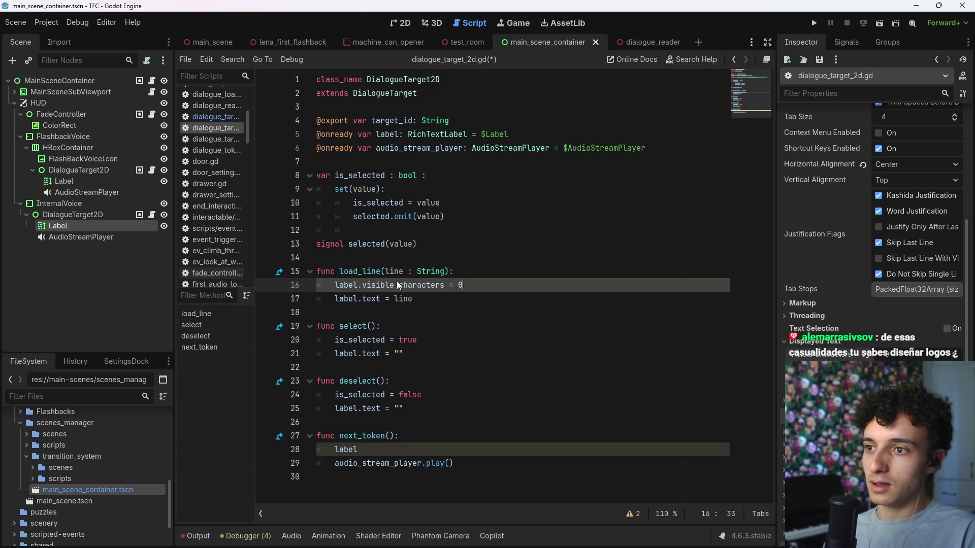
key(ctrl+s)
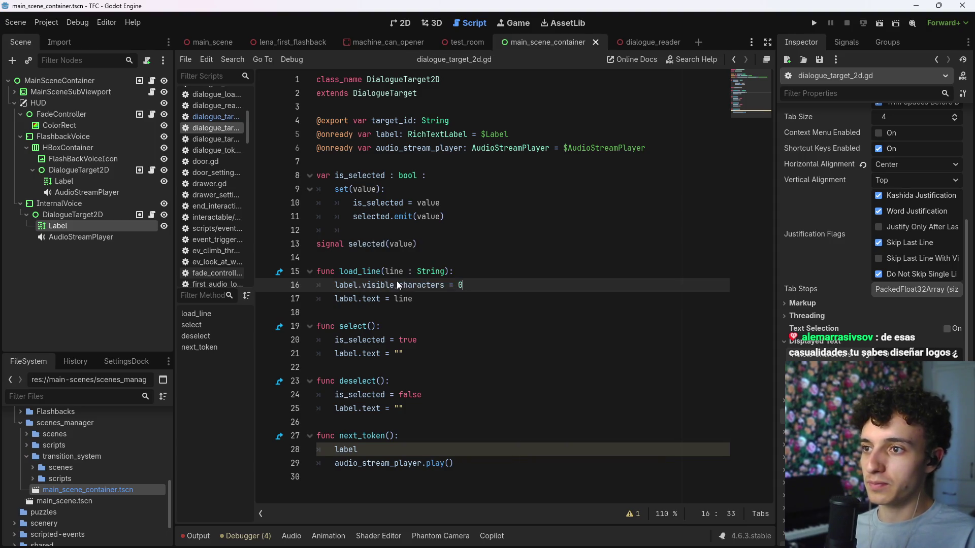
click(464, 298)
key(ctrl+s)
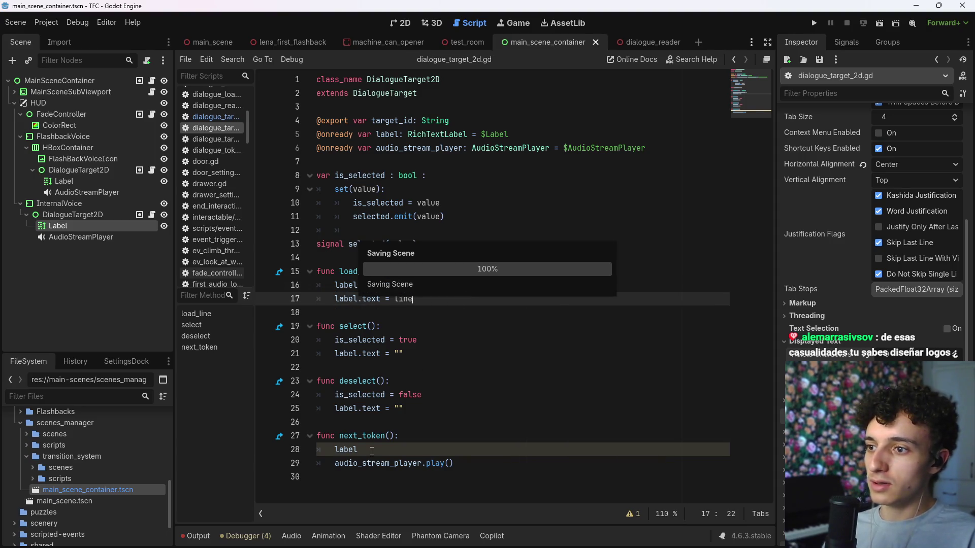
- Make next_token increment label.visible_characters by 1 and save
click(417, 446)
text(vis)
key(Return)
key(ctrl+space)
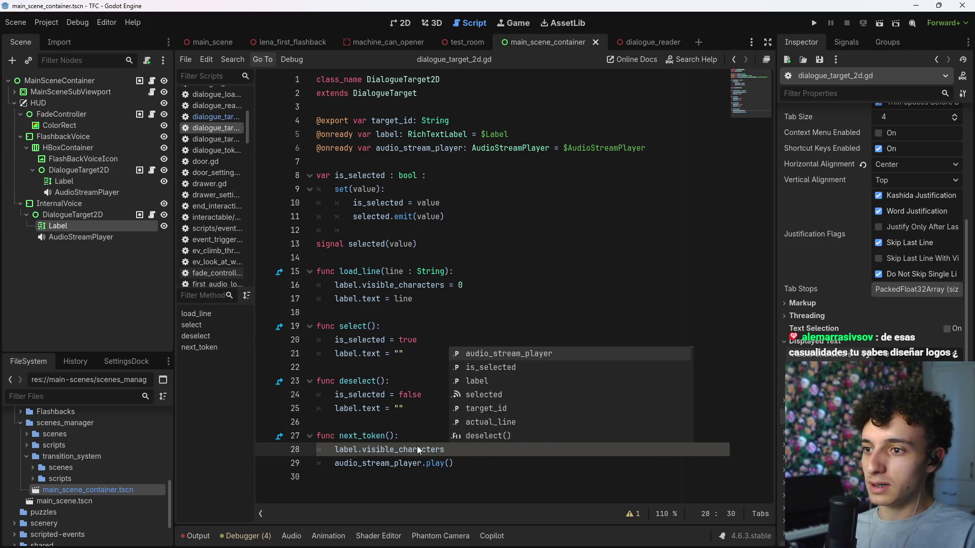
text(+= 1)
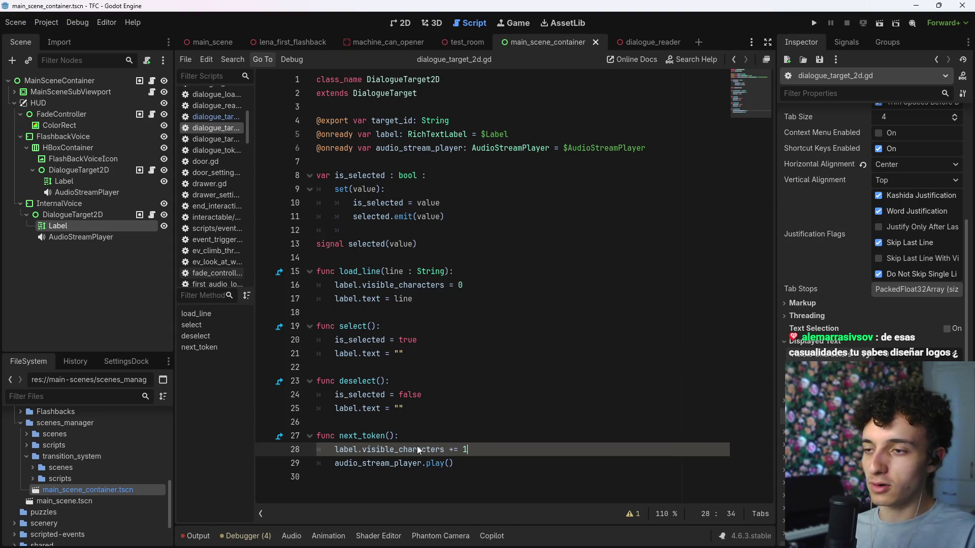
key(ctrl+s)
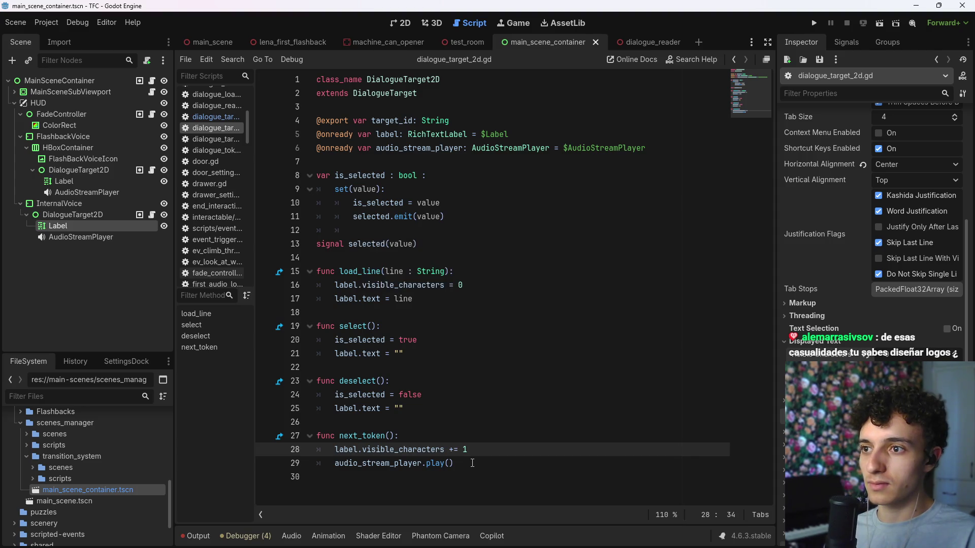
click(494, 466)
key(ctrl+s)
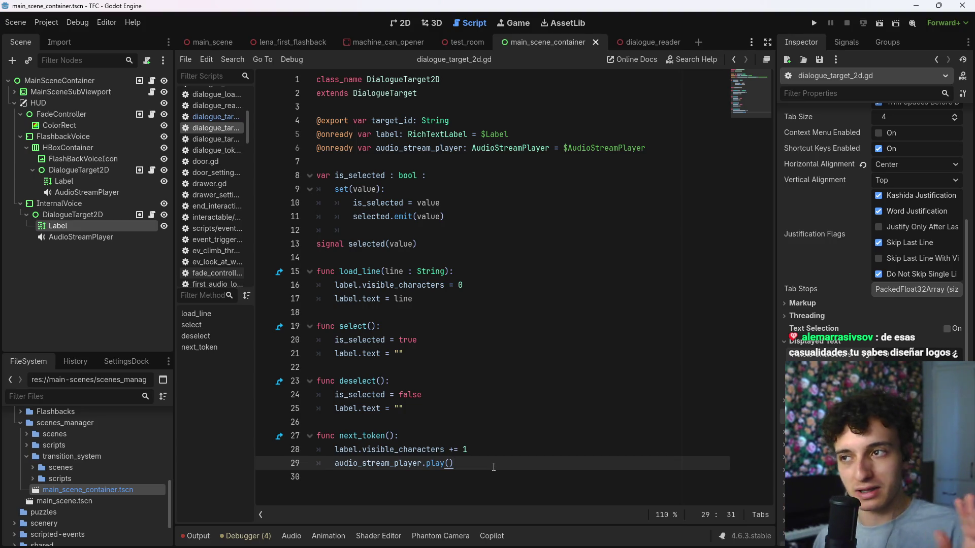
- Delete the Label's placeholder Text value in the Inspector
key(ctrl+s)
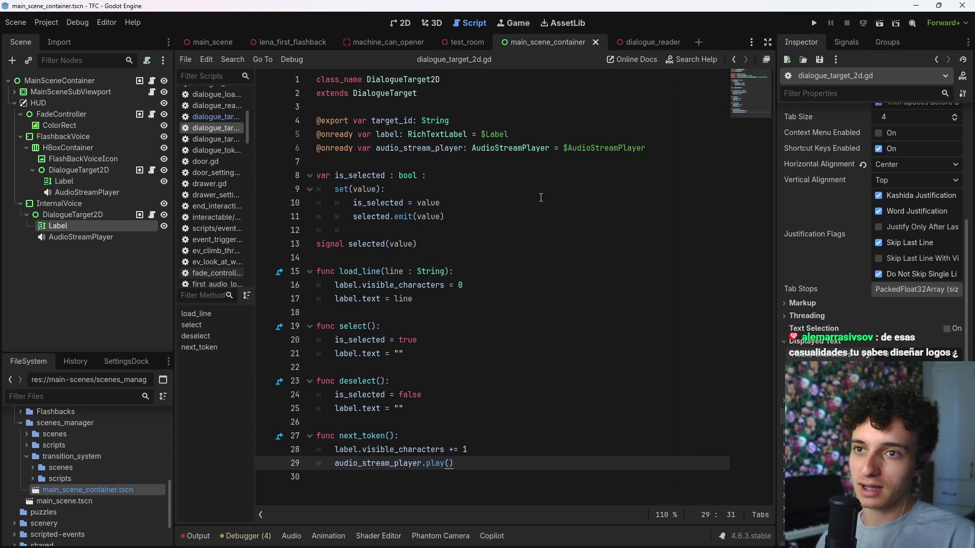
scroll(814, 281, up, 5)
drag(850, 163, 707, 161)
key(BackSpace)
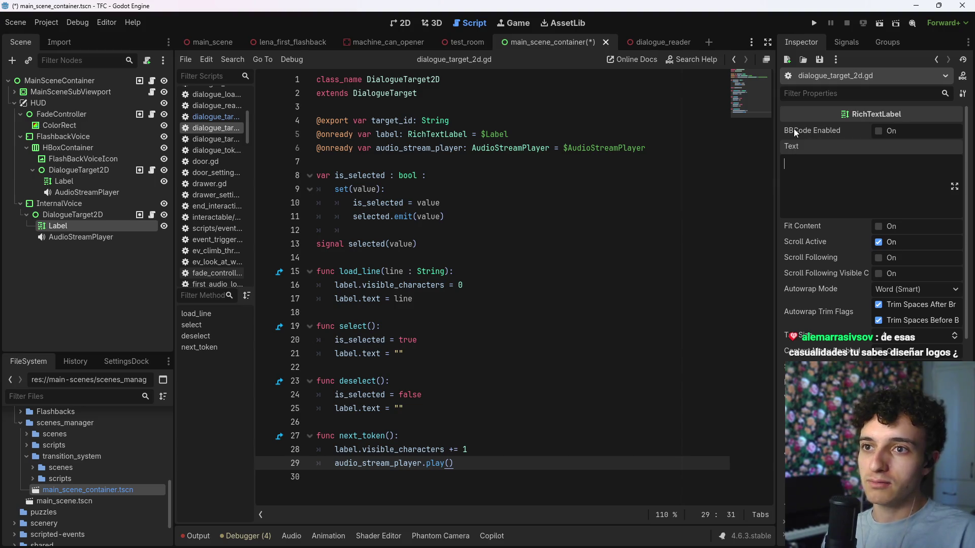
- Select both dialogue Labels, enable BBCode, and save the scene
ctrl+click(79, 170)
click(75, 182)
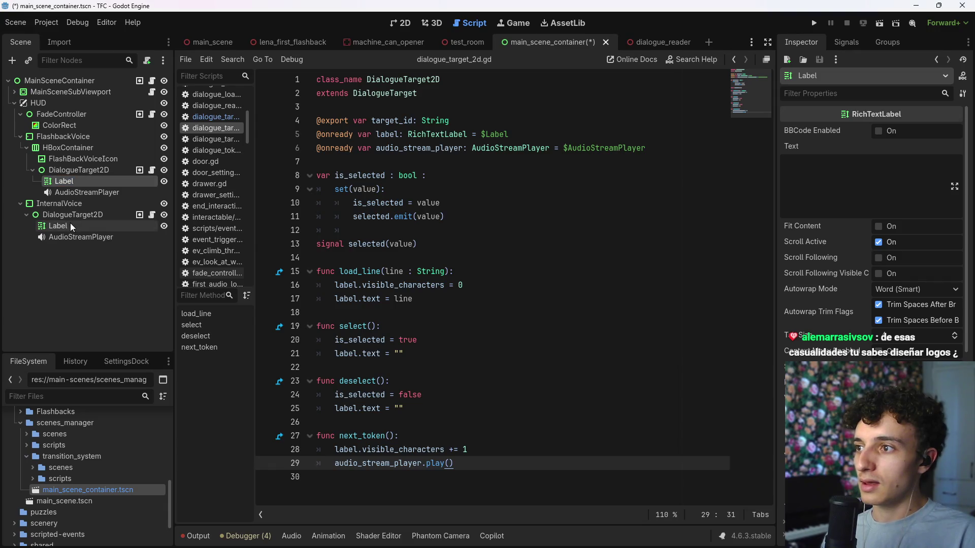
ctrl+click(75, 181)
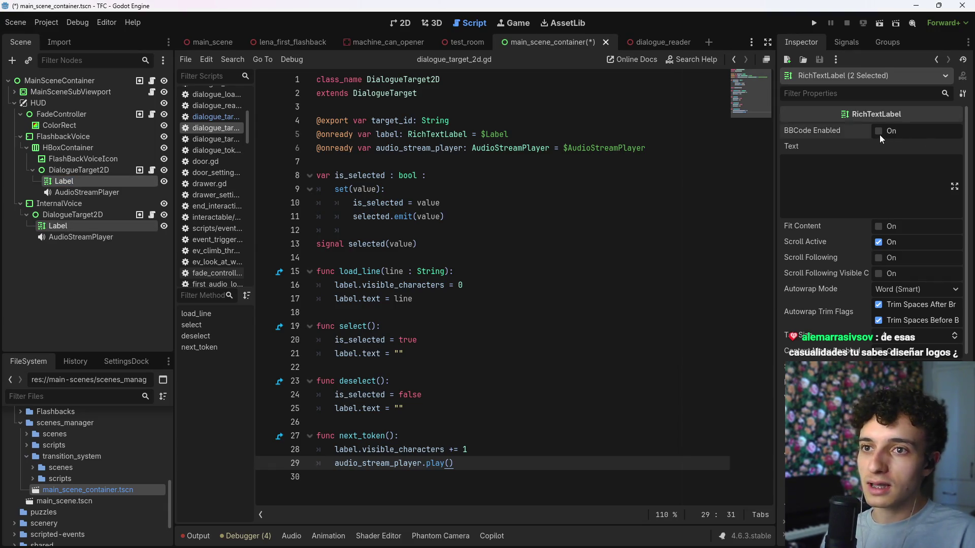
key(ctrl+s)
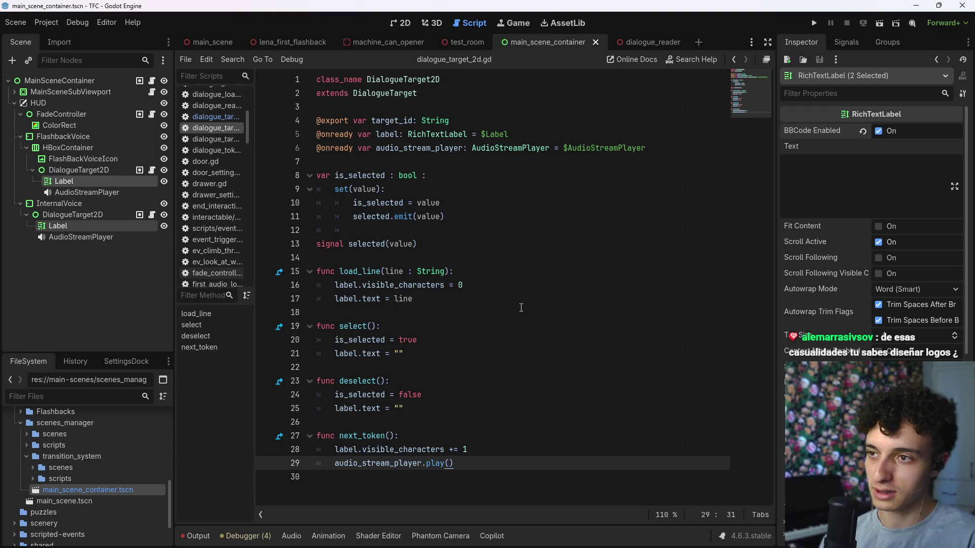
key(ctrl+s)
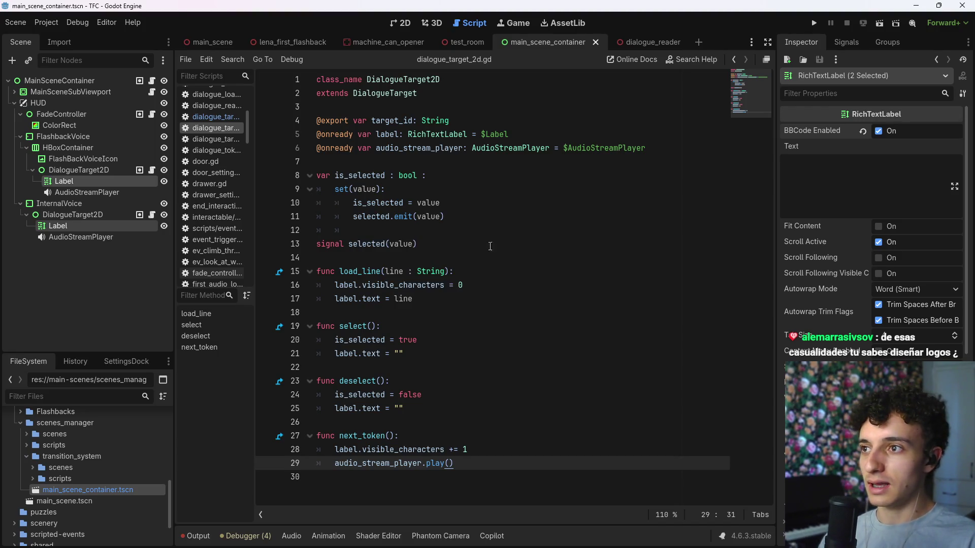
- Return to dialogue_target_2d.gd and save the script
click(223, 118)
click(212, 129)
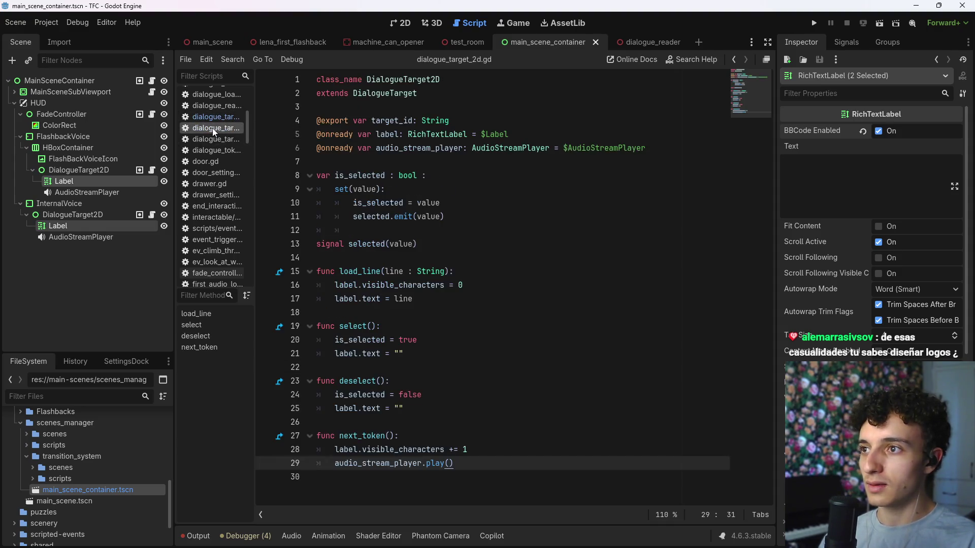
click(422, 243)
key(ctrl+s)
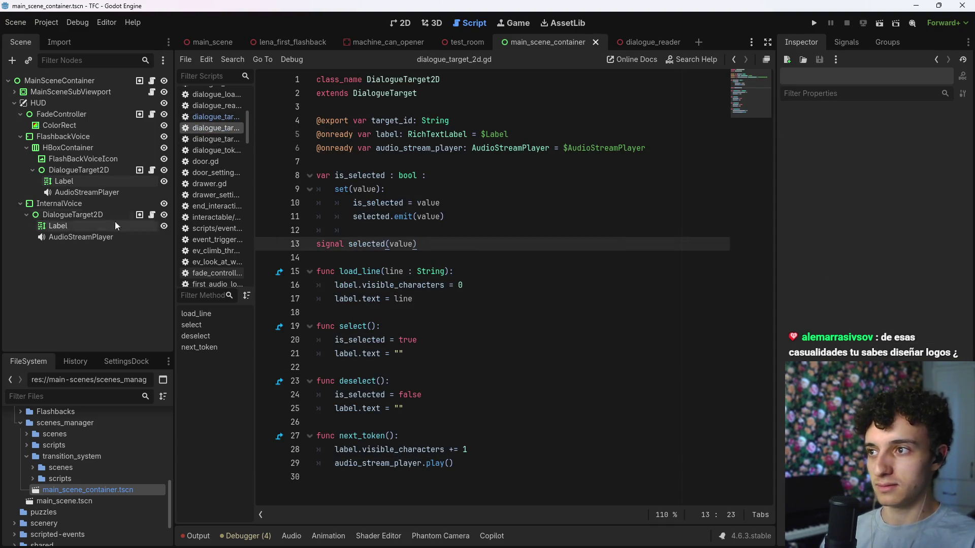
click(151, 170)
click(557, 202)
key(ctrl+s)
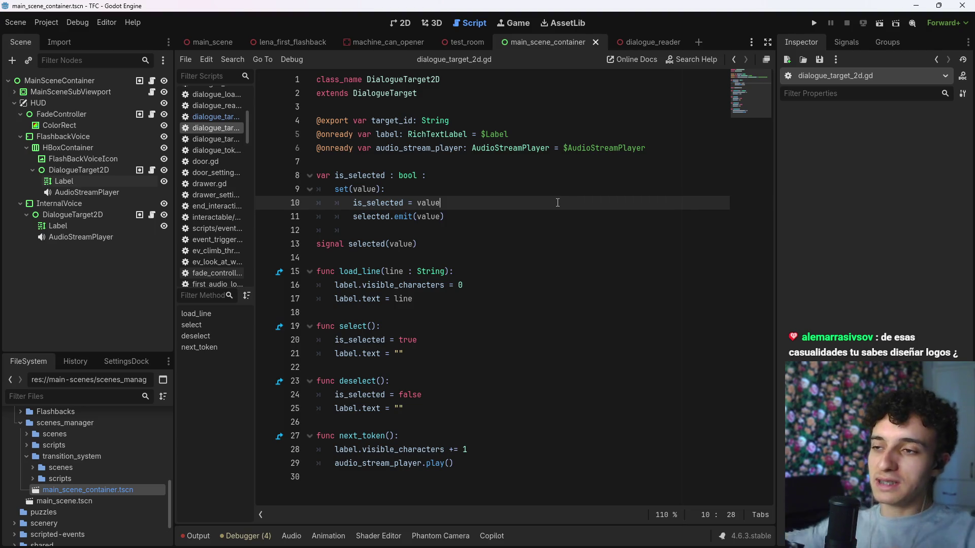
- Run test_room, read the line 5 Label-to-RichTextLabel error, and go back to main_scene_container
click(528, 265)
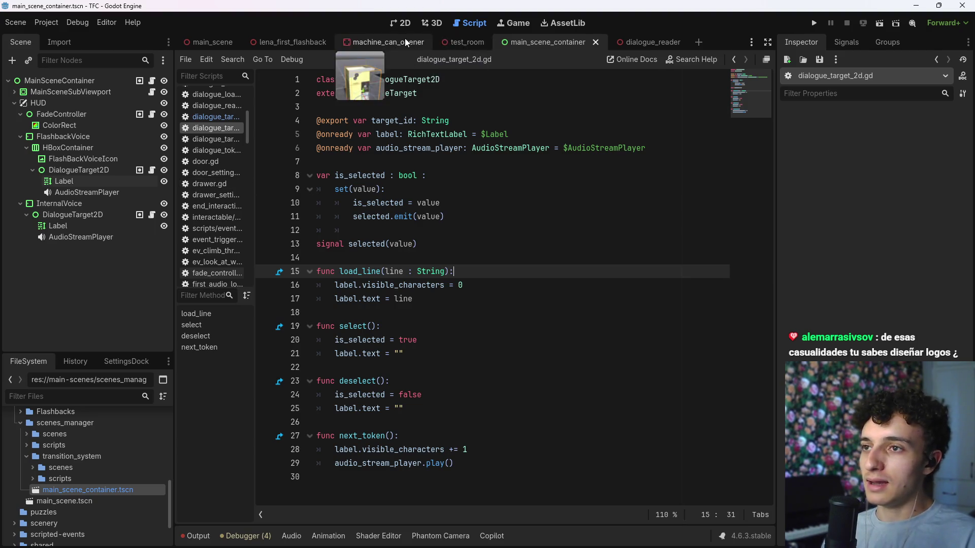
click(447, 42)
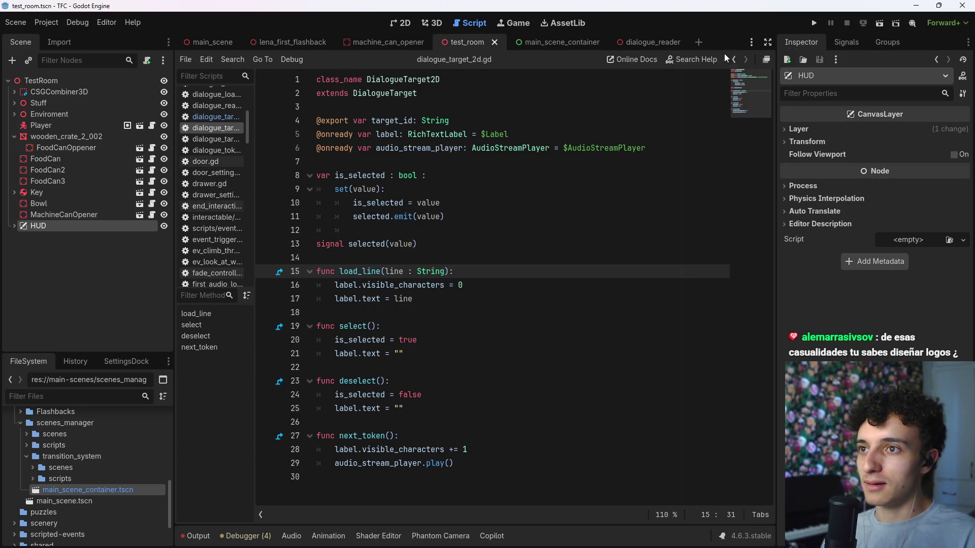
click(881, 24)
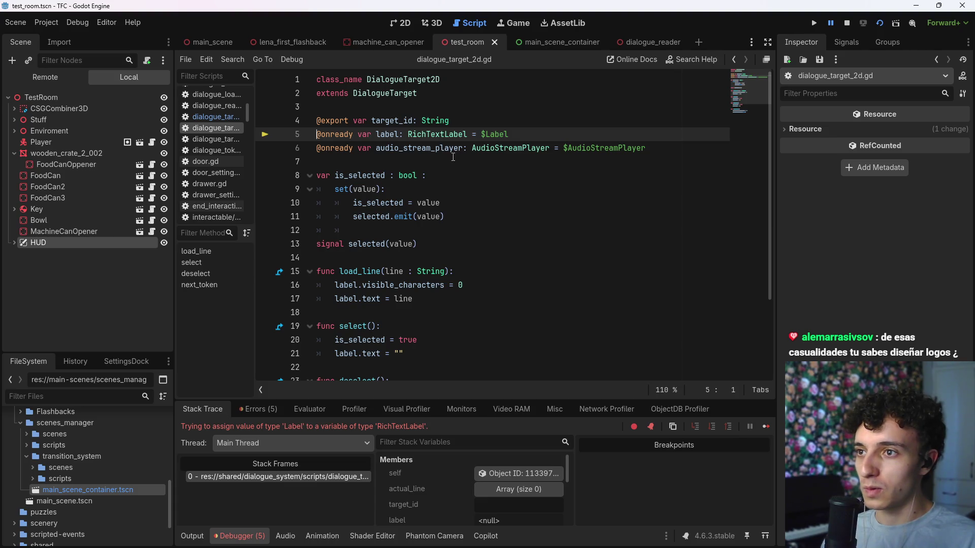
mouse_move(463, 133)
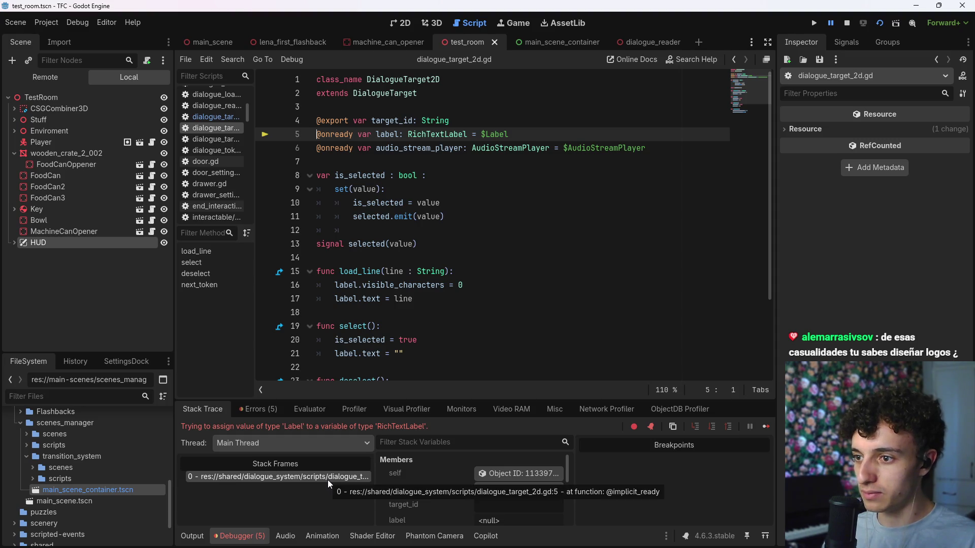
click(548, 42)
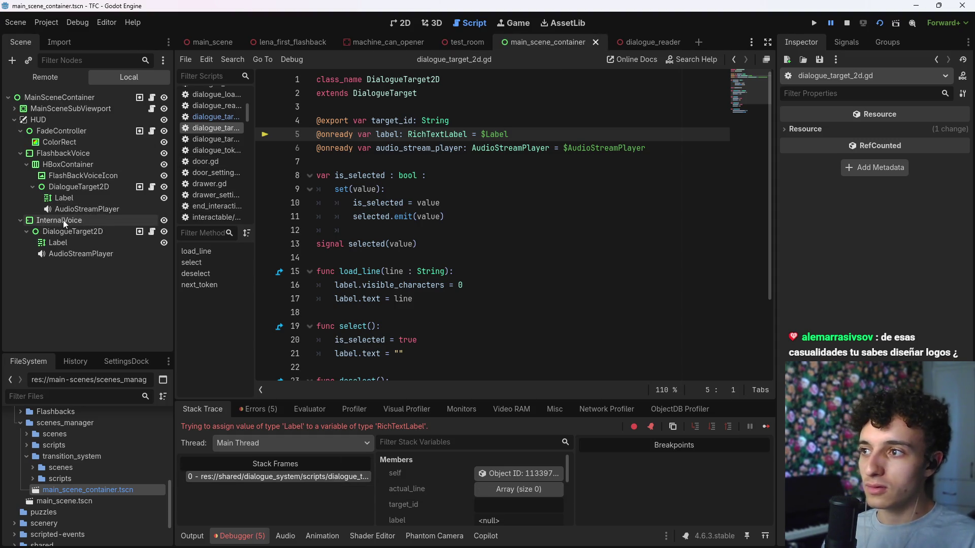
- Replace test_room's old HUD with the updated HUD from main_scene_container, save, and rerun
click(20, 153)
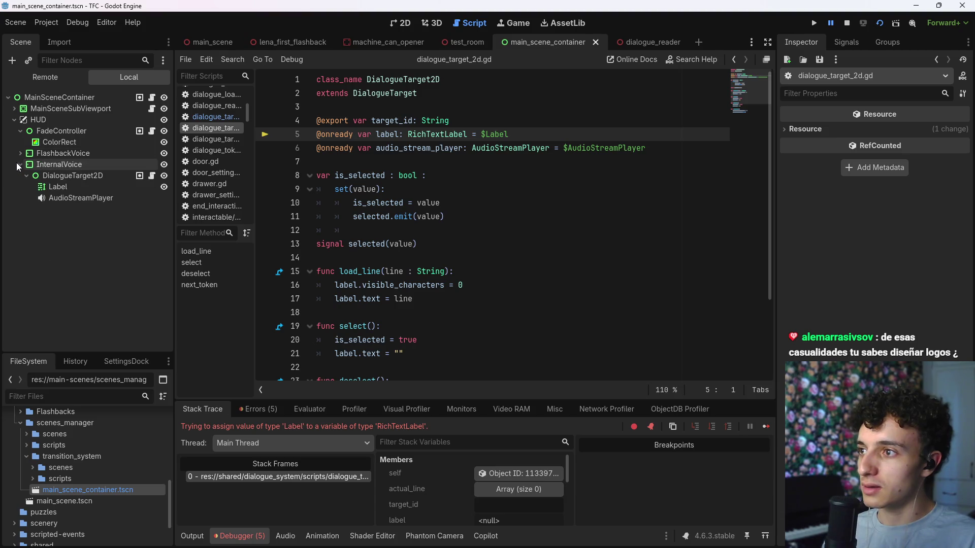
click(20, 164)
click(70, 118)
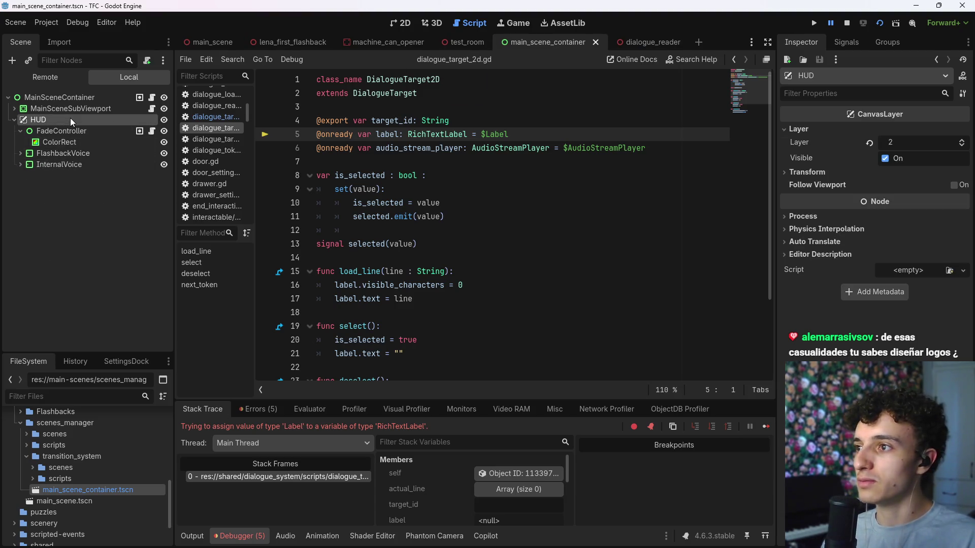
click(452, 43)
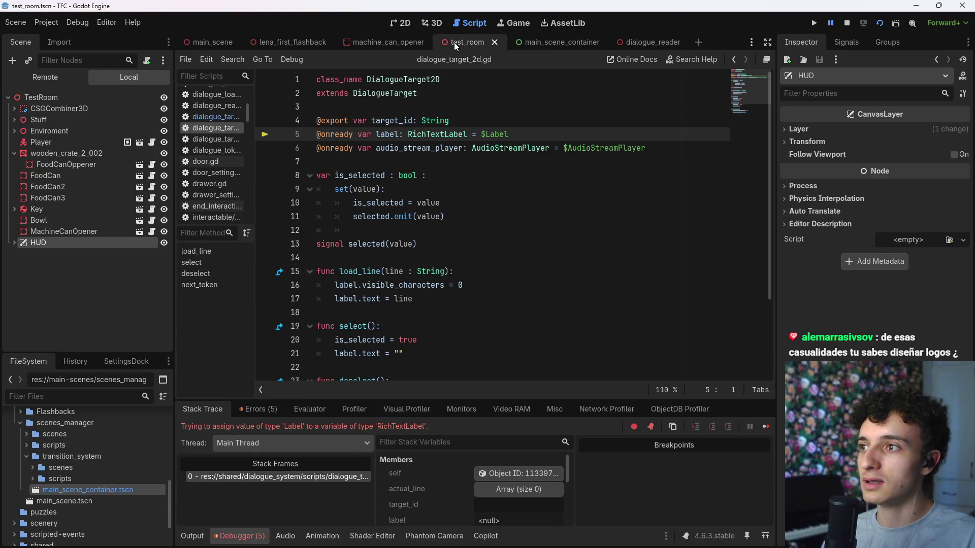
click(65, 243)
key(Delete)
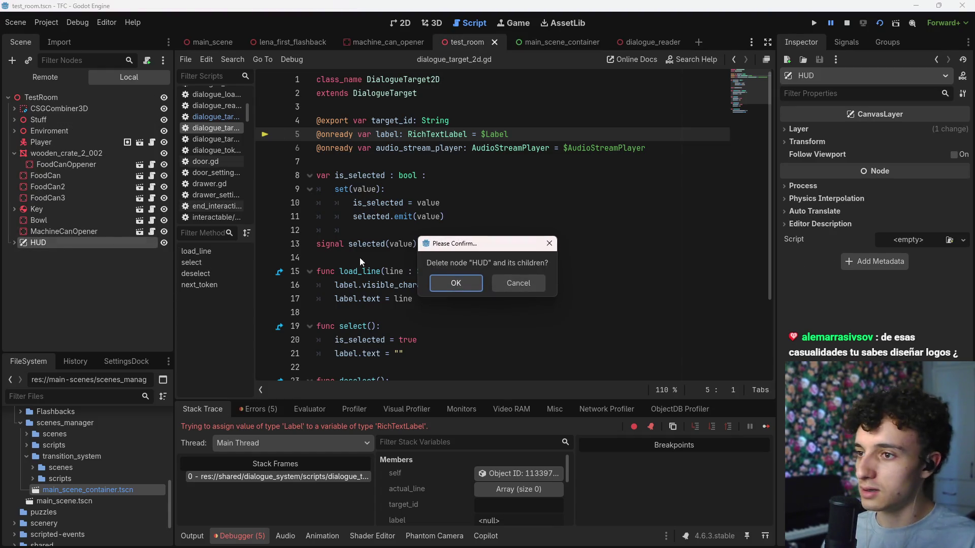
click(456, 283)
key(ctrl+z)
key(ctrl+s)
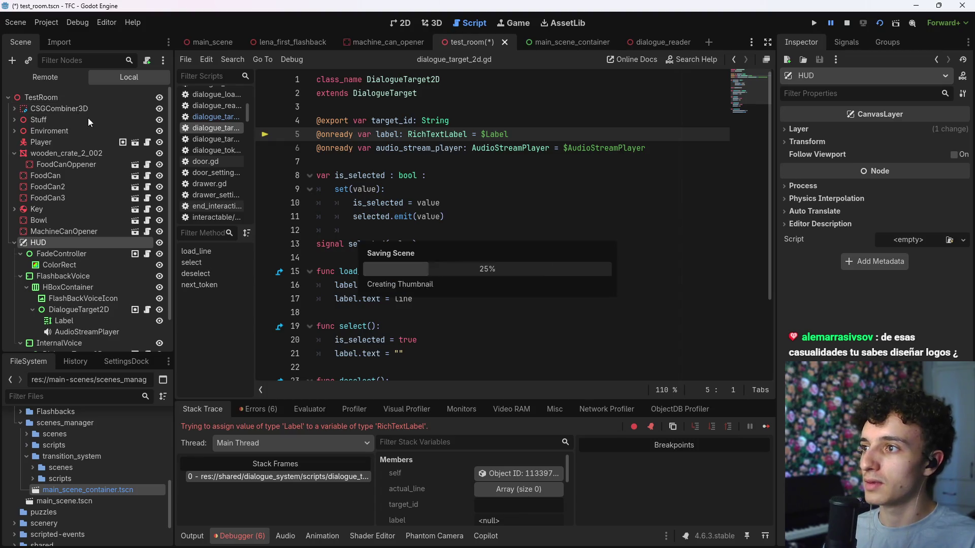
click(879, 22)
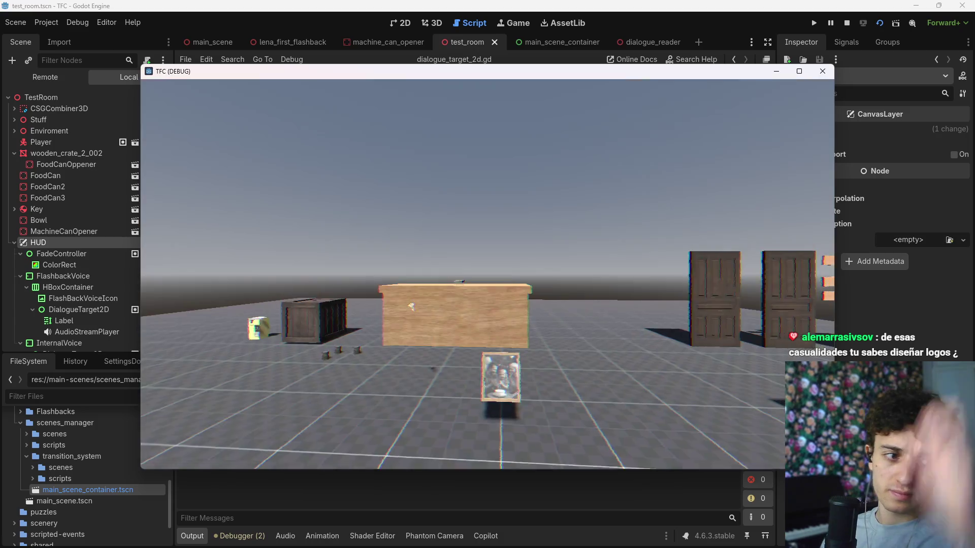
- Walk to the crate, trigger the dialogue in the test room, then stop the game
key(w)
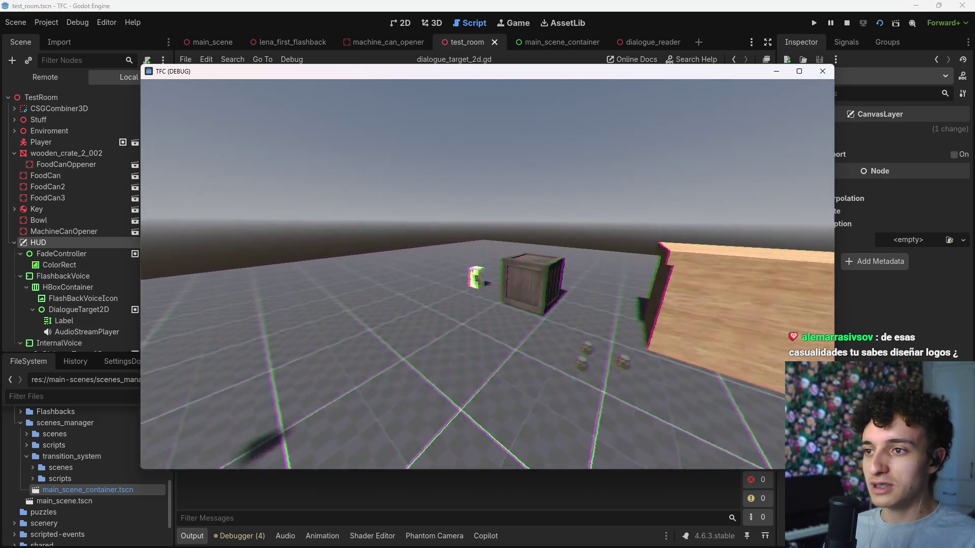
key(e)
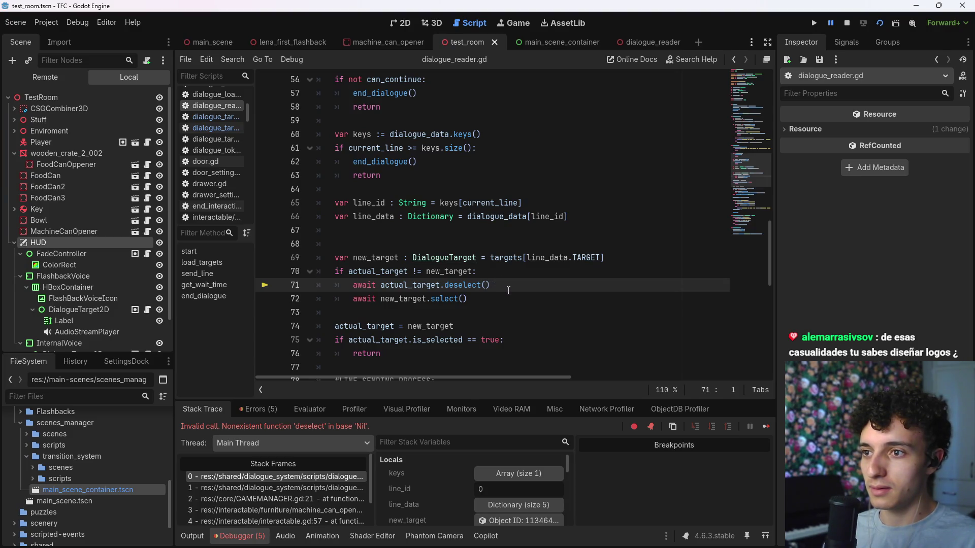
click(847, 23)
- Try an actual_target condition on line 70, then remove it again and save
click(483, 274)
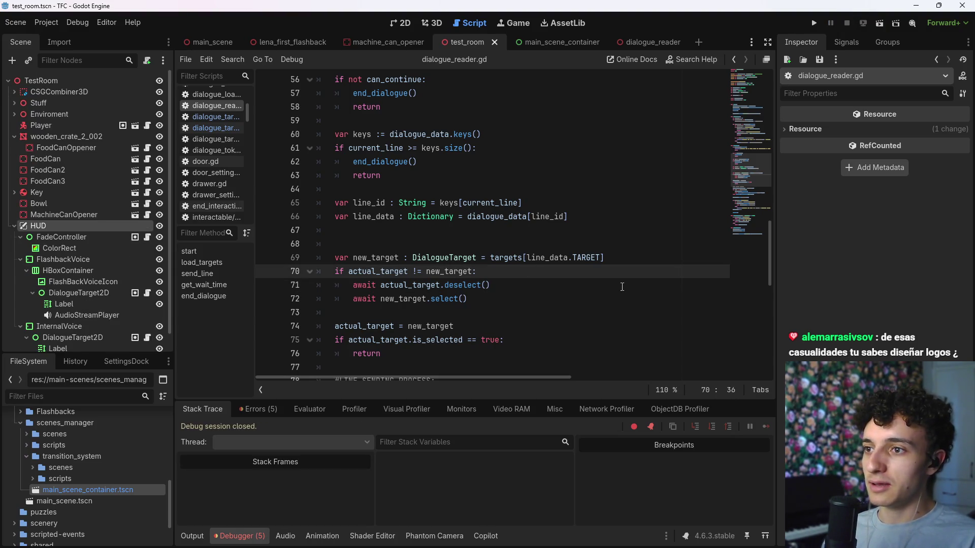
click(349, 272)
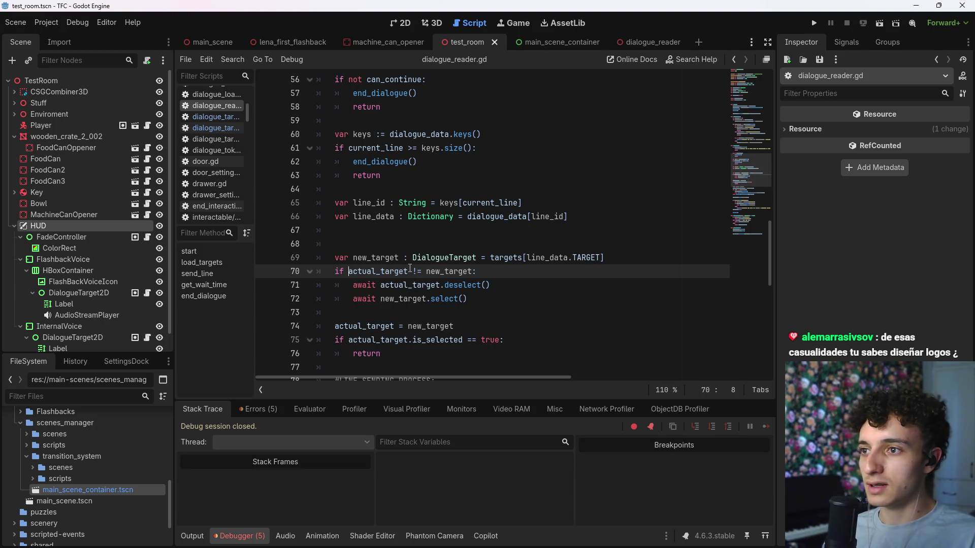
text(actual_tar)
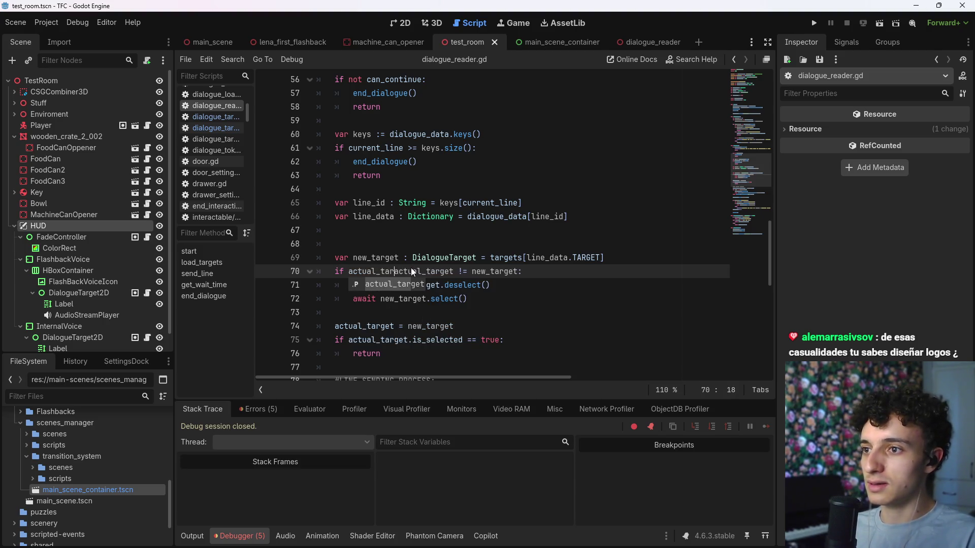
key(Return)
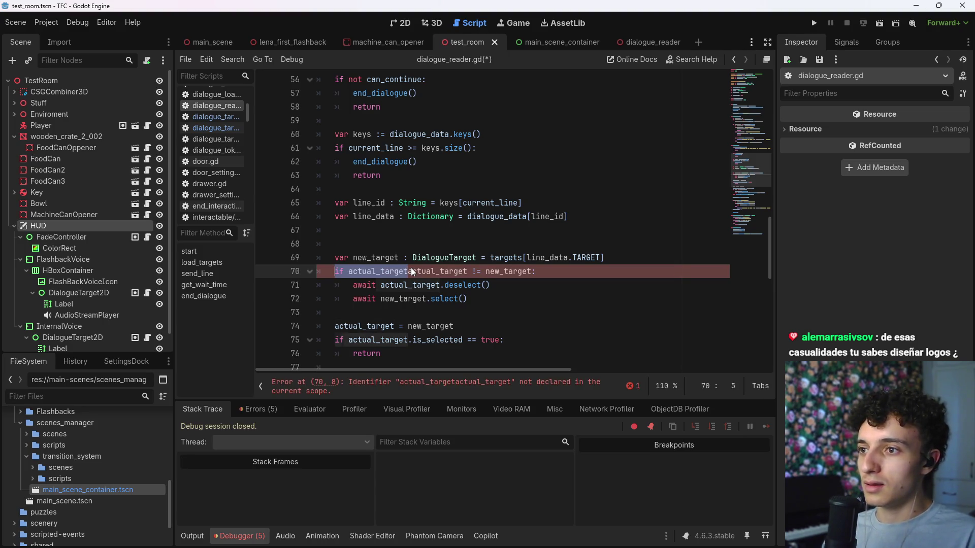
text(and)
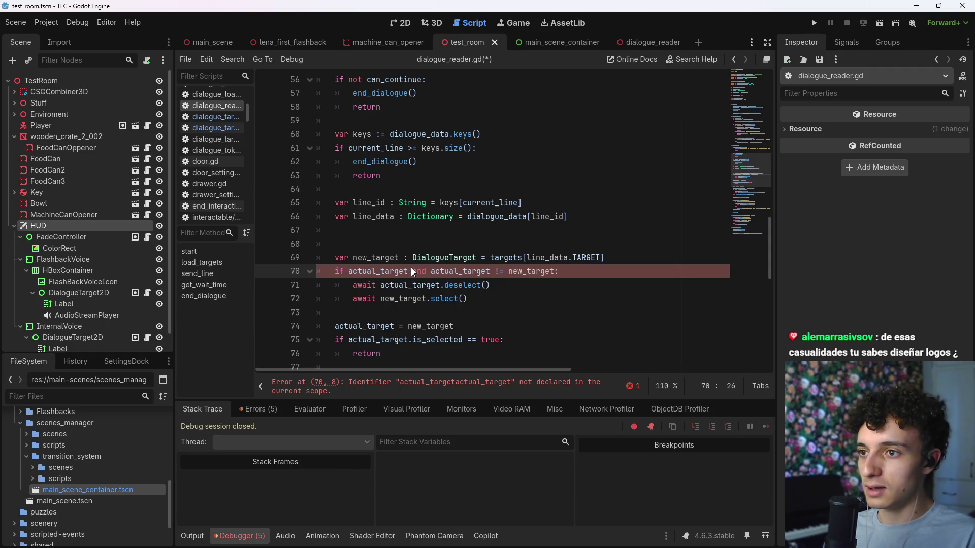
key(ctrl+s)
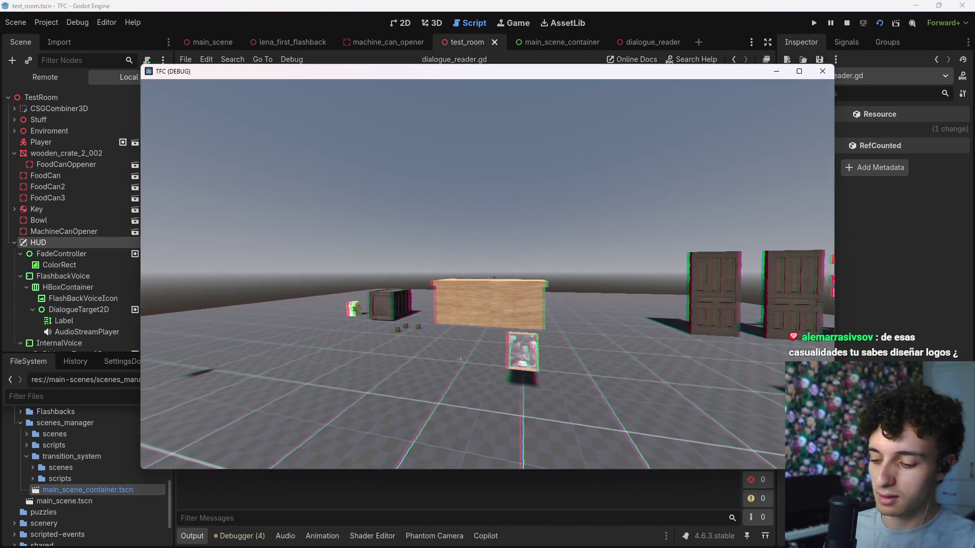
key(F8)
key(ctrl+BackSpace)
key(ctrl+BackSpace)
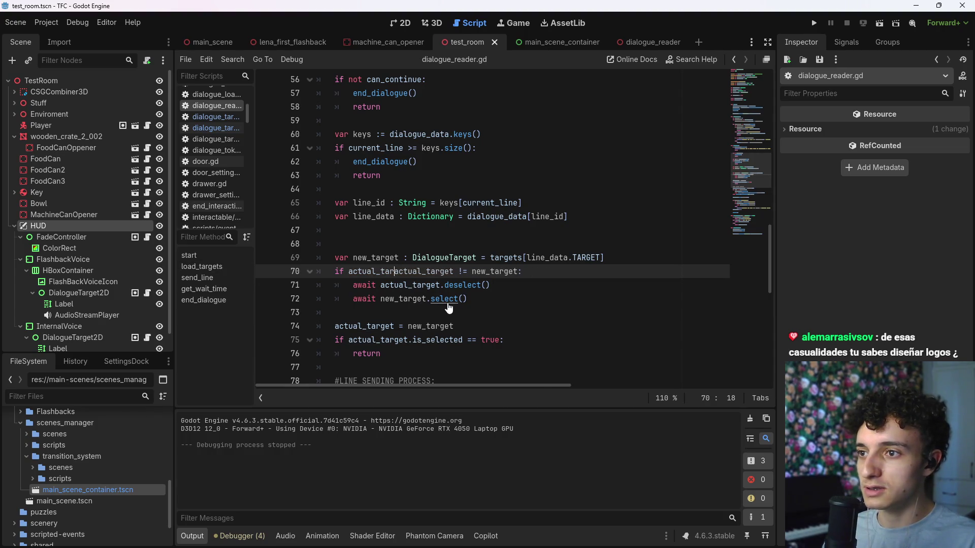
key(ctrl+s)
- Add 'if actual_target:' after the new_target assignment, indent lines 71–73 under it, and save
click(506, 302)
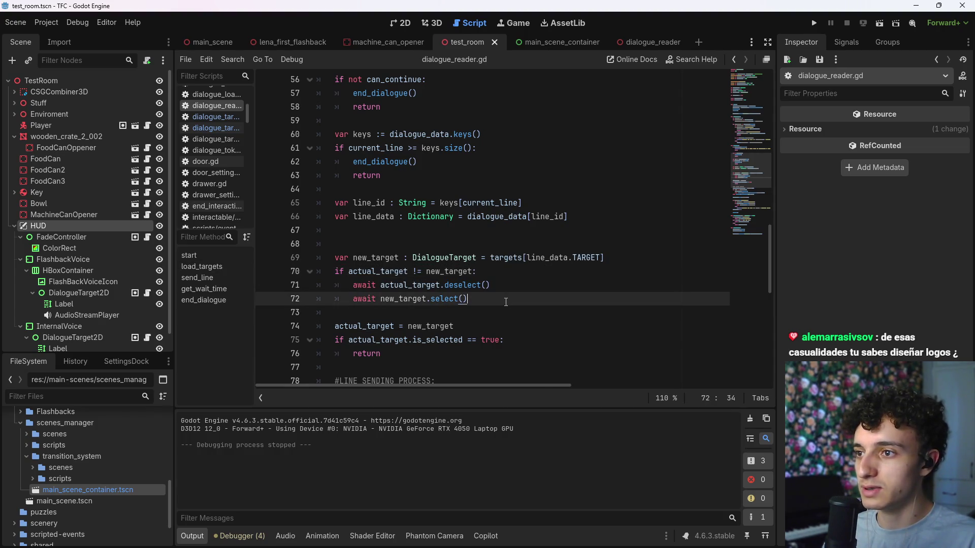
click(621, 254)
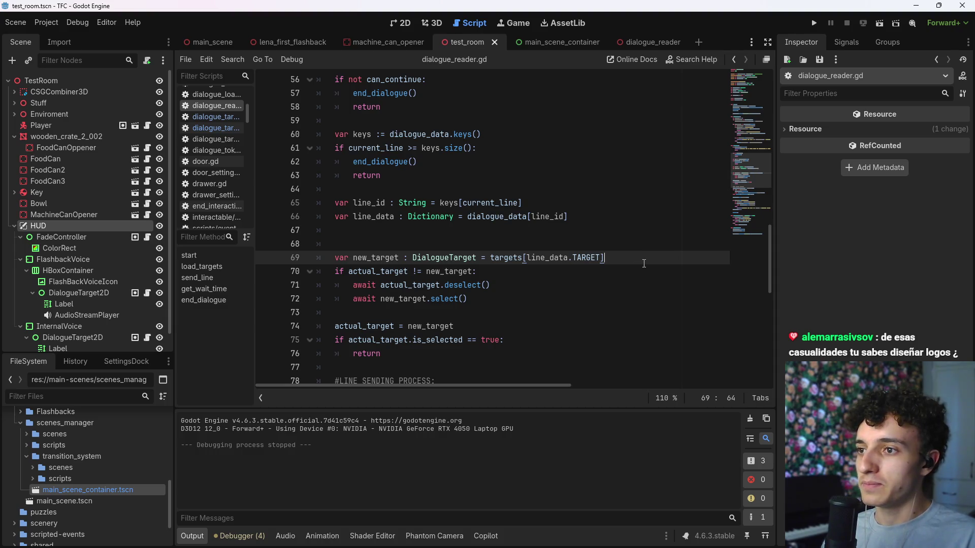
key(Return)
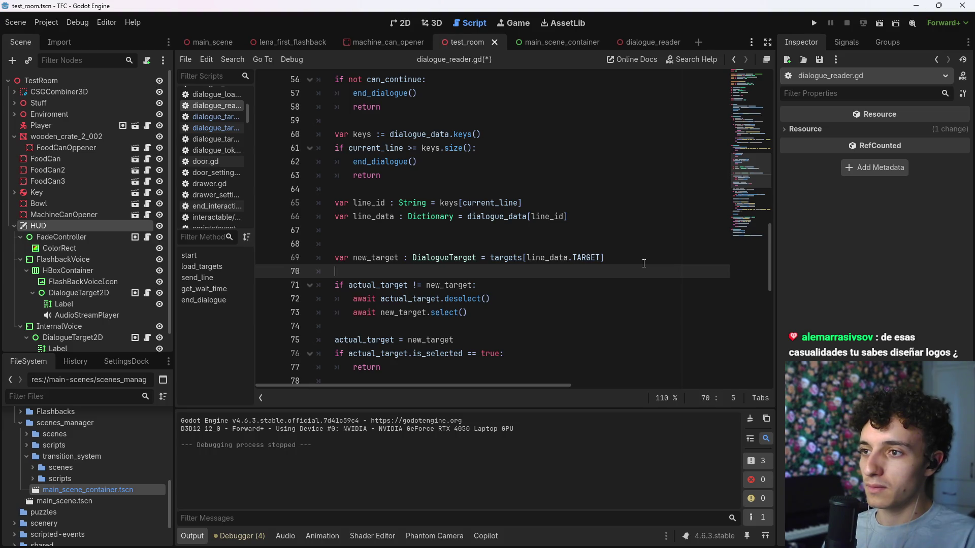
text(f actual_target)
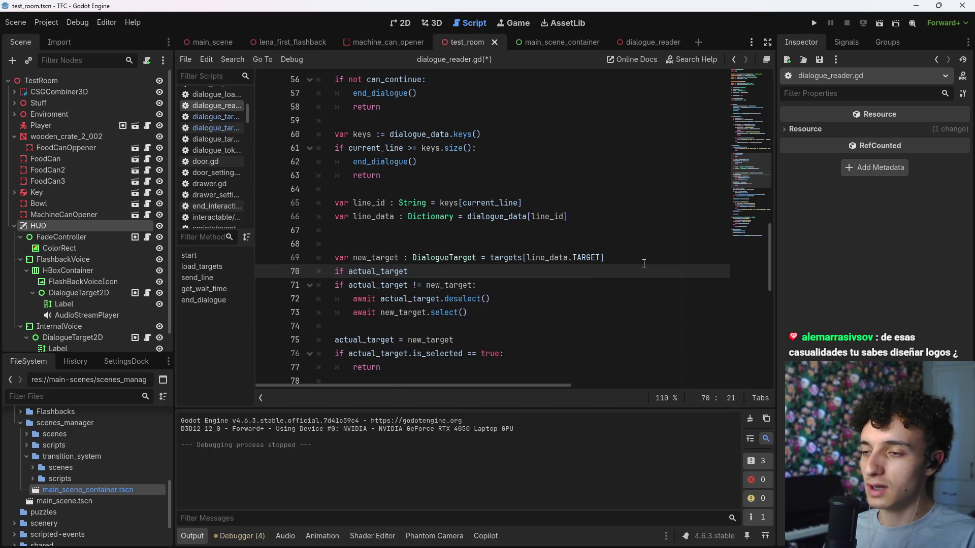
text(:)
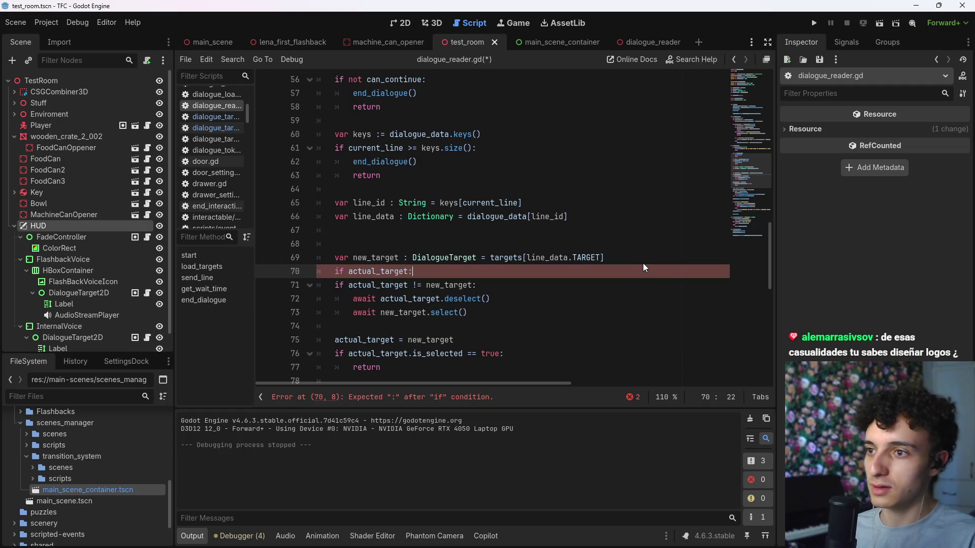
drag(491, 316, 331, 285)
key(Tab)
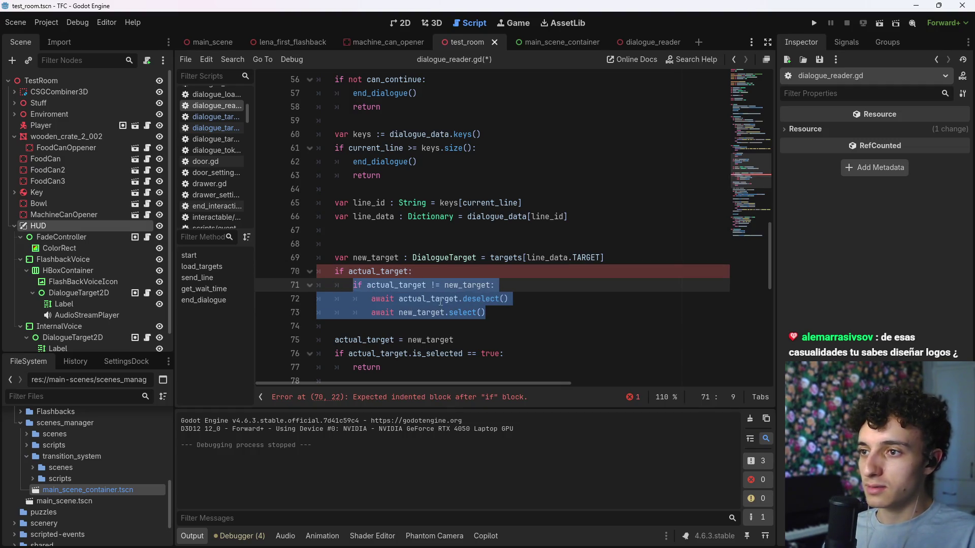
click(459, 272)
key(ctrl+s)
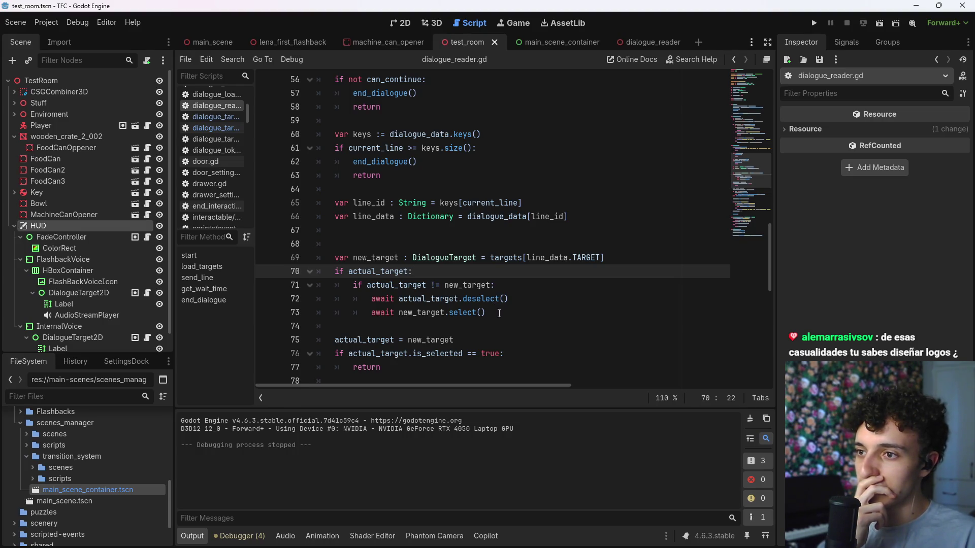
- Rewrite it as one 'if actual_target: await actual_target.deselect()' line, save, and run the scene
key(ctrl+z)
key(ctrl+z)
triple_click(415, 269)
key(BackSpace)
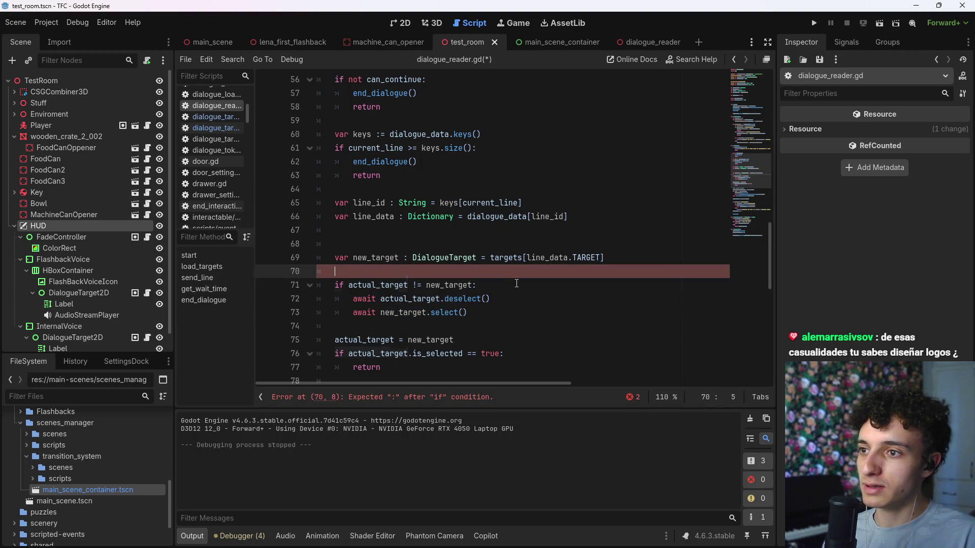
key(BackSpace)
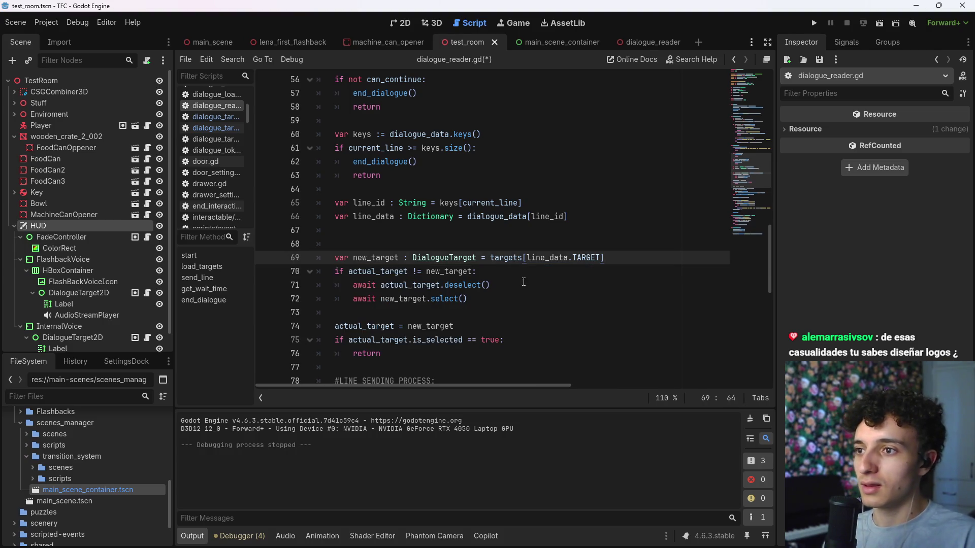
click(498, 274)
key(Return)
text(if actual_target:)
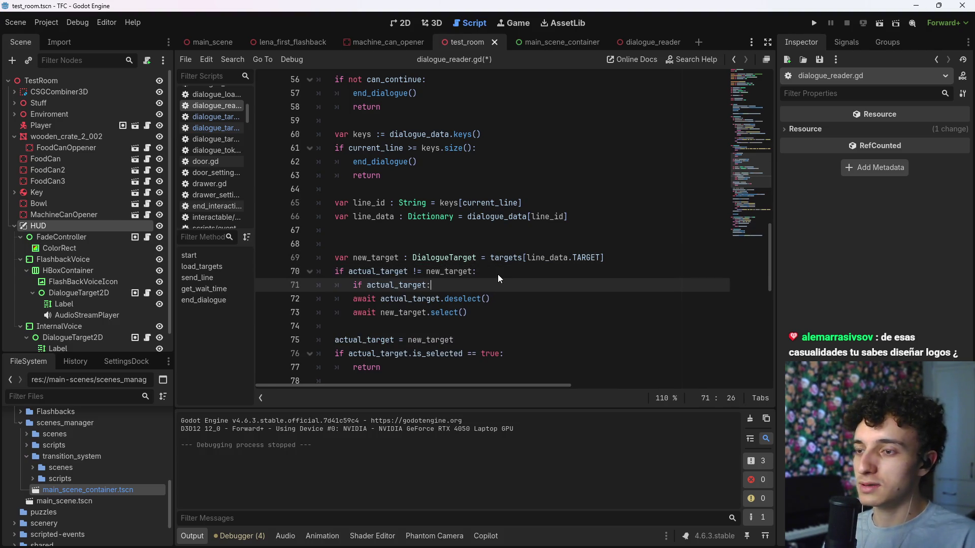
click(353, 298)
key(BackSpace)
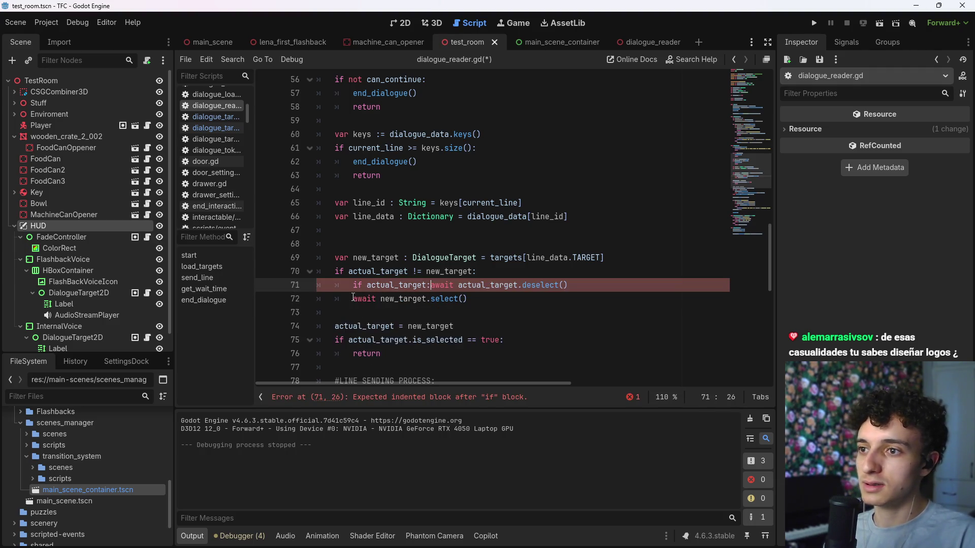
click(511, 295)
key(ctrl+s)
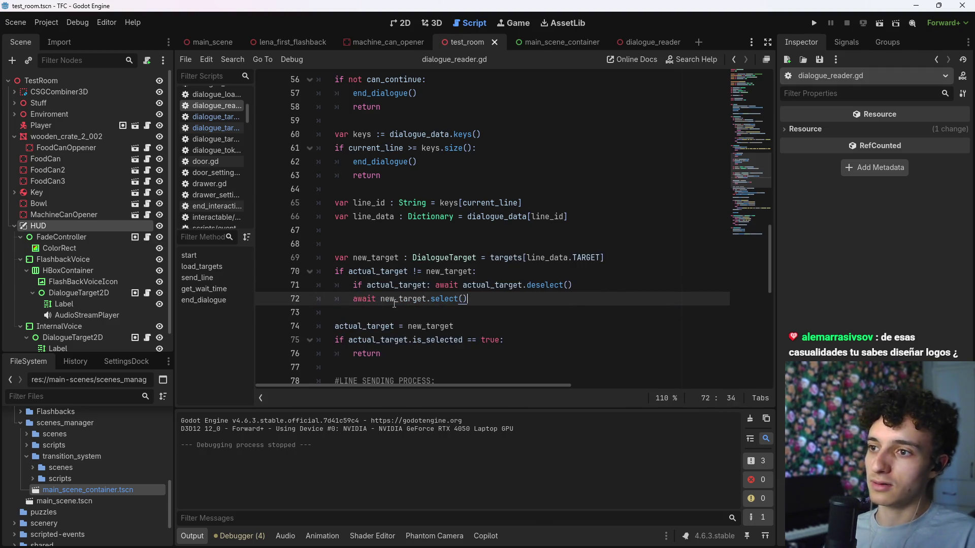
click(884, 22)
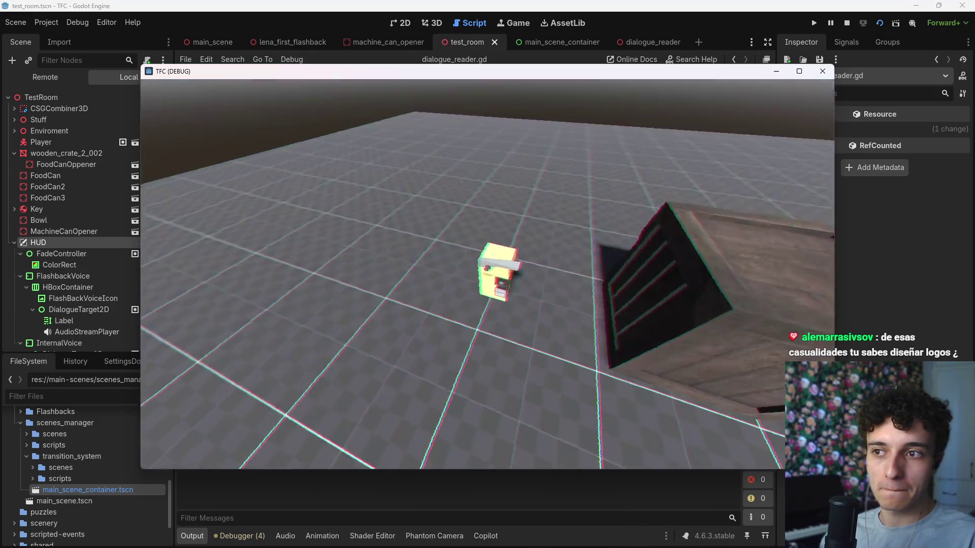
key(F8)
key(ctrl+s)
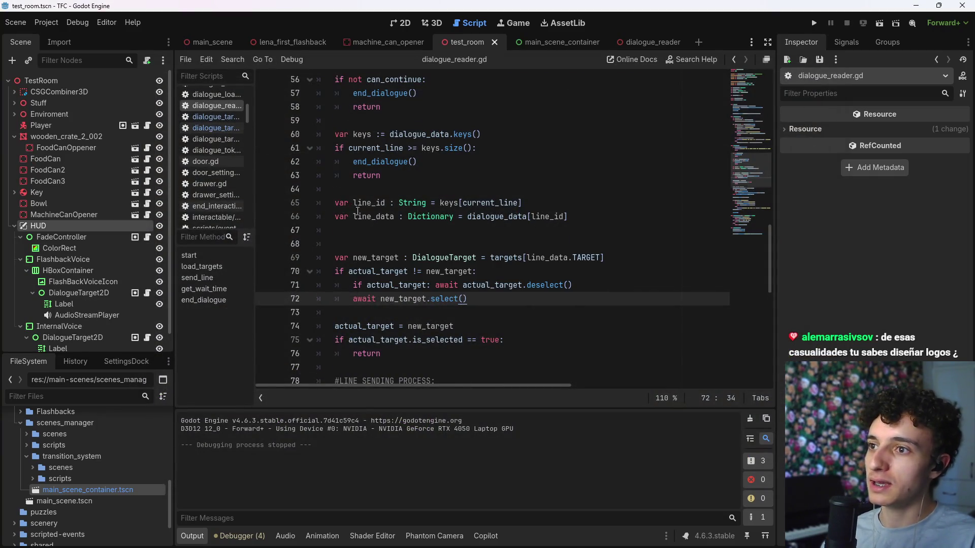
scroll(457, 229, down, 1)
click(213, 117)
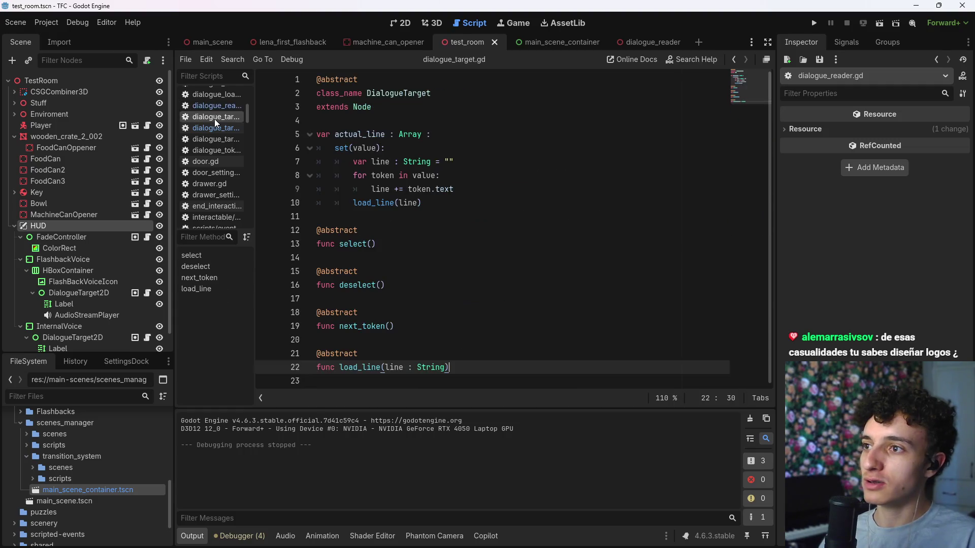
click(217, 129)
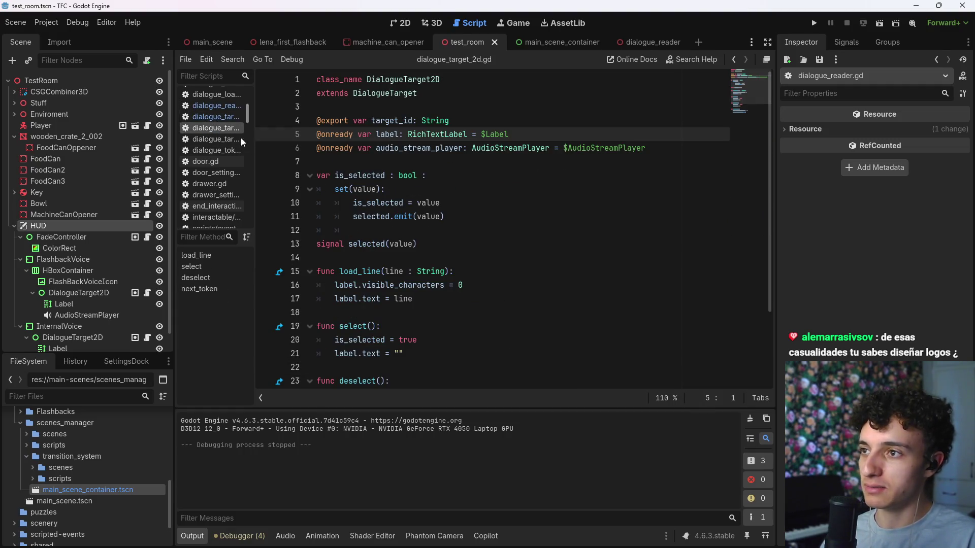
click(218, 117)
click(223, 108)
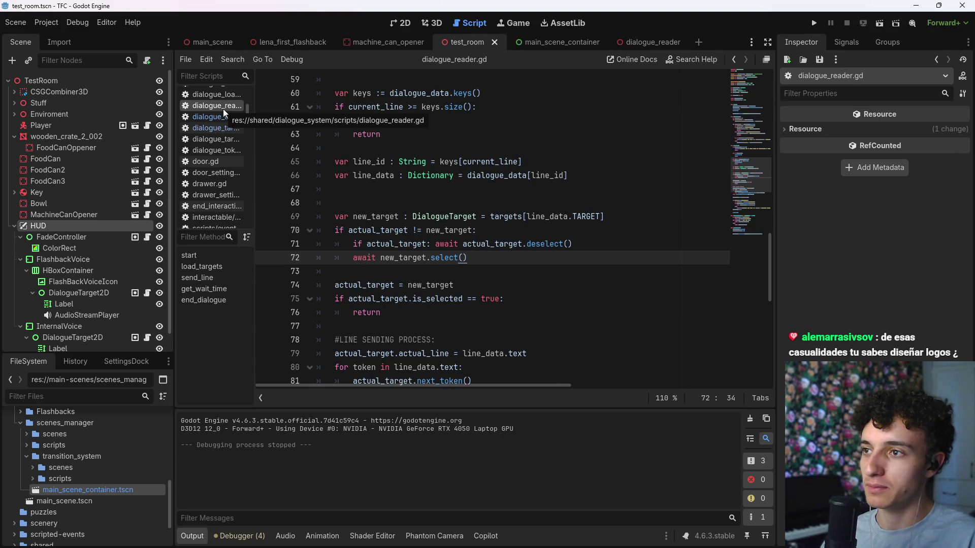
scroll(479, 219, down, 3)
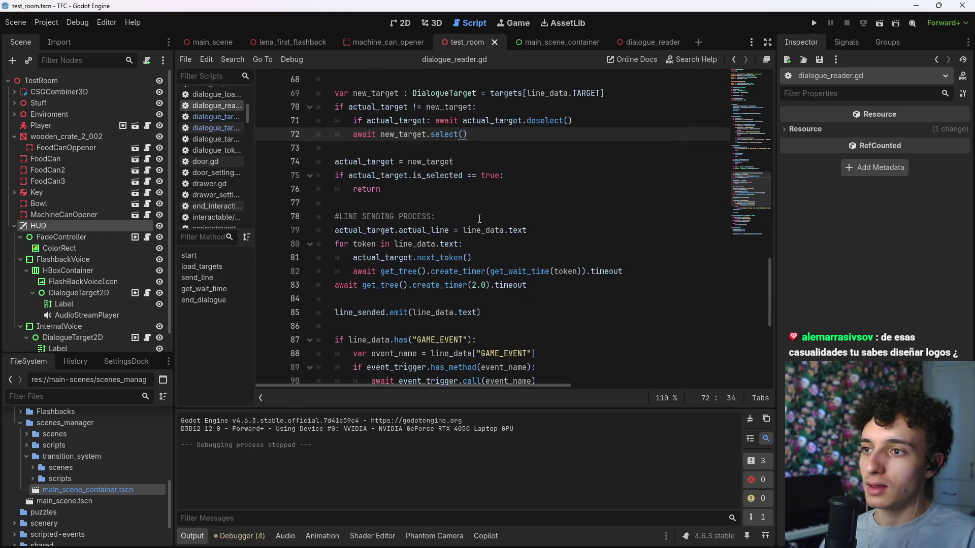
scroll(480, 218, down, 1)
click(539, 189)
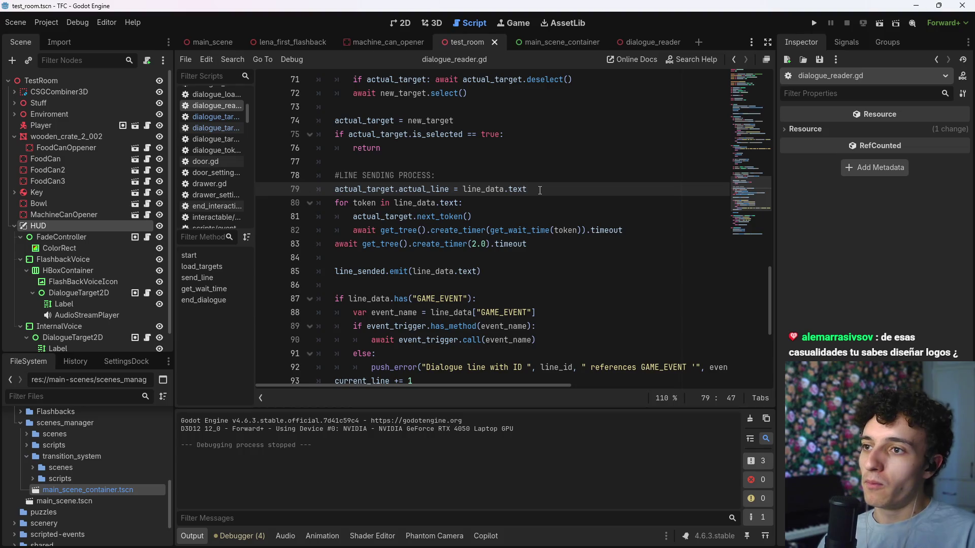
drag(528, 190, 464, 195)
click(560, 188)
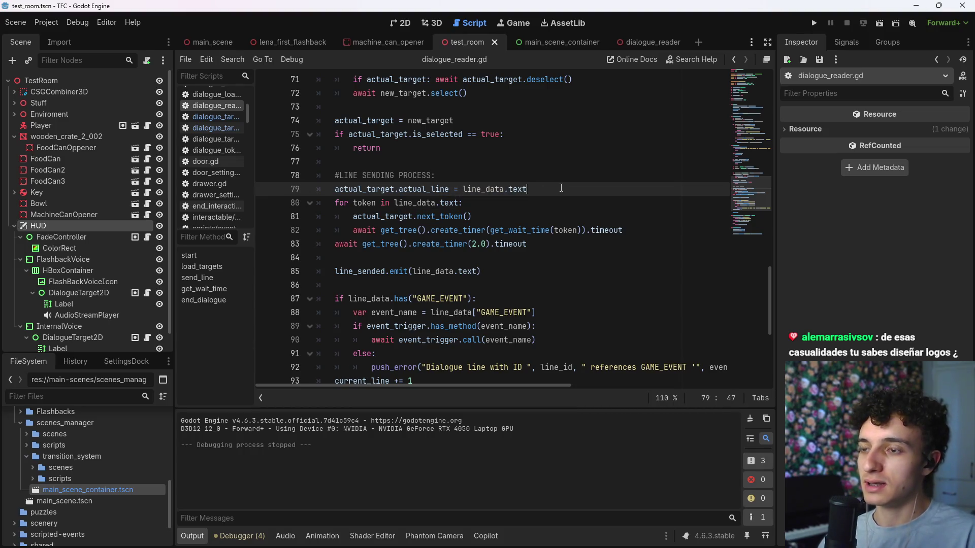
key(Return)
text(c)
key(Return)
text(.)
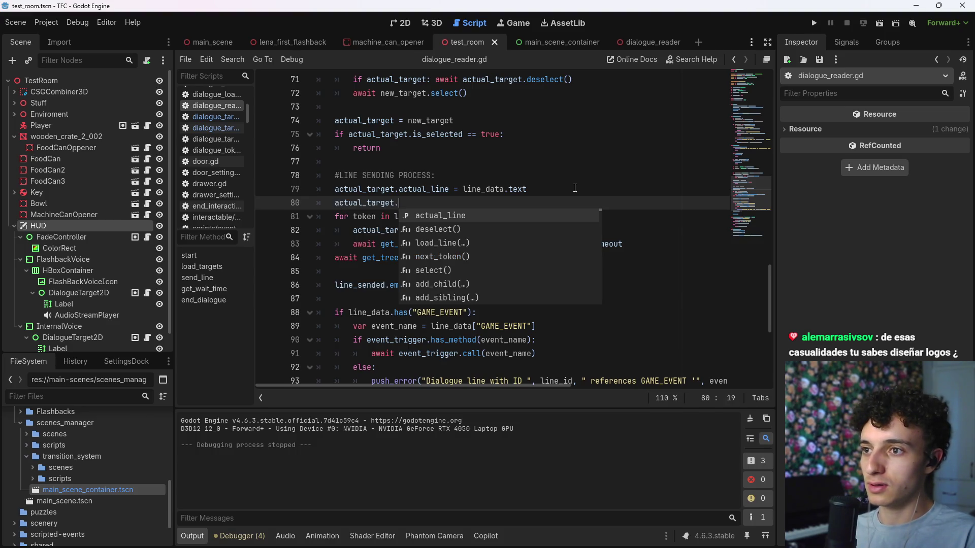
key(BackSpace)
key(BackSpace)
key(BackSpace)
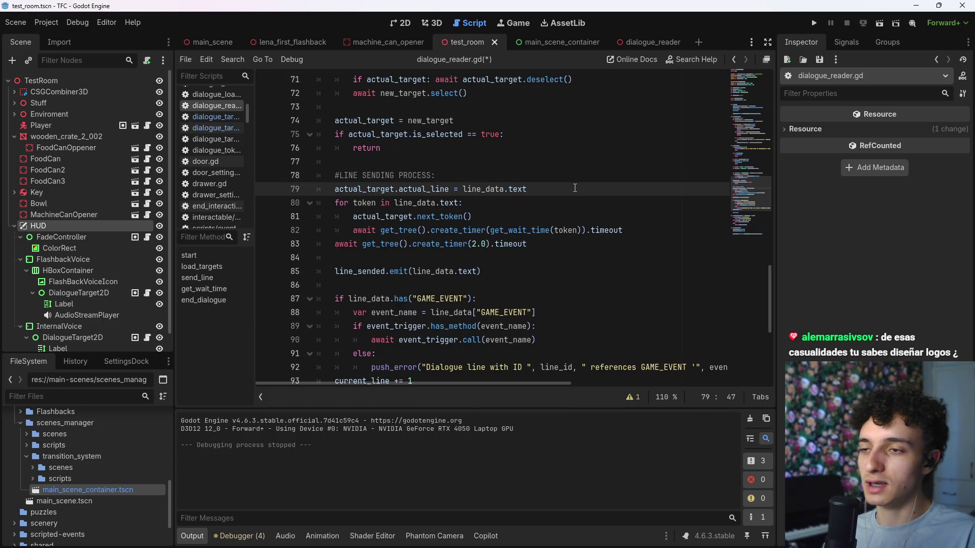
shift+click(334, 189)
key(ctrl+s)
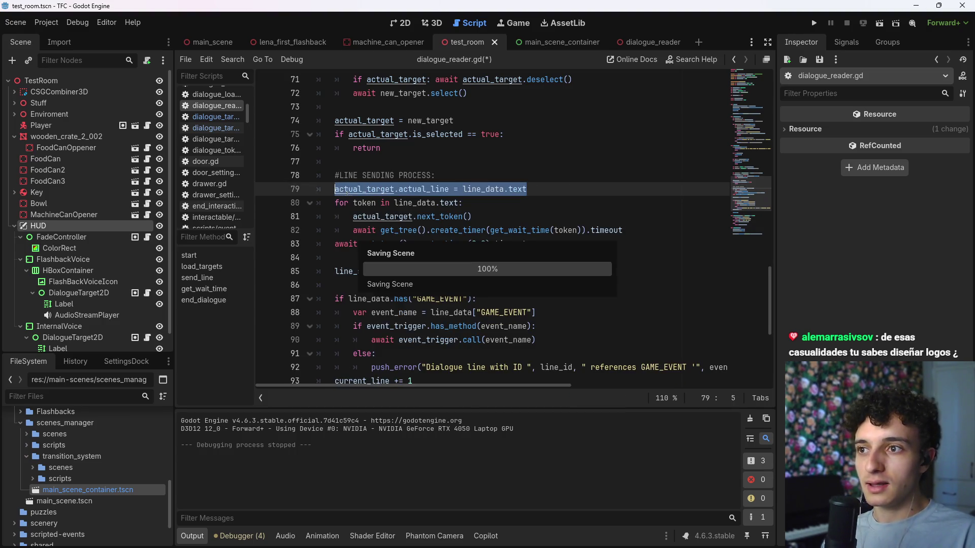
click(559, 193)
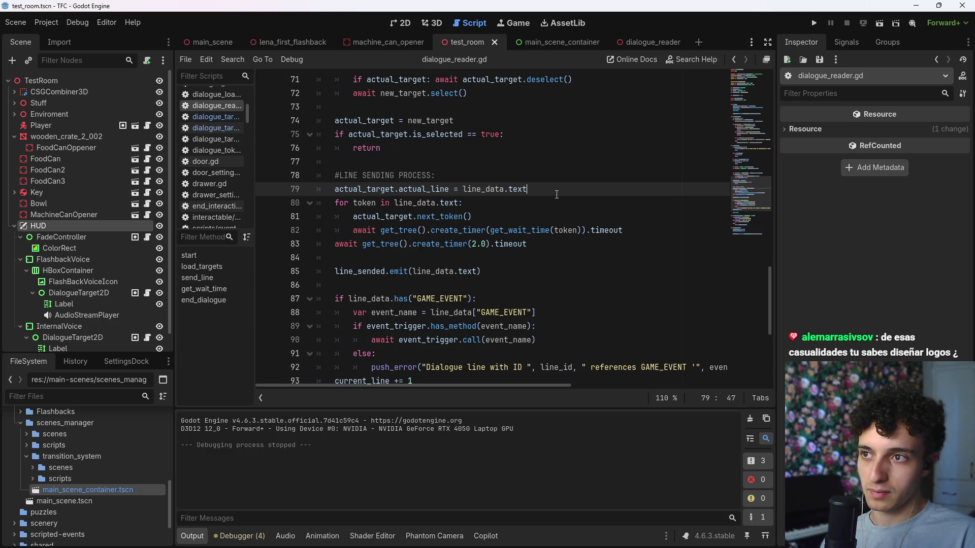
scroll(557, 194, up, 1)
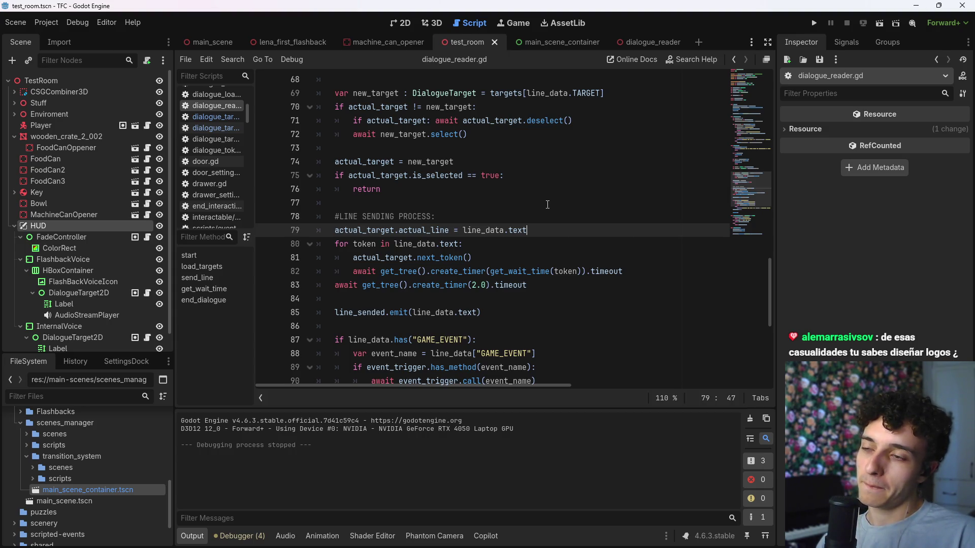
scroll(547, 205, up, 1)
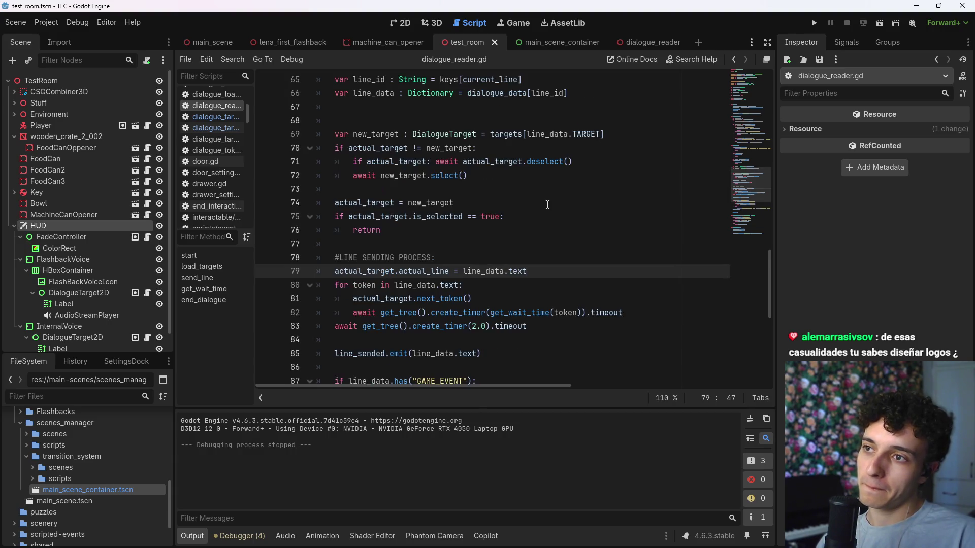
scroll(468, 237, up, 1)
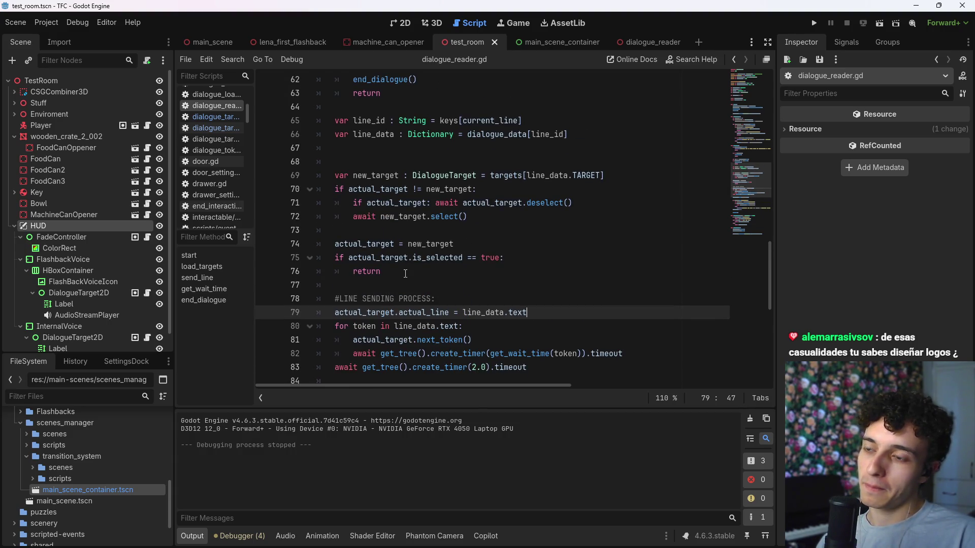
- Cut the is_selected early-return check and paste it onto blank line 68
mouse_move(408, 272)
mouse_down()
mouse_move(351, 272)
mouse_move(336, 260)
mouse_up()
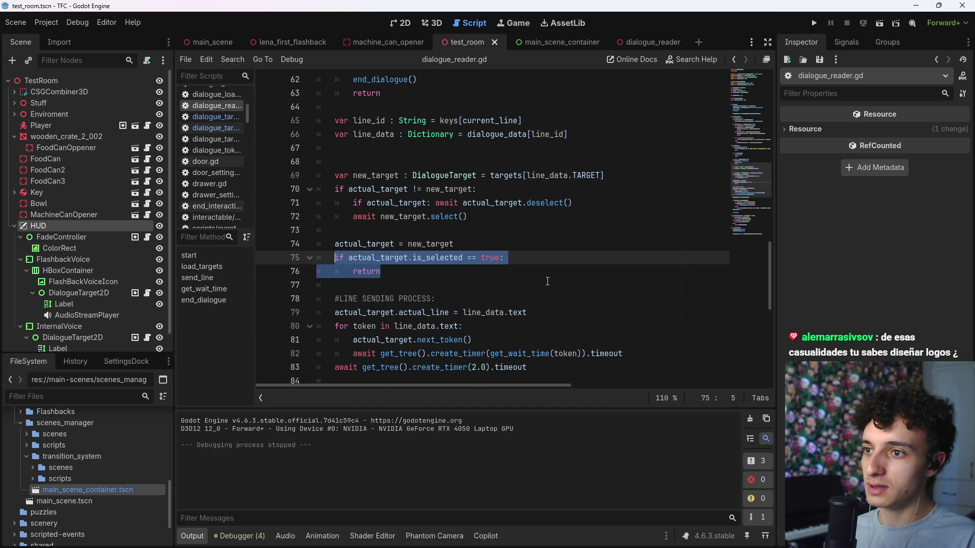
key(BackSpace)
key(BackSpace)
key(BackSpace)
scroll(457, 264, up, 2)
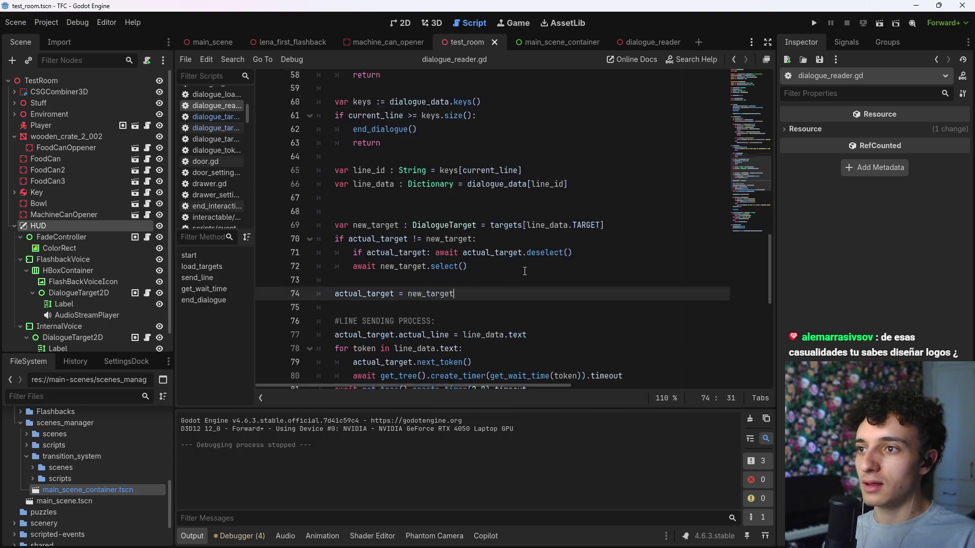
click(398, 245)
key(ctrl+v)
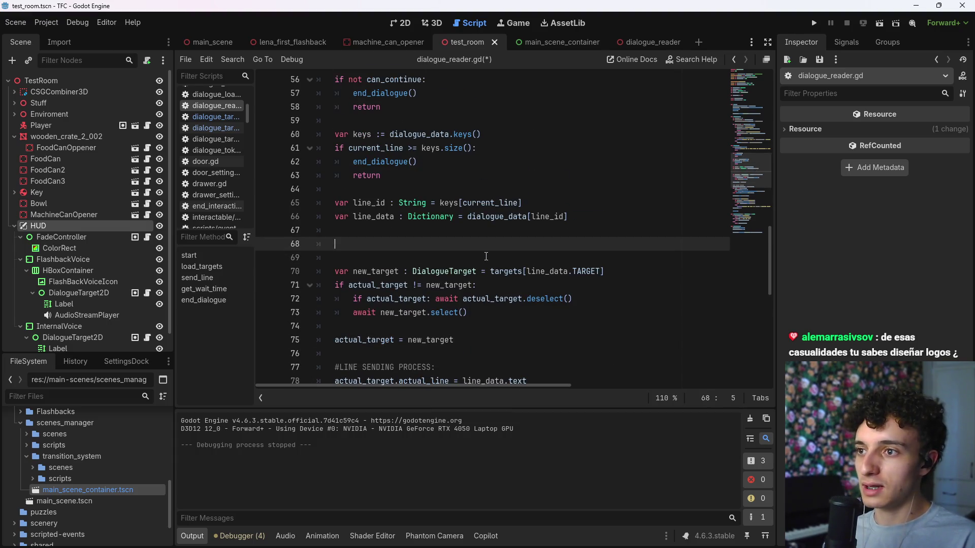
scroll(389, 280, up, 5)
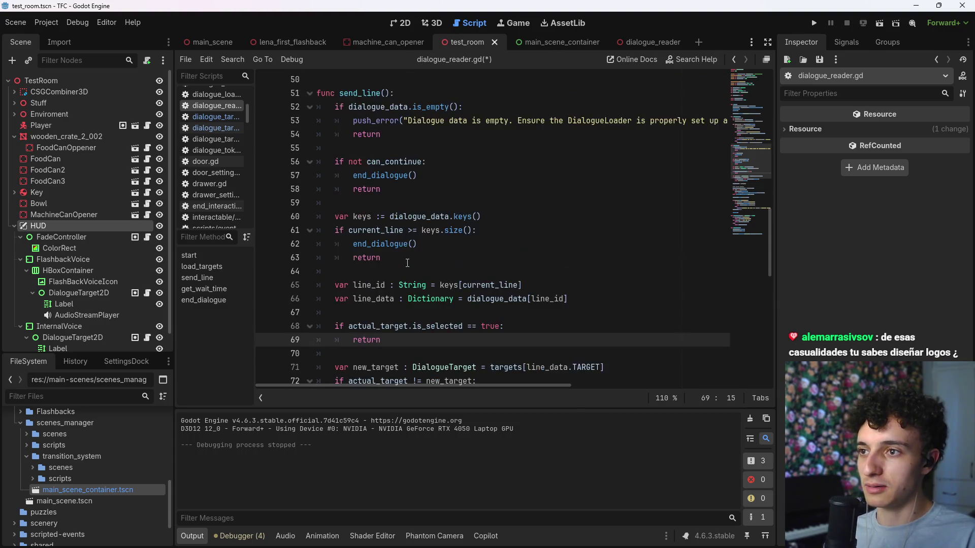
scroll(381, 264, down, 6)
- Move the early-return check again so it sits directly below the new_target line
click(371, 194)
mouse_move(381, 217)
mouse_down()
mouse_move(352, 216)
mouse_move(386, 216)
mouse_up()
key(ctrl+c)
double_click(401, 203)
key(BackSpace)
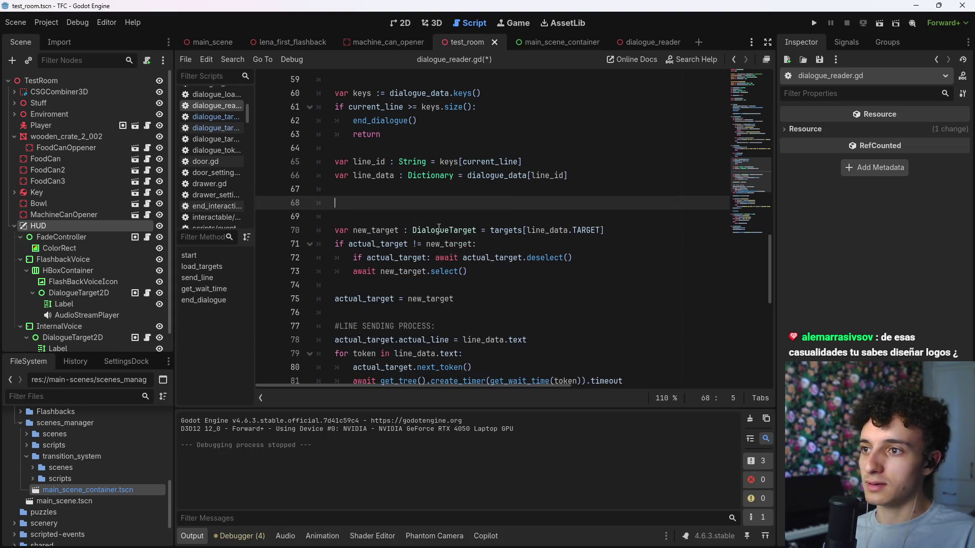
key(BackSpace)
key(BackSpace)
key(BackSpace)
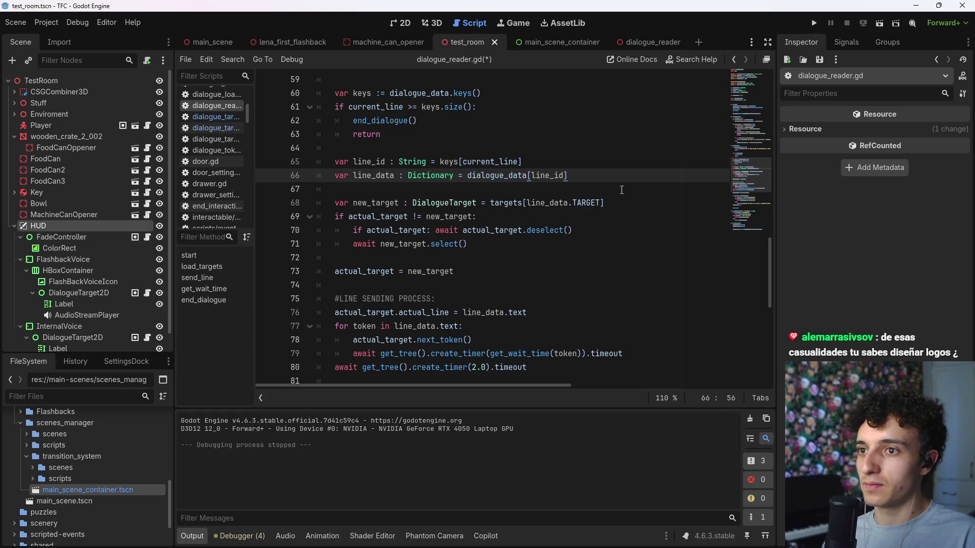
click(629, 202)
key(Return)
key(ctrl+v)
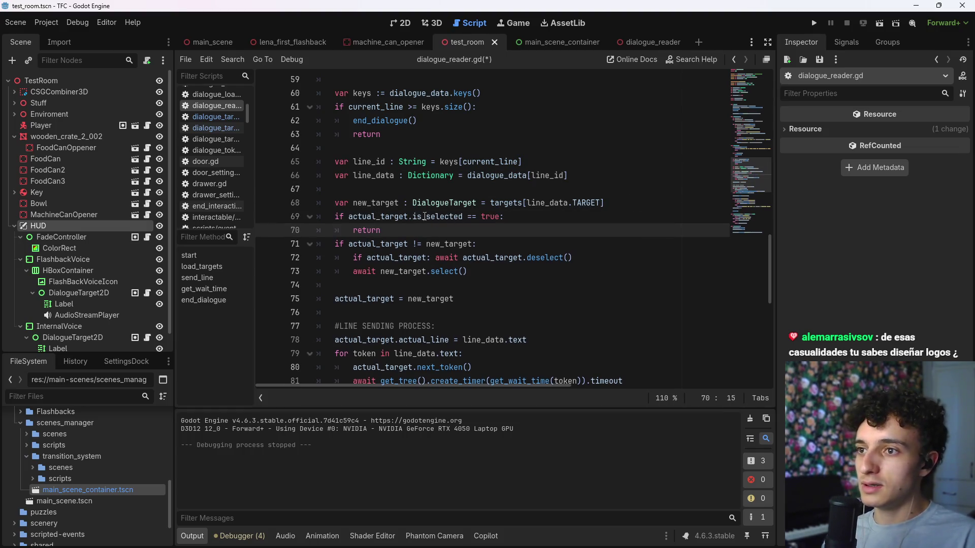
- Make the check test new_target.is_selected instead of actual_target, save, and run the scene
drag(411, 216, 349, 217)
key(BackSpace)
text(new_target.)
key(ctrl+s)
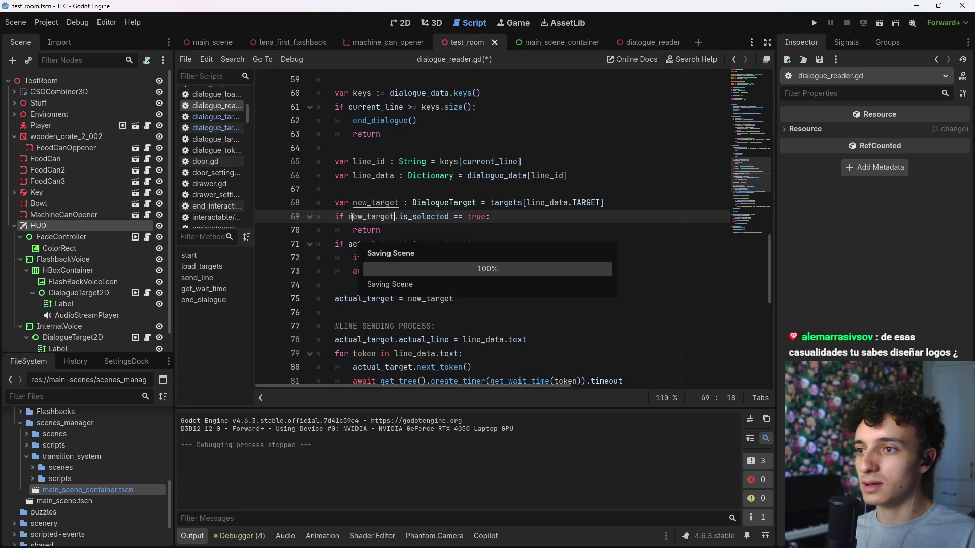
key(F6)
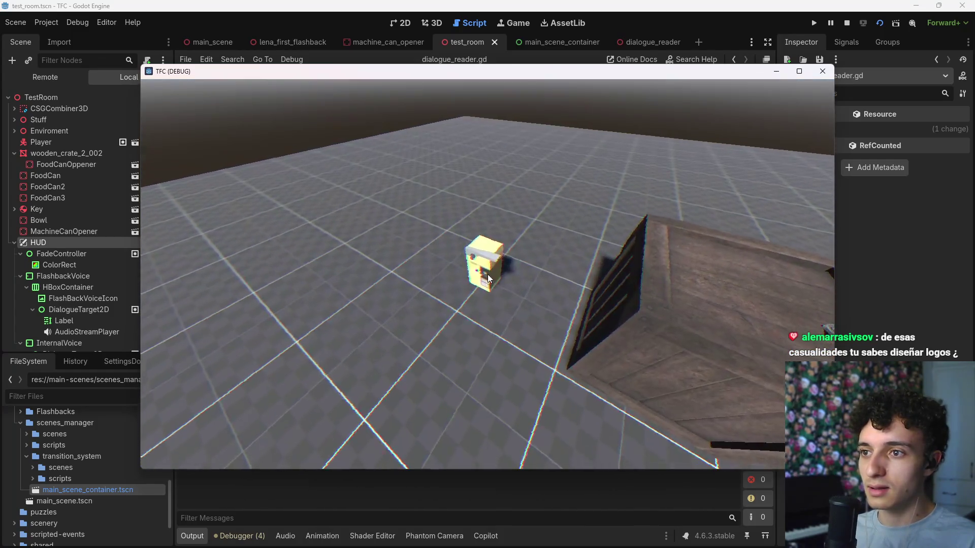
- Trigger the dialogue, replace token.text with token.char on line 9, then rerun and stop the scene
click(488, 274)
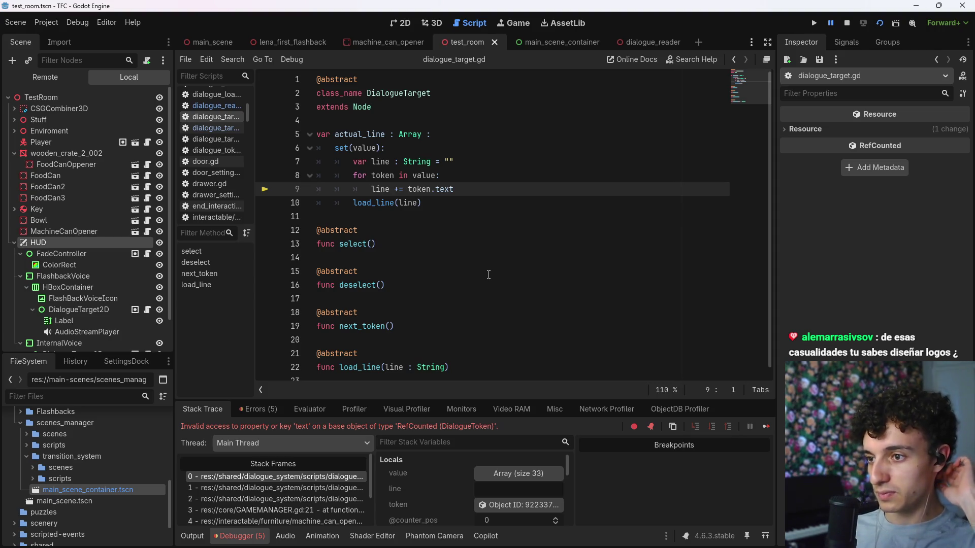
double_click(444, 189)
text(char)
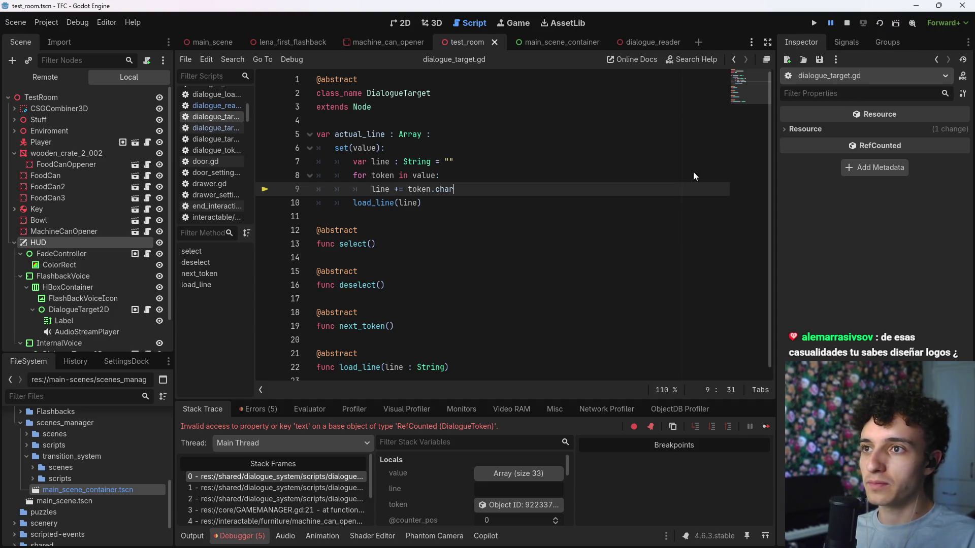
key(F6)
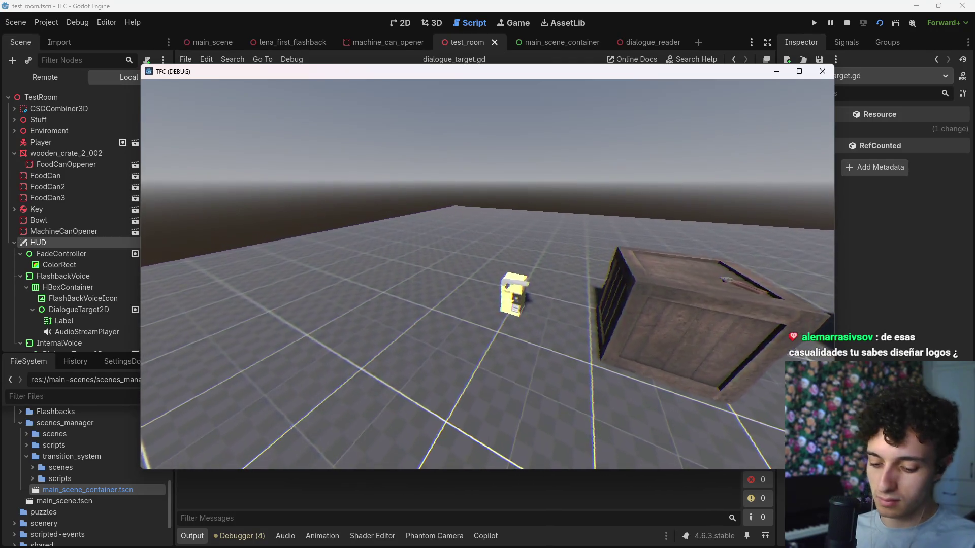
key(F8)
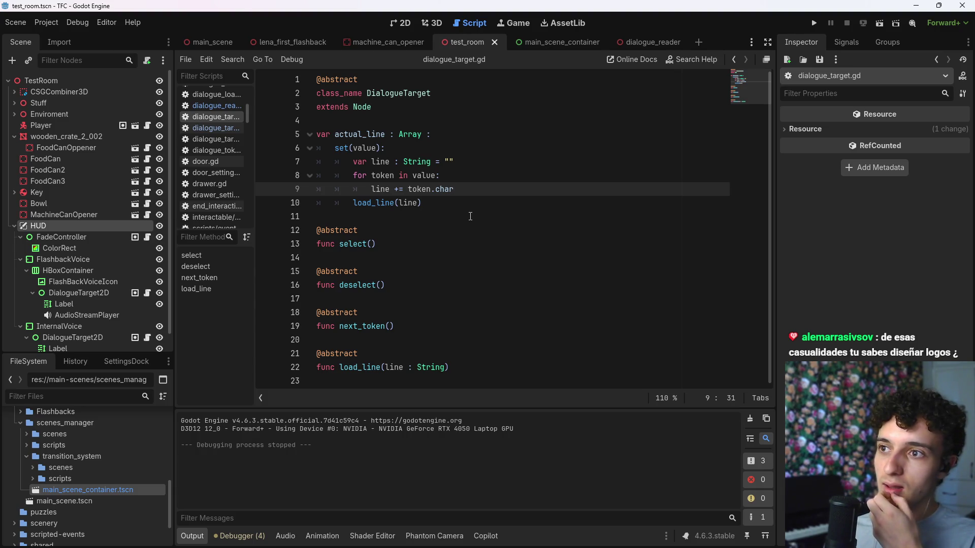
- Insert 'actual_line = value' as the first line of the actual_line setter and save
click(446, 136)
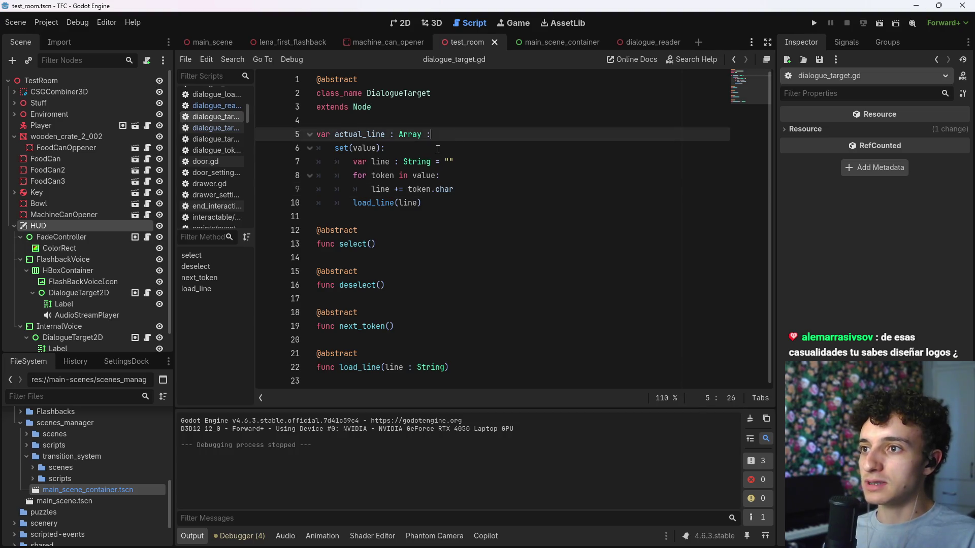
click(499, 149)
key(Return)
text(actu)
key(Return)
text(.)
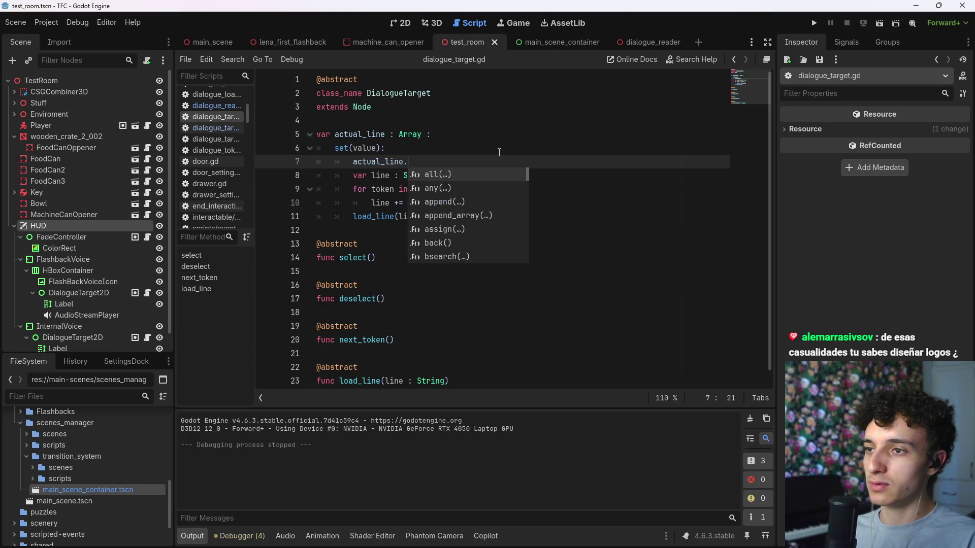
text(app)
key(Return)
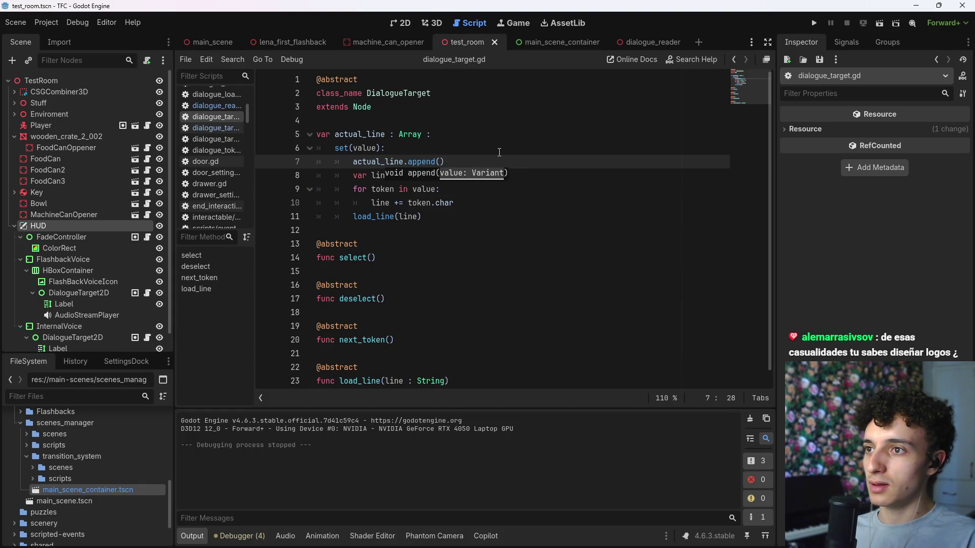
key(BackSpace)
key(BackSpace)
key(BackSpace)
text(= value)
key(ctrl+s)
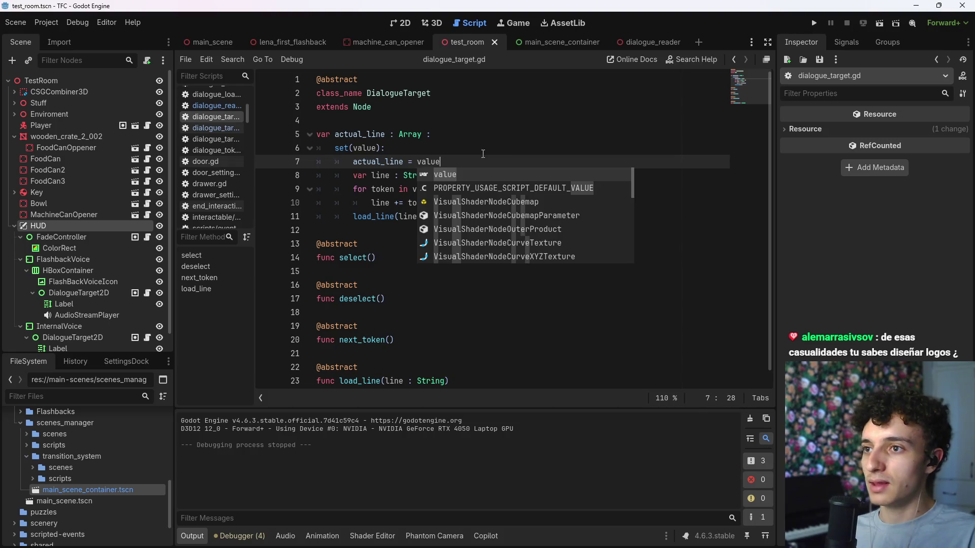
scroll(498, 151, down, 1)
key(ctrl+s)
key(Up)
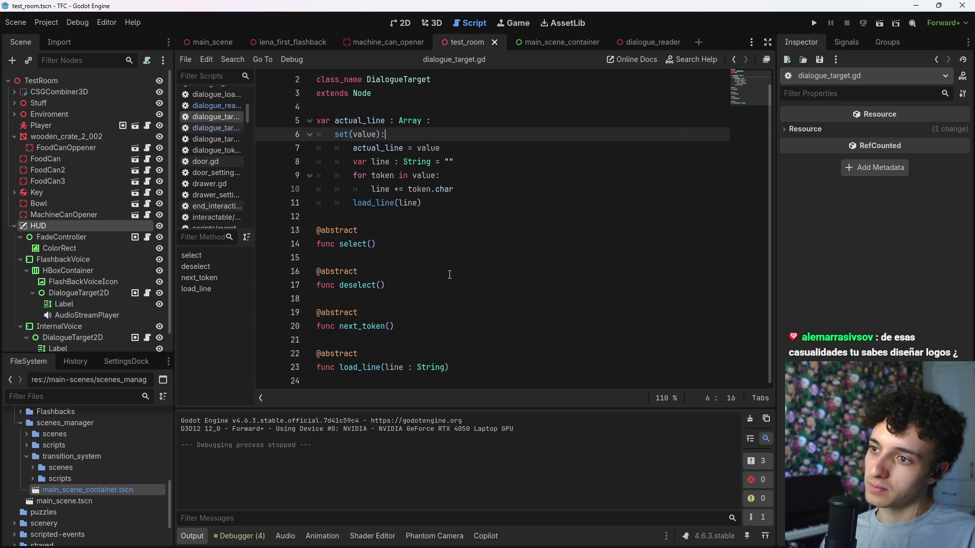
- Open the DialogueTarget2D script from the Scene tree
click(406, 326)
click(382, 313)
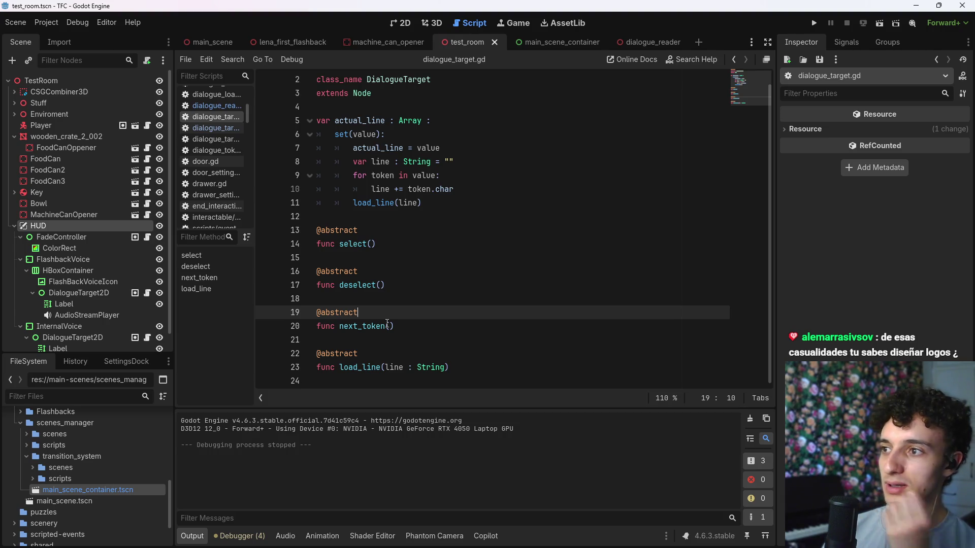
click(147, 294)
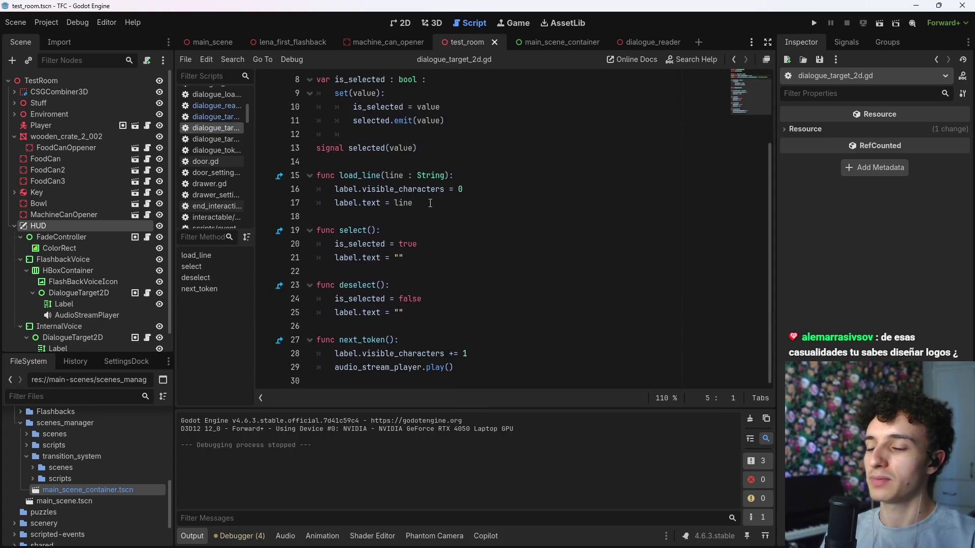
- Select the Label under FlashbackVoice > HBoxContainer > DialogueTarget2D to show it in the Inspector
scroll(475, 209, up, 3)
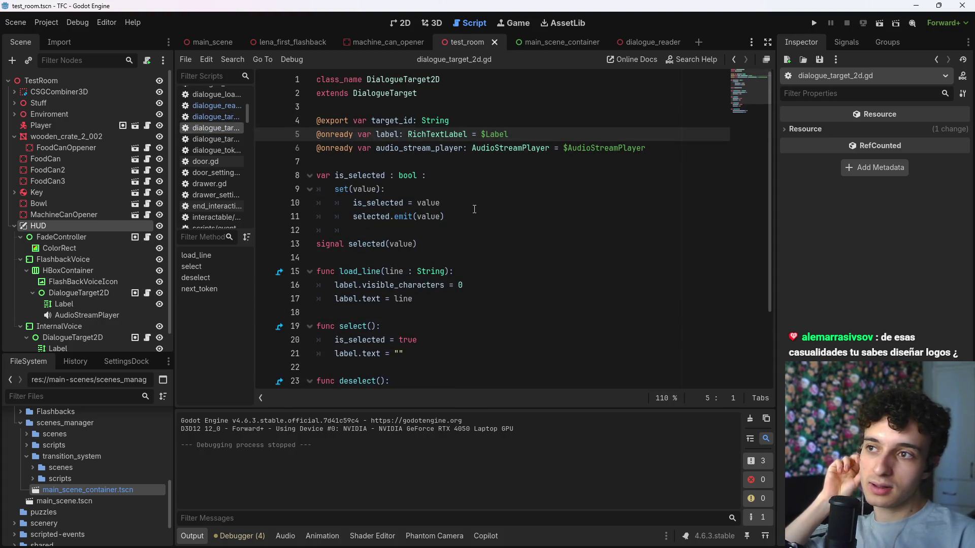
scroll(436, 228, down, 3)
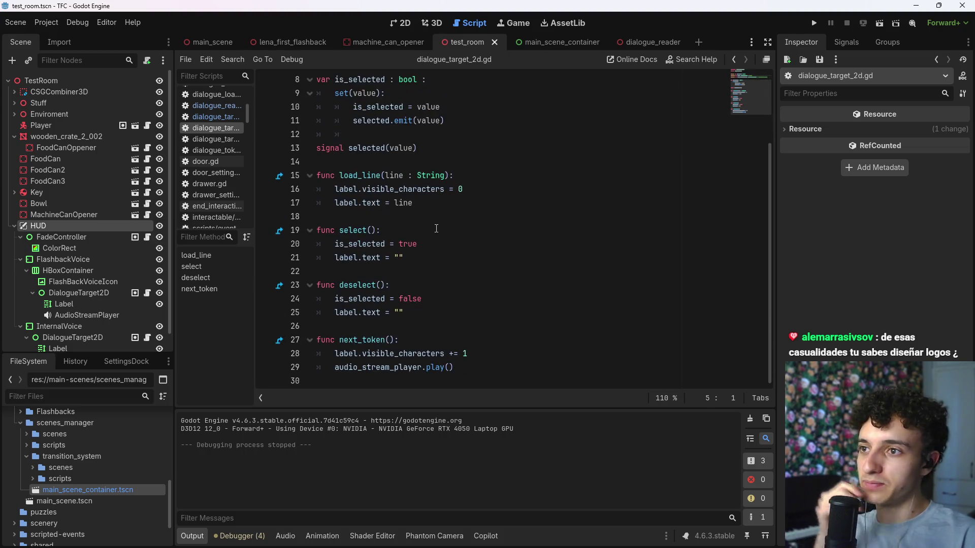
click(436, 228)
click(452, 314)
key(Down)
key(Down)
key(Down)
key(End)
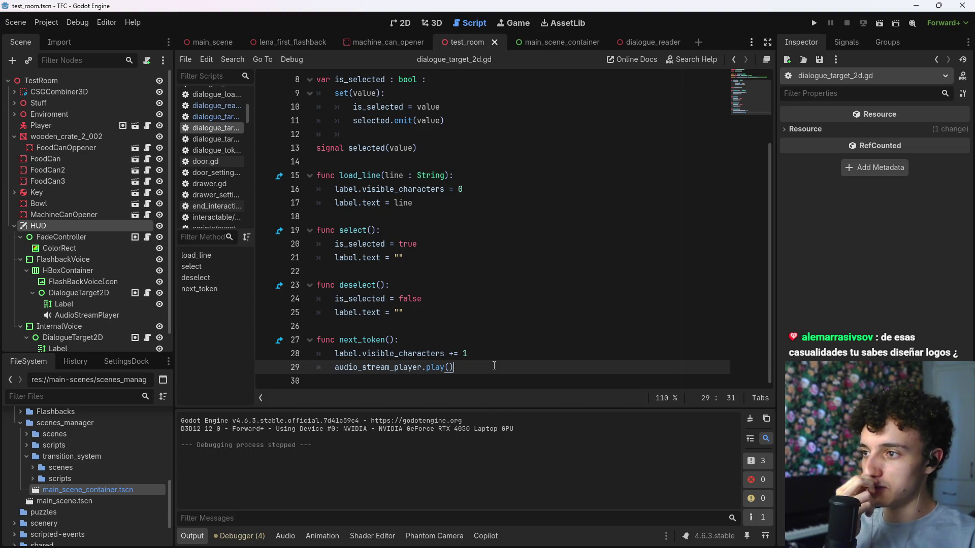
click(87, 306)
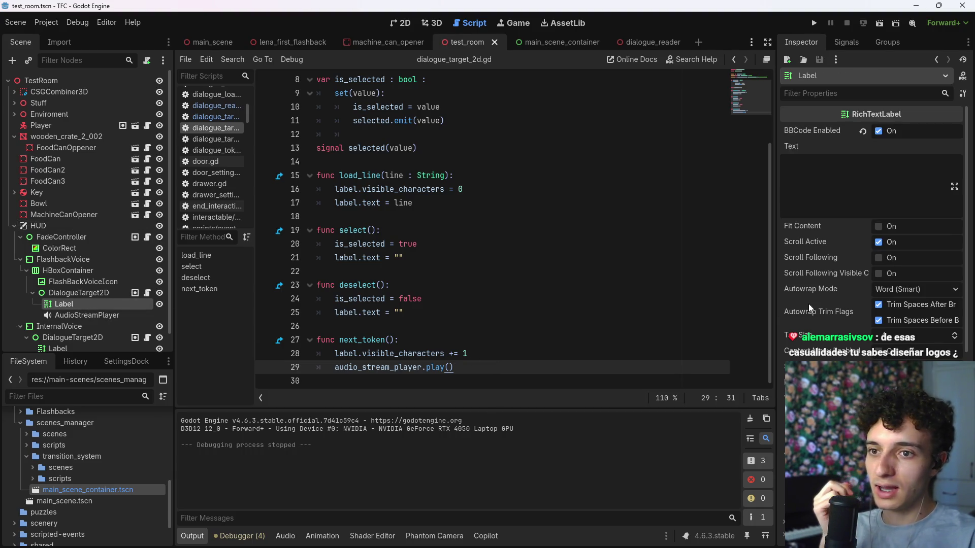
- Apply a Normal Font theme override to the flashback Label and save the test_room scene
scroll(822, 309, down, 5)
scroll(829, 316, down, 3)
scroll(830, 316, up, 8)
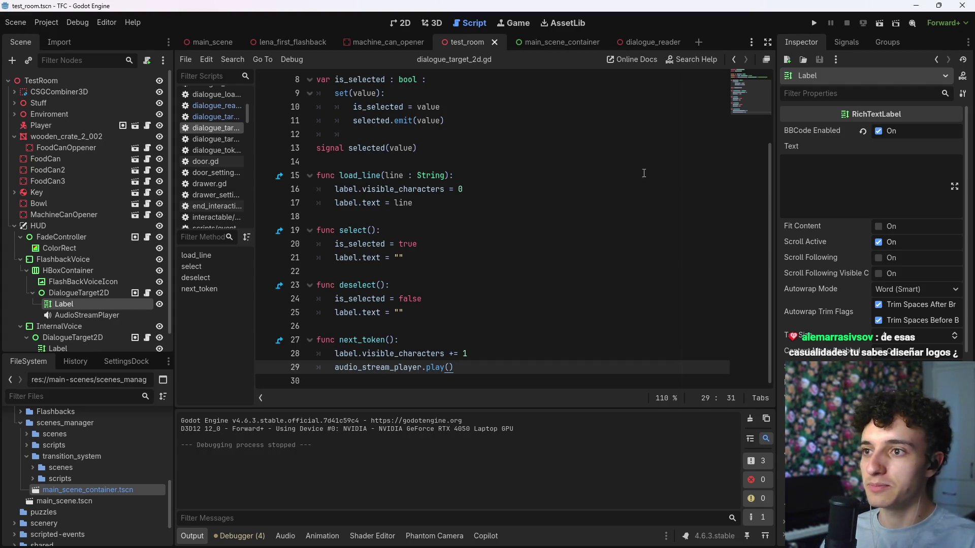
scroll(871, 228, down, 5)
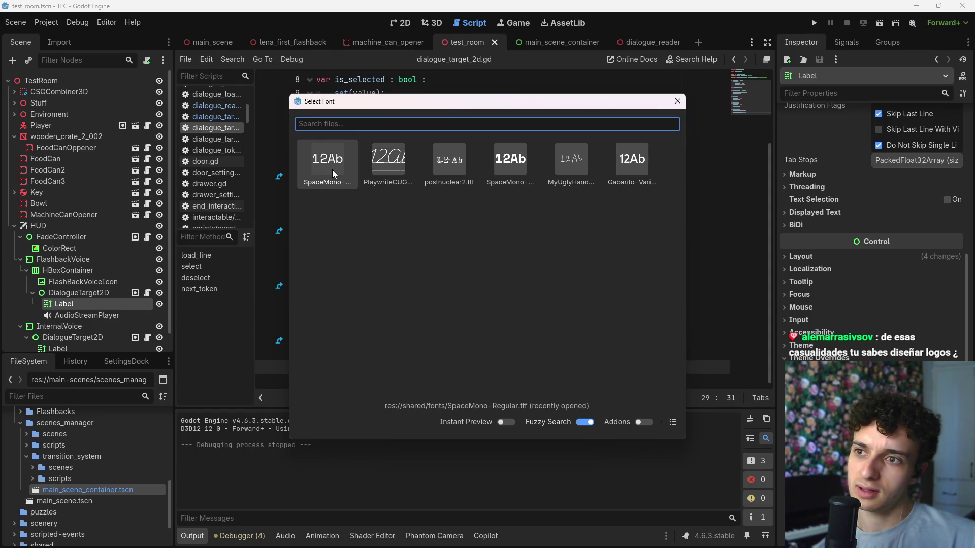
click(652, 182)
key(ctrl+s)
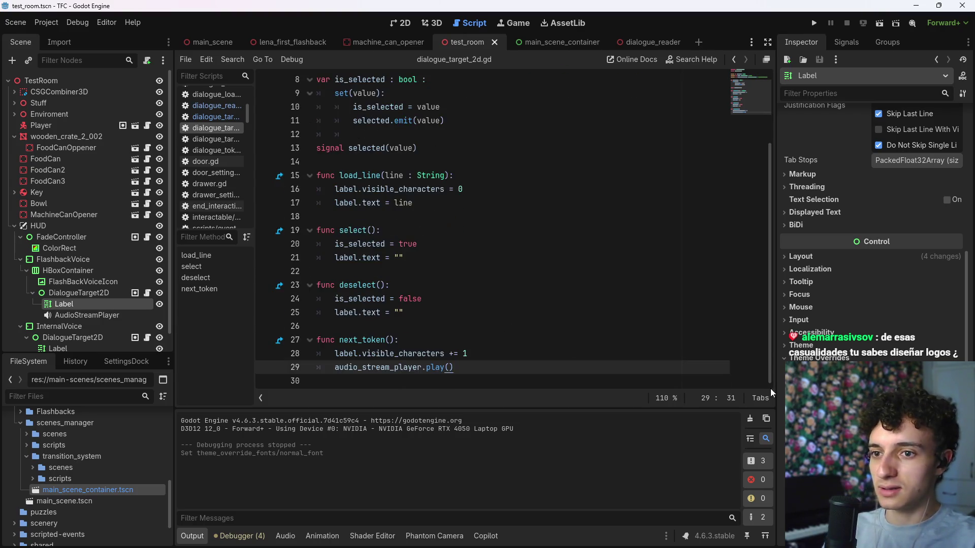
scroll(871, 228, down, 5)
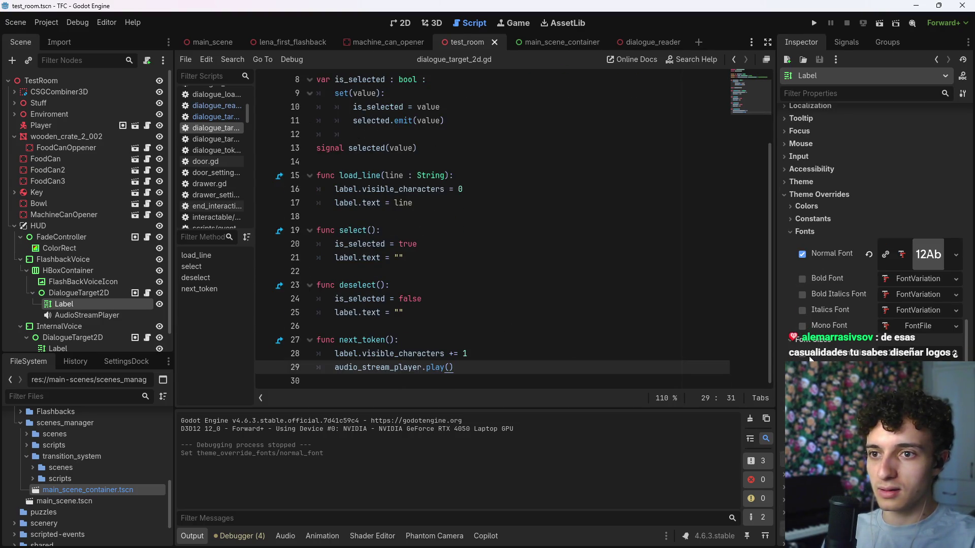
scroll(871, 228, up, 3)
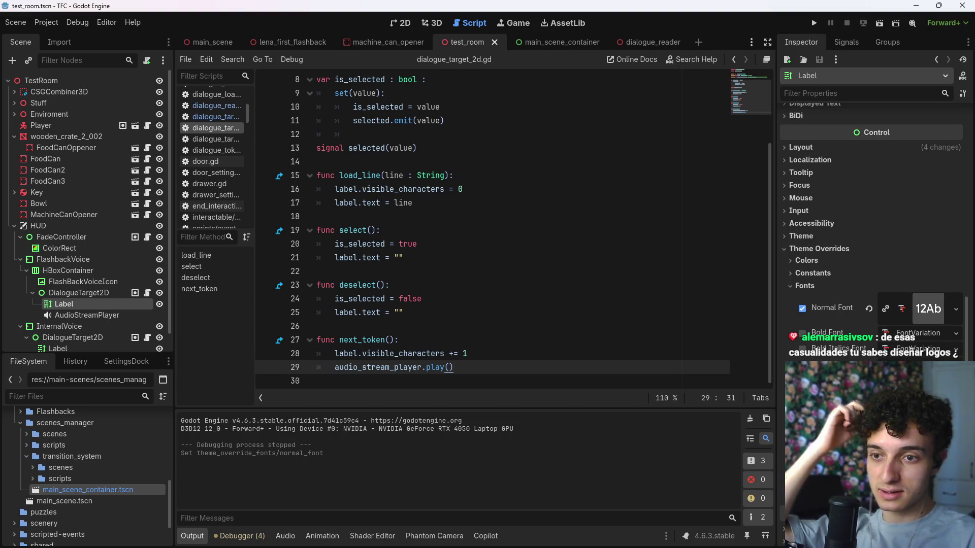
click(552, 354)
key(ctrl+s)
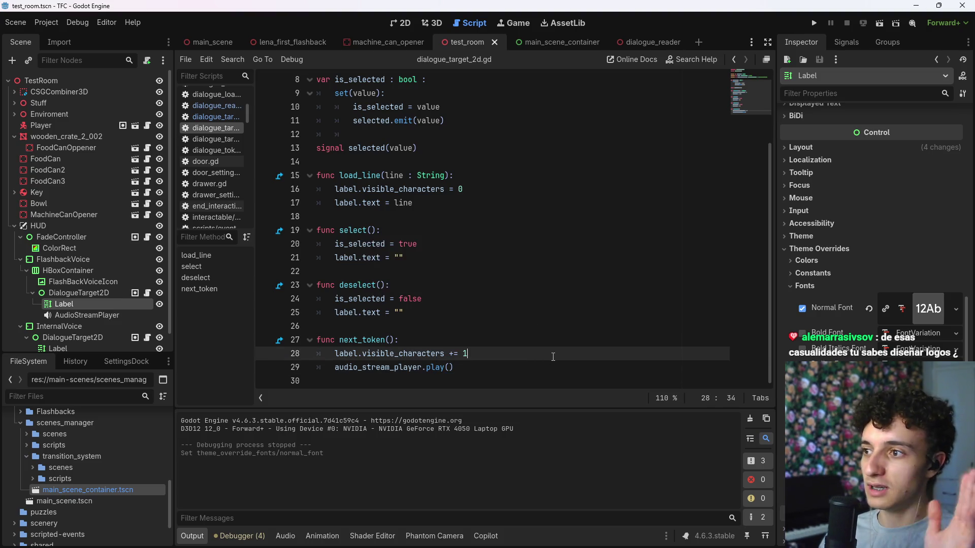
click(472, 368)
scroll(472, 368, up, 3)
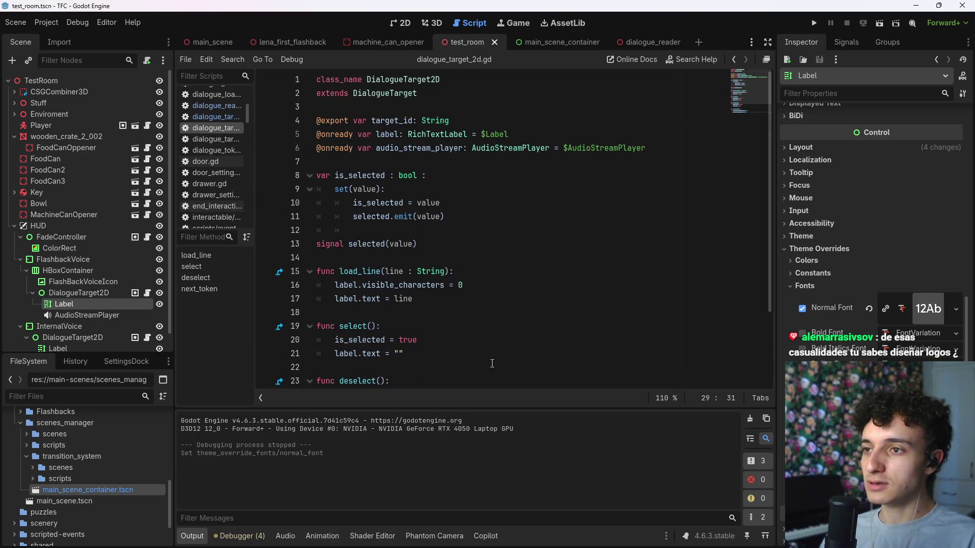
scroll(493, 374, down, 3)
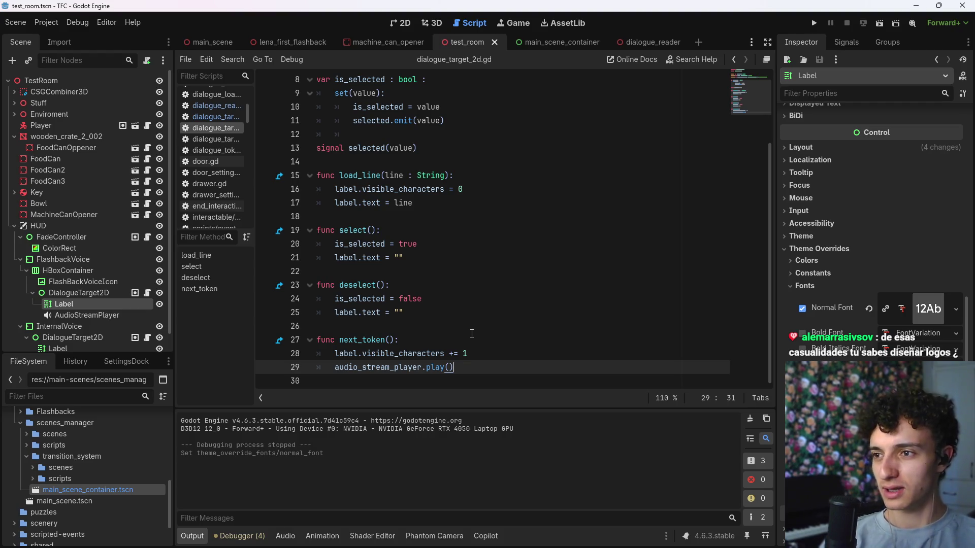
scroll(472, 334, up, 3)
scroll(477, 341, down, 2)
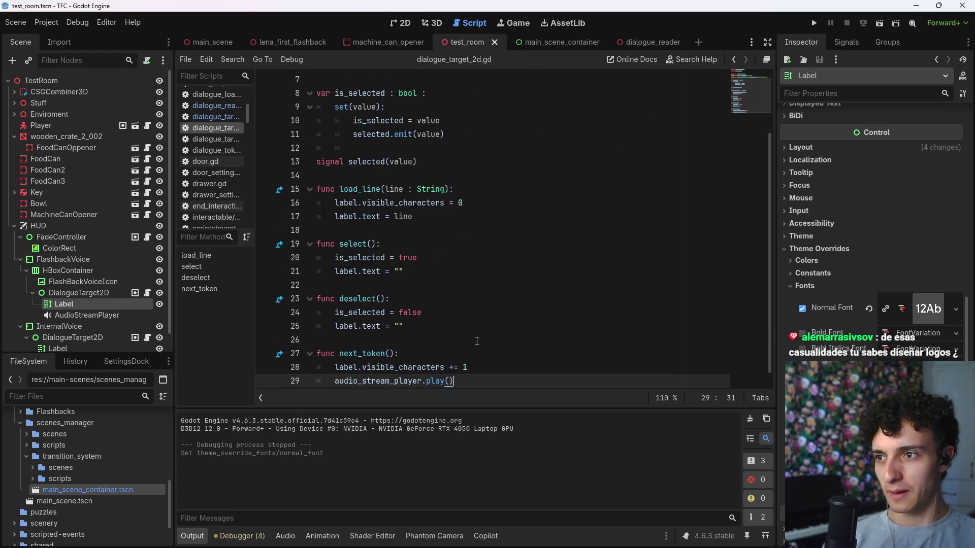
scroll(476, 341, down, 1)
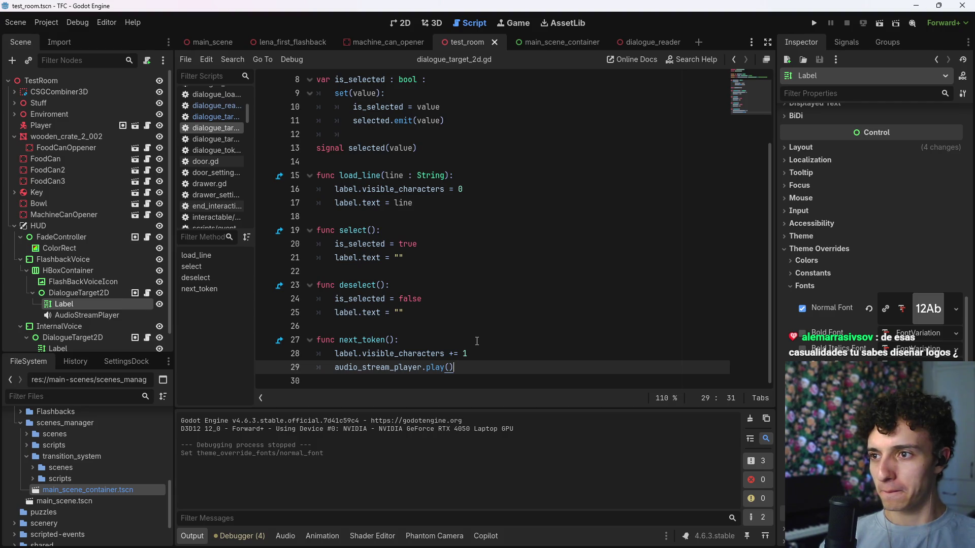
click(447, 367)
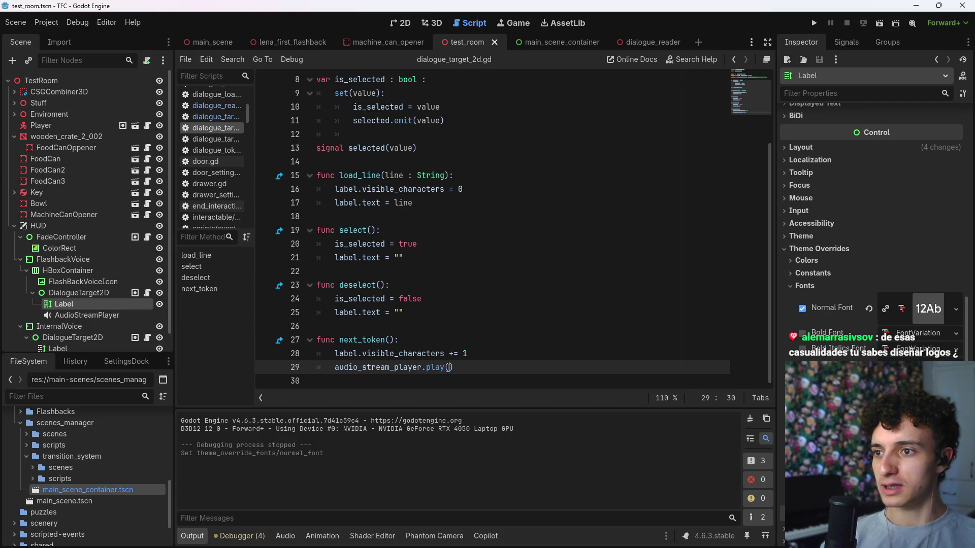
key(ctrl+space)
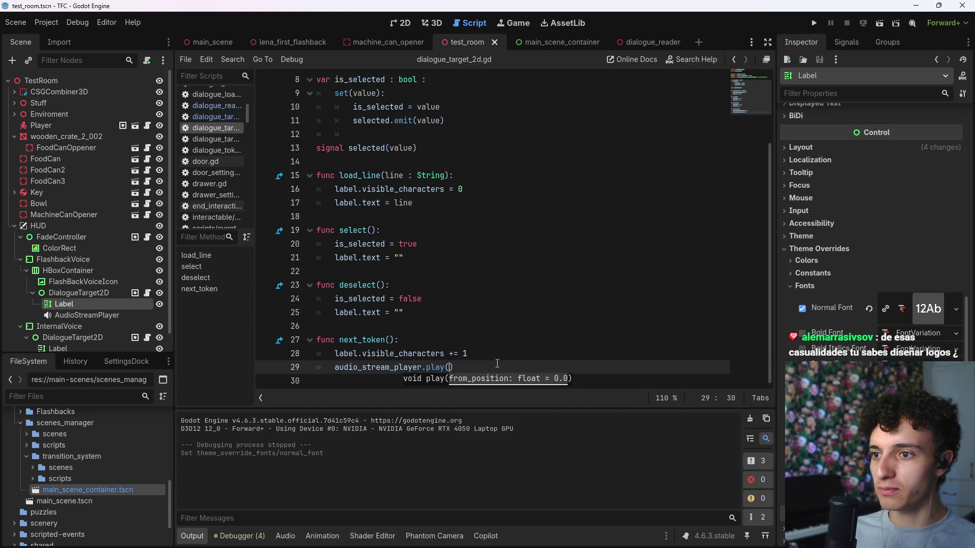
key(Escape)
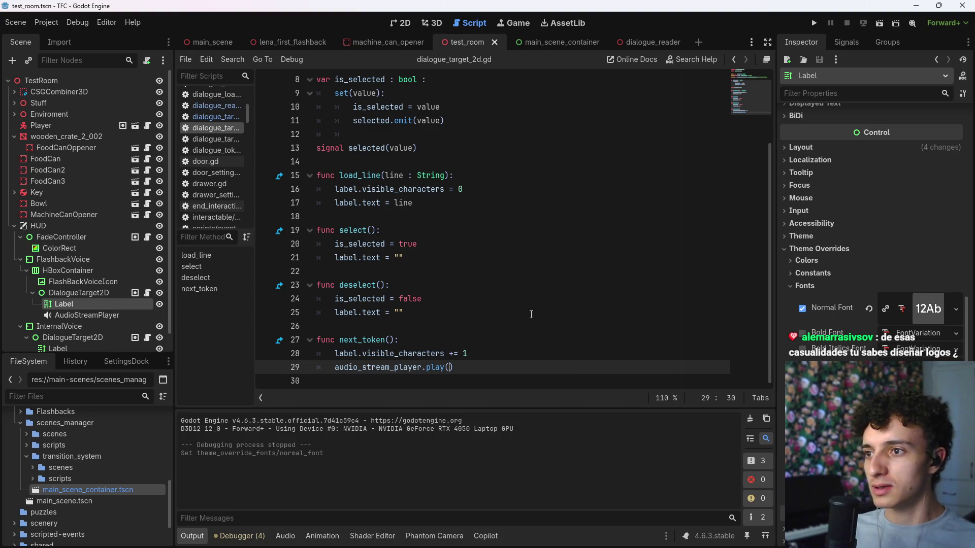
scroll(512, 316, up, 3)
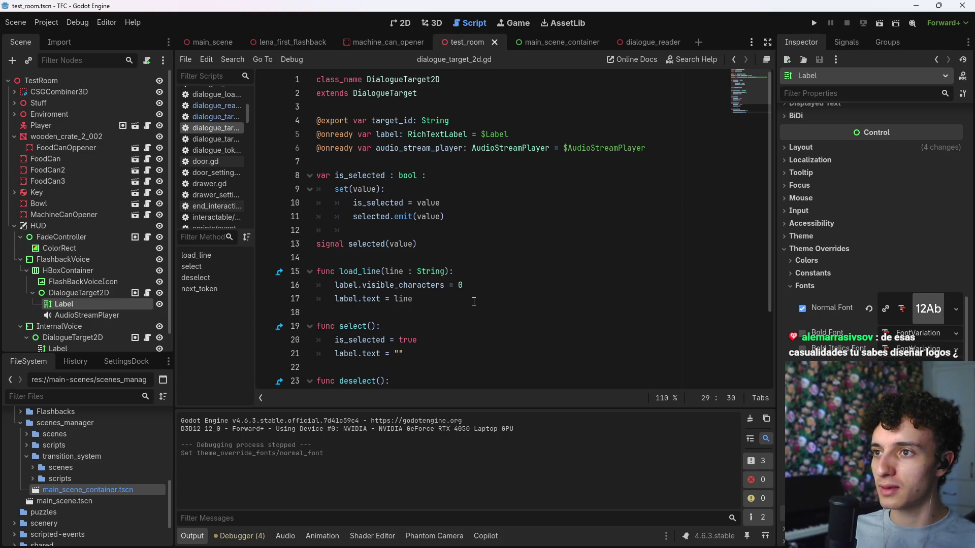
click(481, 271)
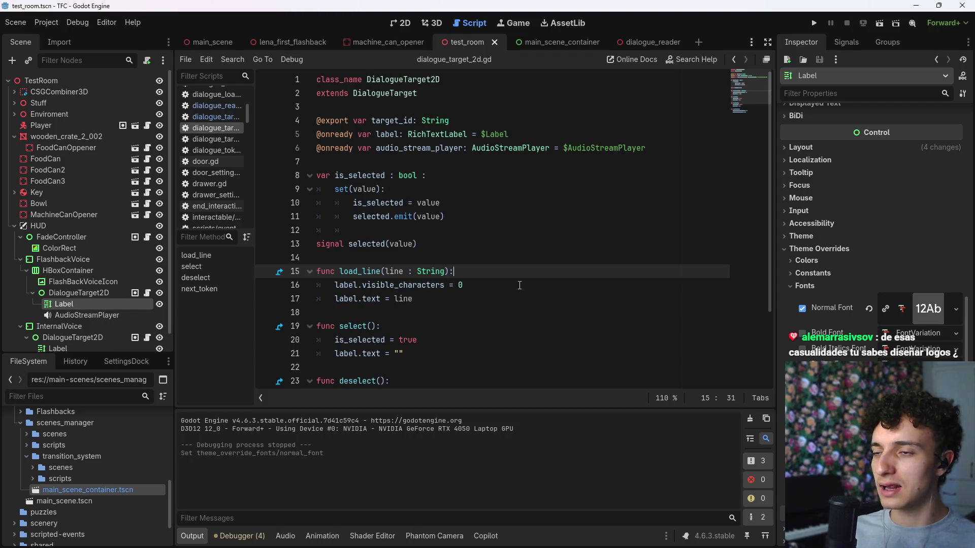
key(Return)
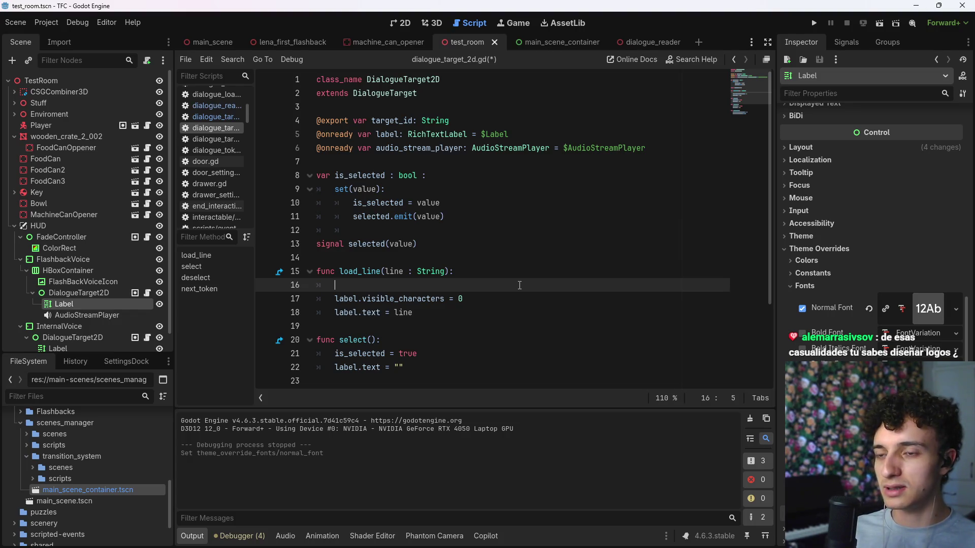
text(line)
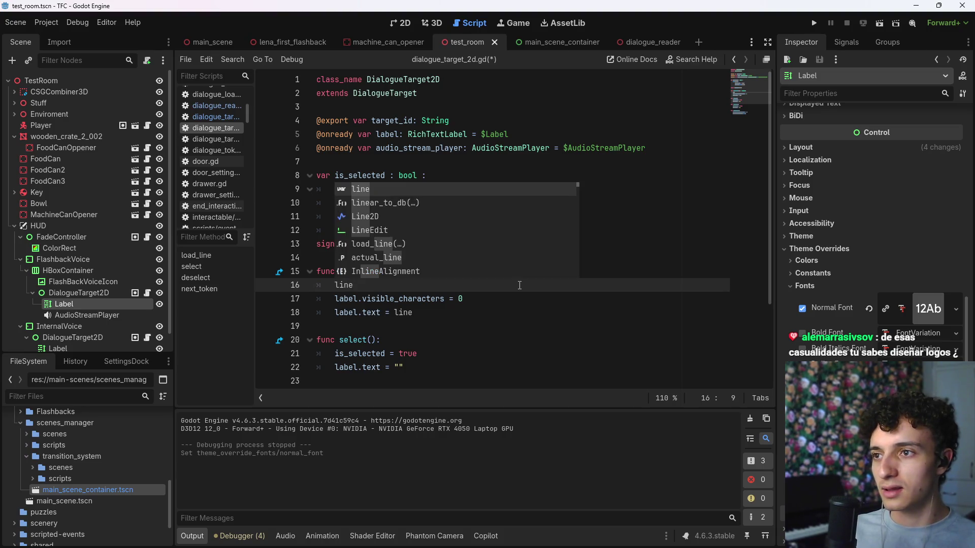
key(BackSpace)
key(BackSpace)
key(BackSpace)
text(ac)
key(Return)
text(.)
key(BackSpace)
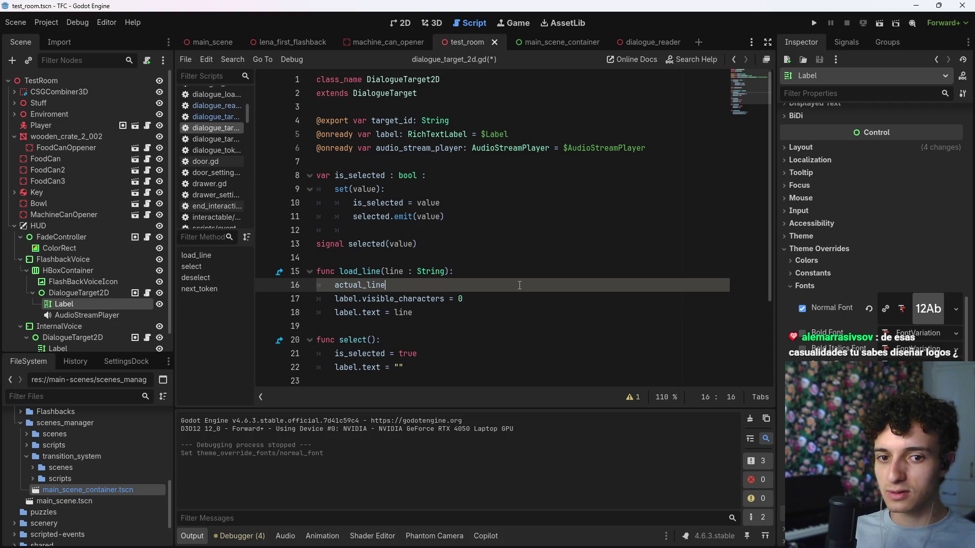
text([)
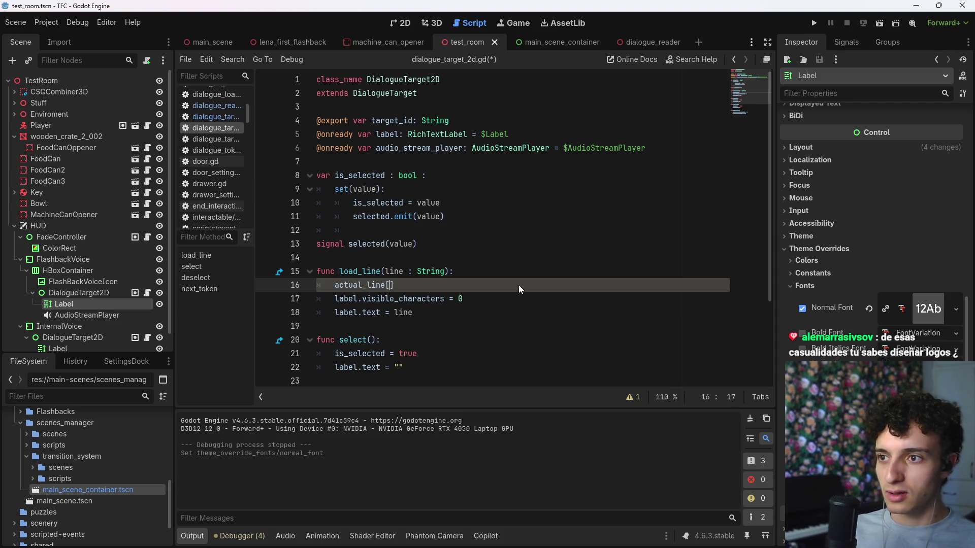
text(")
key(BackSpace)
key(alt+Tab)
key(alt+Tab)
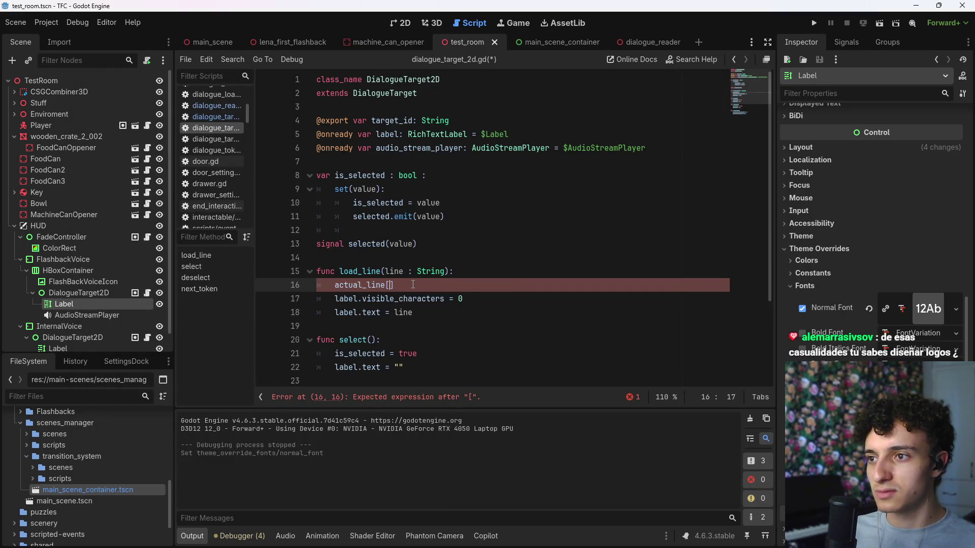
scroll(413, 285, down, 3)
scroll(418, 288, up, 2)
drag(411, 265, 334, 258)
key(BackSpace)
key(BackSpace)
key(BackSpace)
key(ctrl+s)
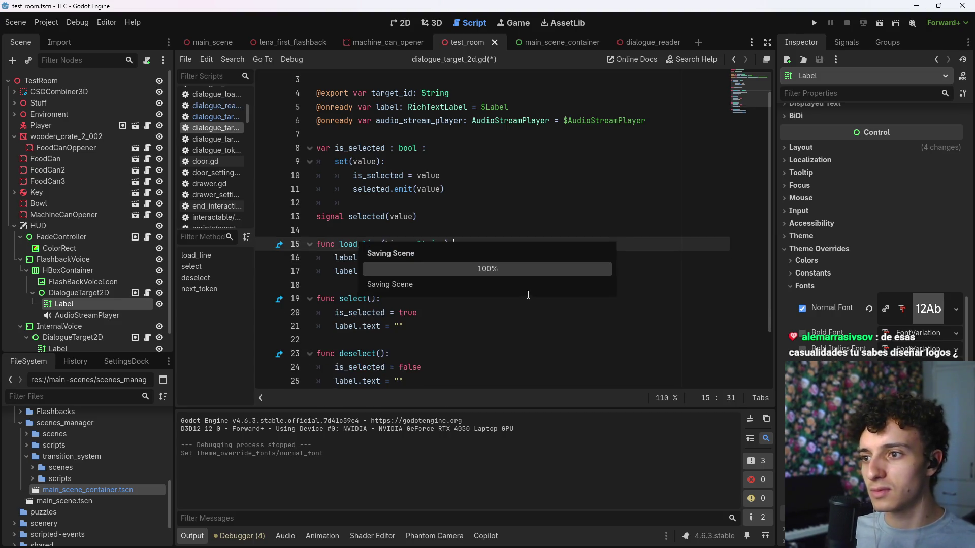
scroll(504, 303, down, 2)
click(434, 338)
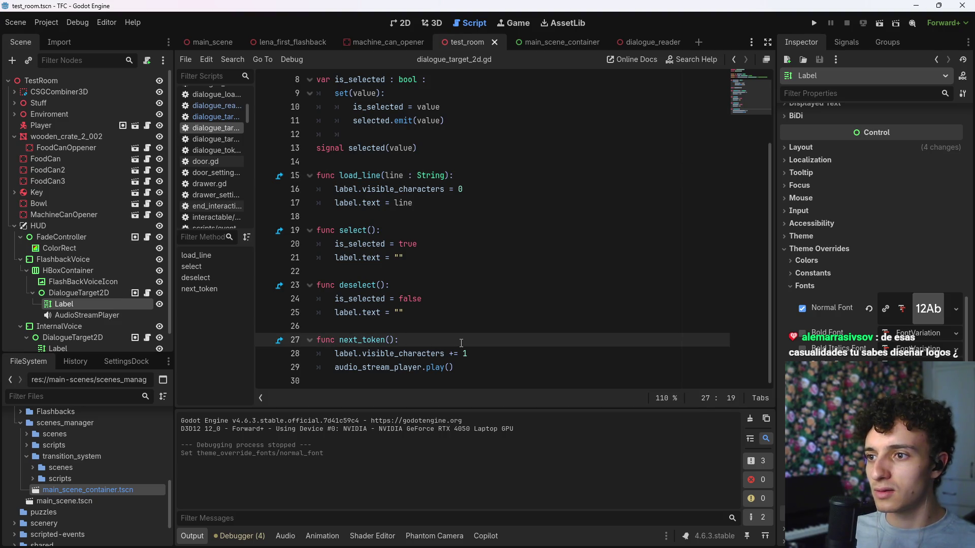
click(498, 354)
- Begin an audio_stream_player.pitch_scale[ line in next_token
key(Return)
text(audi)
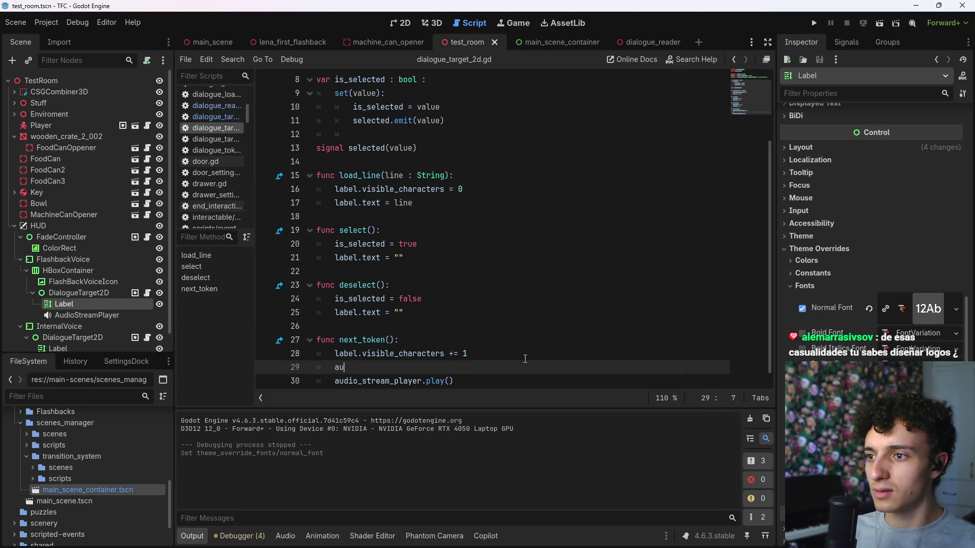
key(Return)
text(.pit)
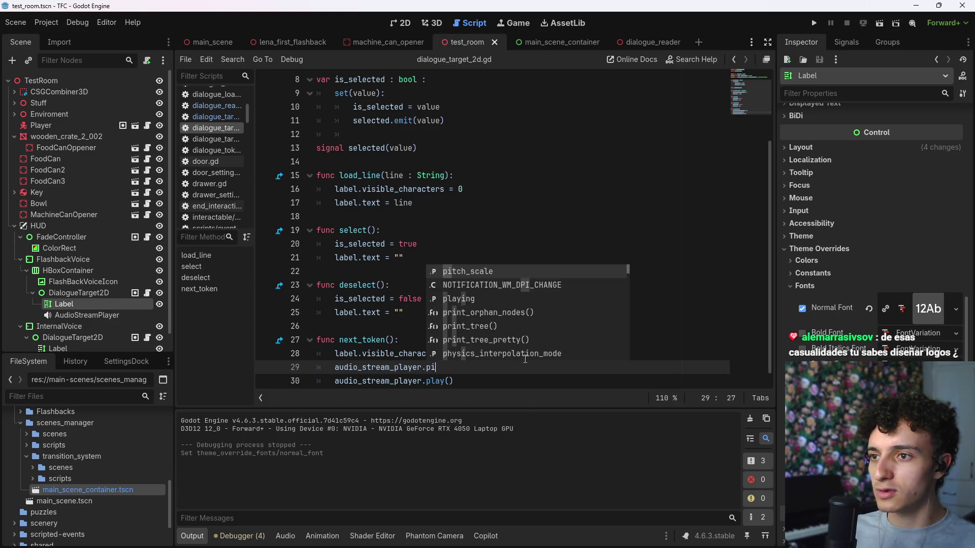
key(Return)
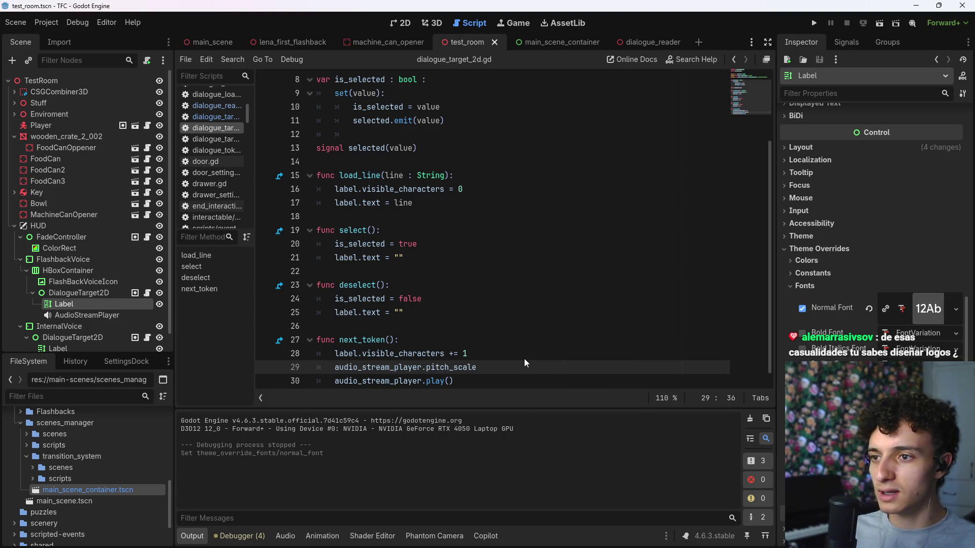
text([)
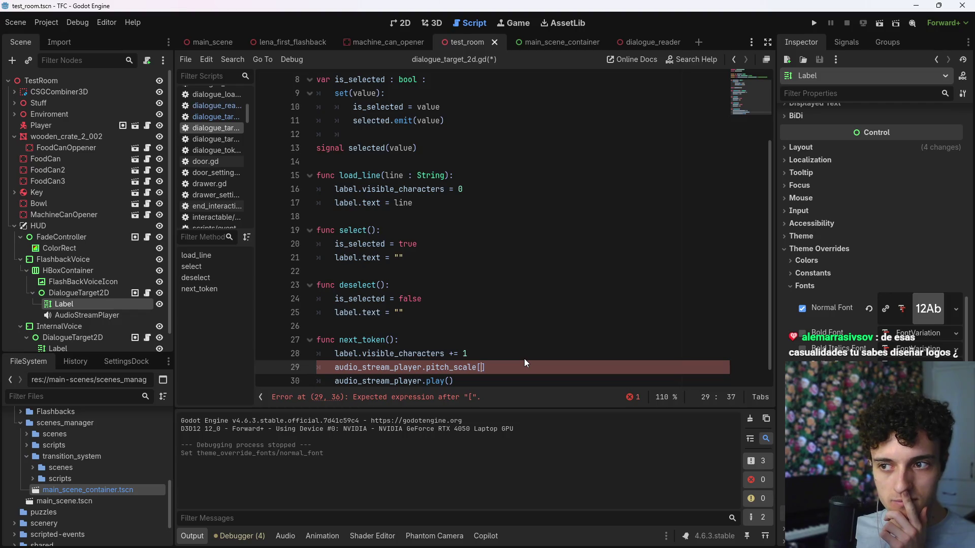
- Delete and restore the pitch_scale line, then open a blank line above it
key(ctrl+shift+Left)
key(ctrl+shift+Left)
key(ctrl+shift+Left)
key(ctrl+shift+Right)
key(BackSpace)
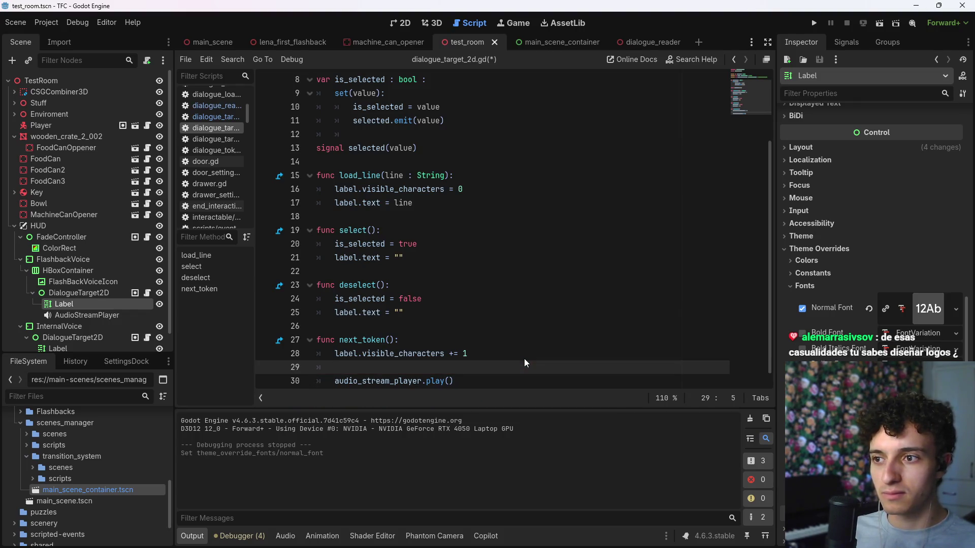
key(Up)
key(Down)
key(ctrl+z)
key(End)
key(Up)
key(Down)
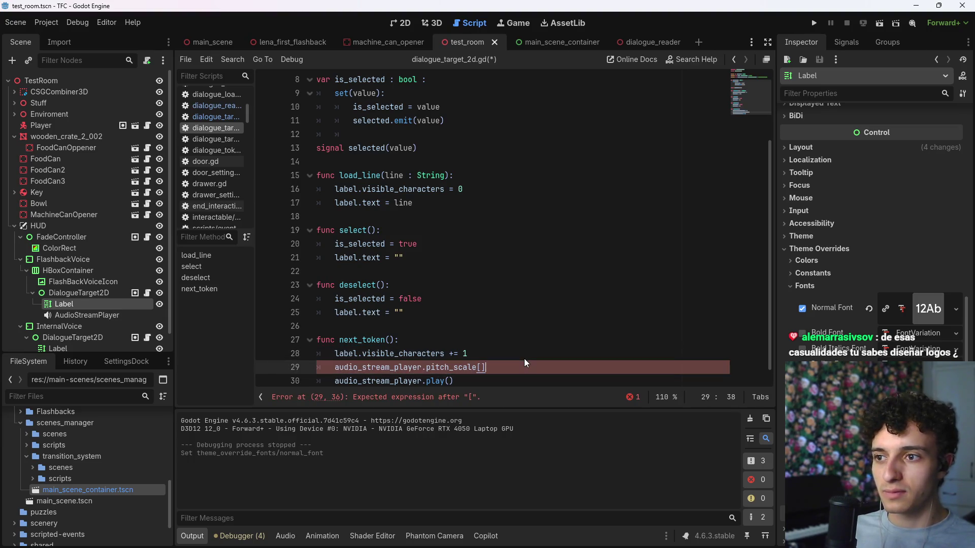
key(Up)
key(Return)
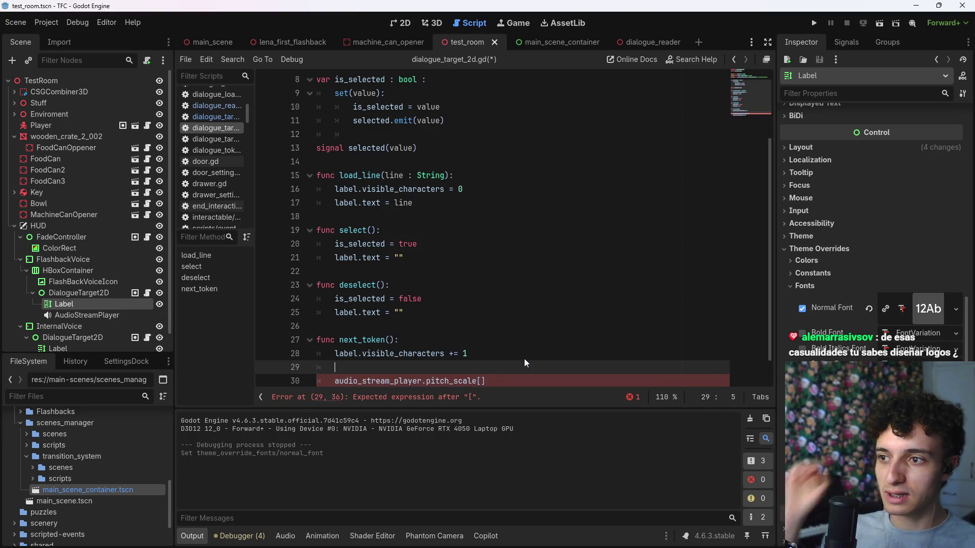
- Declare 'var min_pitch : float = actual_line[' on the new line 29
scroll(524, 358, down, 1)
text(va)
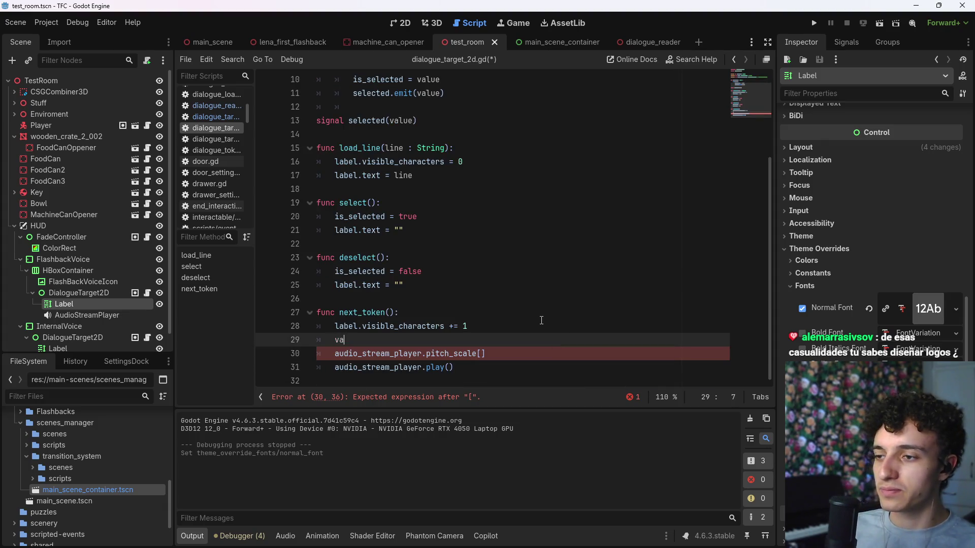
text(r pi)
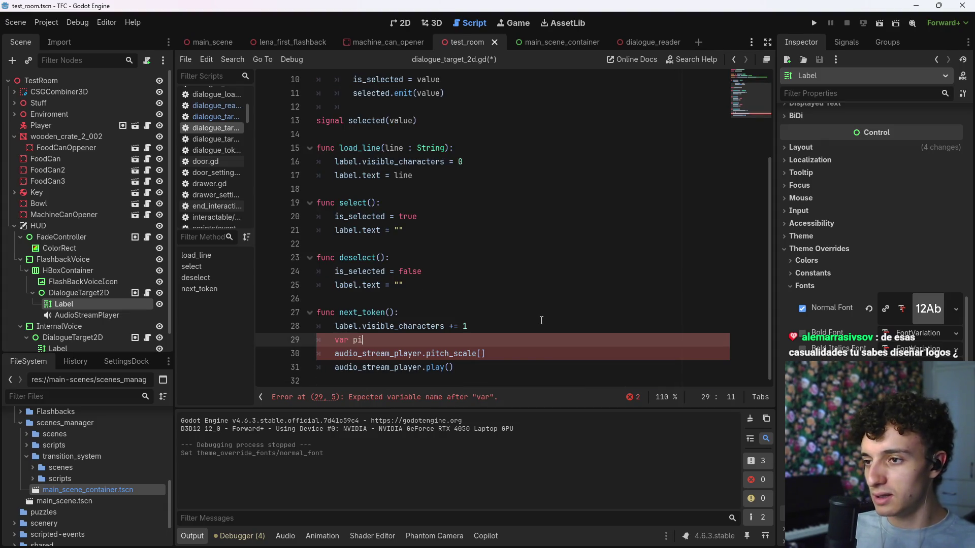
key(BackSpace)
key(BackSpace)
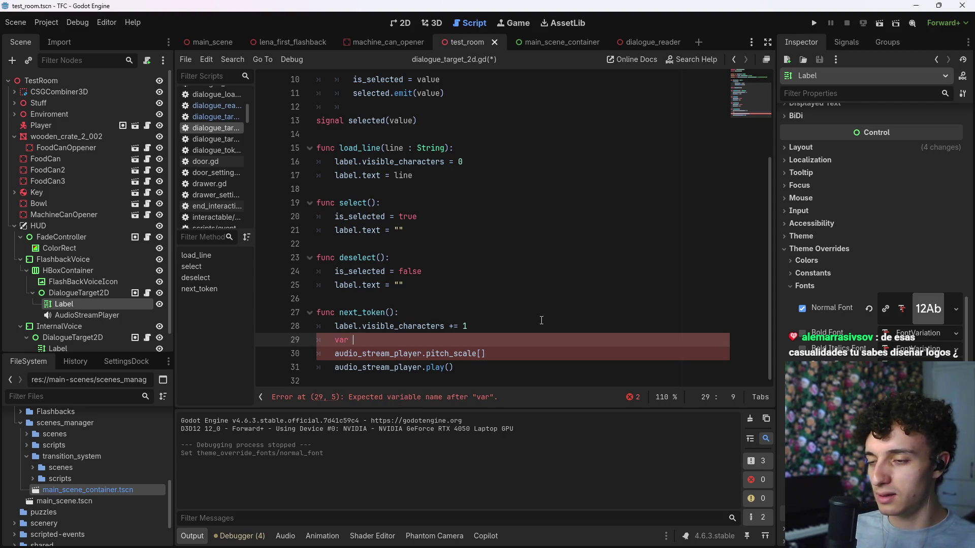
text(min_pitch)
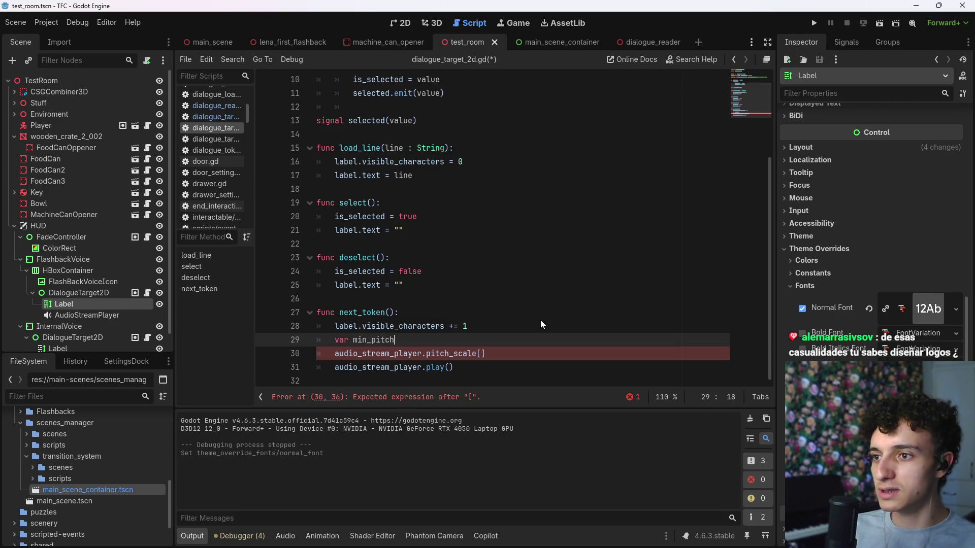
text( : flaot)
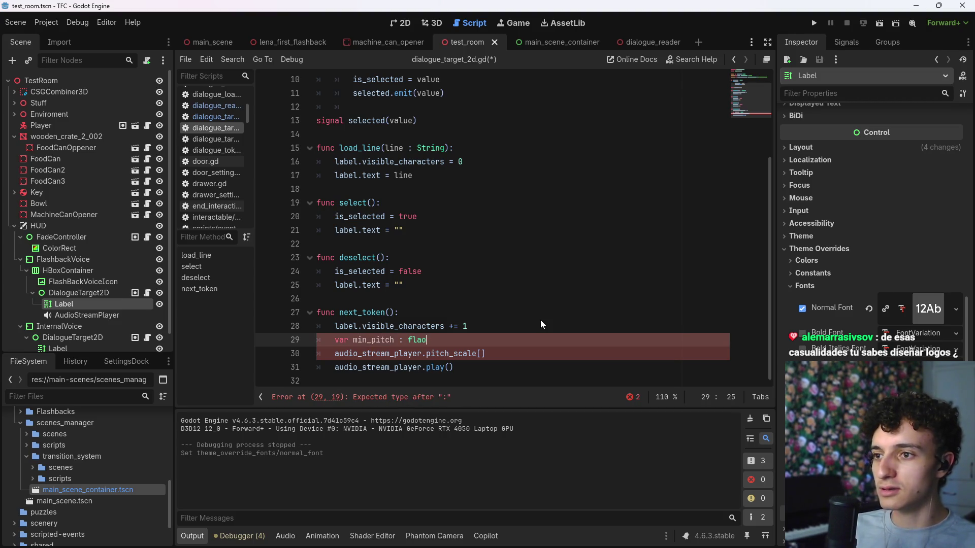
key(BackSpace)
key(BackSpace)
key(BackSpace)
text(oat)
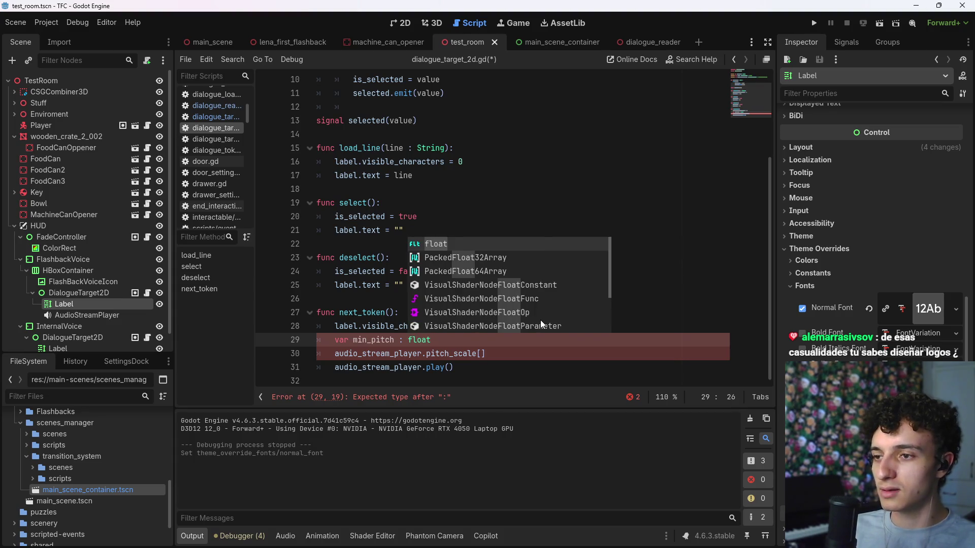
text( =)
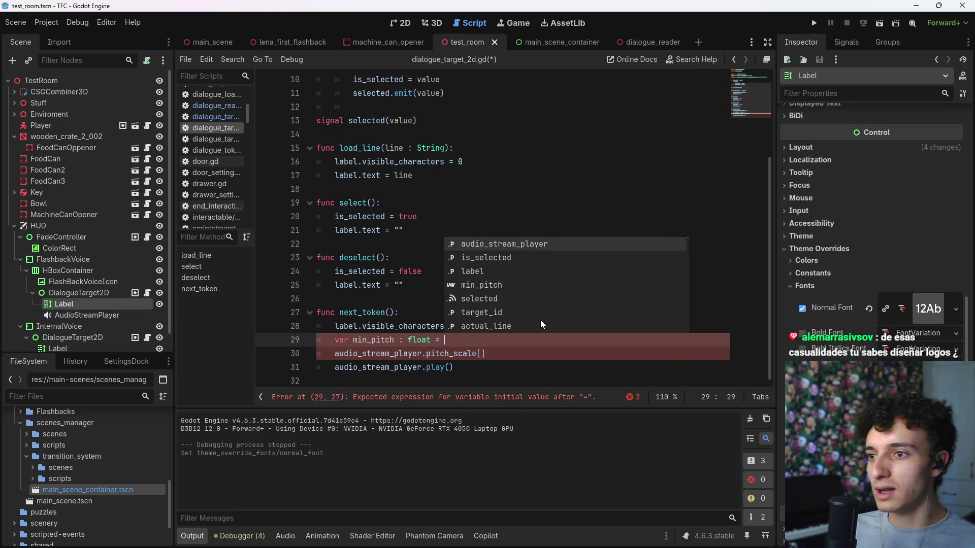
click(479, 353)
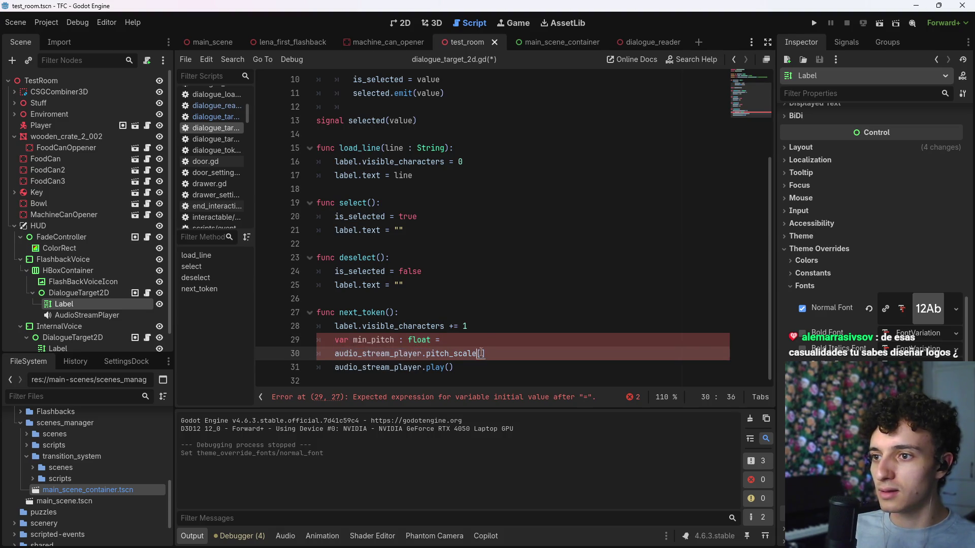
click(493, 340)
text(a)
key(Return)
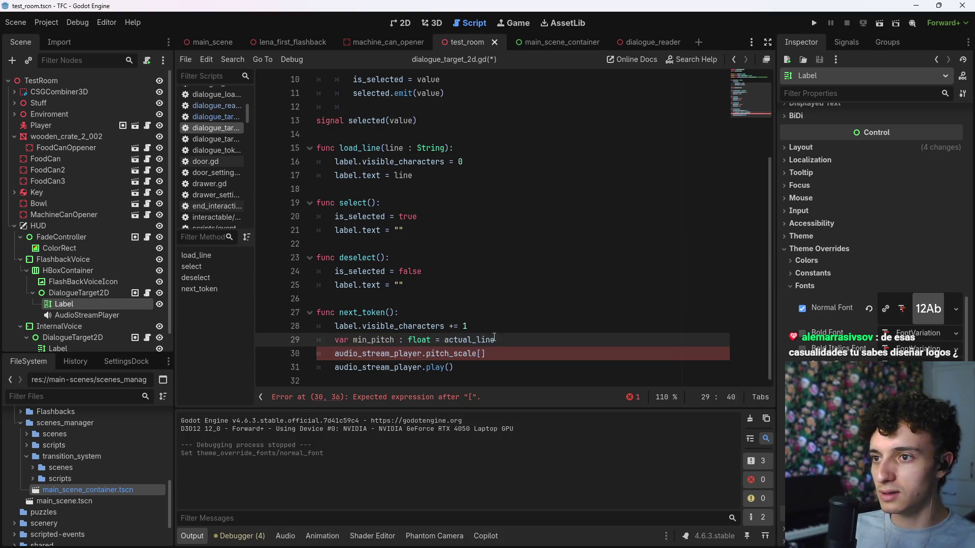
text(.)
key(BackSpace)
text([)
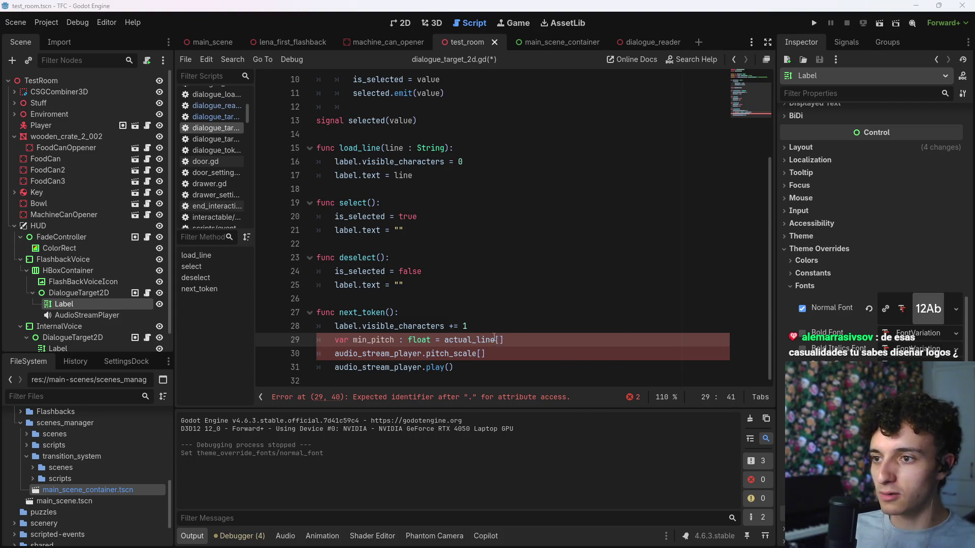
- Copy the PITCH-RANGE key from the dialogue JSON in Notepad and paste it inside actual_line[]
key(alt+Tab)
click(127, 167)
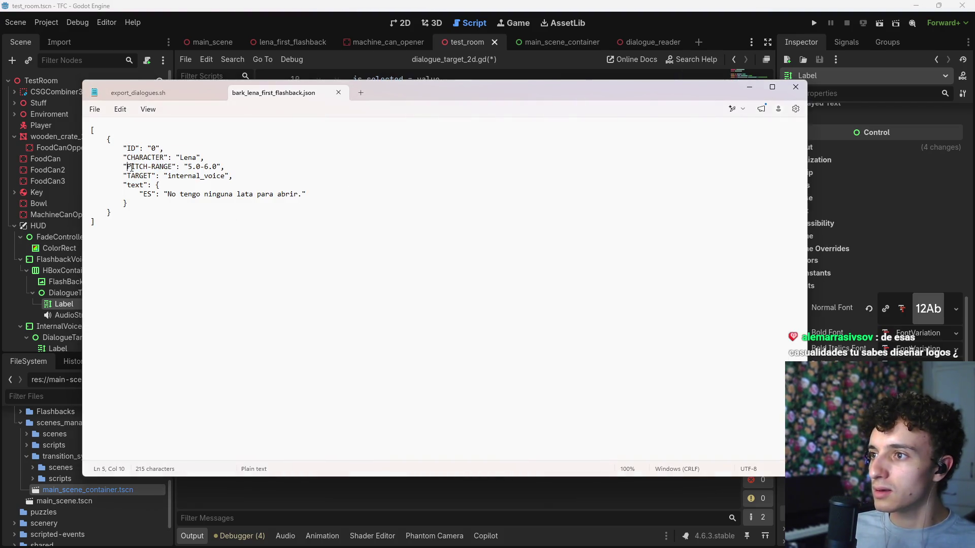
drag(131, 167, 169, 168)
key(shift+Right)
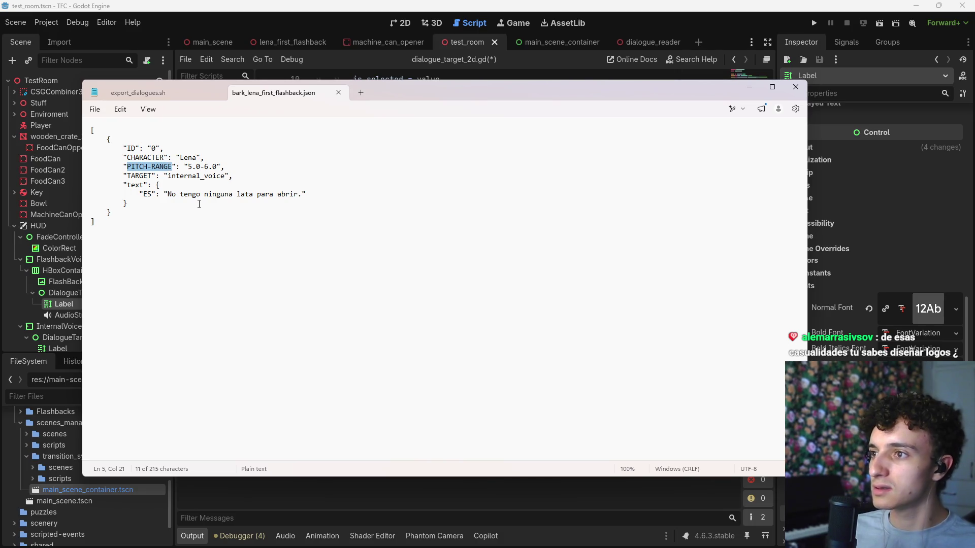
key(ctrl+c)
key(alt+Tab)
key(ctrl+v)
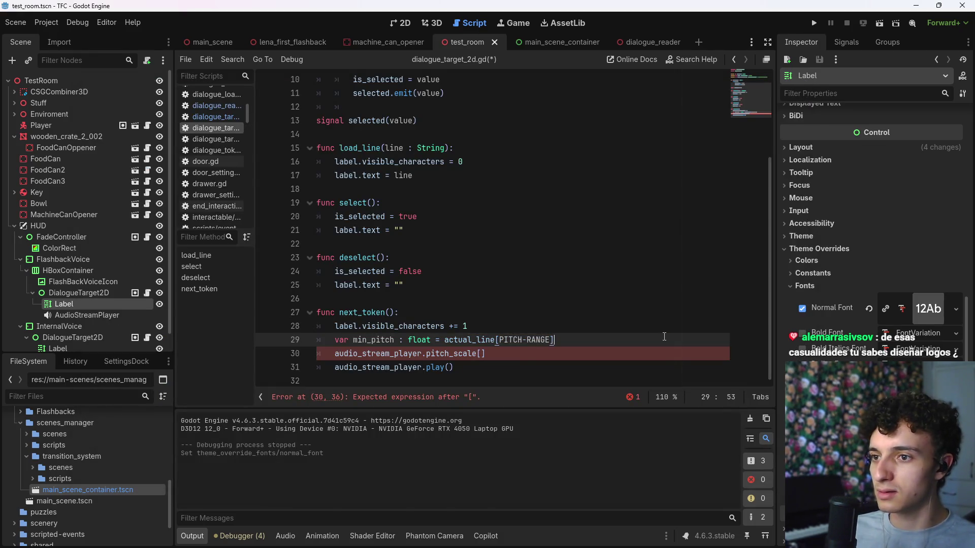
- Drop the [0] index from the split("-") call, rename min_pitch to pitch_range on line 29, and save
text(split("-")[0])
key(BackSpace)
key(BackSpace)
key(BackSpace)
key(ctrl+shift+Left)
key(ctrl+shift+Left)
key(ctrl+shift+Left)
key(ctrl+shift+Right)
key(ctrl+shift+Right)
key(ctrl+shift+Right)
key(ctrl+shift+Left)
key(ctrl+shift+Left)
key(ctrl+shift+Left)
key(Left)
key(Left)
key(Left)
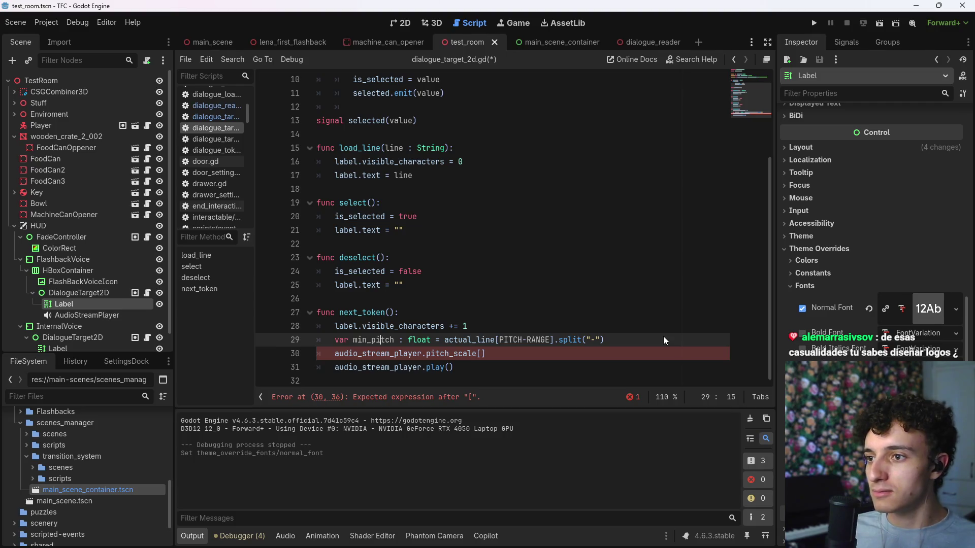
key(BackSpace)
key(BackSpace)
key(BackSpace)
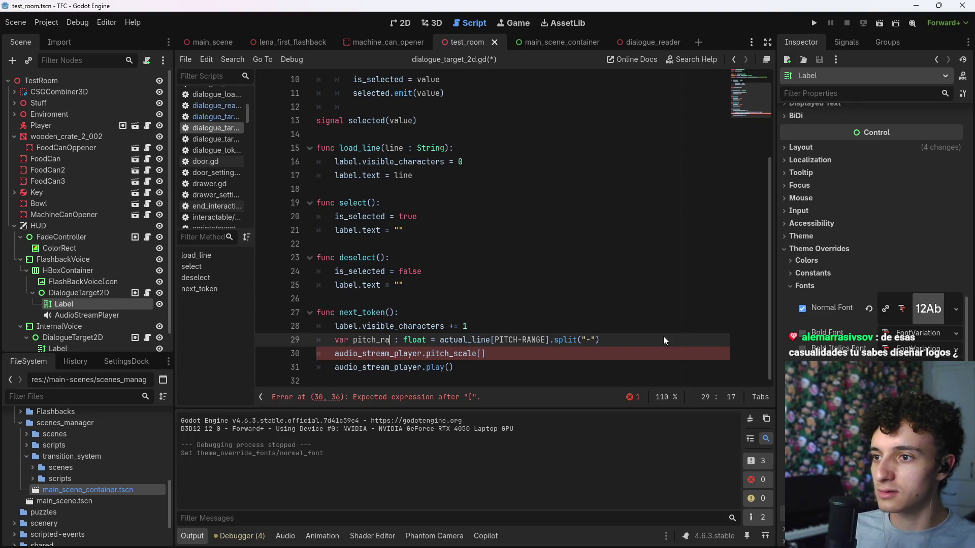
text(_range)
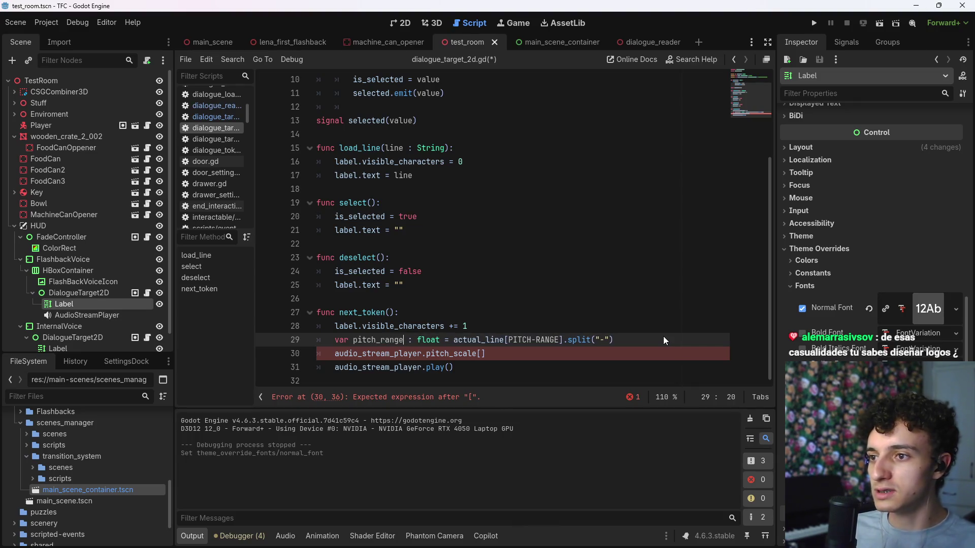
key(ctrl+s)
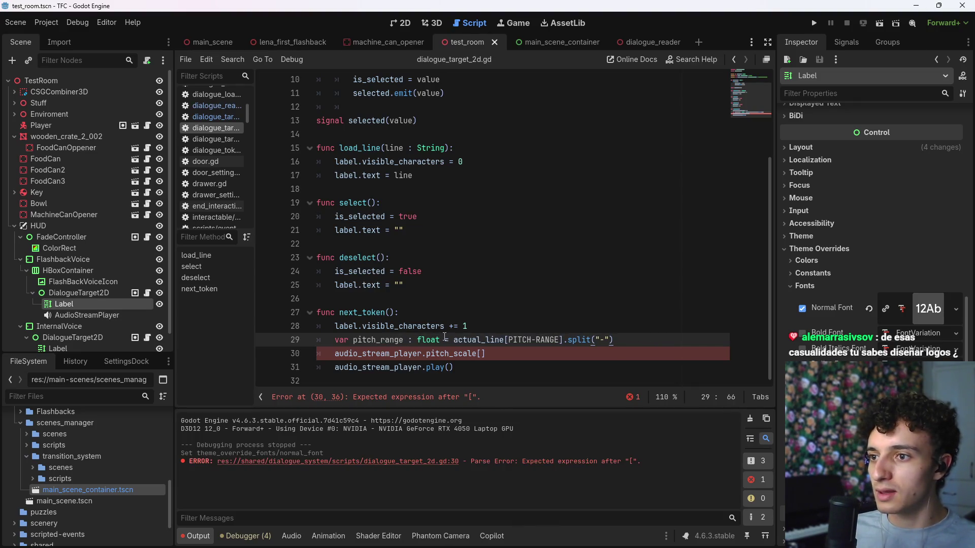
- Change pitch_range's type annotation from float to Array
drag(440, 339, 410, 340)
key(shift+Right)
key(shift+Right)
text(Array)
key(Return)
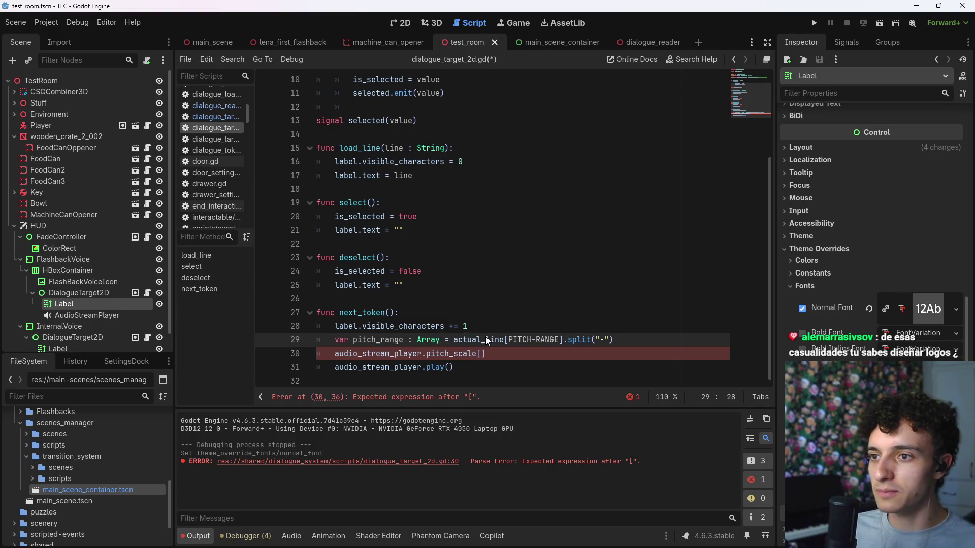
- Delete the split expression and try a Float or to_float initial value instead
drag(454, 339, 635, 336)
key(BackSpace)
text(fl)
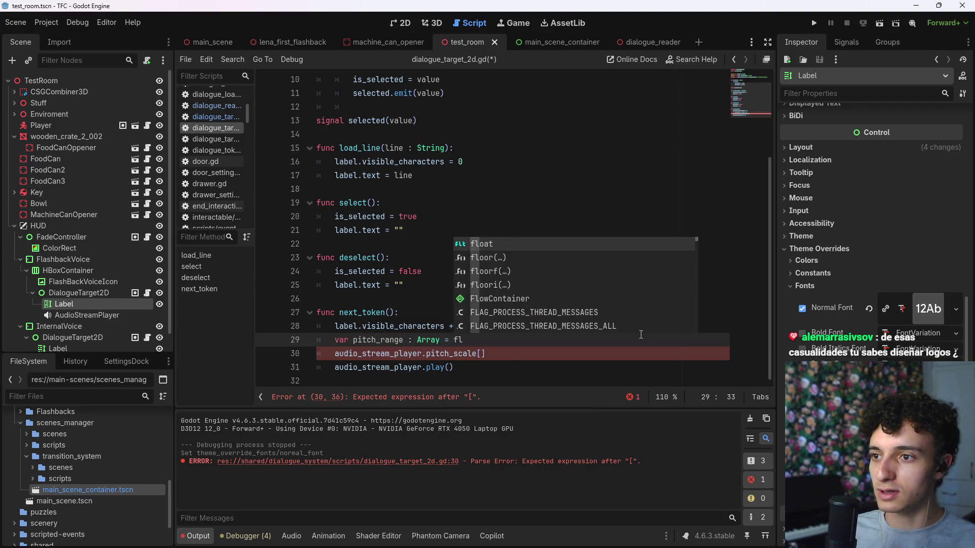
key(BackSpace)
key(BackSpace)
text(Float)
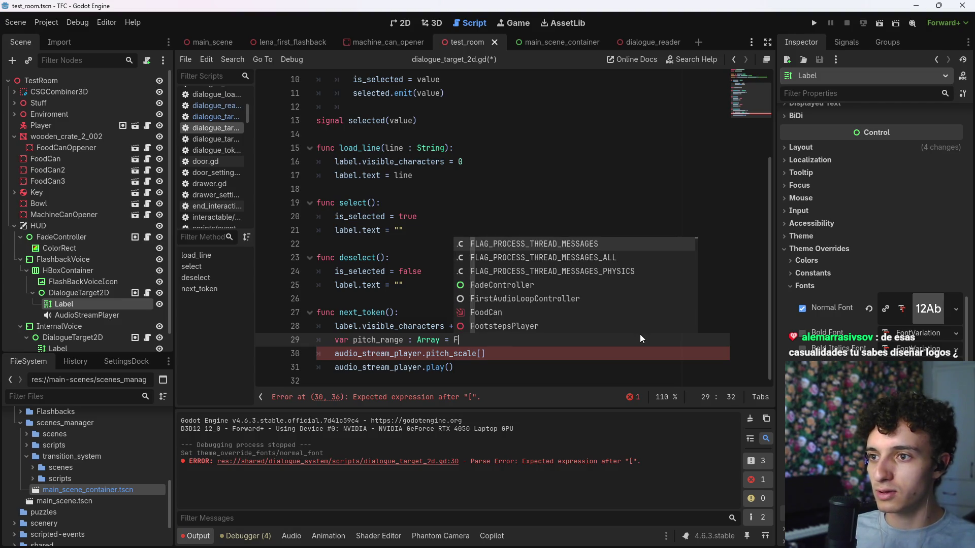
key(BackSpace)
key(BackSpace)
key(BackSpace)
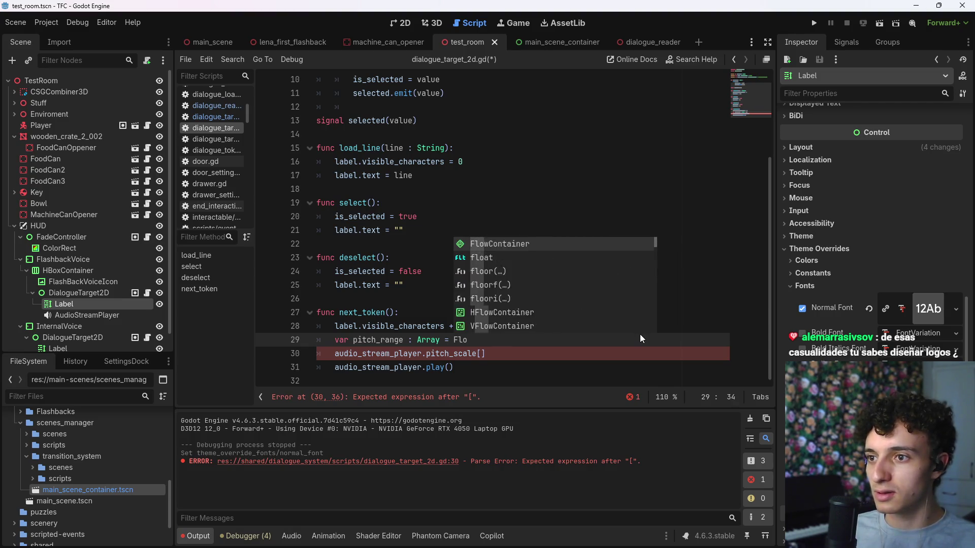
text(to?f)
key(BackSpace)
key(BackSpace)
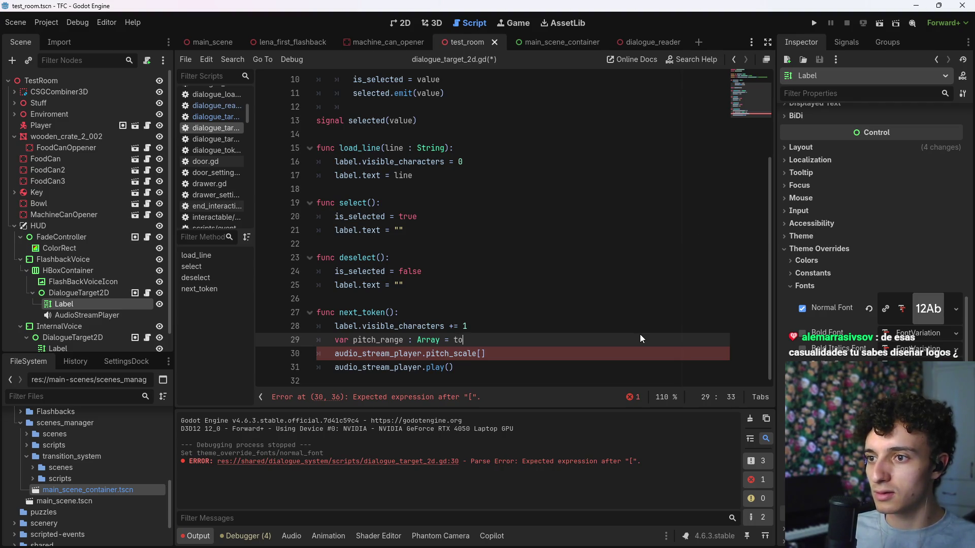
key(super)
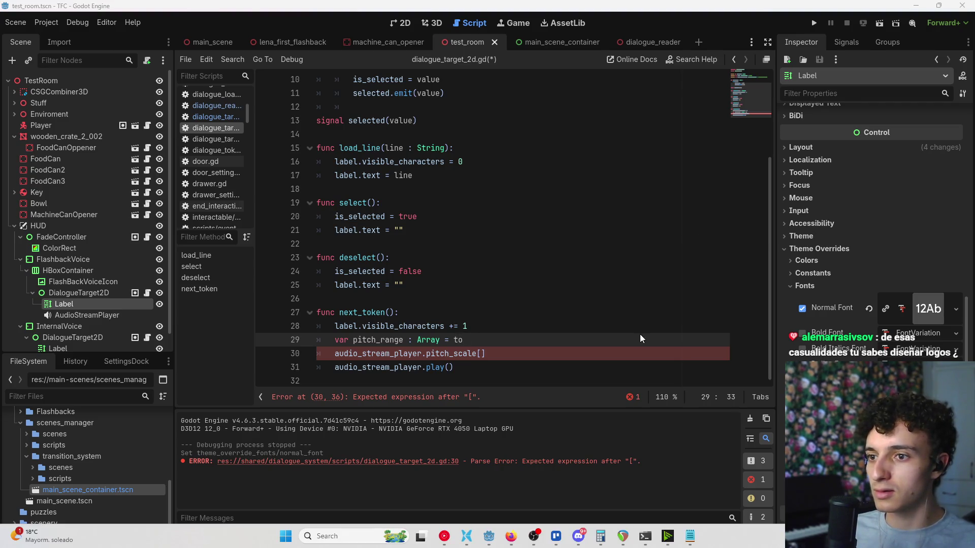
click(527, 341)
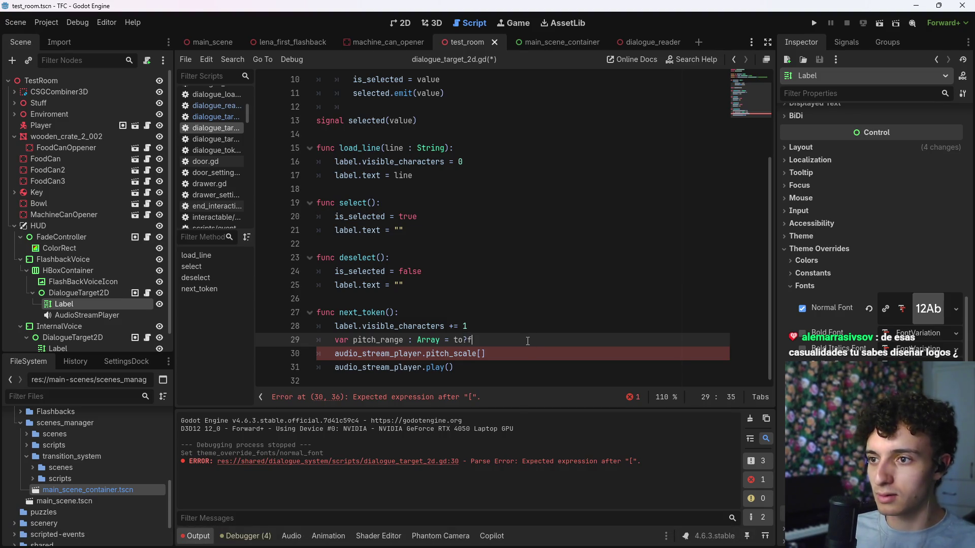
- Test a "asdasd".to_float() initial value, then remove the initial value entirely
text(_float)
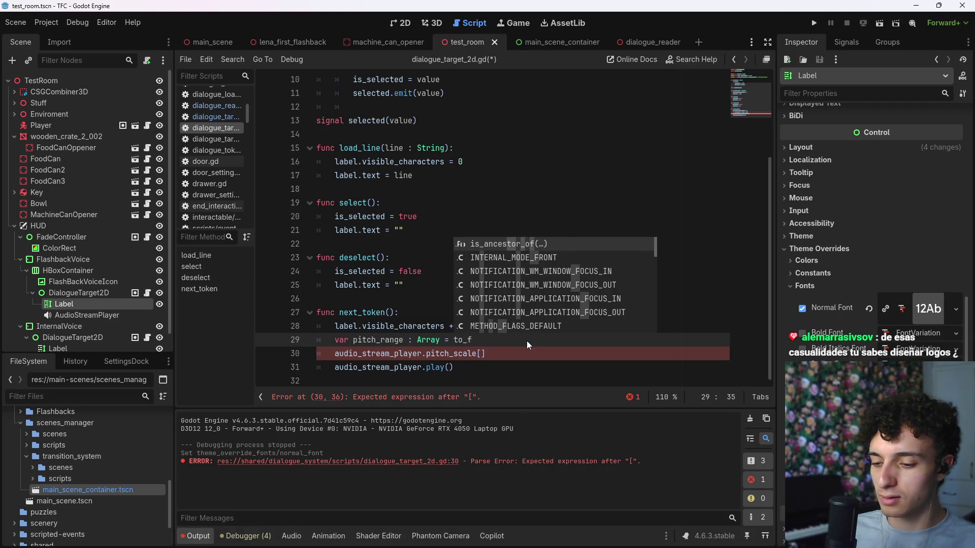
key(BackSpace)
key(BackSpace)
key(BackSpace)
text(String.)
key(BackSpace)
key(BackSpace)
key(BackSpace)
key(BackSpace)
text("asd)
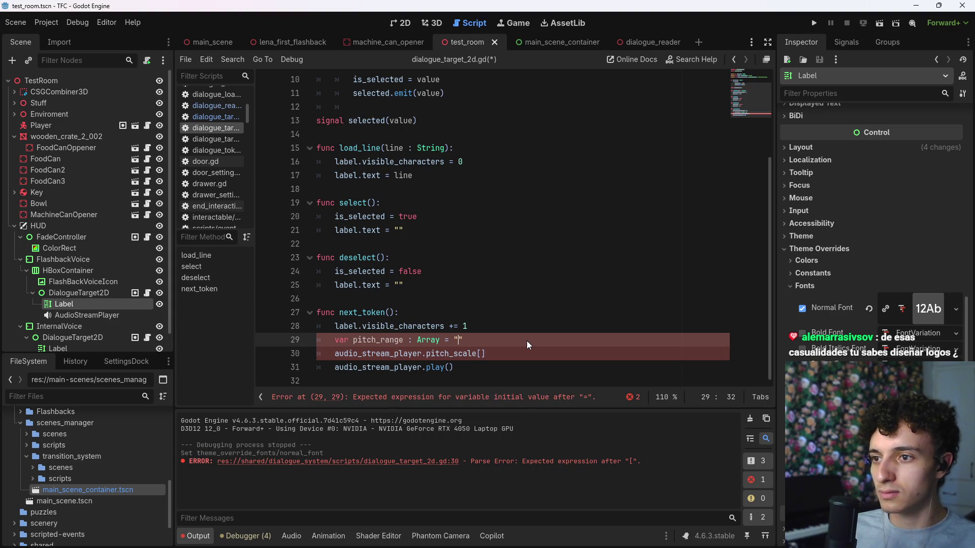
text(asd".)
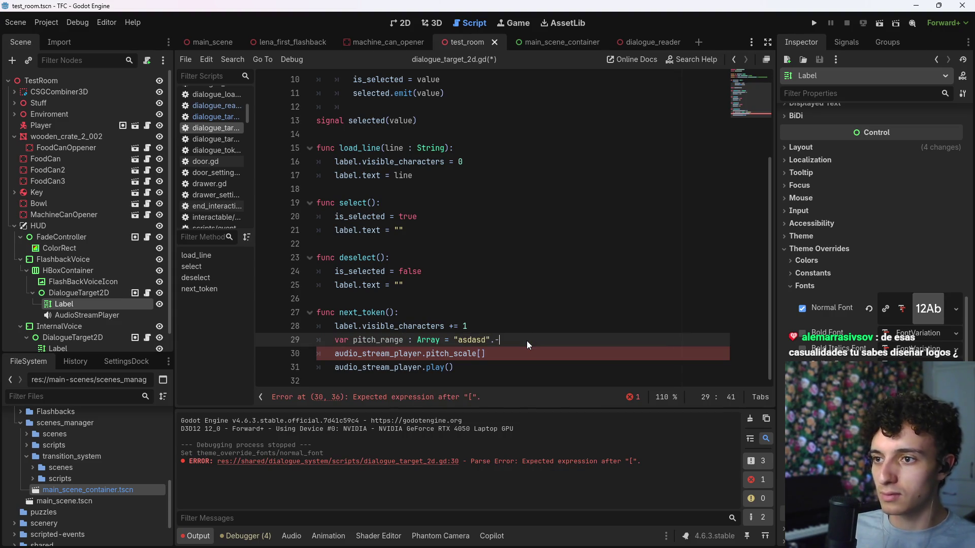
key(BackSpace)
text(to)
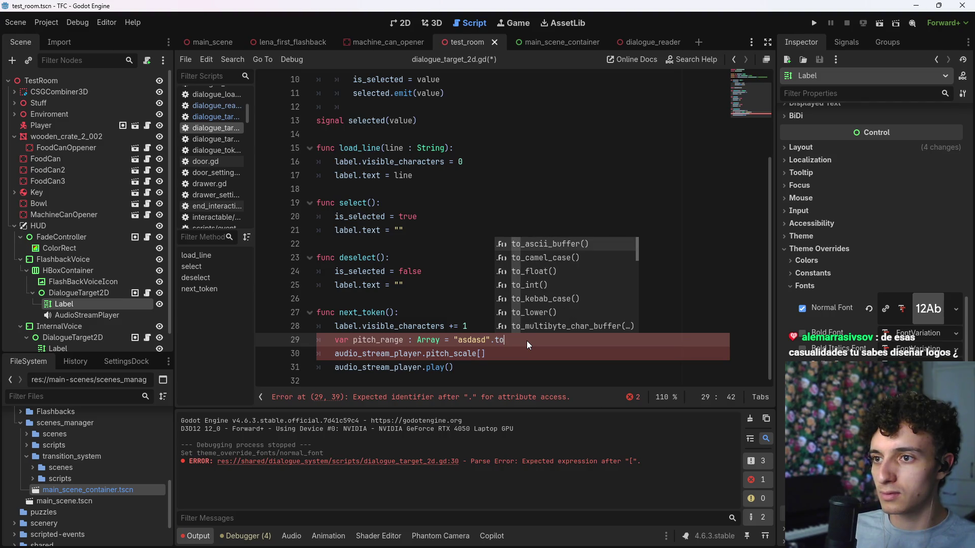
text(_fl)
key(Return)
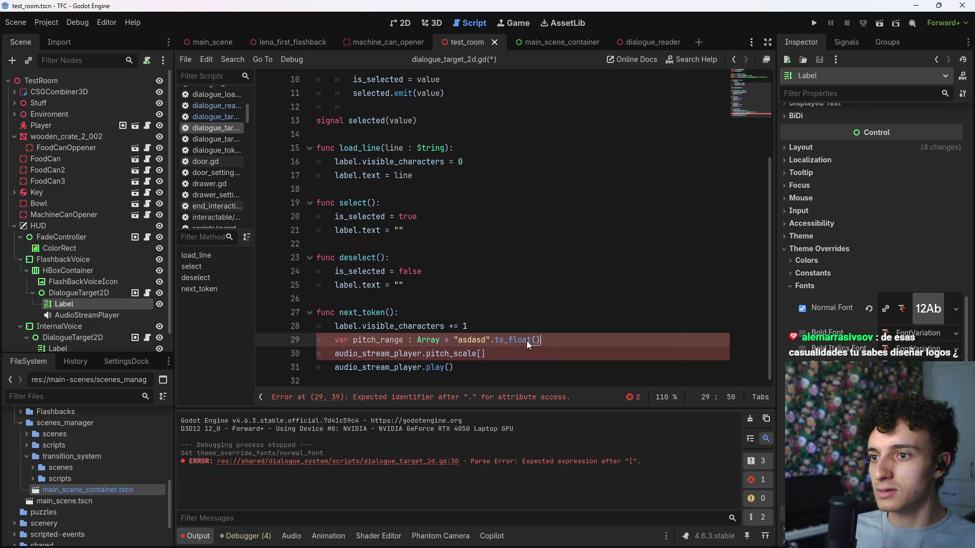
key(BackSpace)
key(BackSpace)
key(BackSpace)
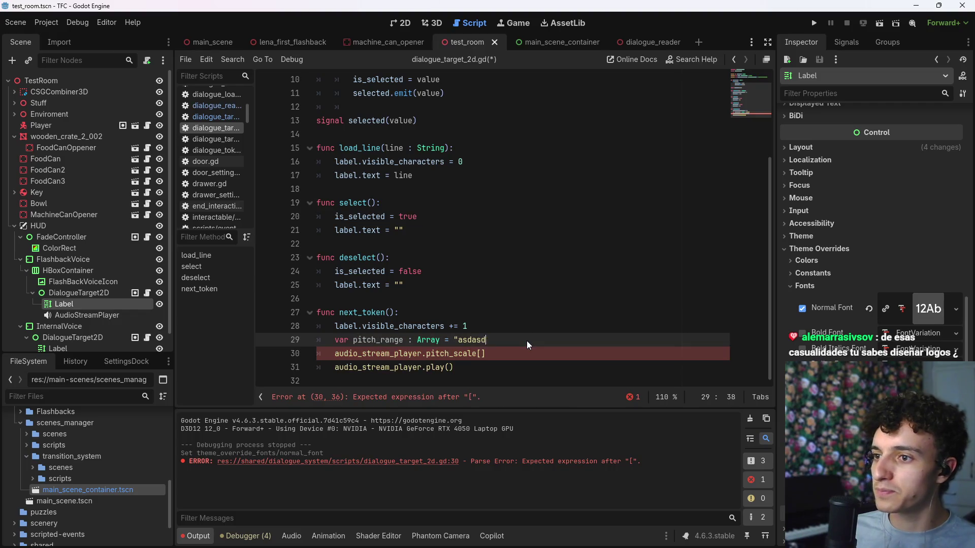
key(BackSpace)
key(BackSpace)
key(BackSpace)
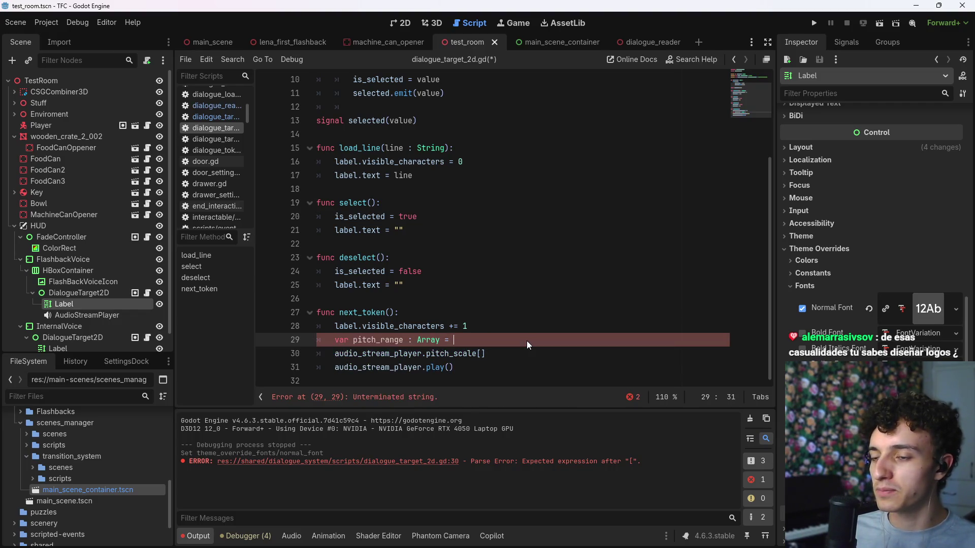
key(BackSpace)
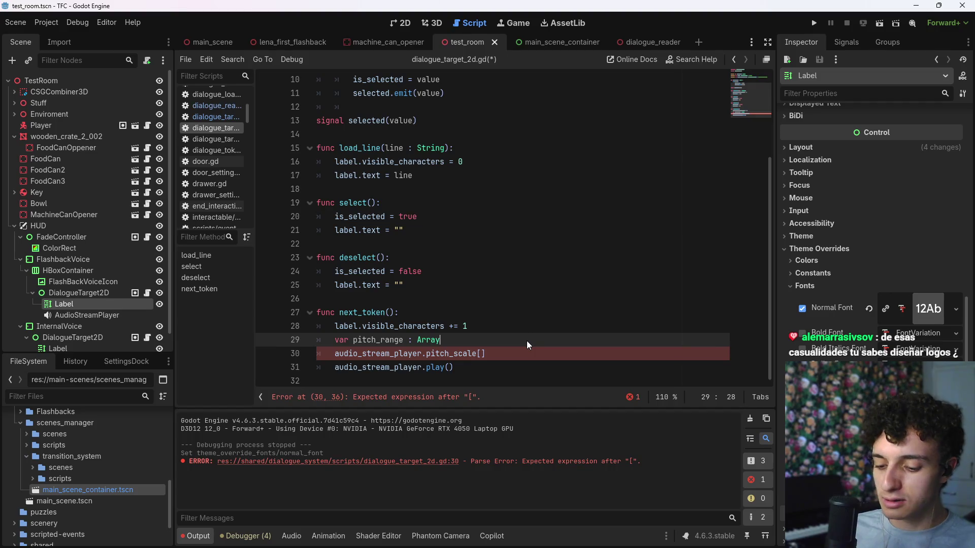
- Declare pitch_range as Array[String], then view the CHARACTER and PITCH-RANGE lines in the dialogue JSON
text([float])
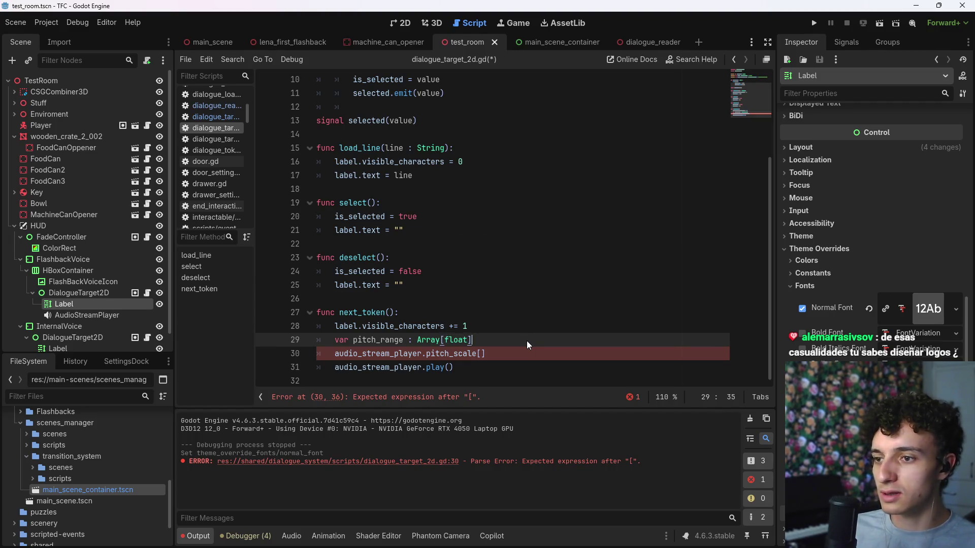
text( =)
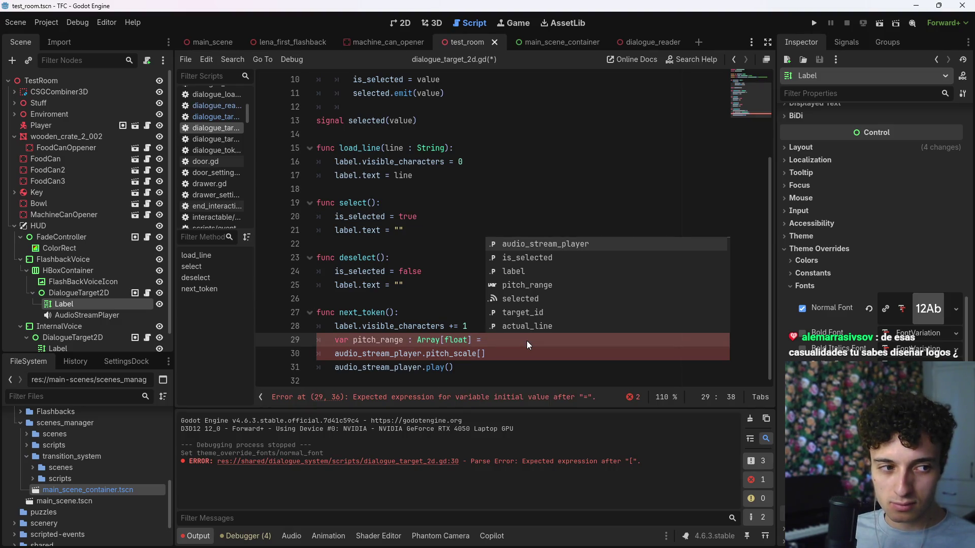
key(Left)
key(Left)
key(Left)
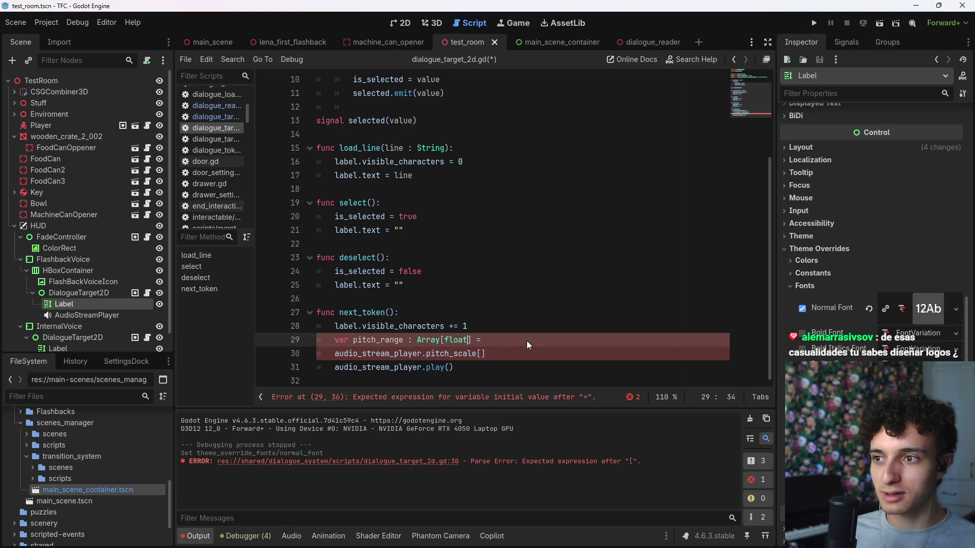
key(Left)
key(Left)
key(Left)
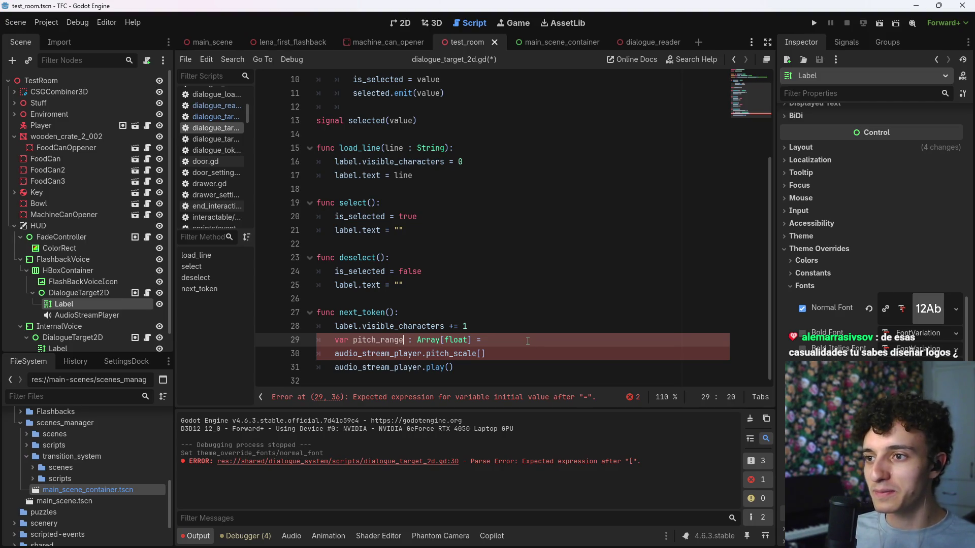
key(ctrl+Right)
key(ctrl+Right)
key(ctrl+Right)
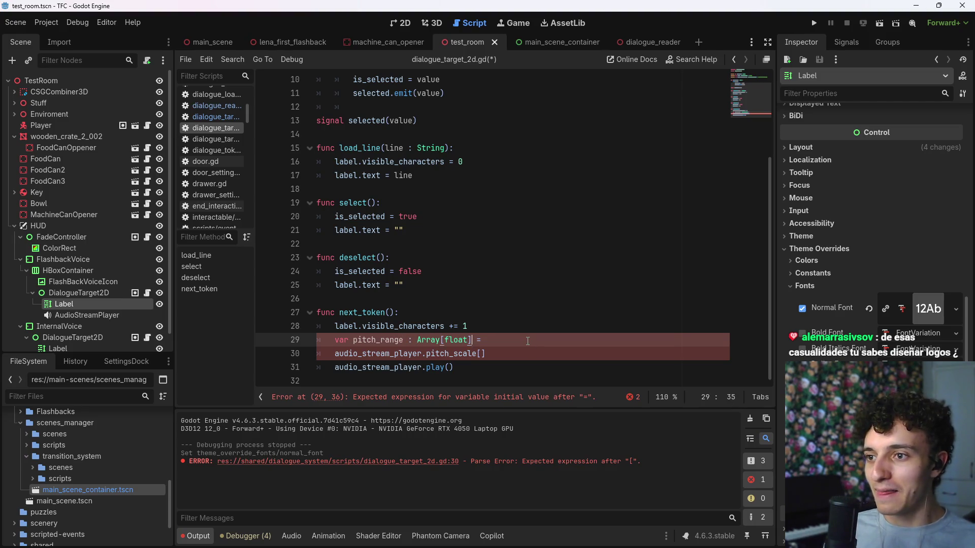
key(BackSpace)
key(BackSpace)
key(BackSpace)
key(Delete)
text(Strin)
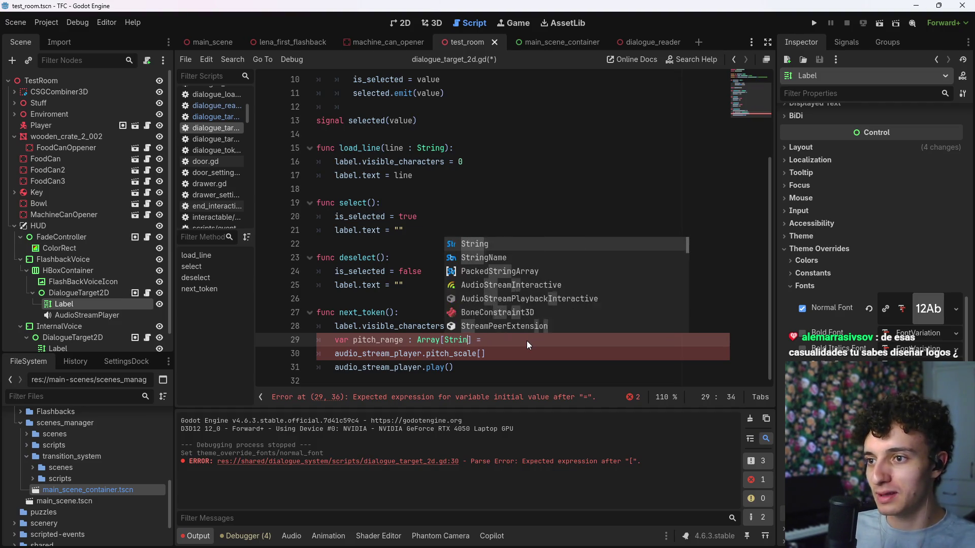
key(alt+Tab)
drag(180, 157, 190, 165)
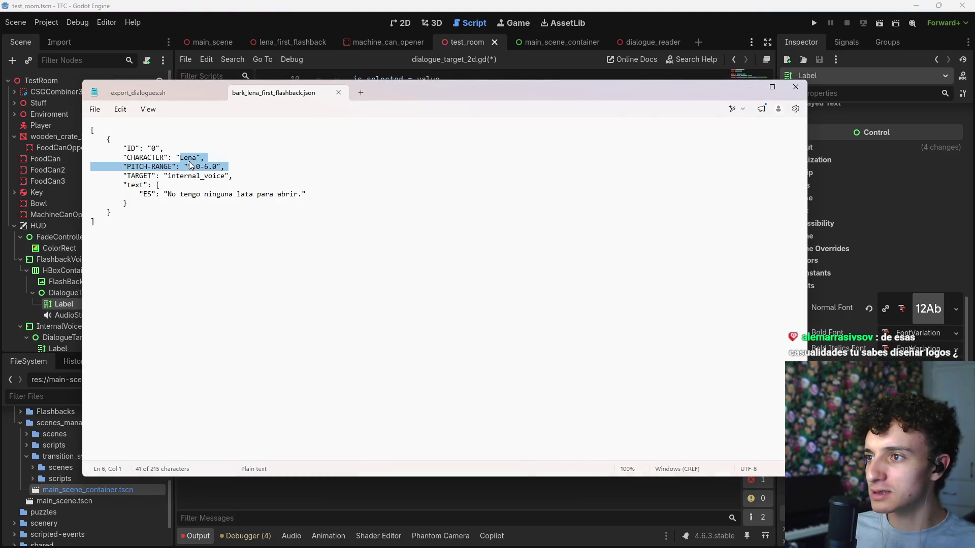
- Deselect the JSON's PITCH-RANGE lines and return to pitch_range's Array[String] declaration in Godot
click(191, 165)
key(alt+Tab)
click(522, 340)
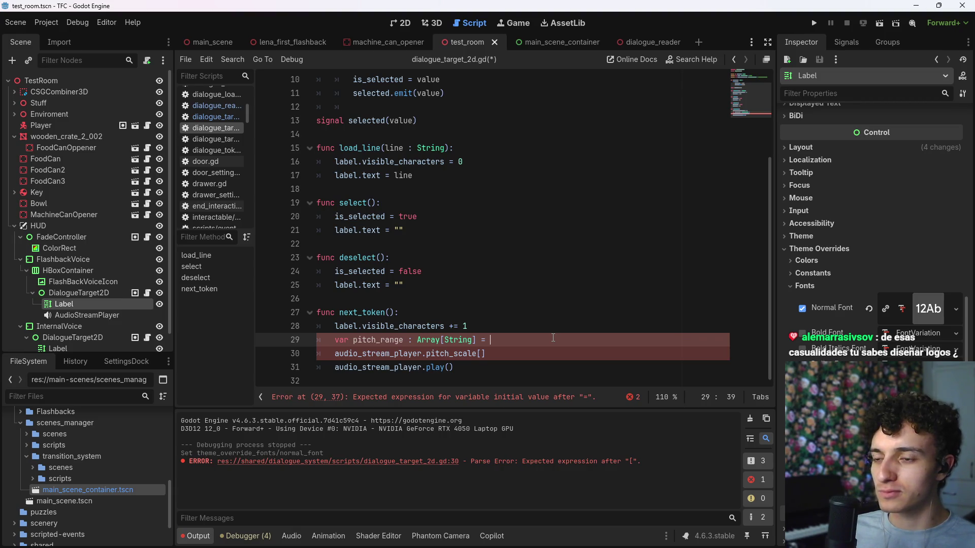
- Undo line 29's edits until it reads actual_line[PITCH-RANGE].split("-") again
key(ctrl+z)
key(ctrl+z)
key(ctrl+z)
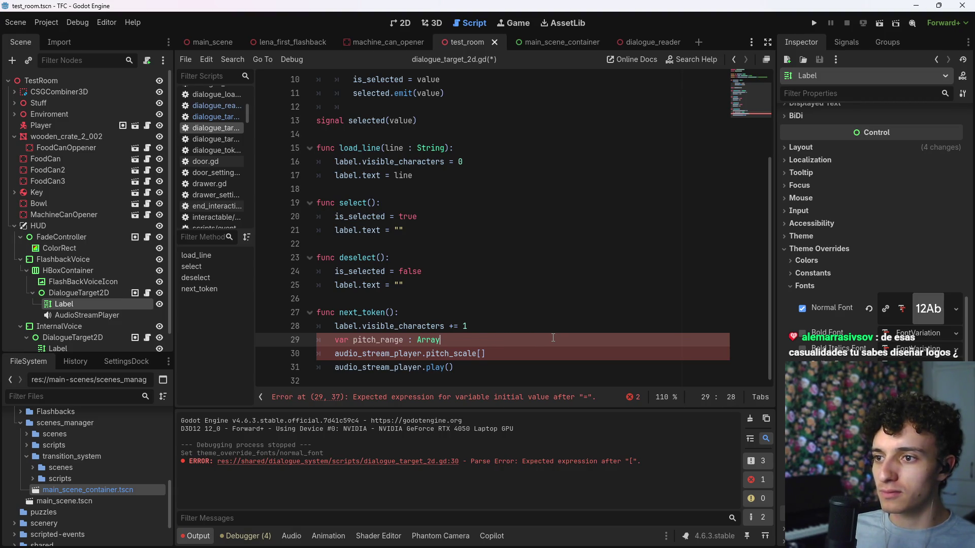
key(ctrl+z)
key(ctrl+z)
key(ctrl+z)
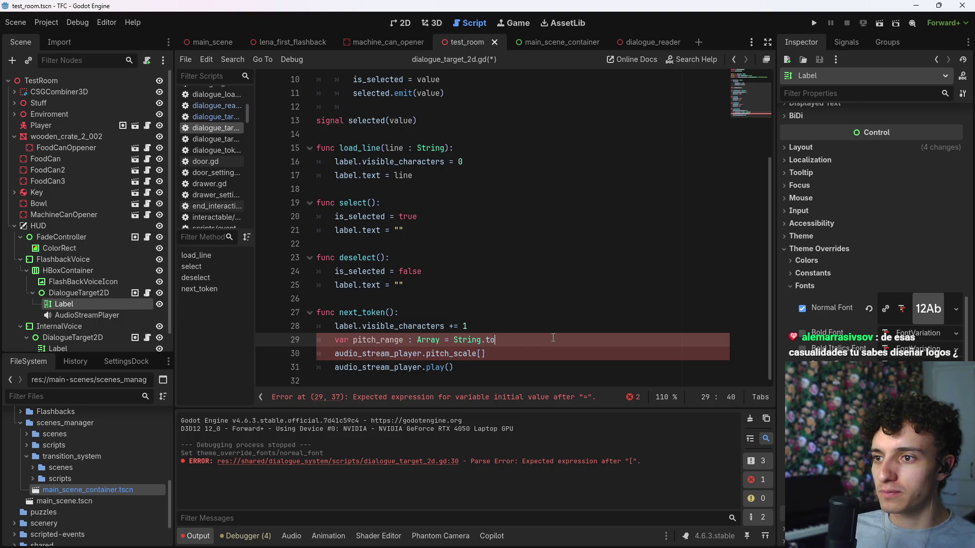
text(_float)
key(BackSpace)
key(BackSpace)
key(BackSpace)
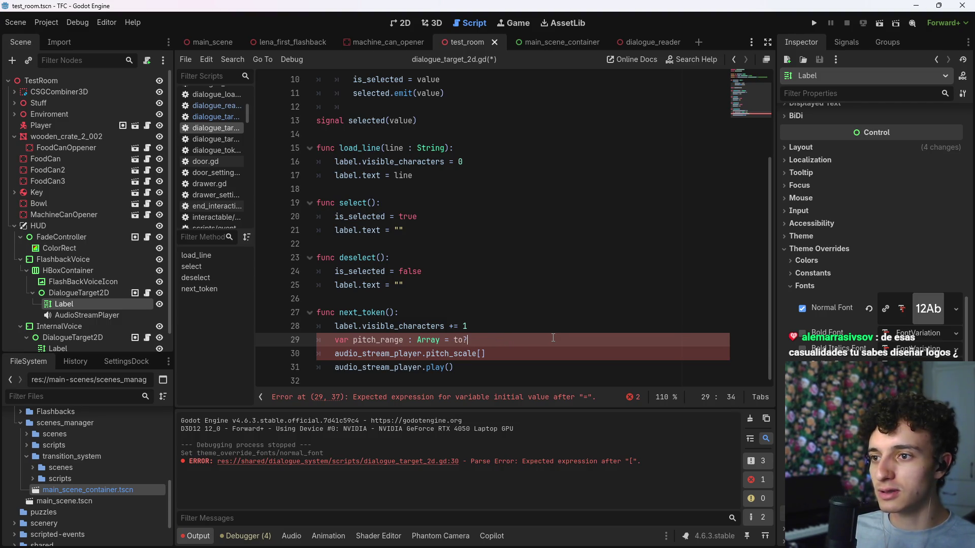
key(ctrl+z)
key(ctrl+z)
key(ctrl+z)
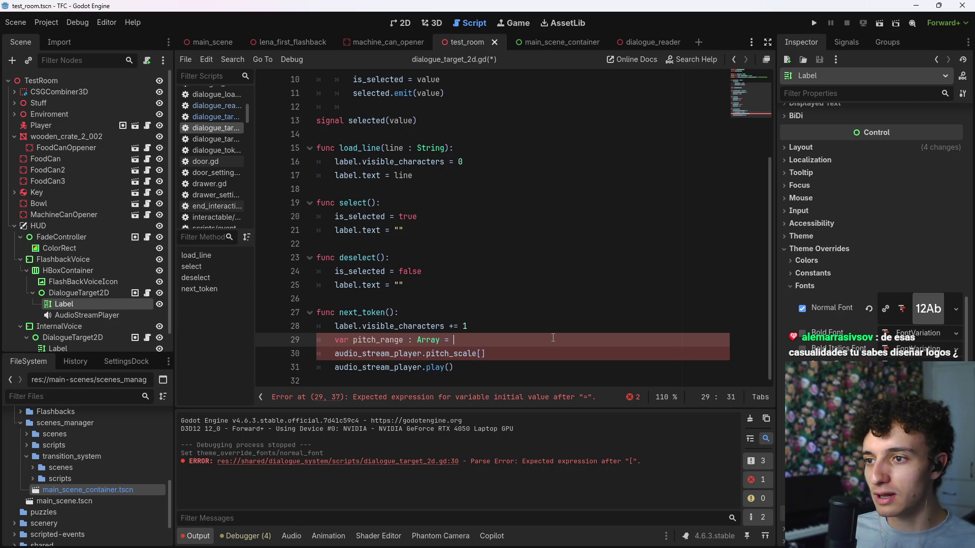
key(Right)
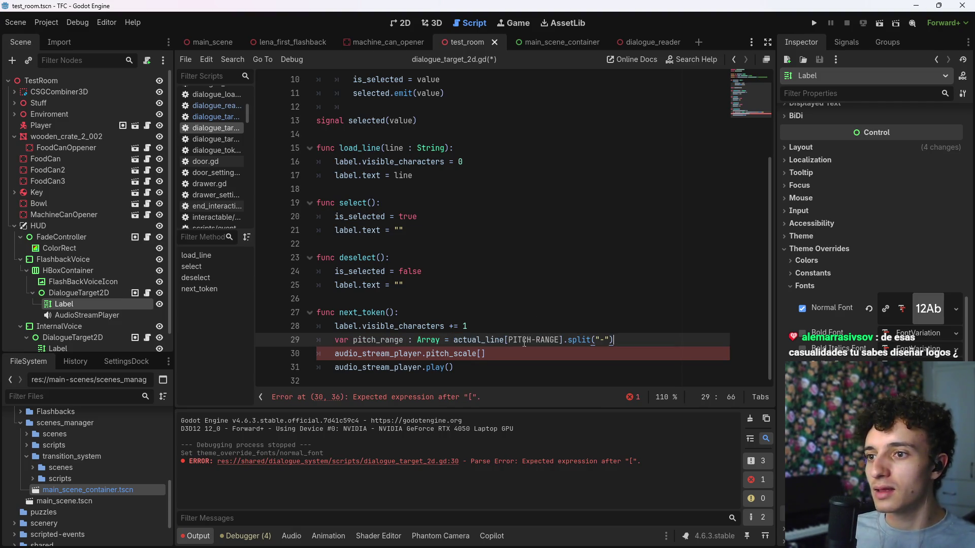
- Try quoting PITCH-RANGE, undo it, and bring up dialogue_reader.gd's send_line code
drag(557, 339, 507, 340)
text(")
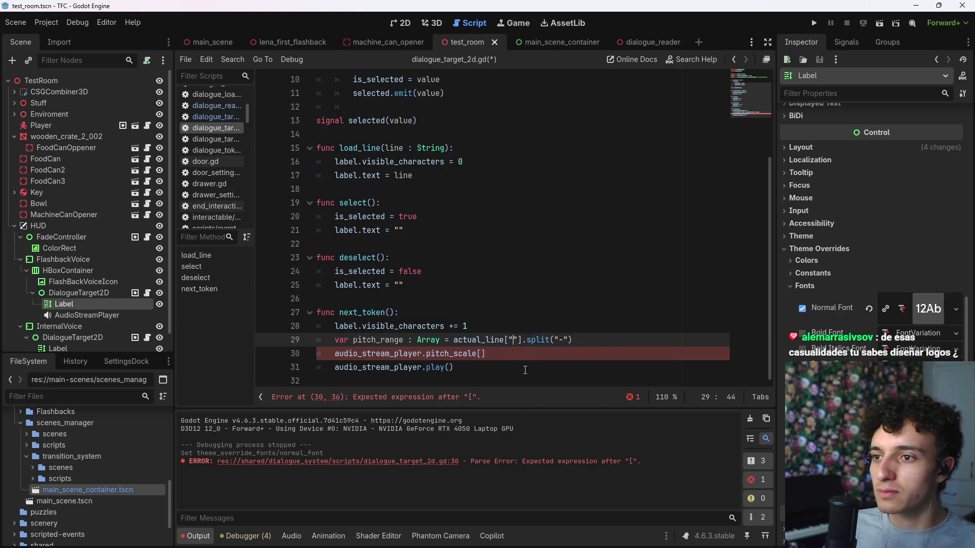
key(ctrl+z)
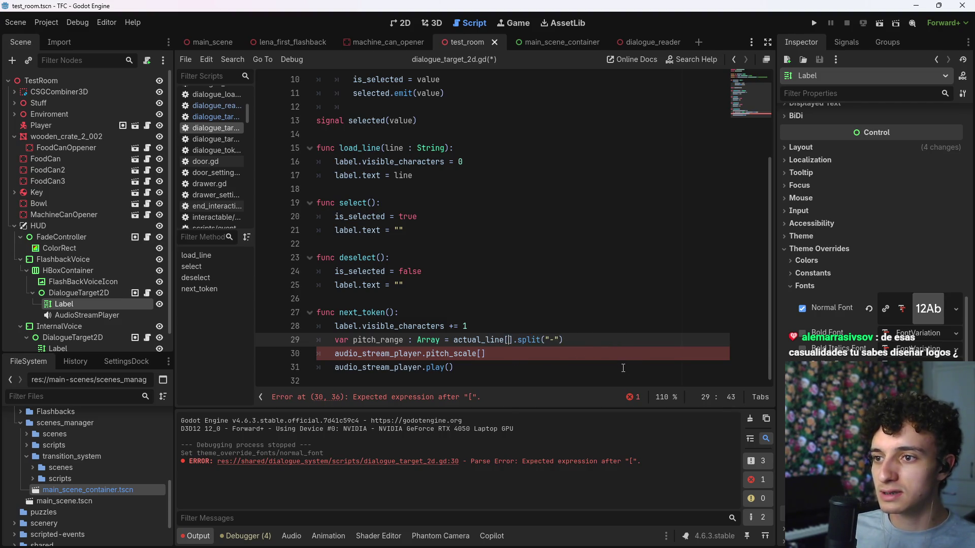
click(552, 339)
drag(560, 339, 509, 339)
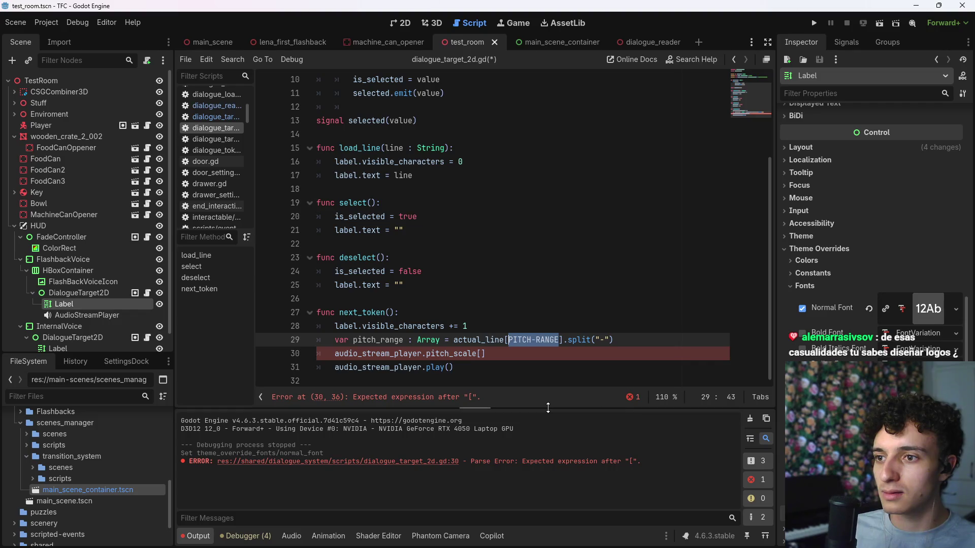
click(212, 104)
scroll(513, 212, up, 10)
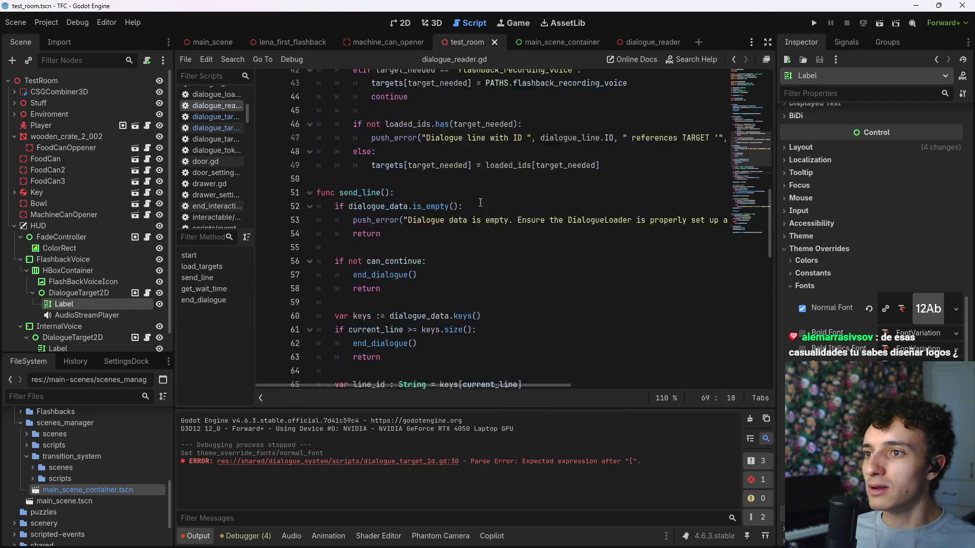
scroll(513, 212, down, 3)
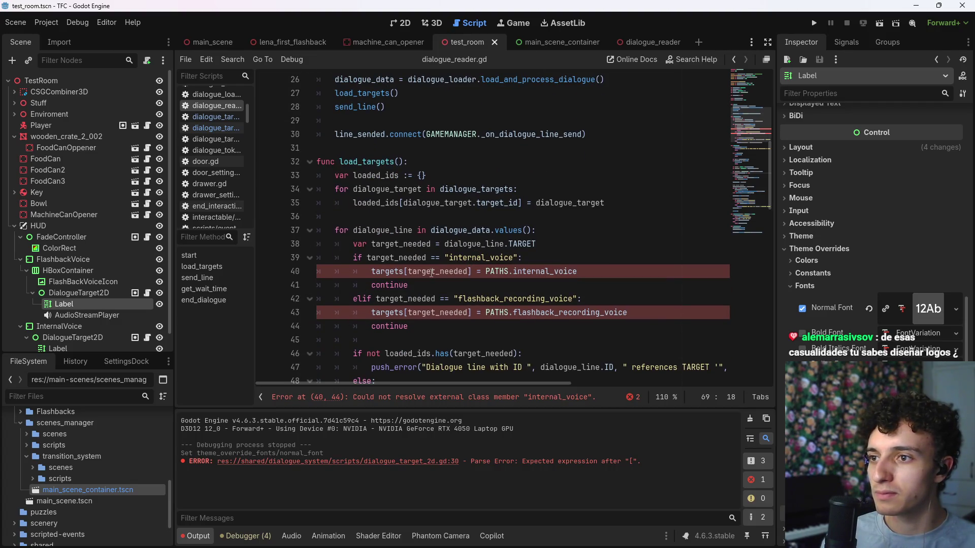
drag(409, 271, 467, 275)
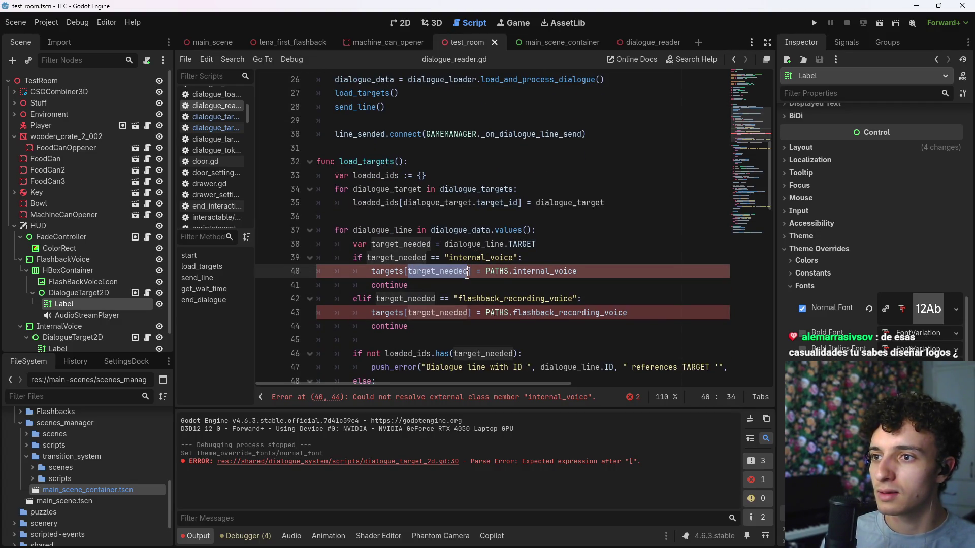
click(605, 273)
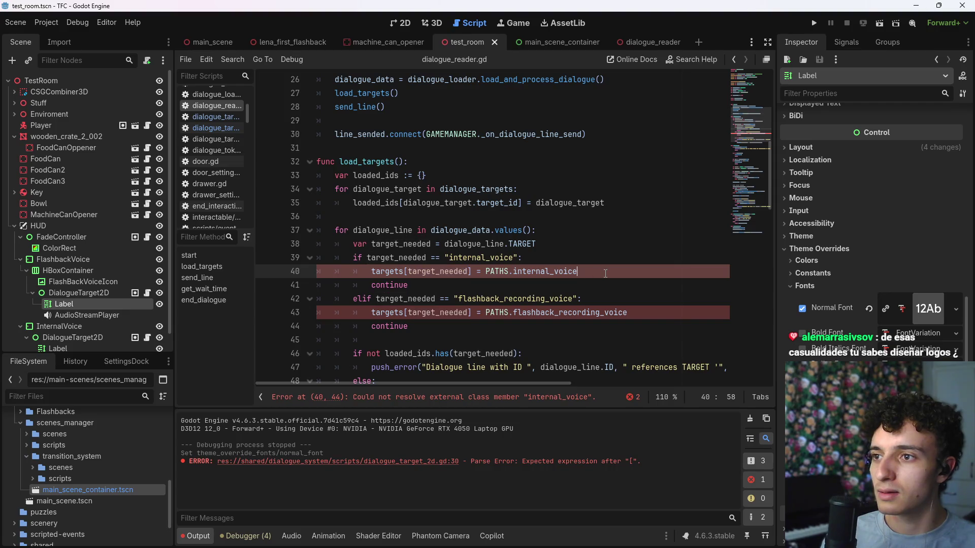
click(498, 400)
click(594, 229)
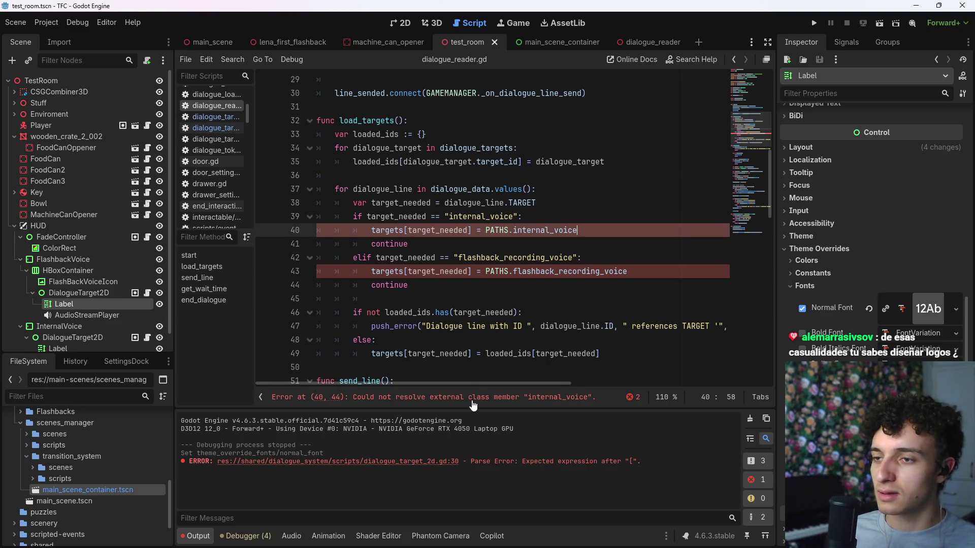
scroll(483, 330, up, 9)
scroll(482, 330, down, 6)
click(493, 355)
ctrl+click(495, 363)
scroll(490, 300, down, 5)
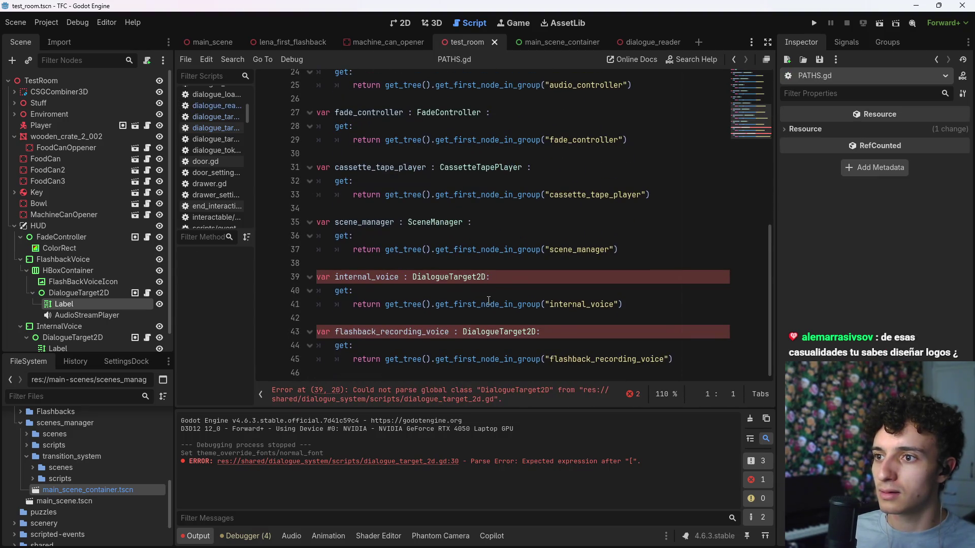
click(516, 279)
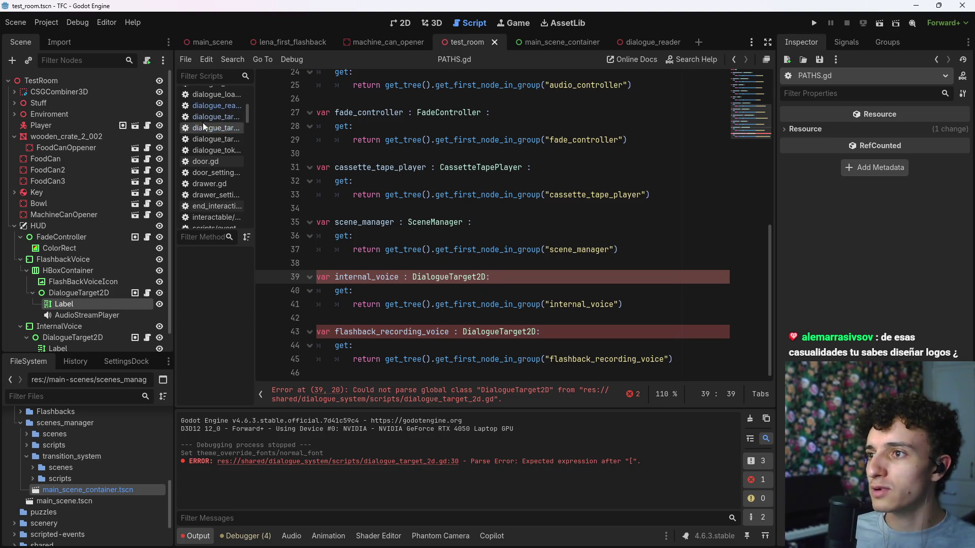
scroll(96, 273, down, 1)
scroll(102, 269, up, 1)
click(733, 58)
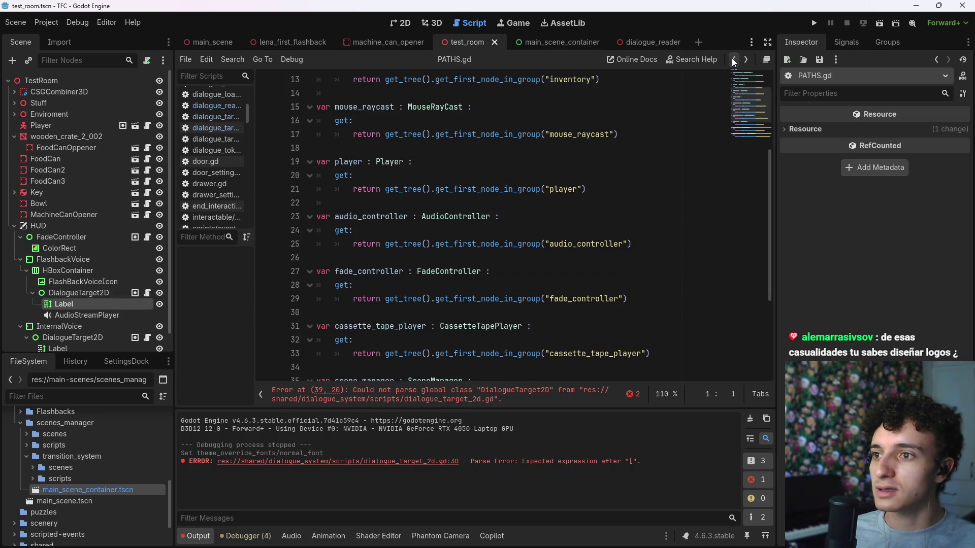
click(733, 59)
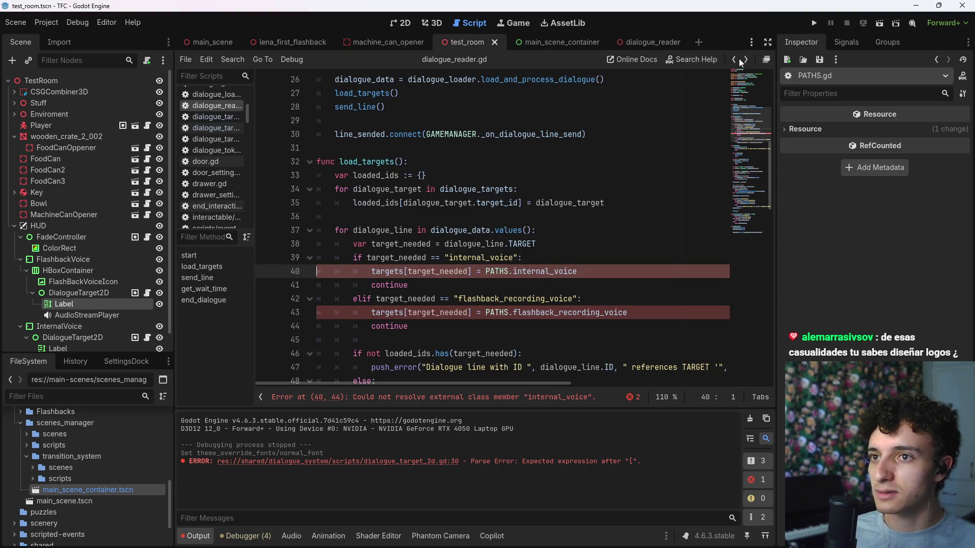
click(734, 59)
click(746, 60)
scroll(506, 223, up, 4)
scroll(506, 223, down, 5)
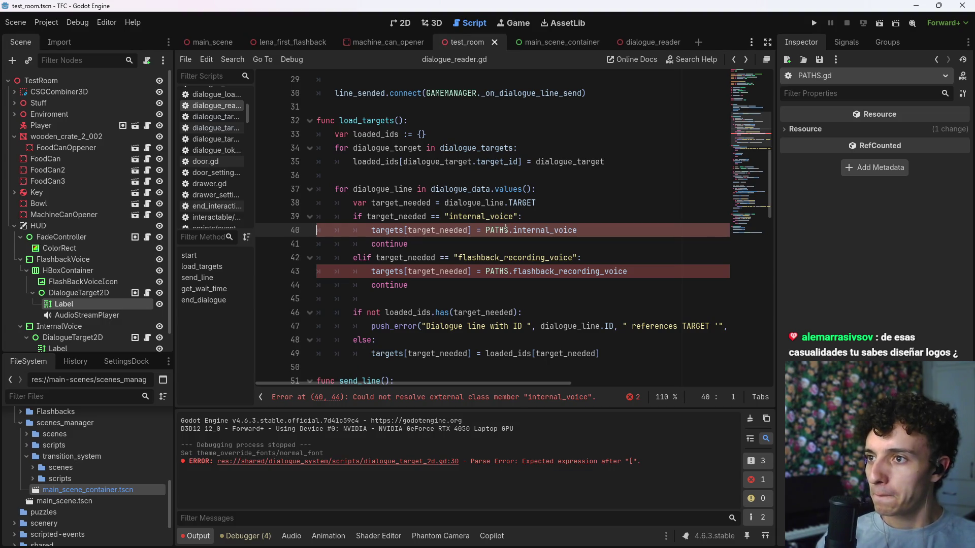
scroll(457, 254, down, 1)
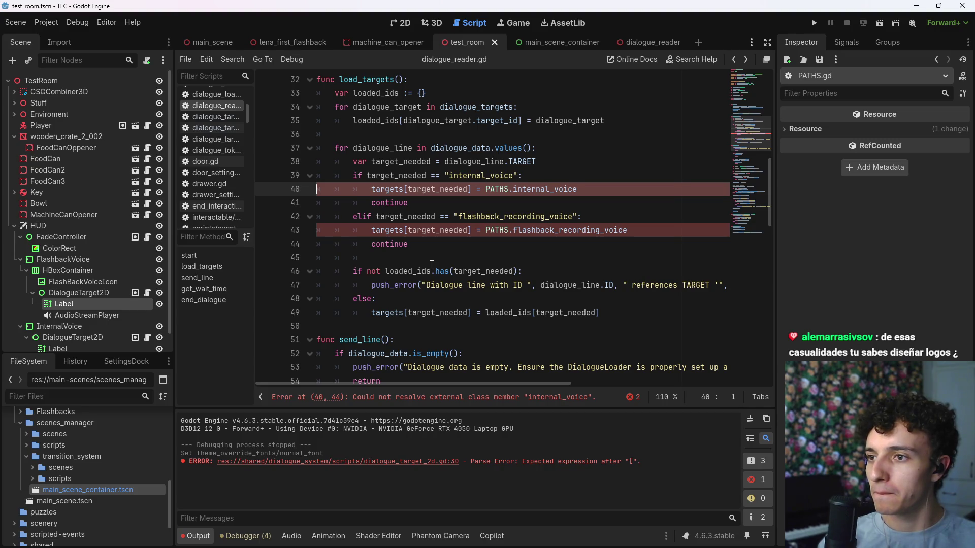
scroll(432, 264, up, 1)
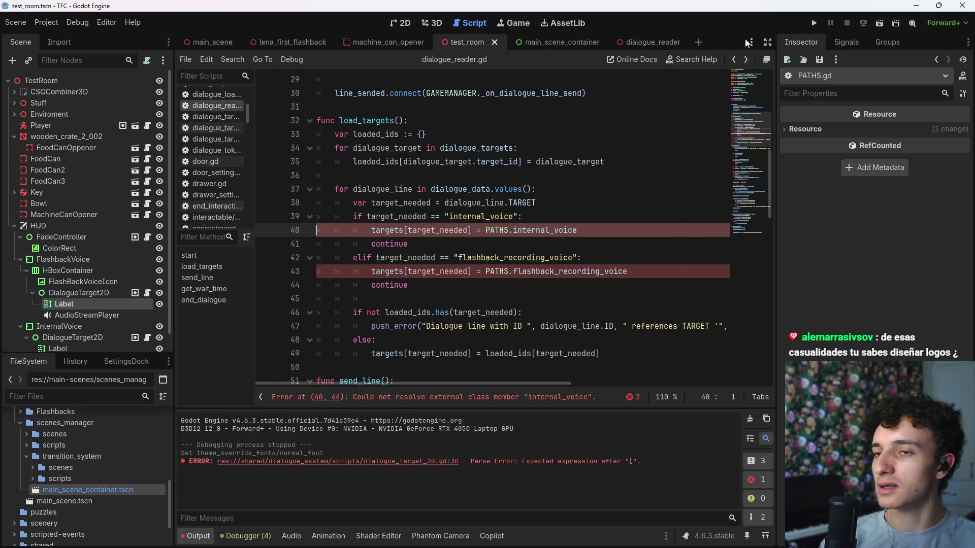
click(743, 59)
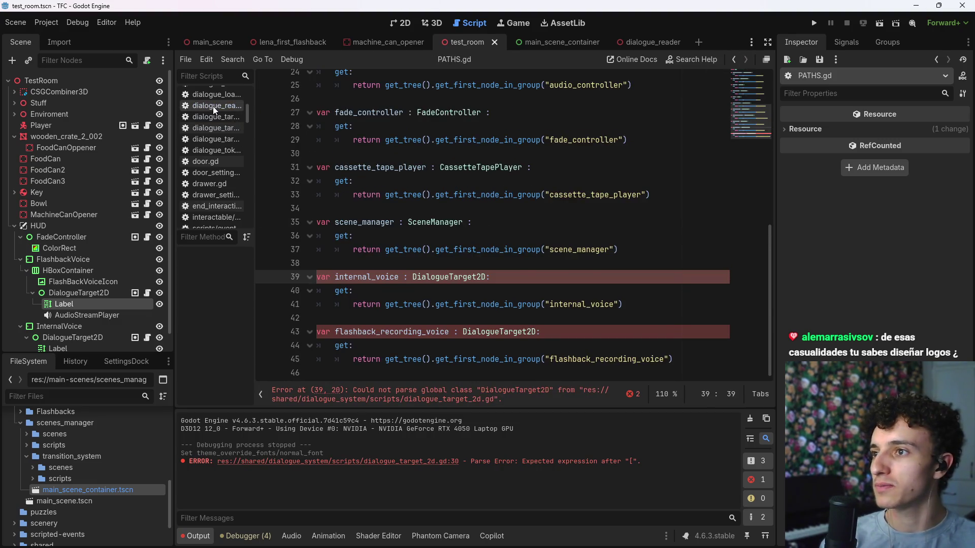
click(213, 106)
click(224, 94)
click(229, 123)
scroll(464, 285, down, 10)
scroll(464, 286, up, 13)
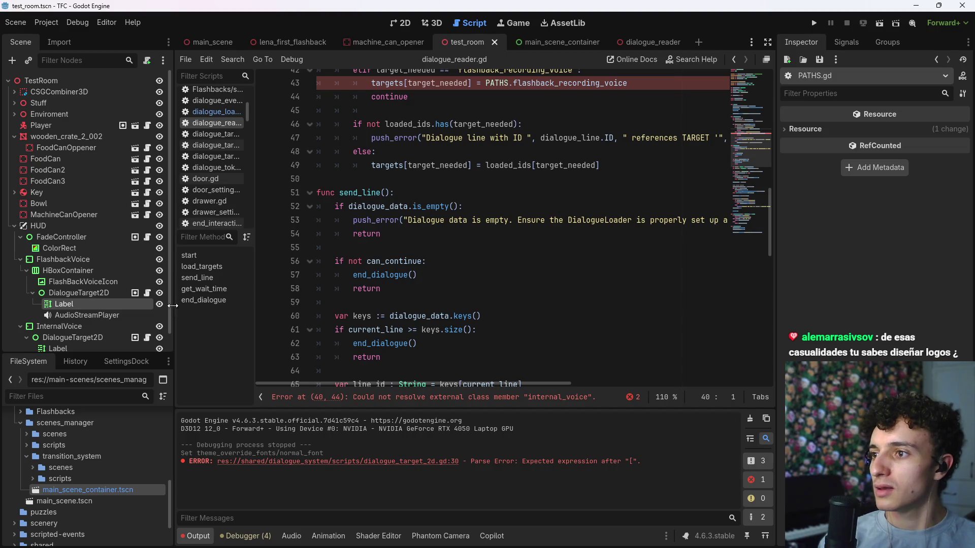
click(147, 293)
- Replace the brackets around PITCH-RANGE with a dot, giving actual_line.PITCH-RANGE.split("-")
click(507, 355)
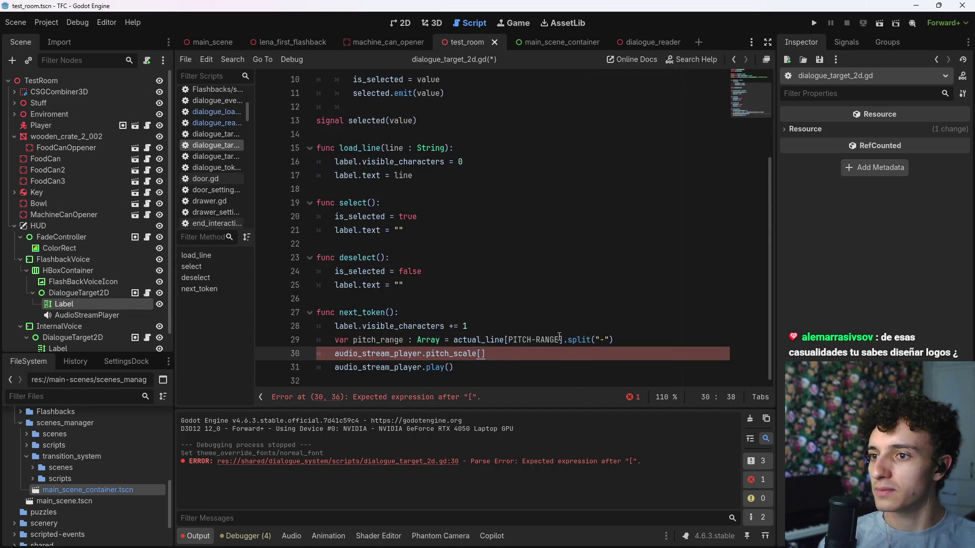
drag(562, 337, 509, 338)
key(Left)
key(BackSpace)
key(Right)
key(Right)
key(Right)
key(Delete)
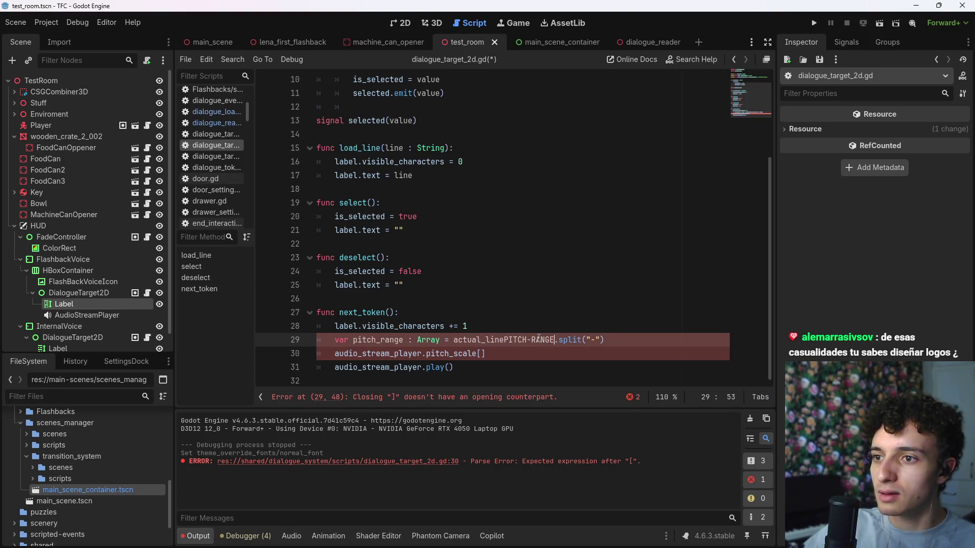
key(Left)
key(Left)
key(Left)
text(.)
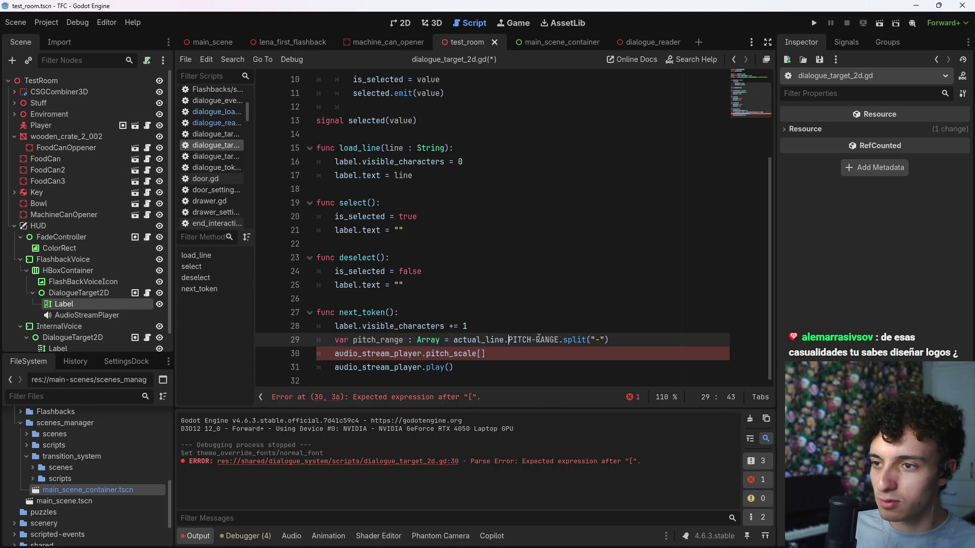
key(Right)
key(Right)
key(Right)
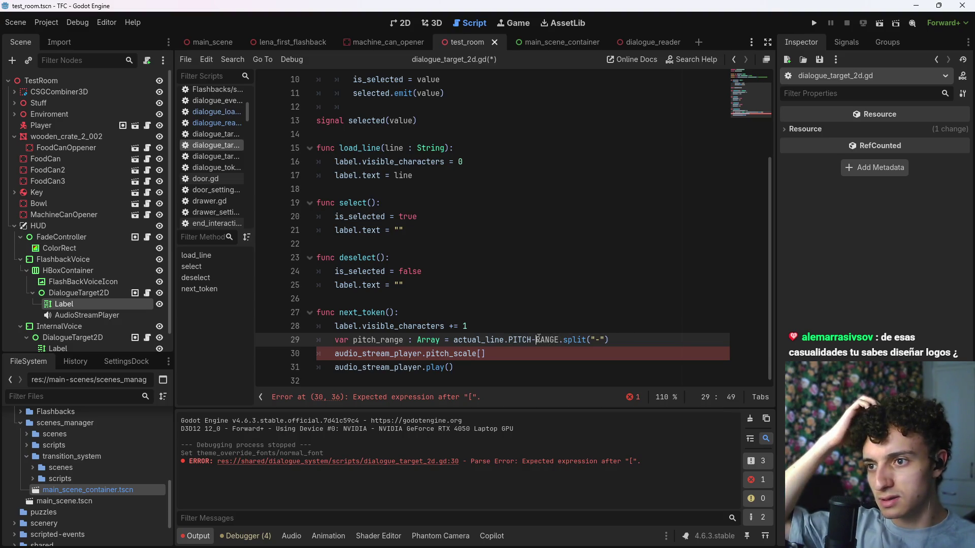
key(alt+Tab)
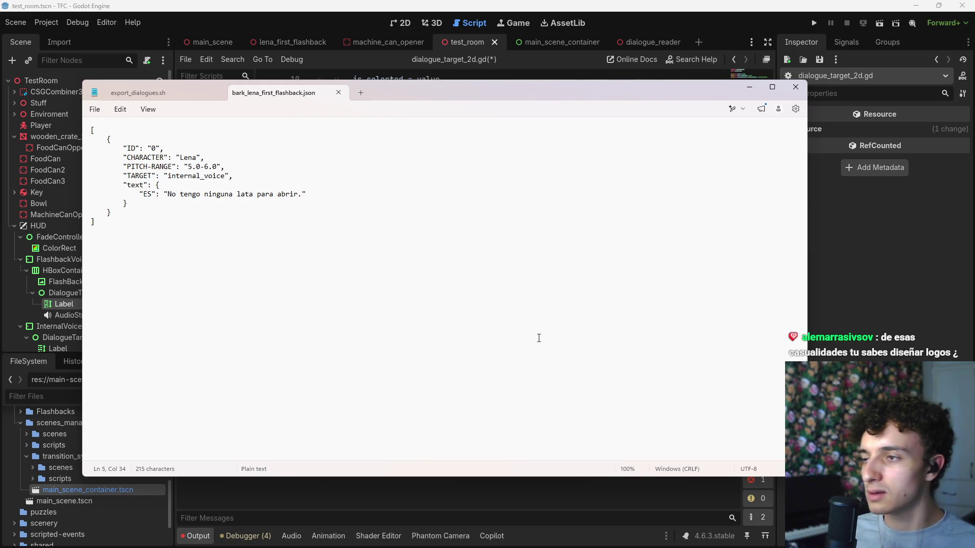
- Check the PITCH-RANGE key spelling in bark_lena_first_flashback.json
click(149, 170)
key(Delete)
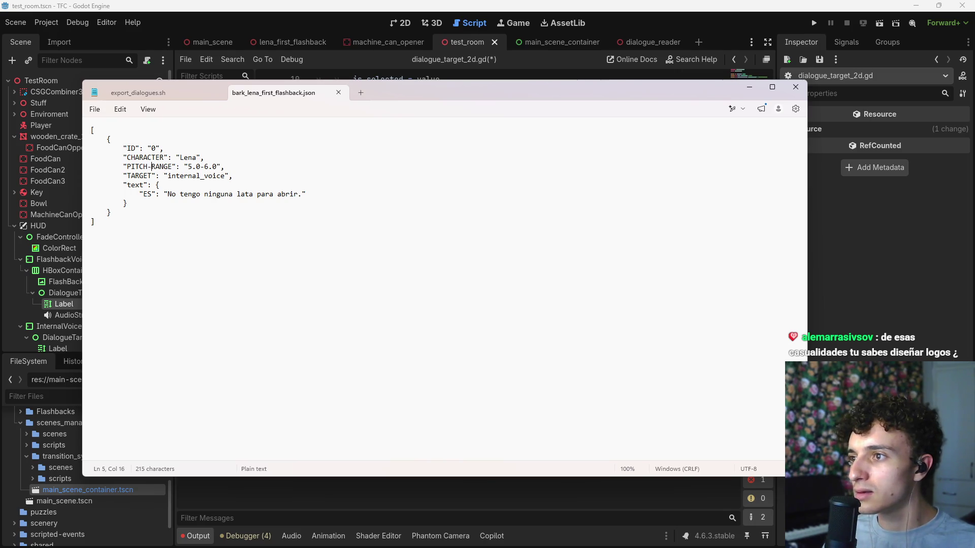
key(alt+Tab)
- Wrap PITCH-RANGE on line 29 as ["PITCH-RANGE"] and save the script
drag(558, 340, 510, 339)
text([")
key(Right)
key(ctrl+s)
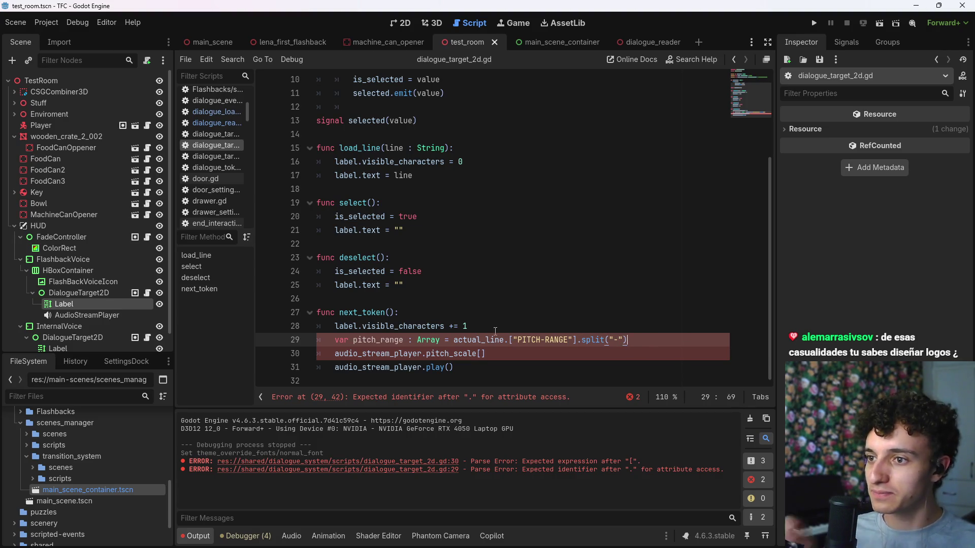
- Remove the stray dot before ["PITCH-RANGE"], type pitch_range as Array[String], and save
click(507, 340)
key(BackSpace)
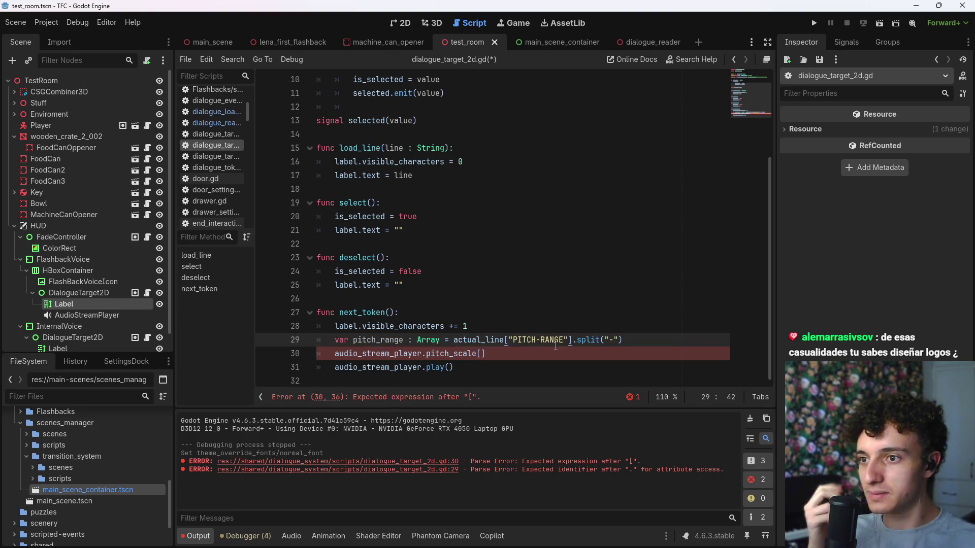
drag(513, 340, 551, 340)
click(445, 340)
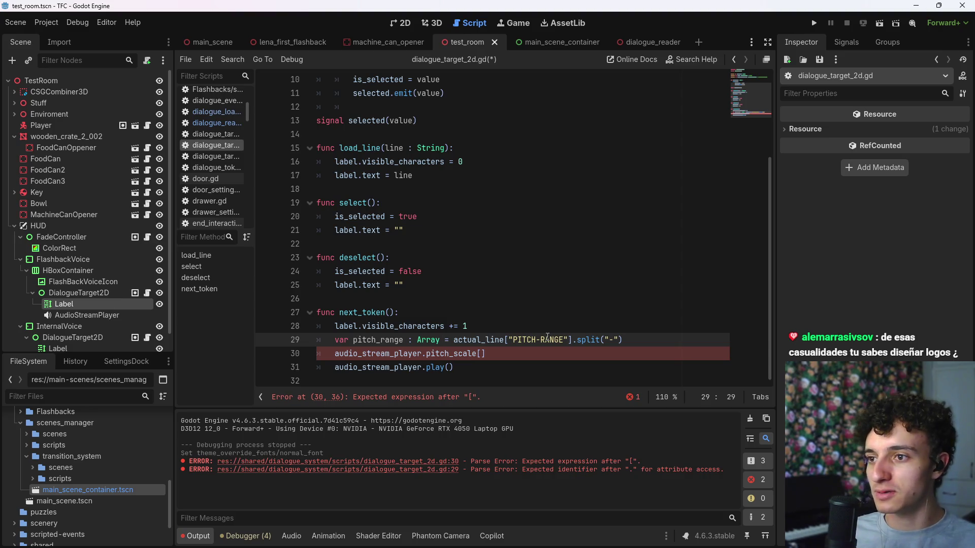
text([Stri)
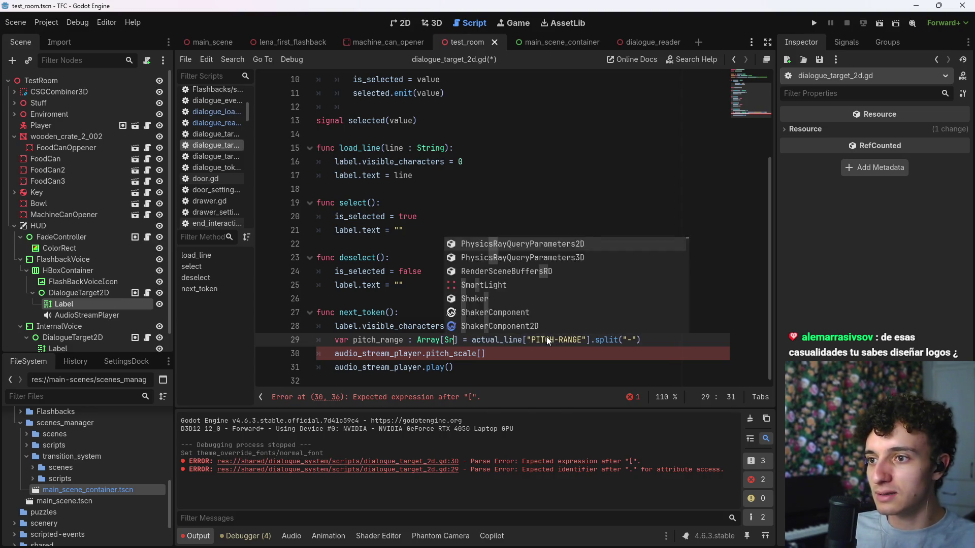
key(Return)
key(ctrl+s)
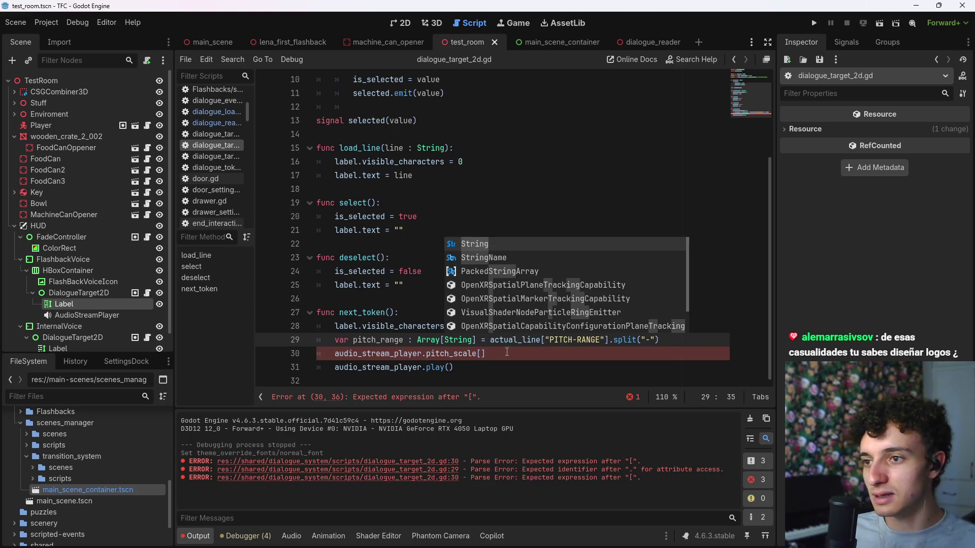
- Try pitch_range[0].to_float() inside line 30's pitch_scale[], then delete it again
click(480, 354)
click(481, 353)
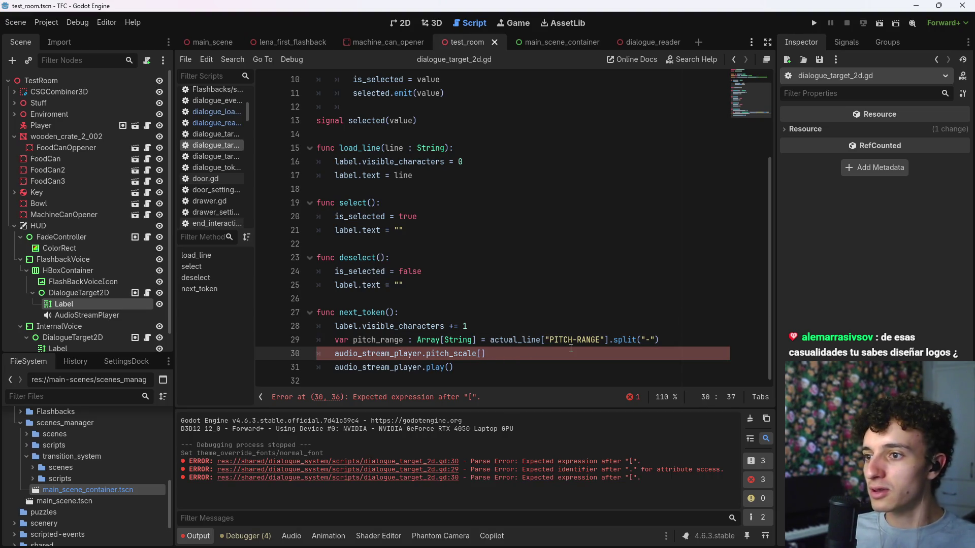
text(pitch_range)
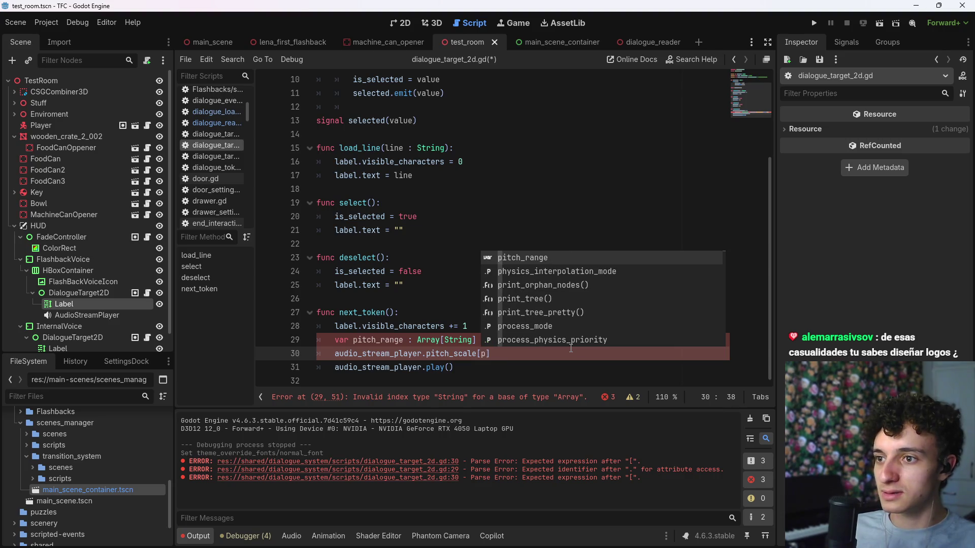
text([0)
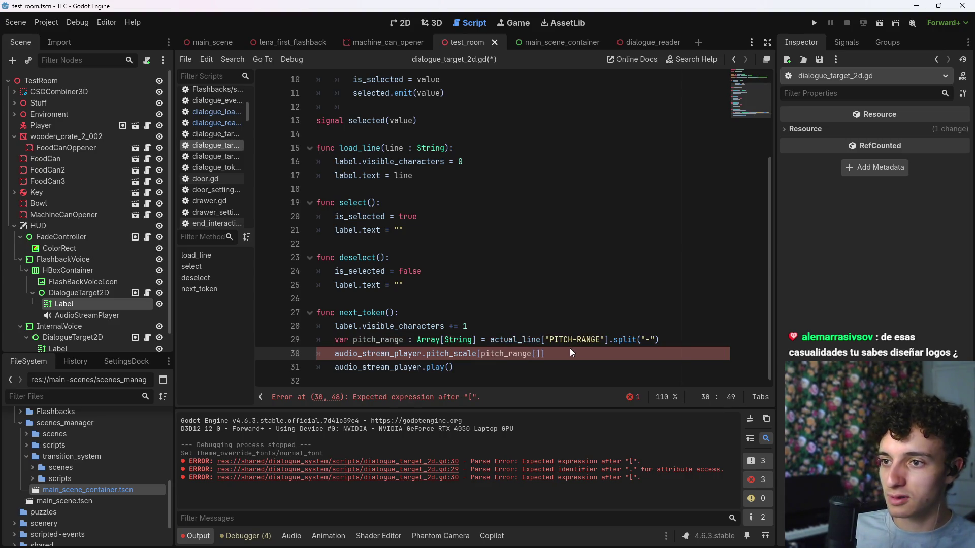
text(])
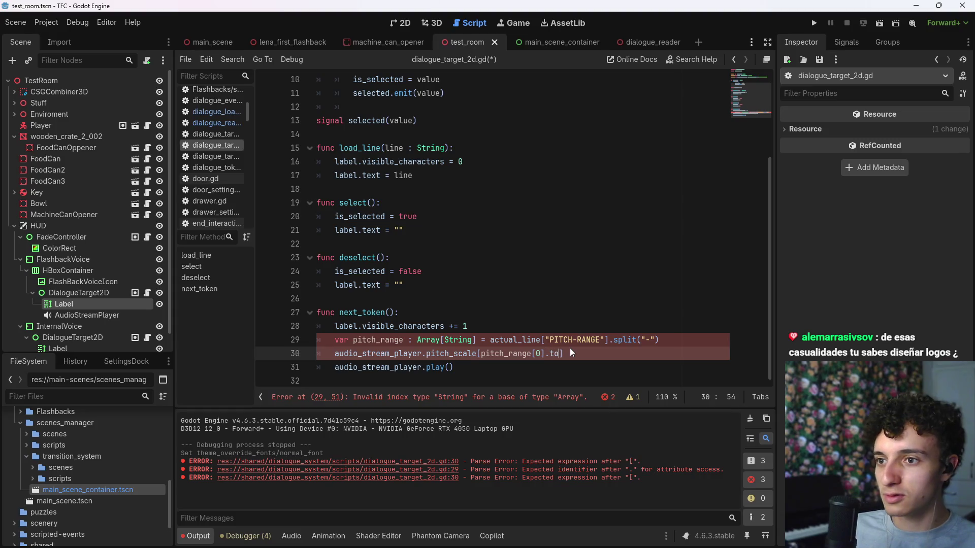
text(.to_f)
key(Return)
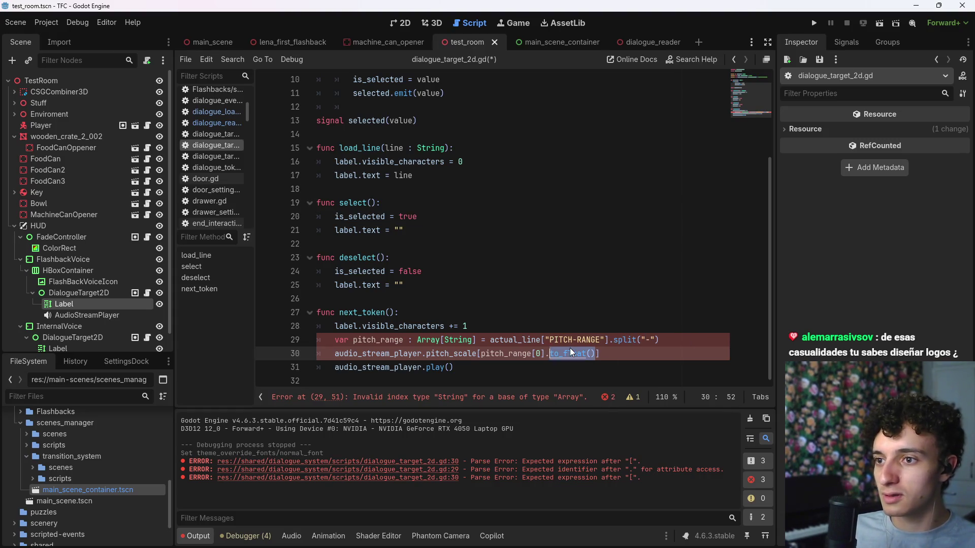
double_click(570, 353)
key(ctrl+shift+Left)
key(ctrl+shift+Left)
key(ctrl+shift+Left)
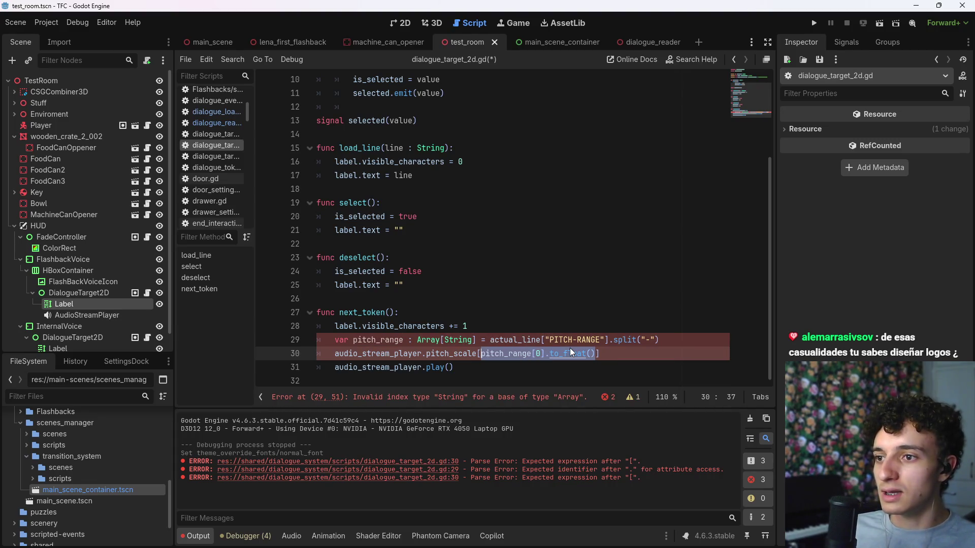
key(BackSpace)
key(Delete)
key(Delete)
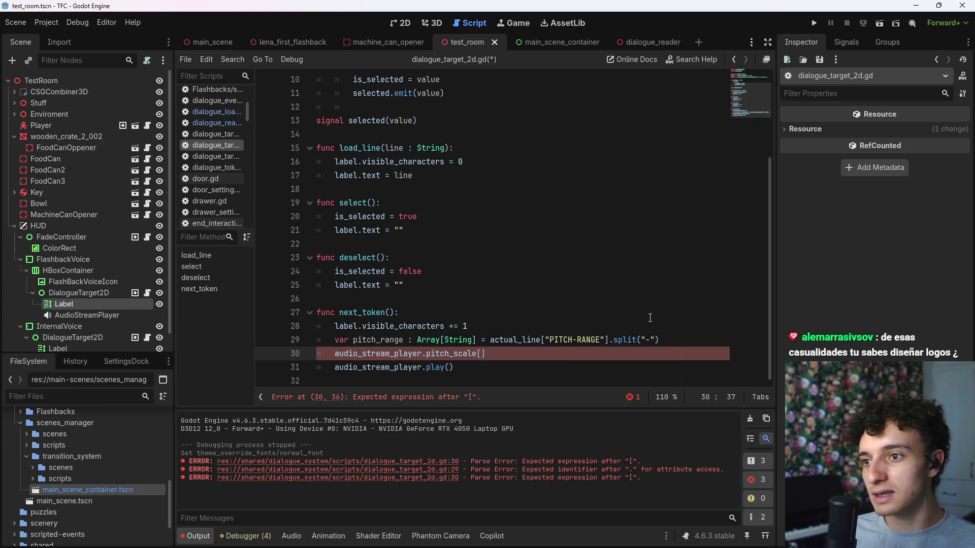
- Add var pitch : float = randf_range(pitch_range[0].to_float(), pitch_range[1].to_float()) and save
key(ctrl+shift+Return)
text(var pi)
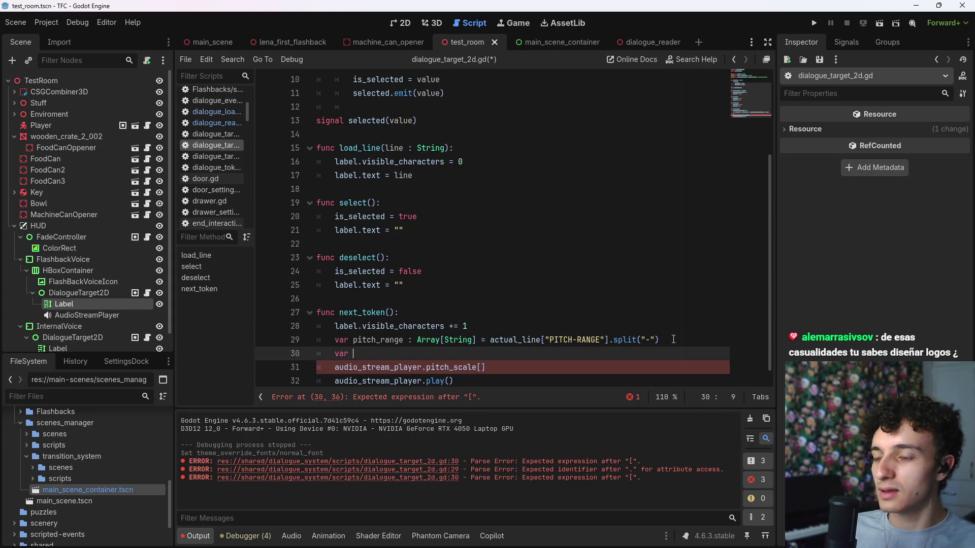
text(tch : )
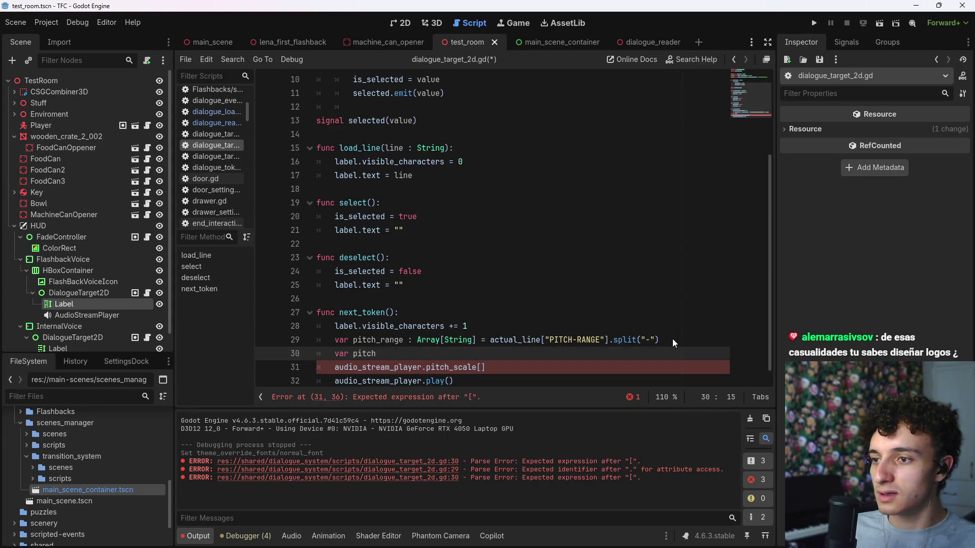
text(float = )
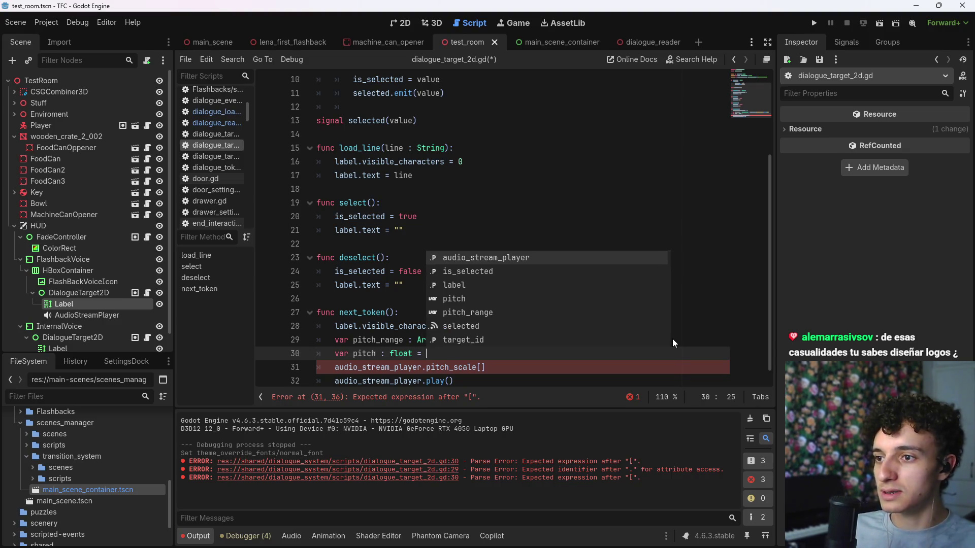
text(randf()
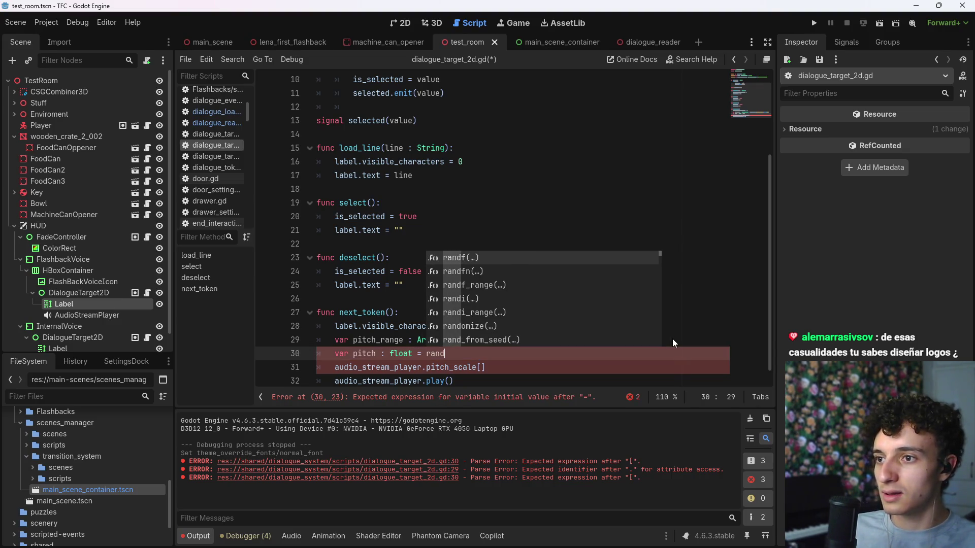
key(BackSpace)
text(_range())
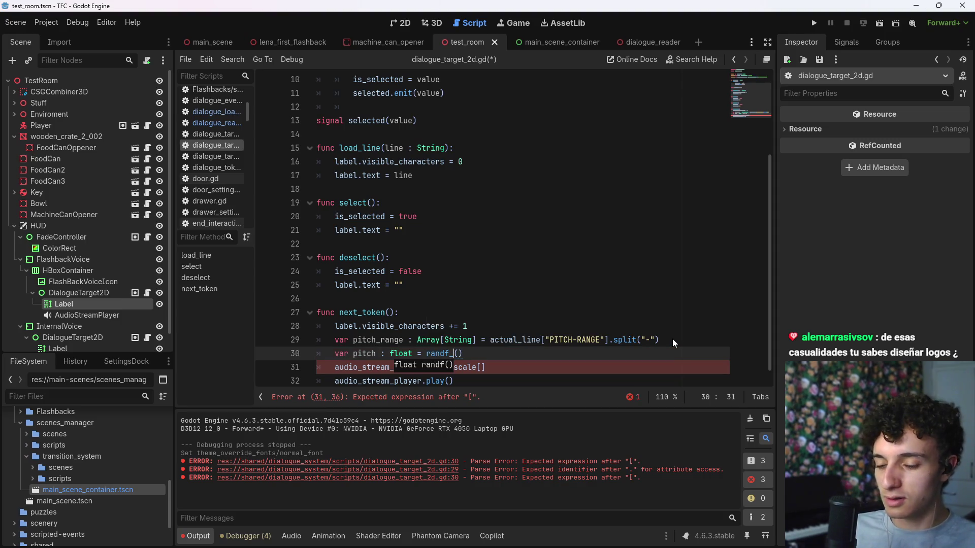
text(pitch_range[0].to_float)
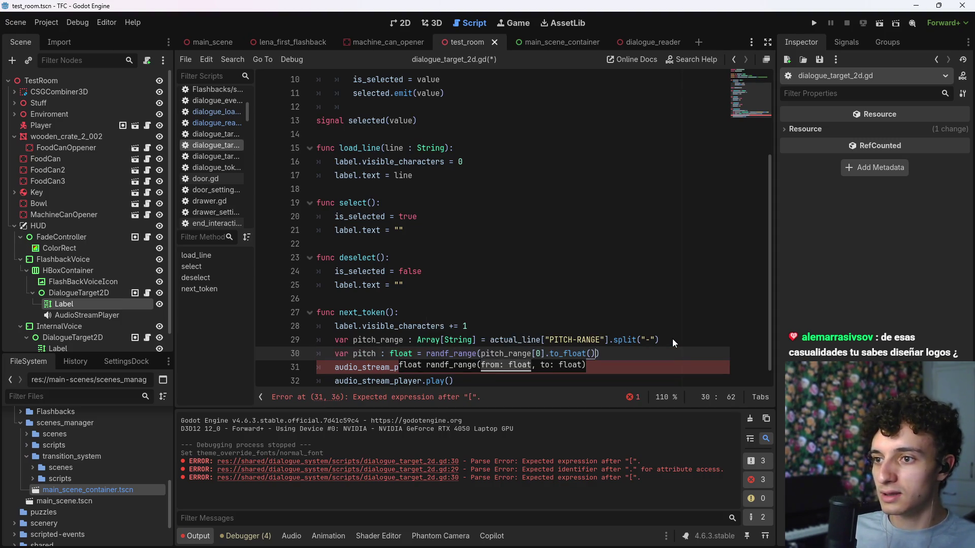
key(ctrl+shift+Left)
key(ctrl+shift+Left)
key(ctrl+c)
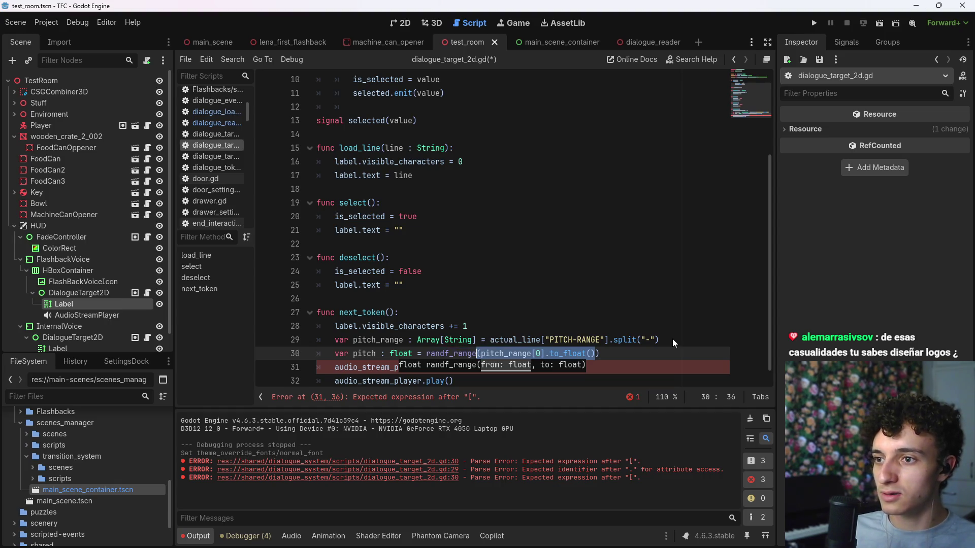
key(Right)
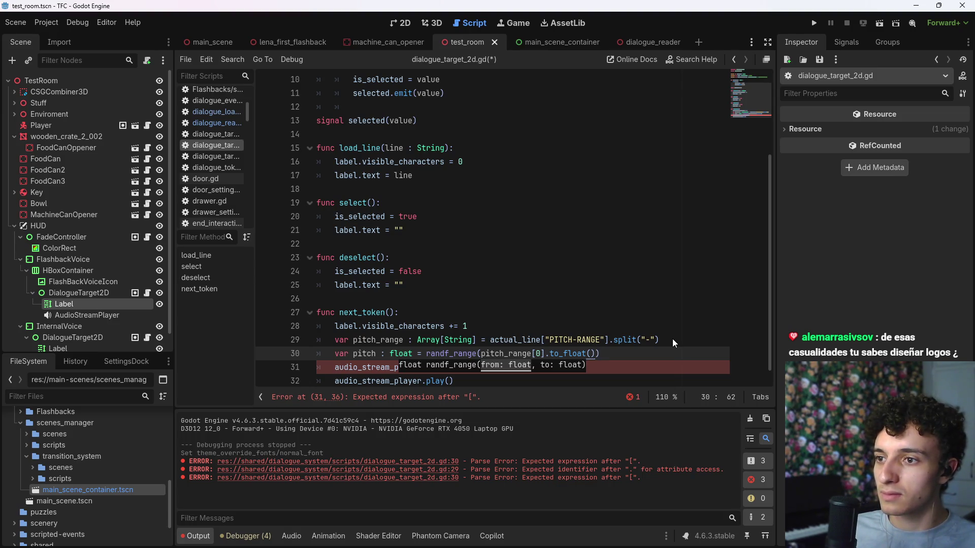
key(BackSpace)
text(,)
key(ctrl+v)
key(Left)
key(Left)
key(Left)
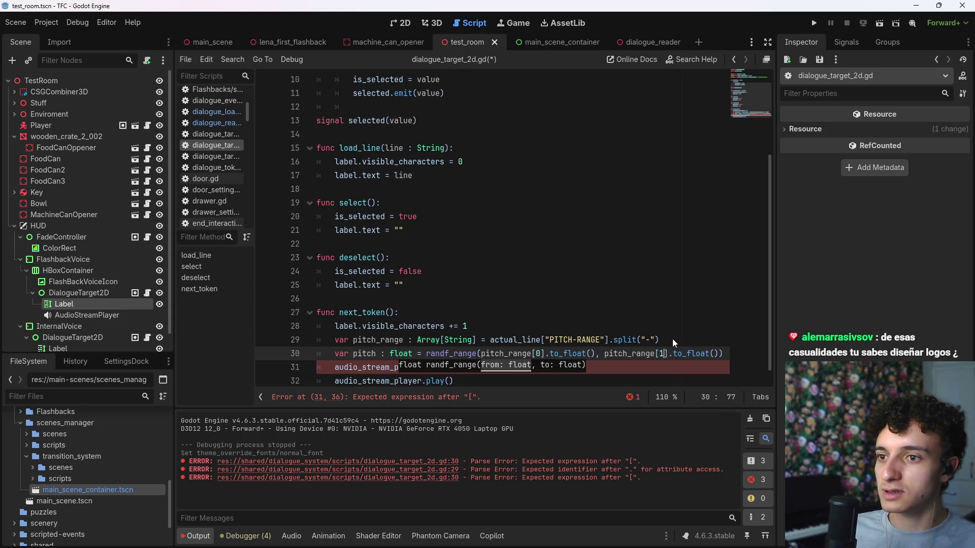
key(Delete)
text(1)
key(ctrl+s)
- Write pitch_scale[pitch] and fix line 29's array element type to capitalised String
click(593, 361)
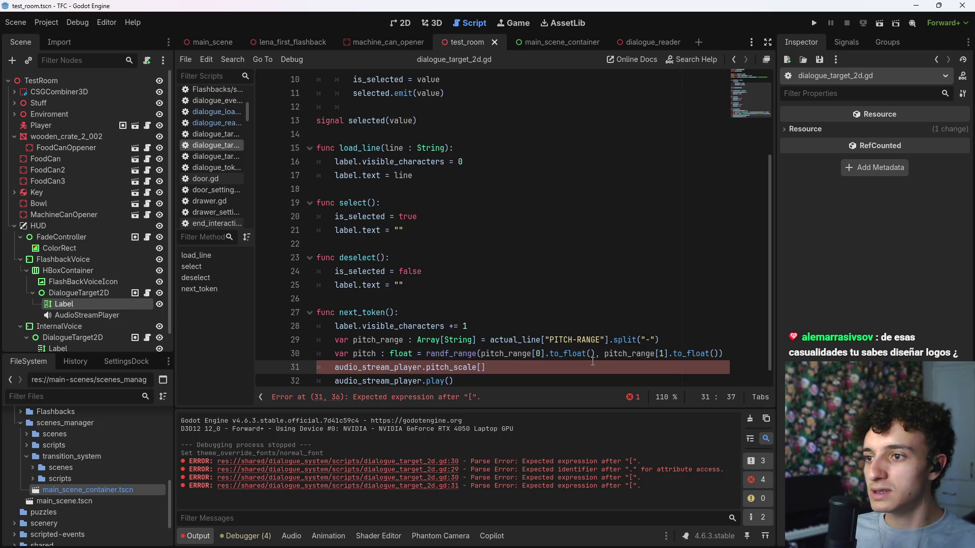
text(p)
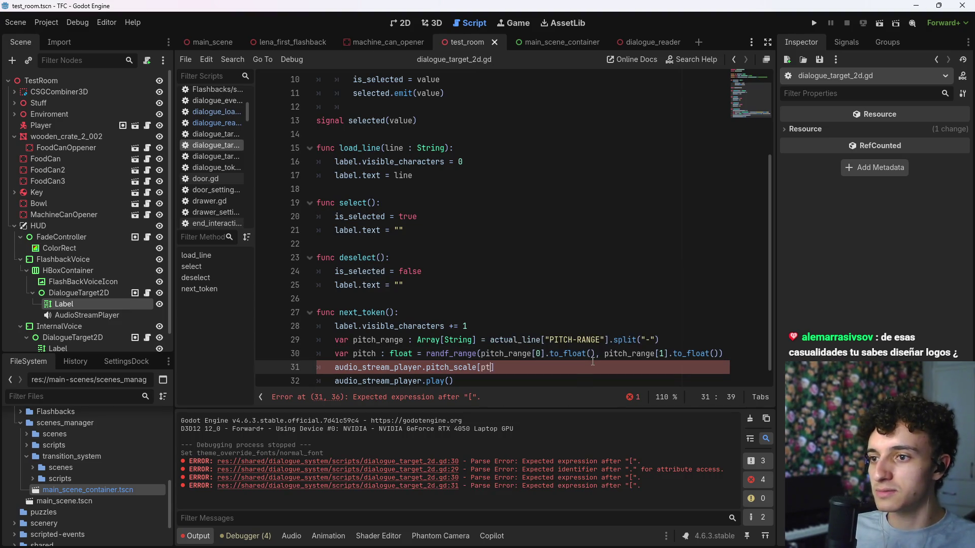
text(itch)
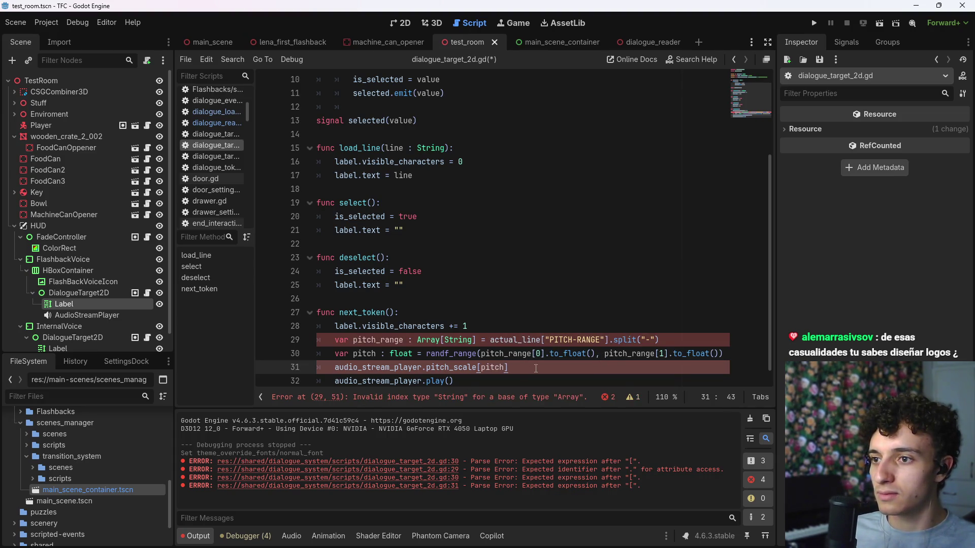
click(491, 397)
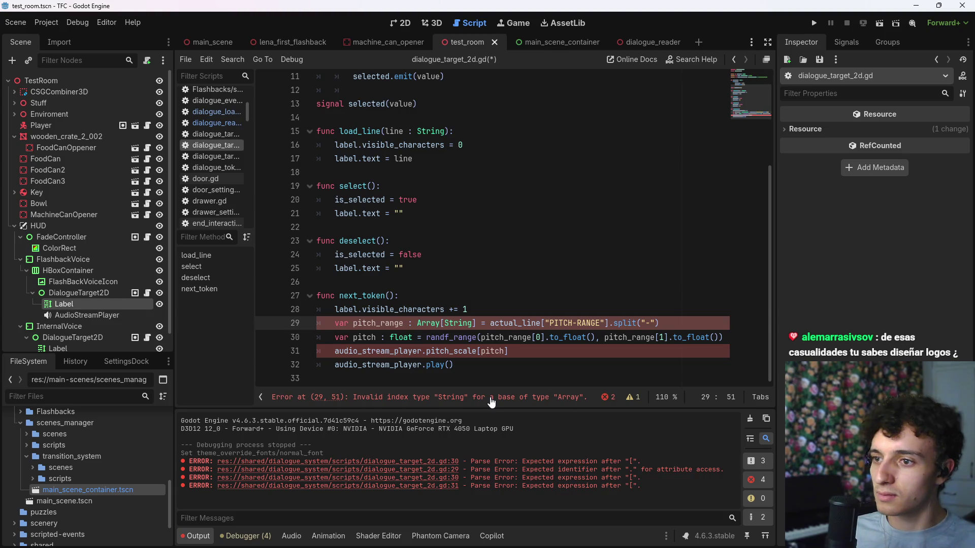
click(445, 323)
text(sa)
key(BackSpace)
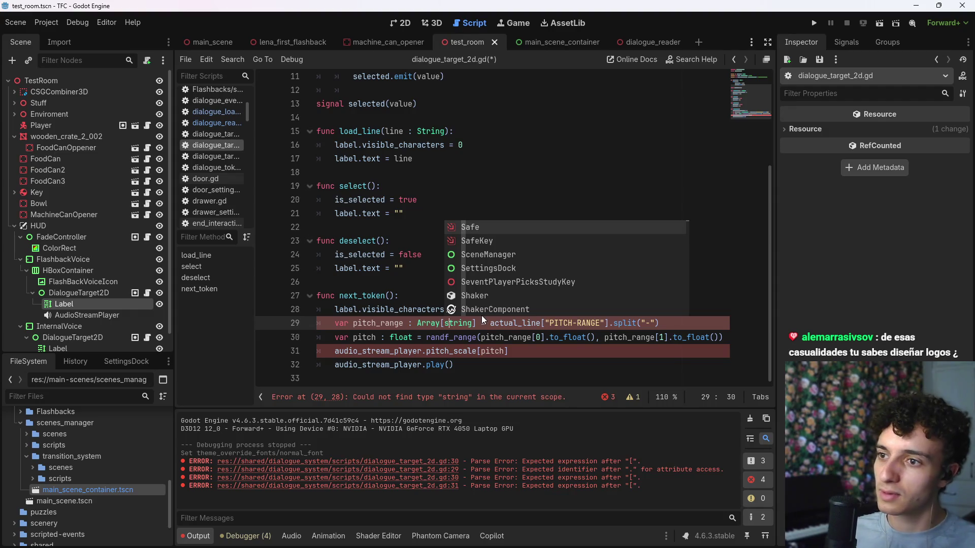
click(486, 325)
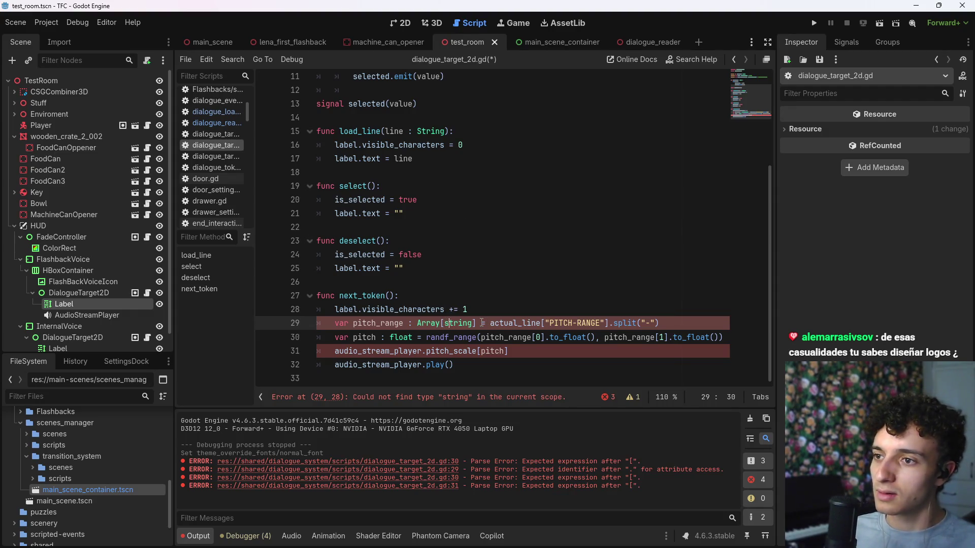
key(BackSpace)
text(S)
click(497, 337)
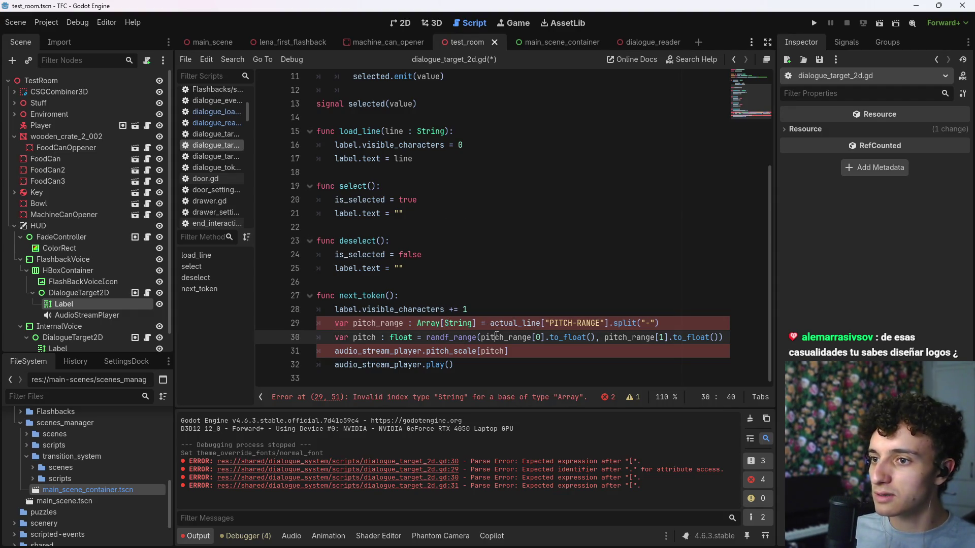
click(669, 320)
click(415, 398)
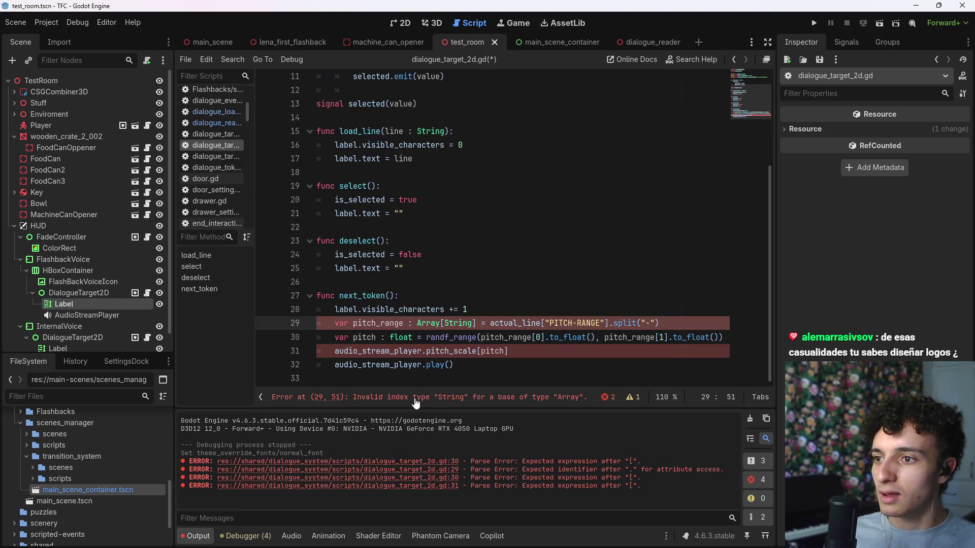
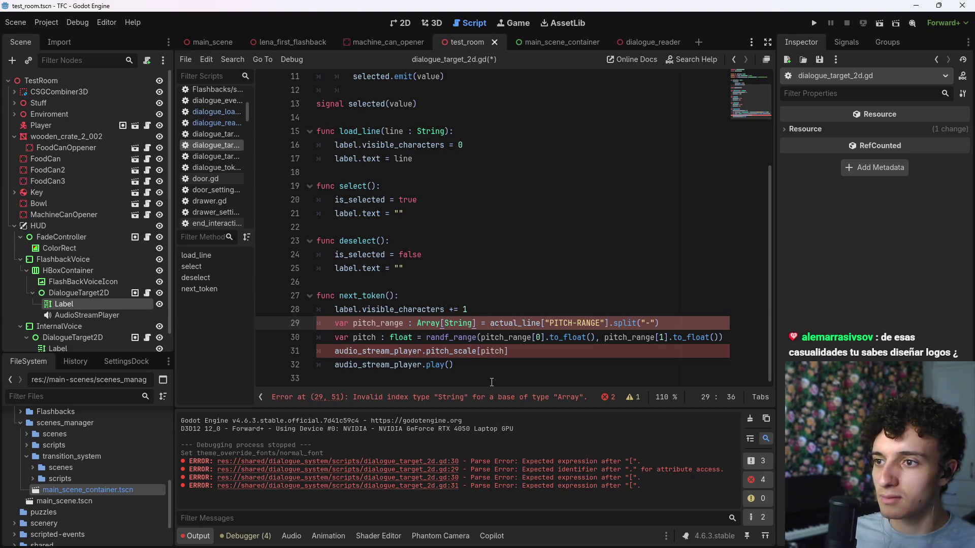
- Retype the pitch_range annotation on line 29 as ': Array[String]', correcting the typos
key(ctrl+shift+Left)
key(ctrl+shift+Left)
key(ctrl+shift+Left)
key(BackSpace)
key(BackSpace)
key(BackSpace)
key(BackSpace)
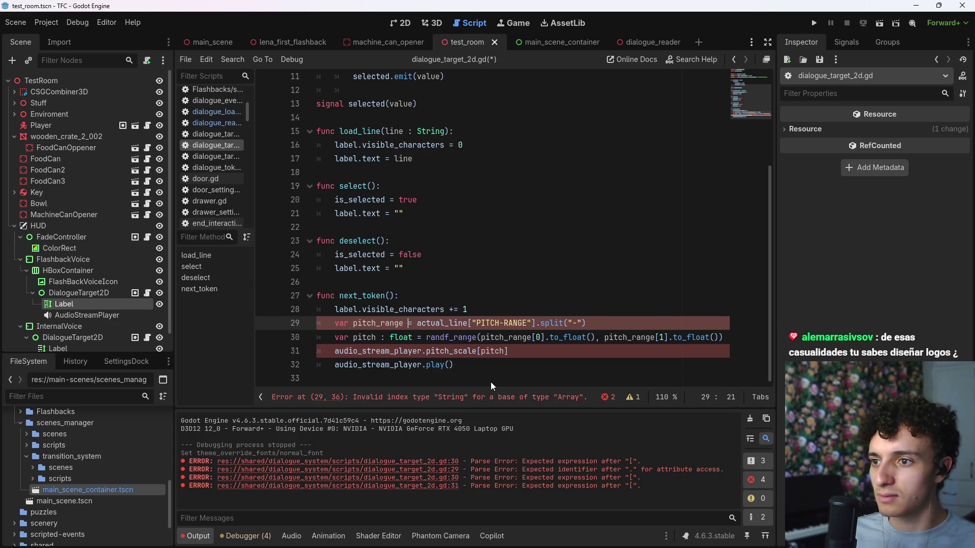
key(ctrl+s)
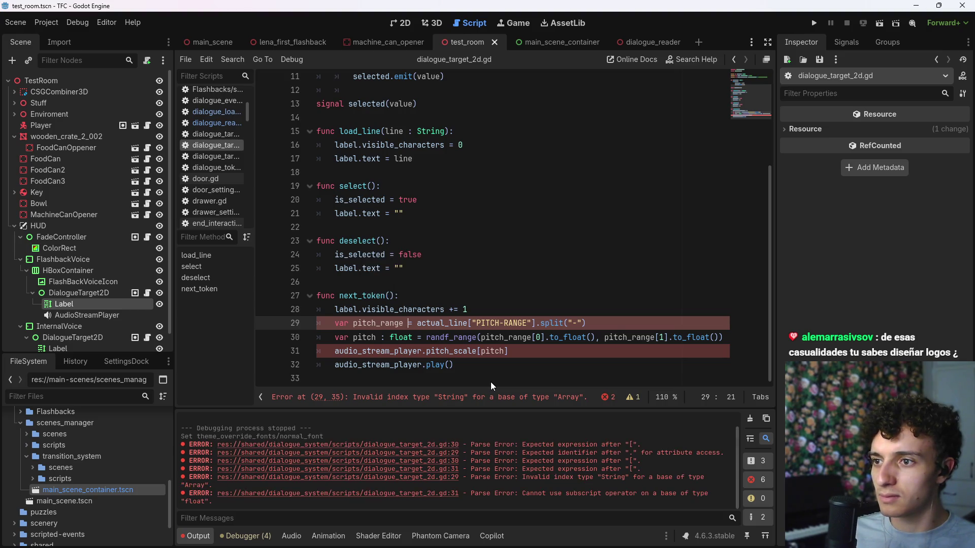
text(: Array[tring]S)
key(ctrl+s)
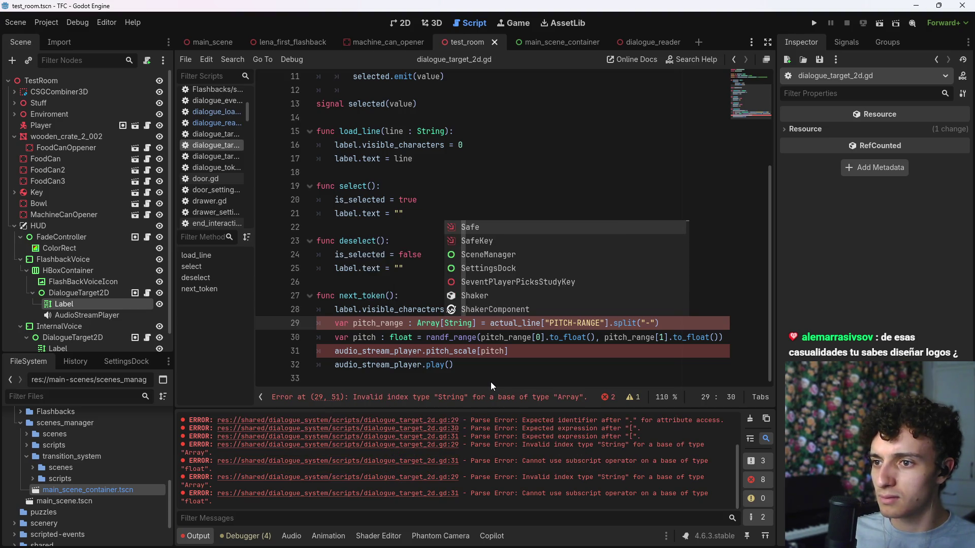
key(BackSpace)
key(BackSpace)
key(BackSpace)
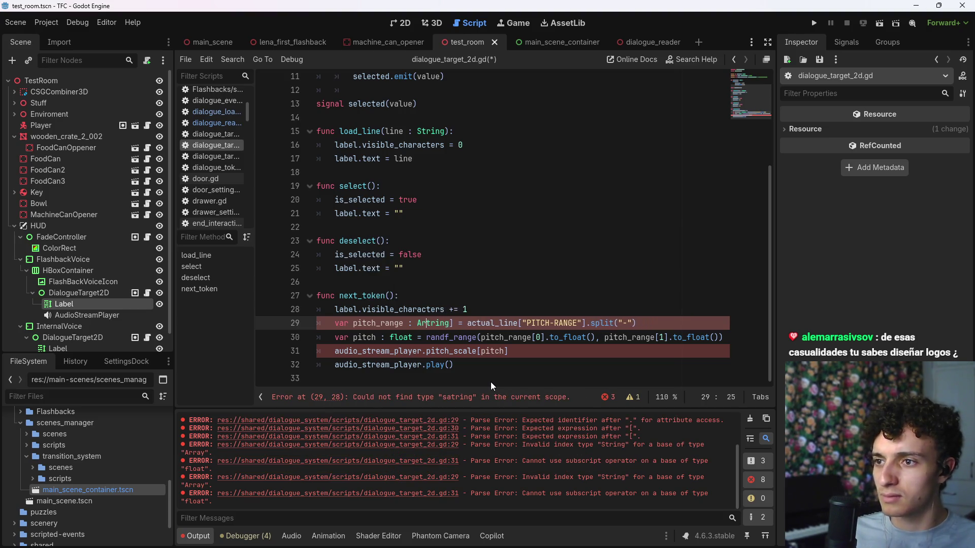
key(BackSpace)
key(BackSpace)
key(BackSpace)
key(Delete)
key(Delete)
key(Delete)
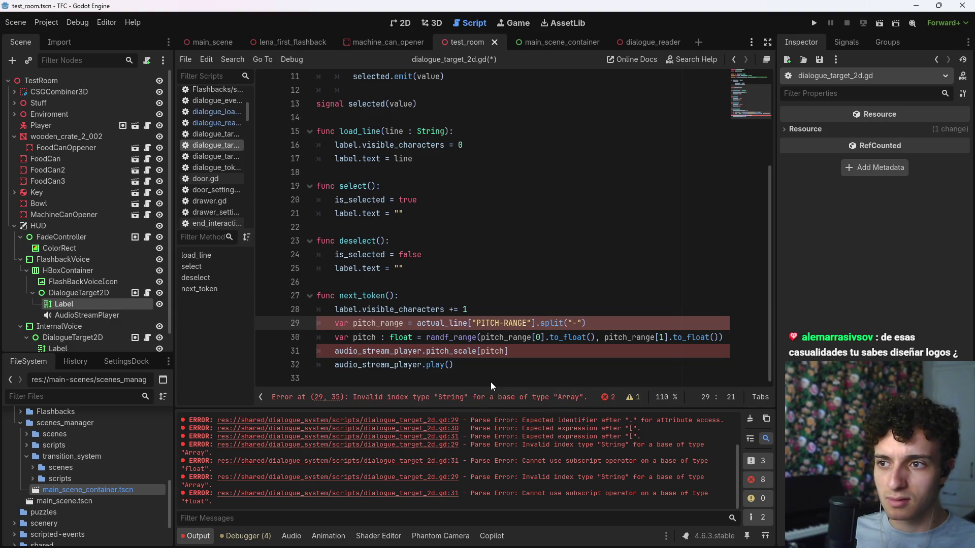
text(: Array[satring])
key(BackSpace)
key(BackSpace)
text(S)
- Check line 29's actual_line PITCH-RANGE lookup and save dialogue_target_2d.gd
drag(490, 322, 524, 321)
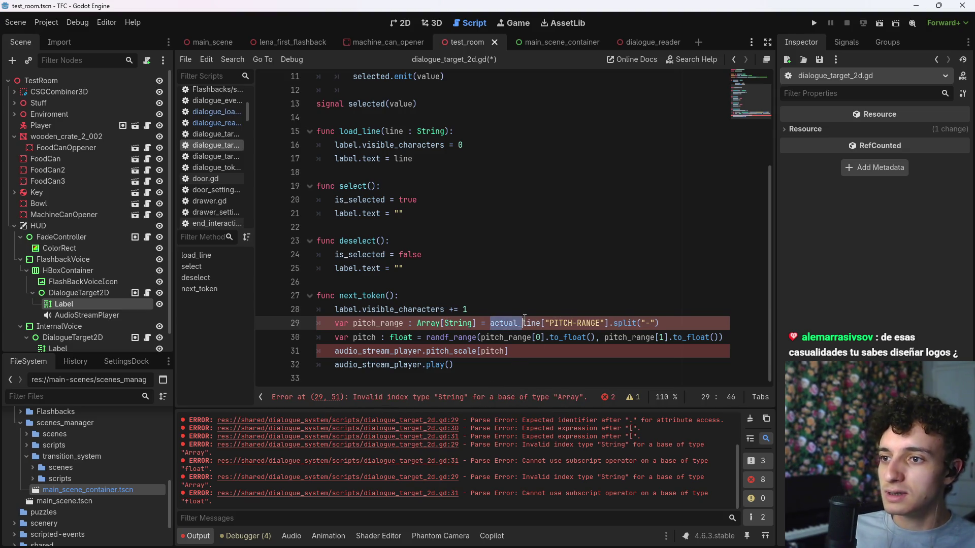
click(576, 324)
scroll(554, 319, up, 4)
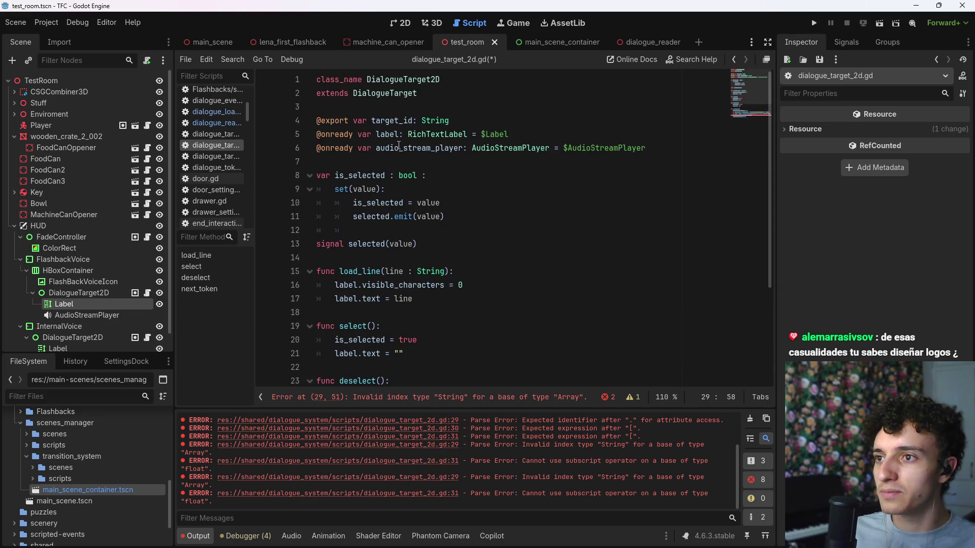
scroll(456, 178, down, 1)
scroll(455, 178, up, 1)
scroll(456, 178, down, 1)
scroll(455, 178, up, 1)
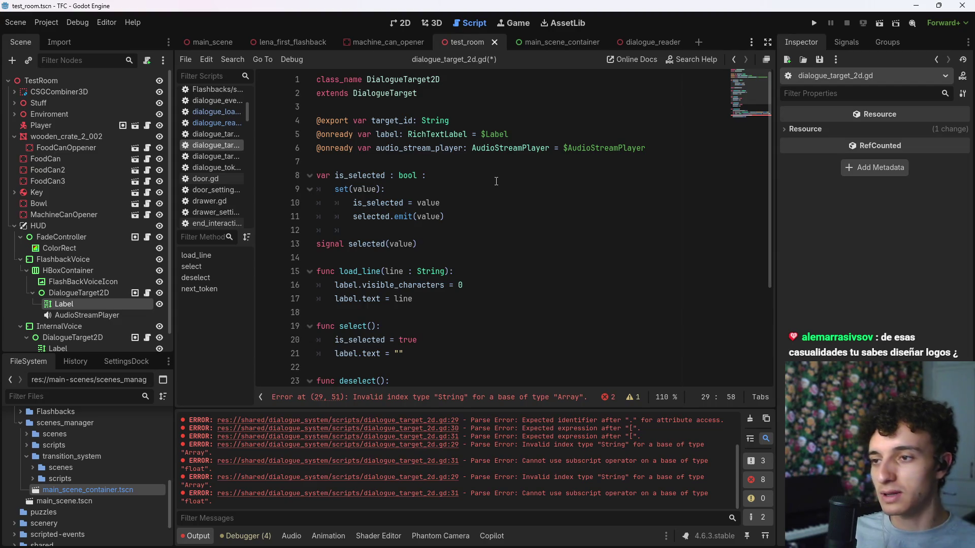
scroll(537, 260, down, 3)
click(690, 326)
key(ctrl+s)
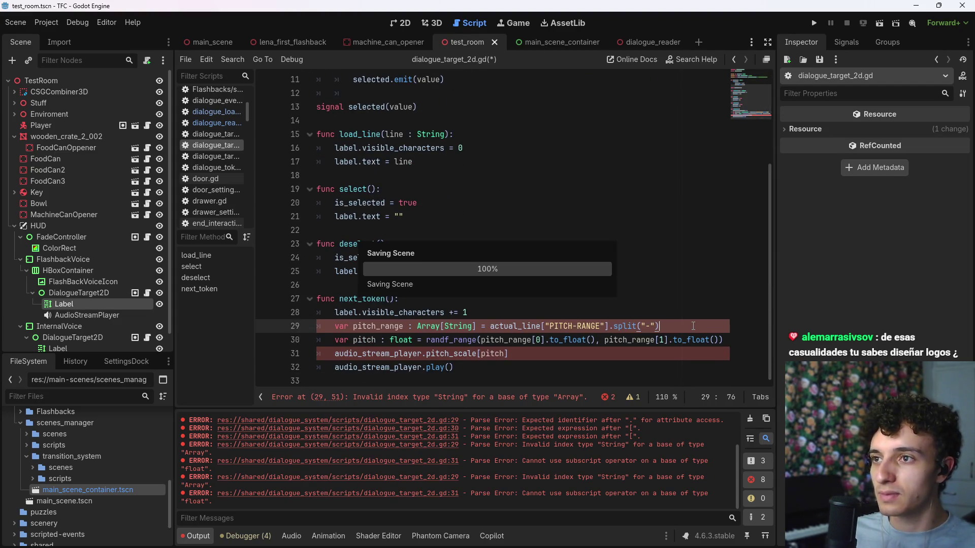
scroll(410, 87, up, 3)
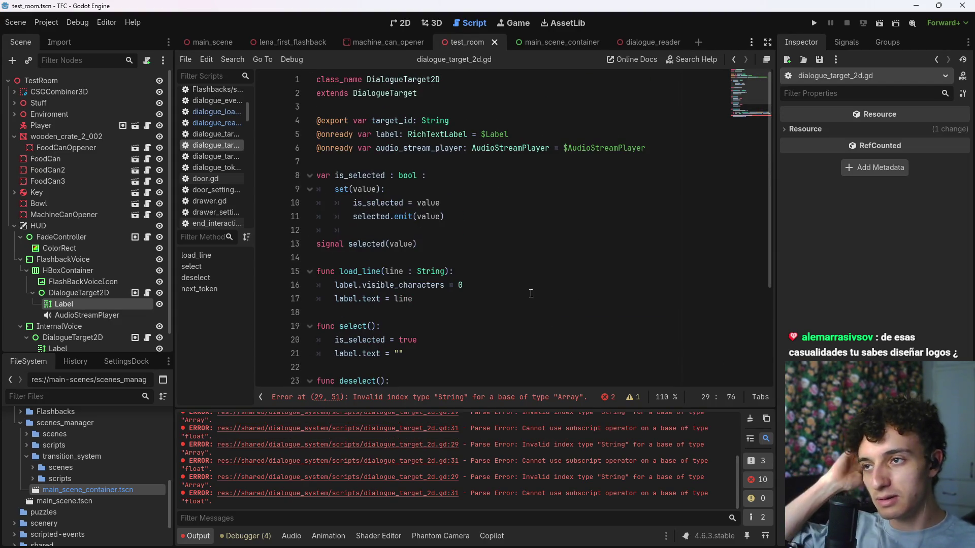
- Open the DialogueTarget parent script from its name, then switch to dialogue_reader.gd
click(406, 92)
ctrl+click(406, 93)
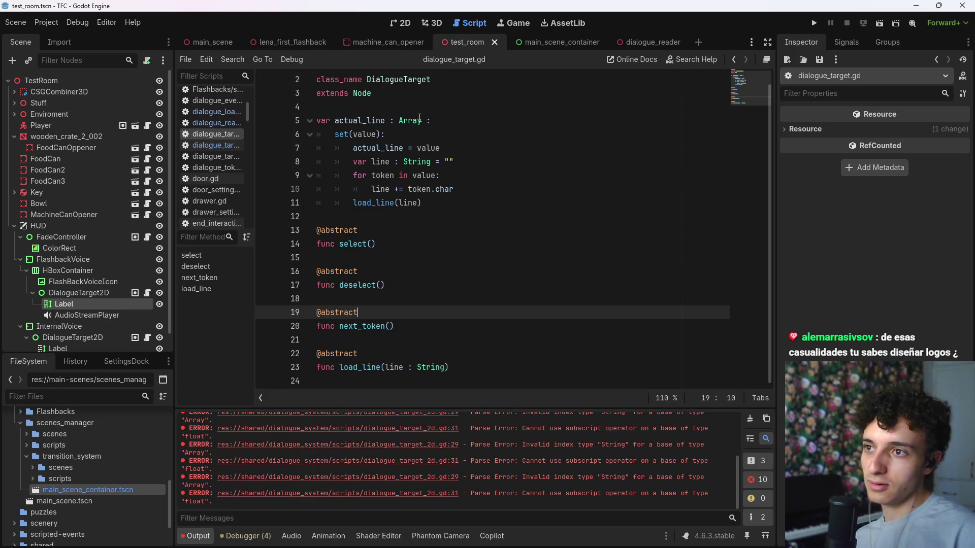
drag(421, 121, 398, 121)
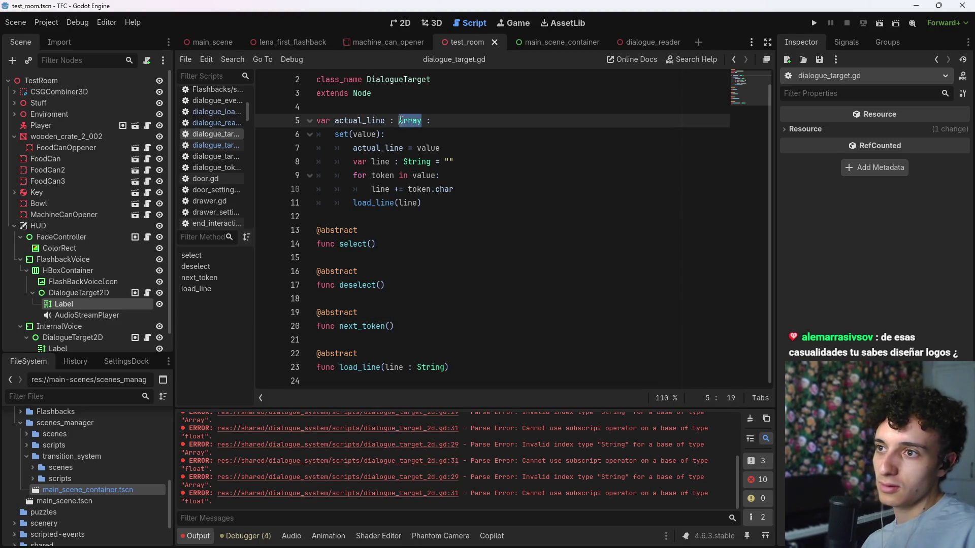
click(226, 123)
- Review the line-handling code around lines 68–87 of dialogue_reader.gd
scroll(448, 274, up, 6)
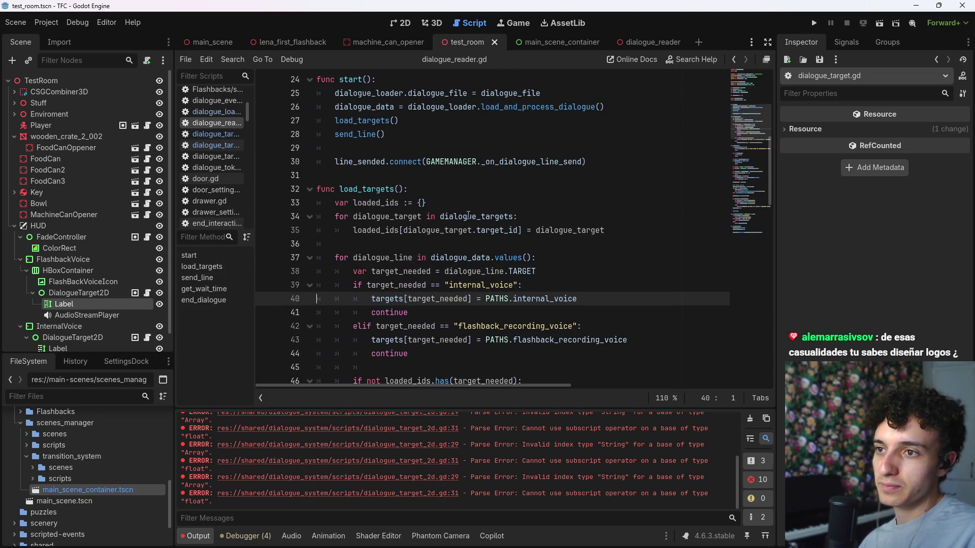
scroll(537, 217, down, 16)
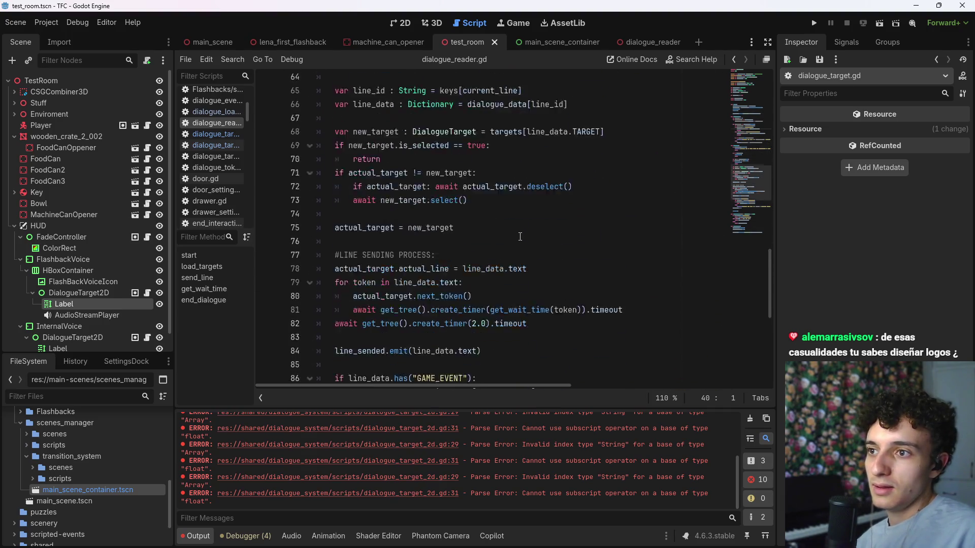
scroll(516, 258, down, 3)
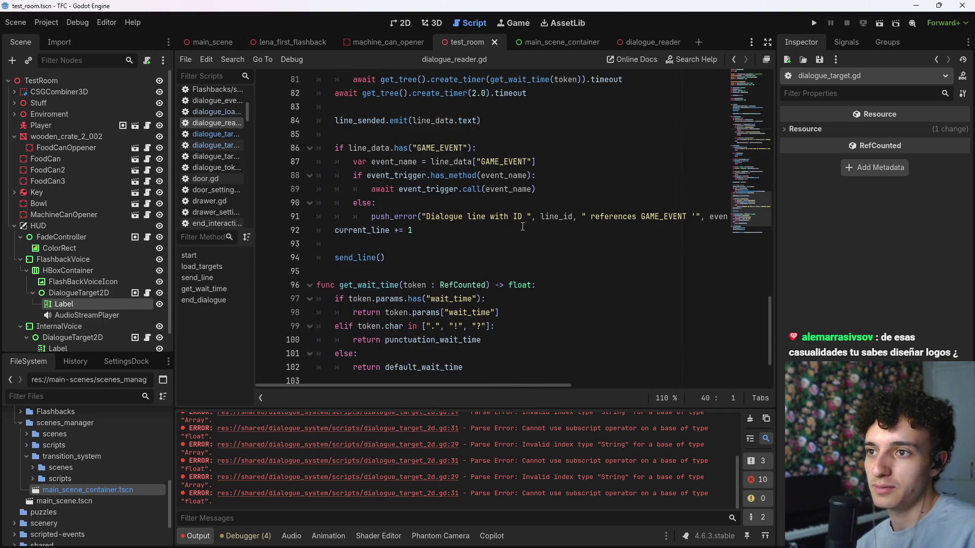
click(556, 162)
scroll(474, 162, down, 2)
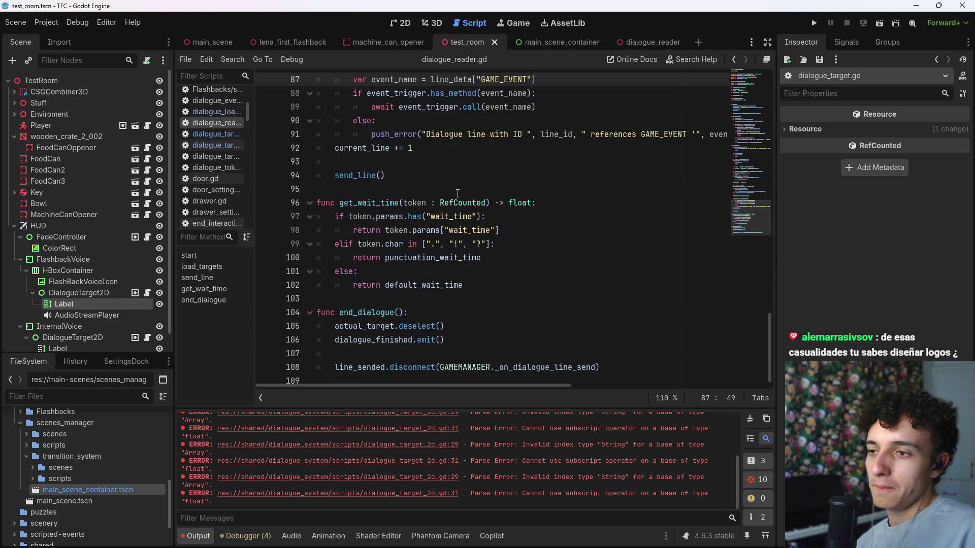
scroll(475, 234, up, 9)
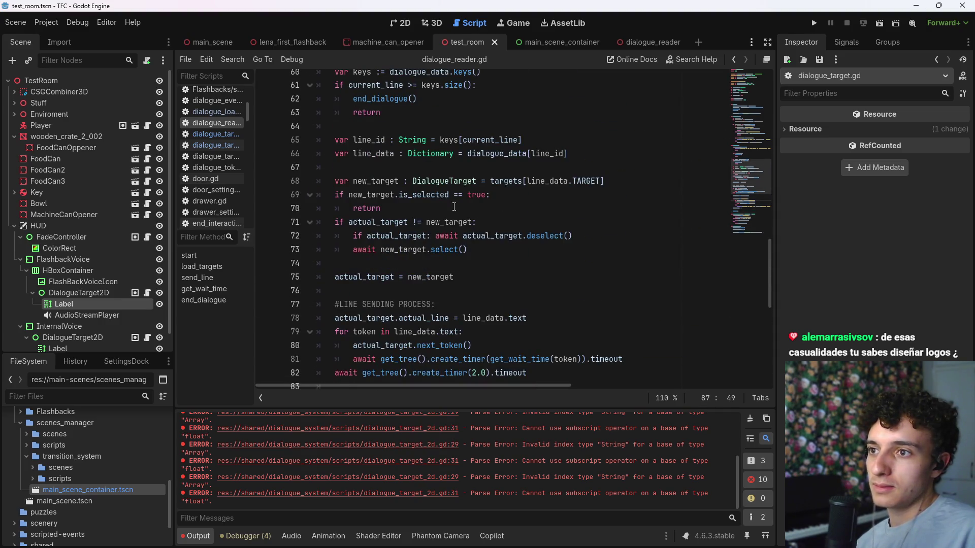
click(592, 187)
scroll(550, 248, down, 2)
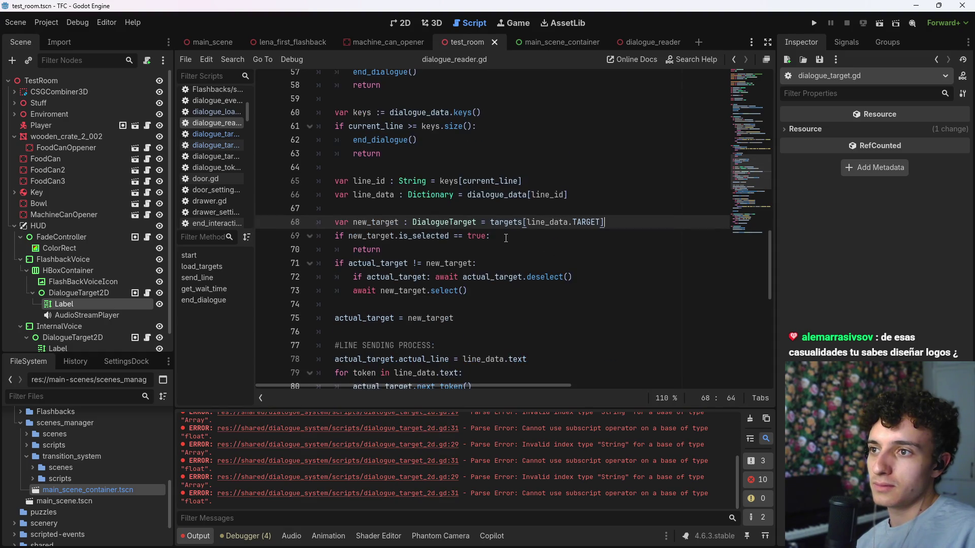
scroll(487, 238, up, 5)
scroll(474, 228, down, 2)
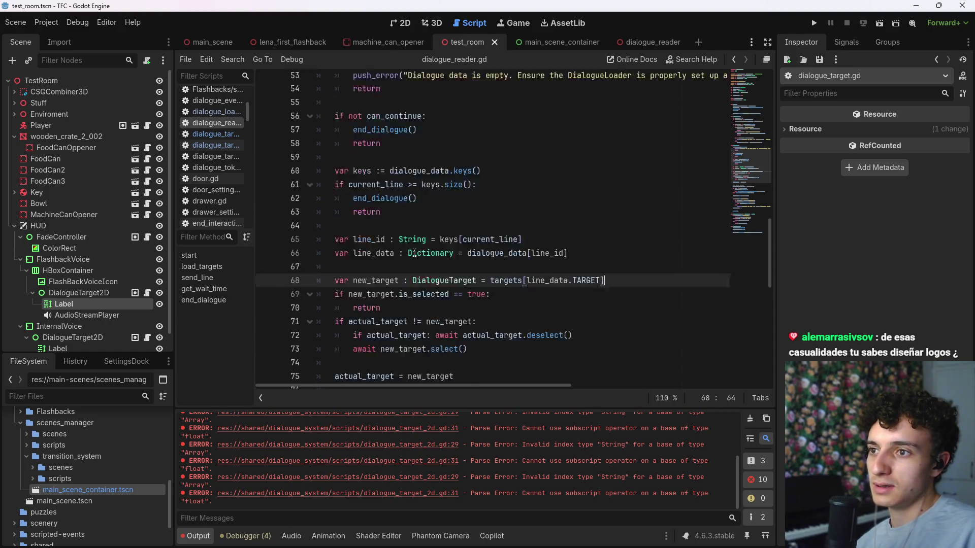
click(500, 238)
key(Down)
key(Down)
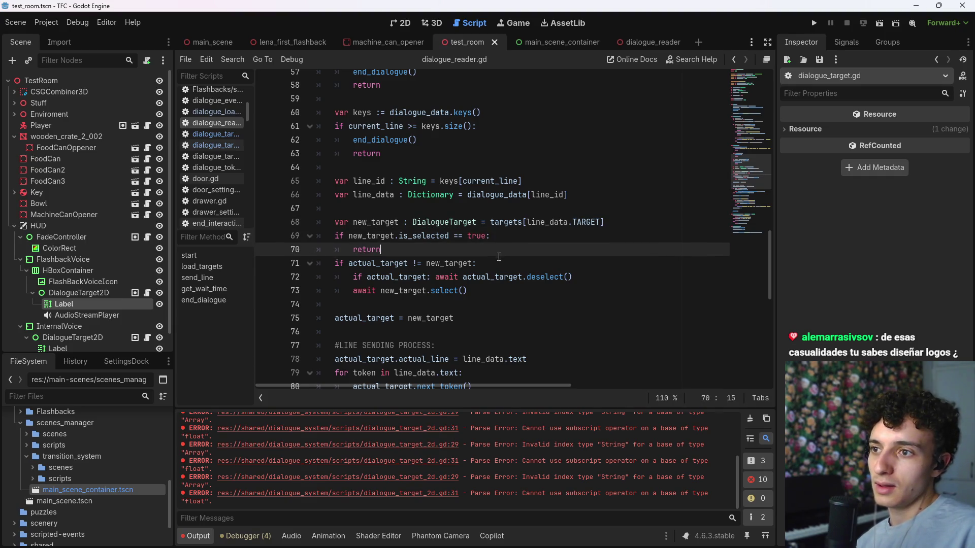
key(Up)
key(Up)
click(629, 225)
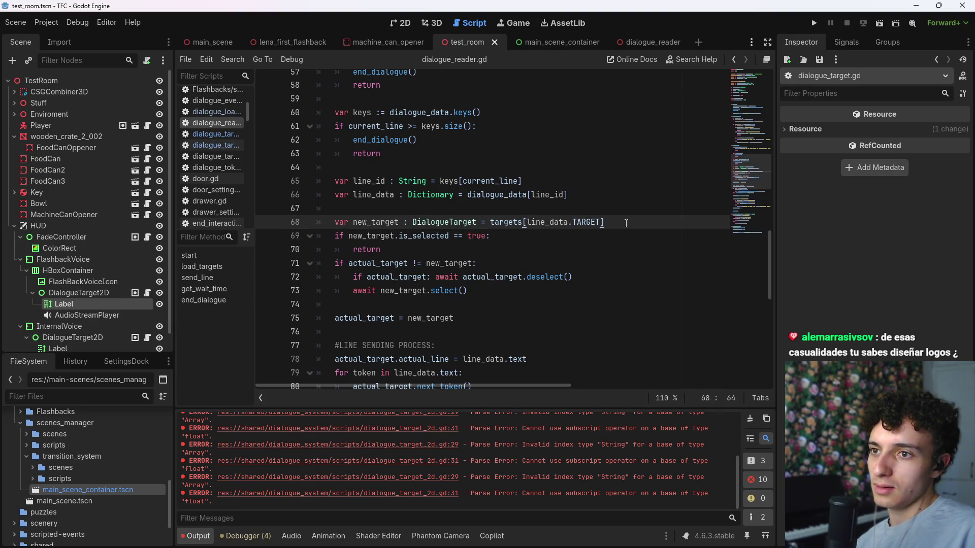
click(413, 250)
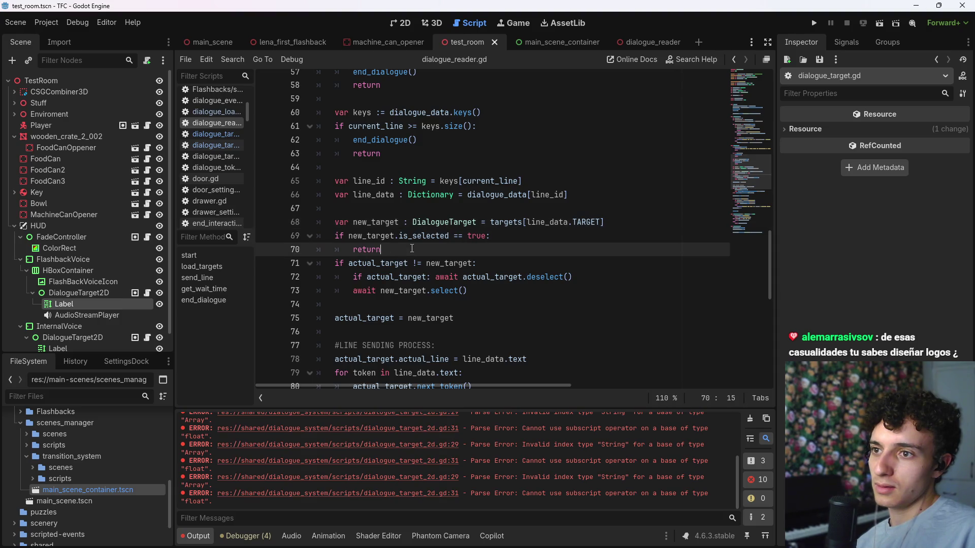
scroll(438, 249, down, 1)
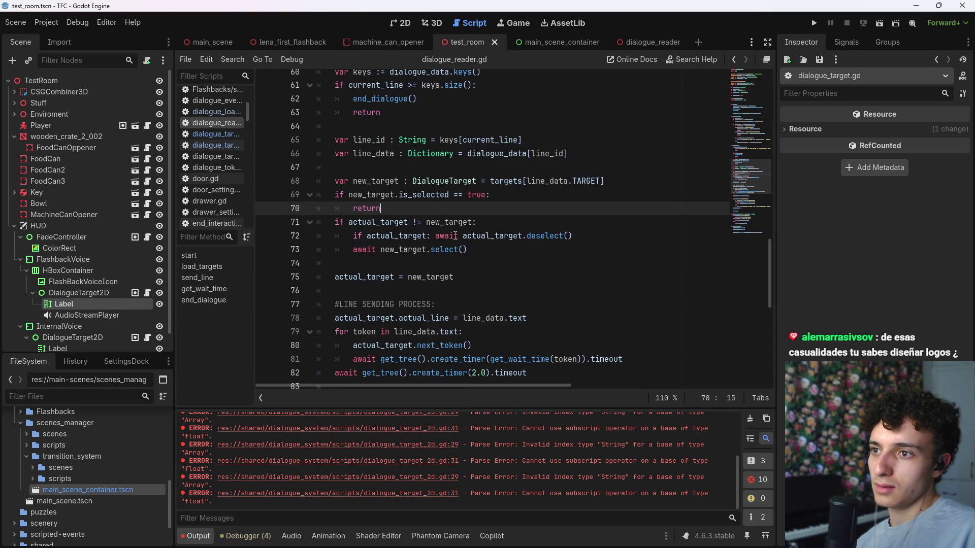
drag(390, 235, 405, 235)
click(472, 249)
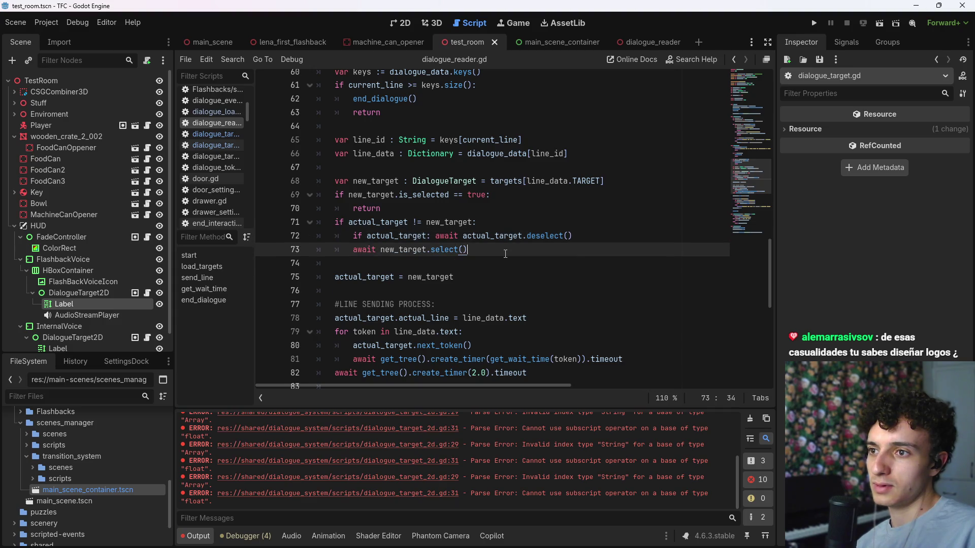
scroll(473, 250, down, 2)
click(485, 198)
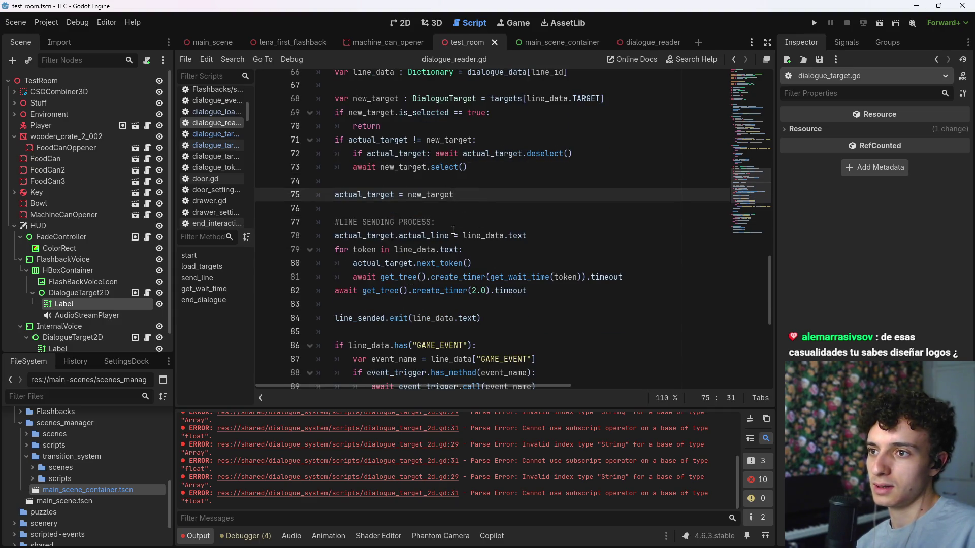
- Remove '.text' from line_data on line 78 and save dialogue_reader.gd
drag(562, 236, 463, 235)
drag(527, 235, 504, 236)
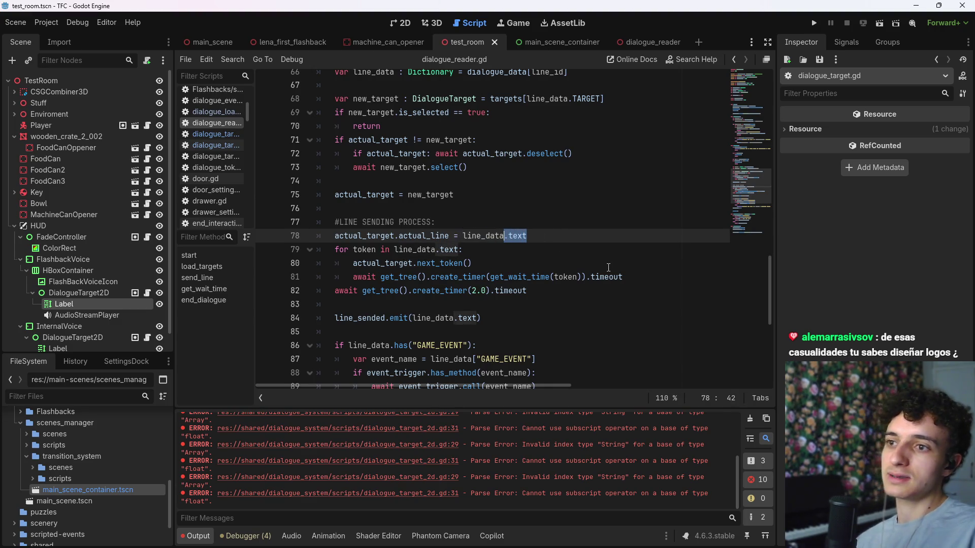
key(BackSpace)
key(ctrl+s)
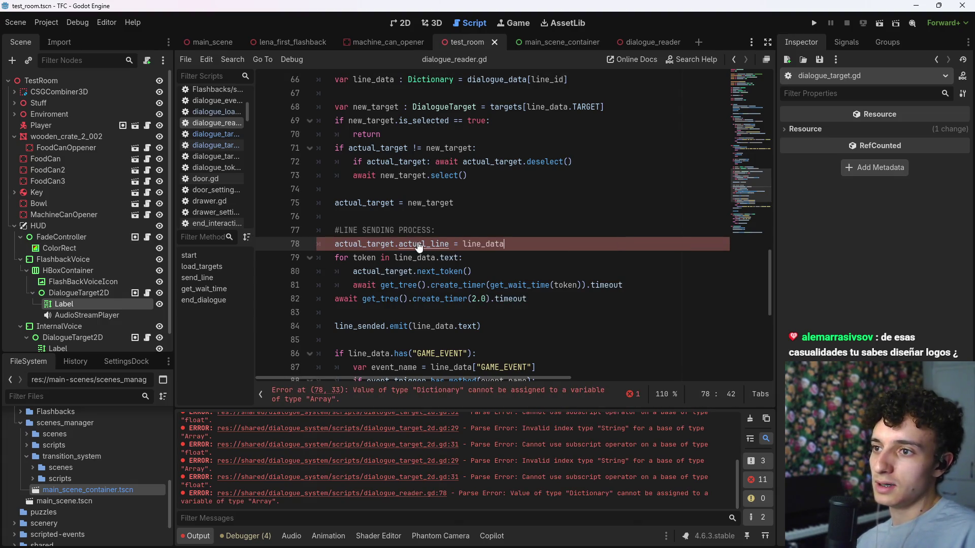
- Change actual_line's type from Array to Dictionary in dialogue_target.gd and save
ctrl+click(419, 245)
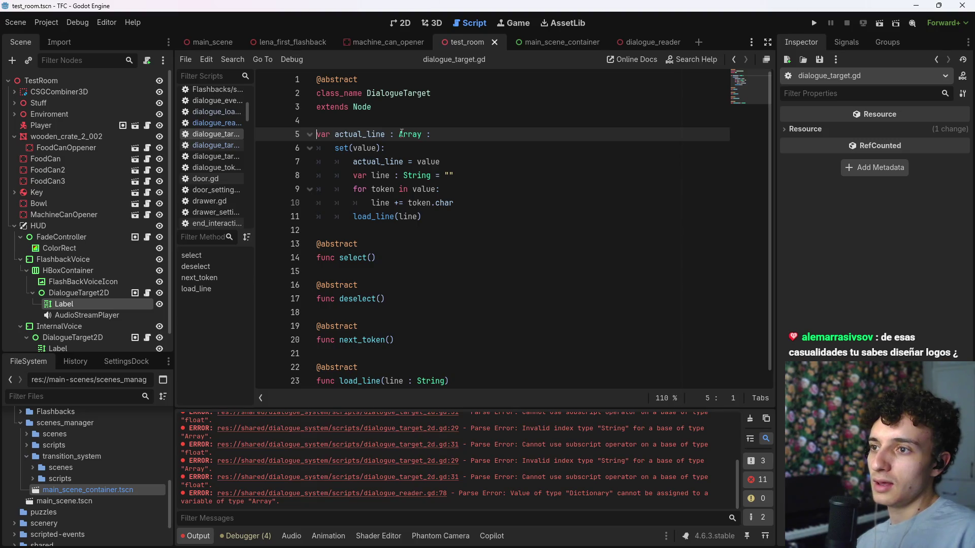
double_click(423, 134)
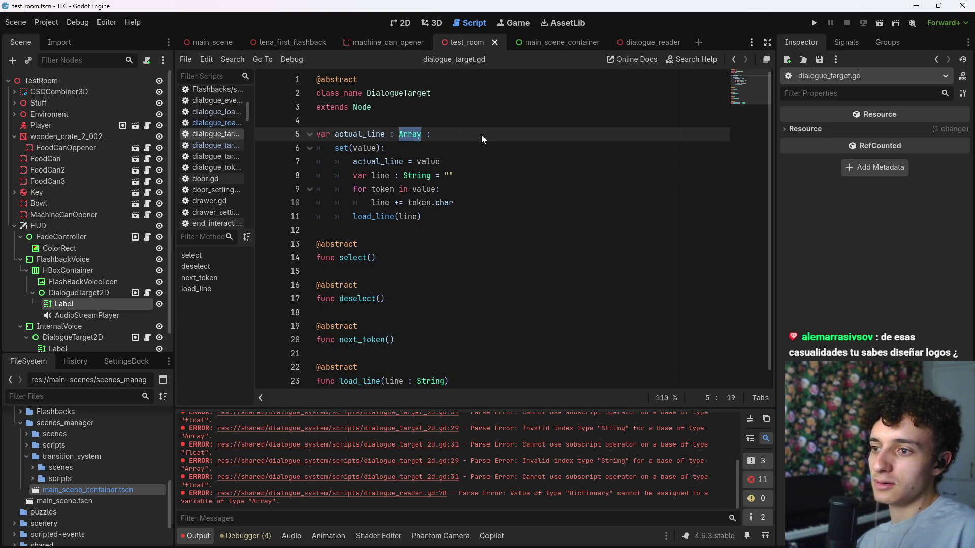
text(Dic)
key(Return)
key(End)
key(ctrl+s)
- Compare dialogue_reader.gd, dialogue_target.gd and dialogue_target_2d.gd in the script list
click(215, 124)
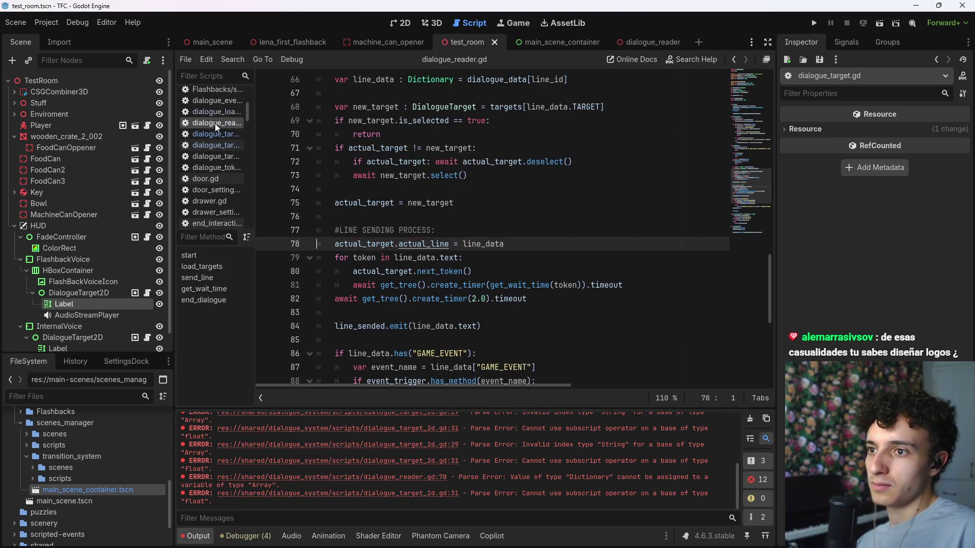
click(221, 136)
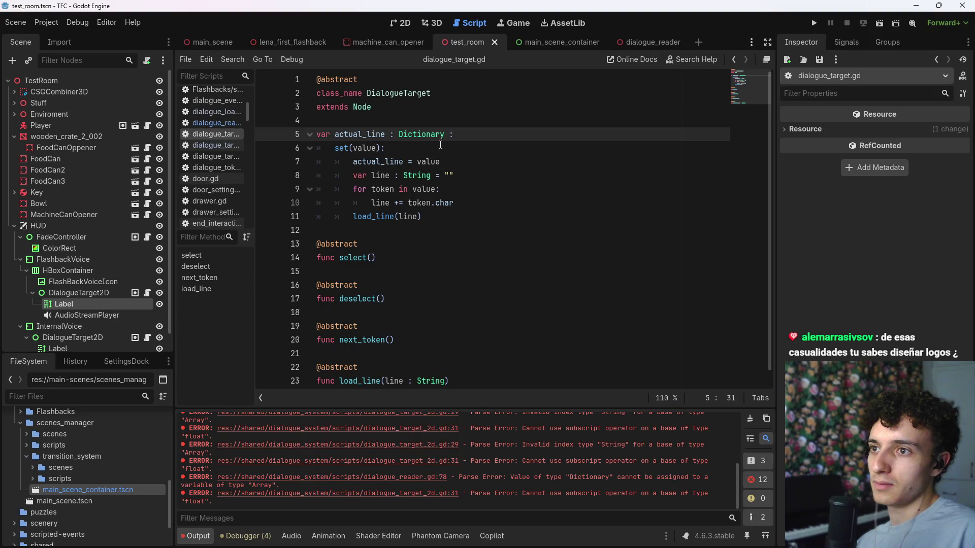
click(212, 122)
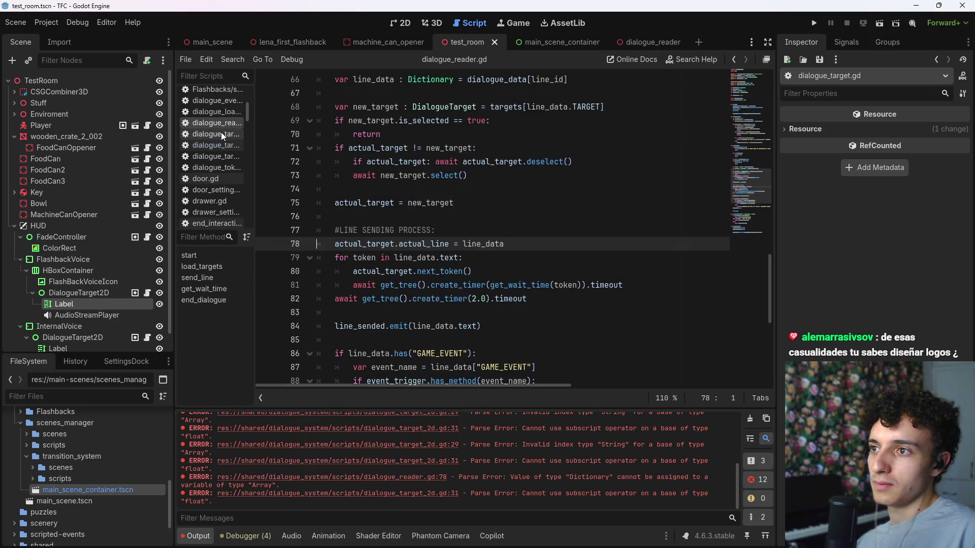
click(220, 144)
click(221, 133)
click(221, 126)
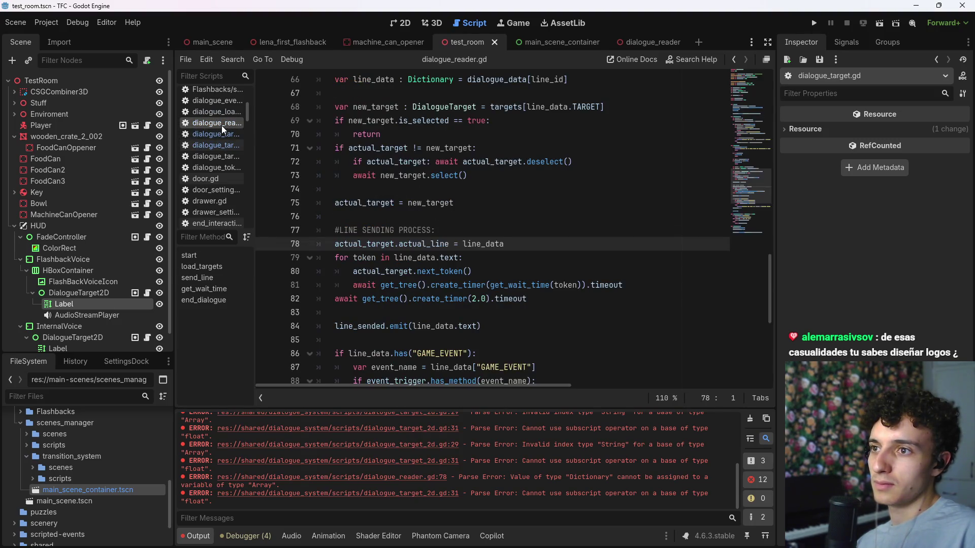
click(220, 133)
click(224, 127)
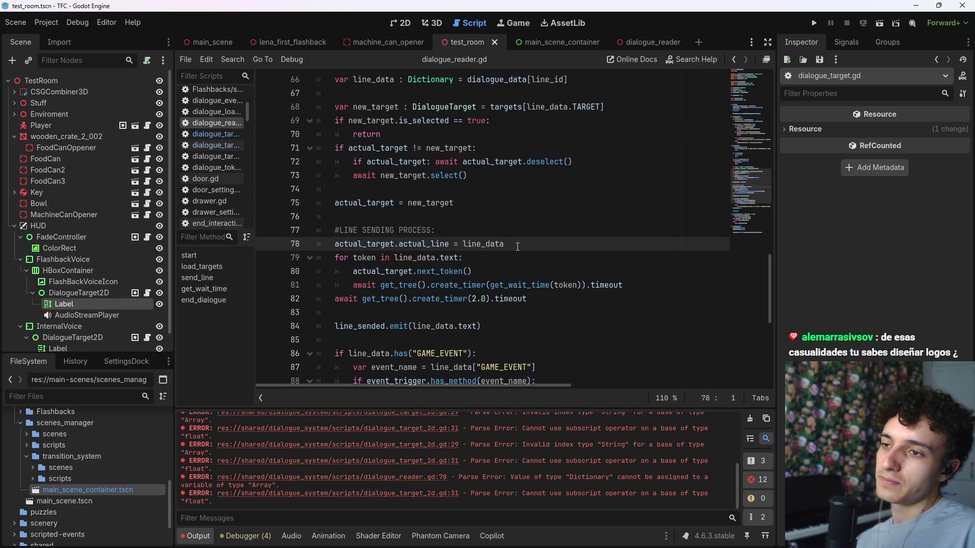
click(220, 145)
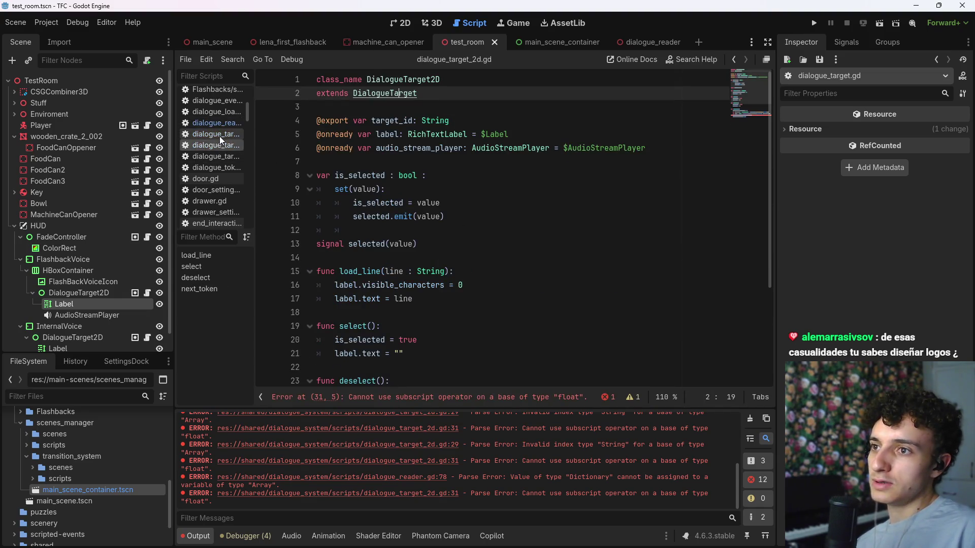
click(220, 135)
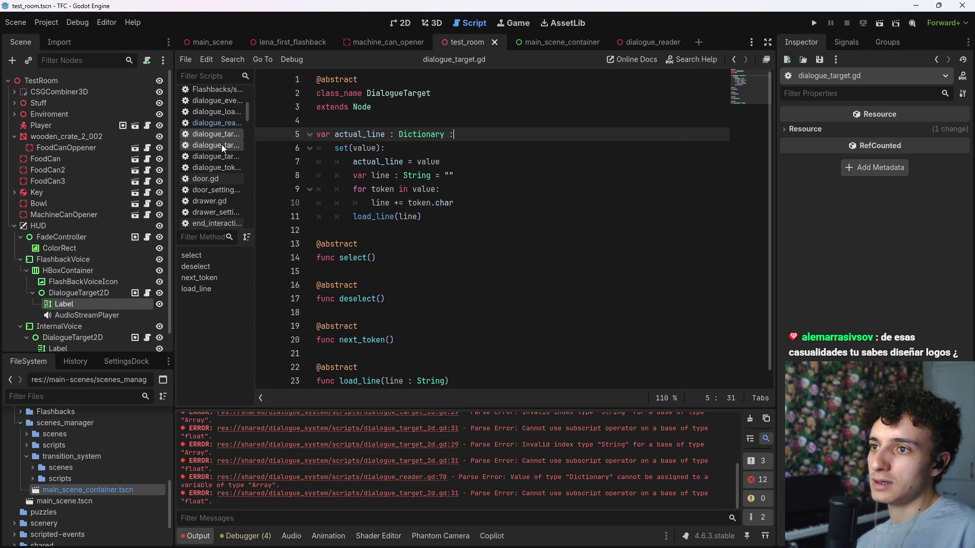
click(221, 144)
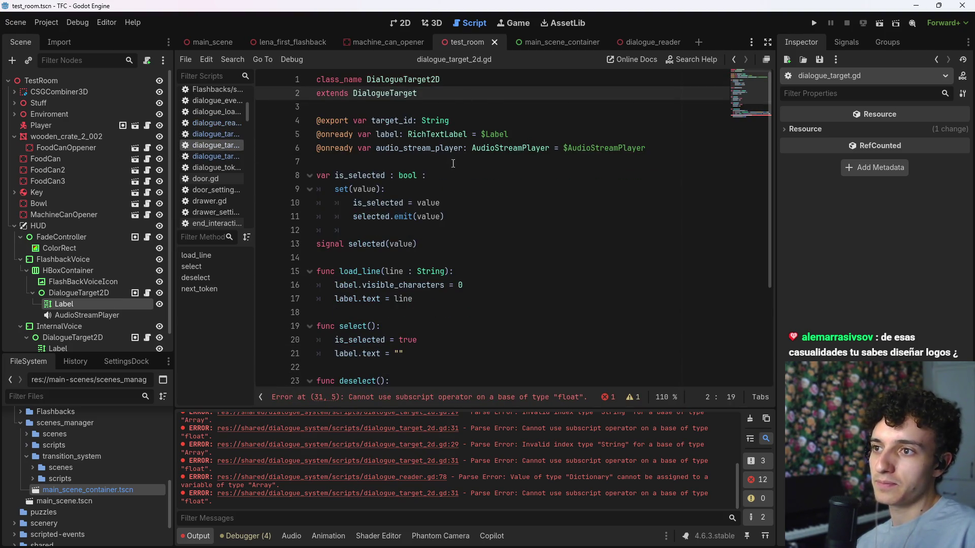
scroll(453, 163, down, 1)
scroll(381, 144, up, 1)
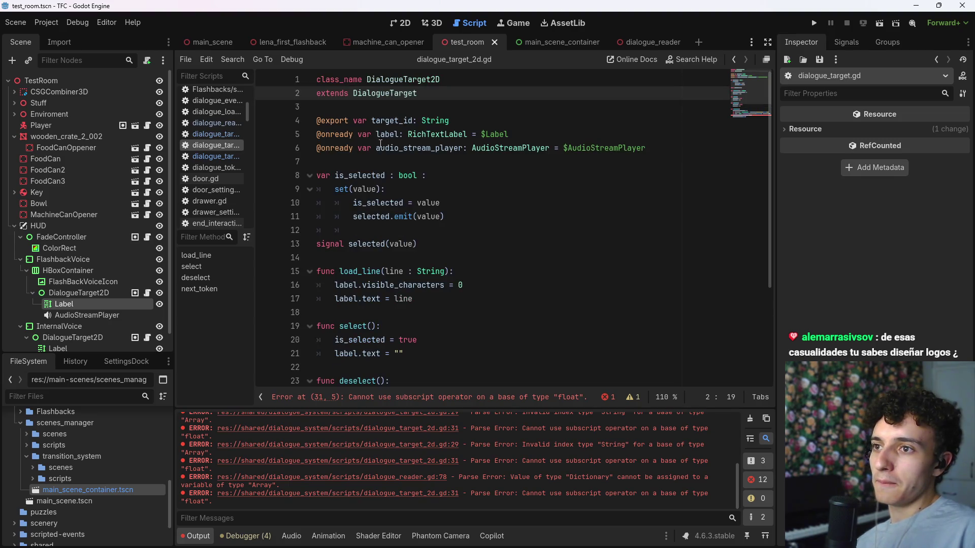
- Make the actual_line setter loop 'for token in value.text:' on line 9 and save
ctrl+click(384, 93)
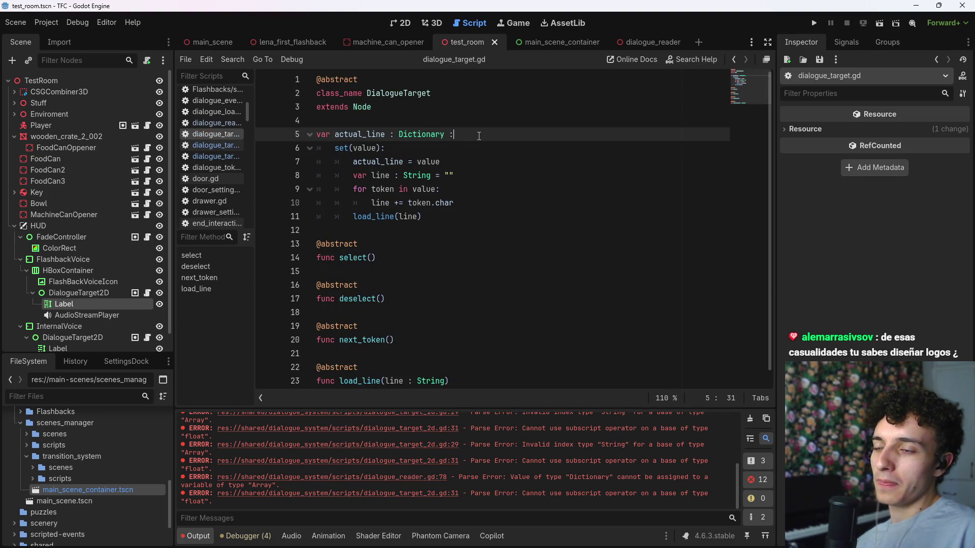
click(490, 152)
drag(440, 161, 417, 161)
click(467, 160)
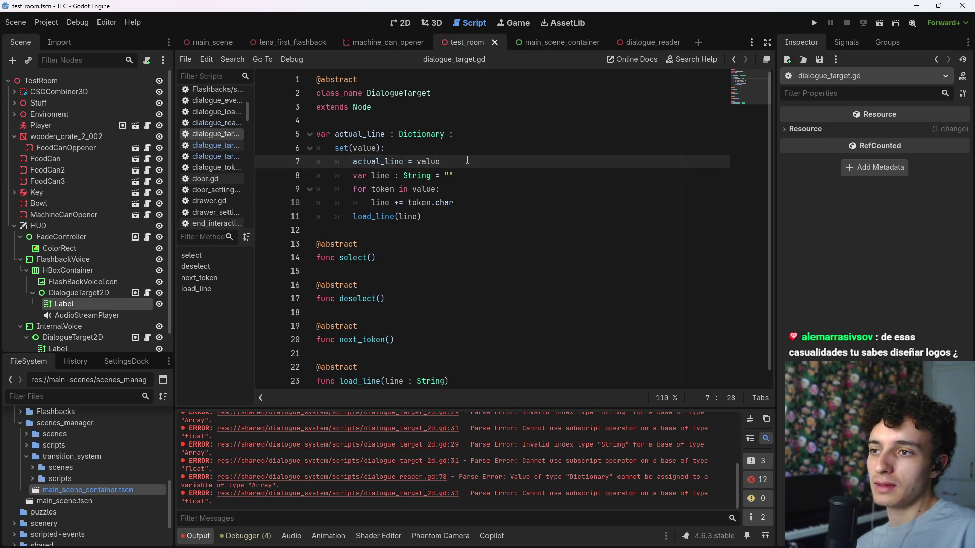
click(438, 189)
text(.text)
key(ctrl+s)
key(Down)
click(531, 184)
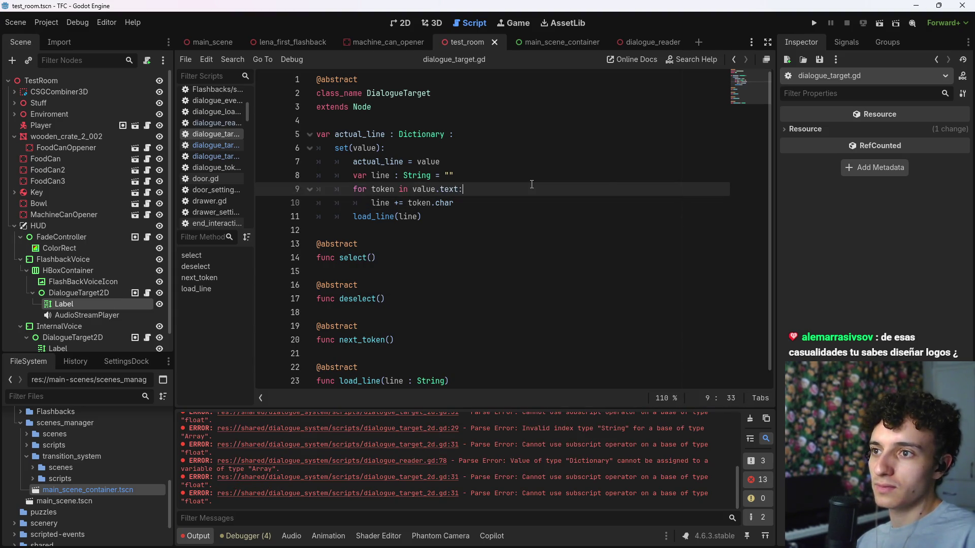
key(Down)
key(Down)
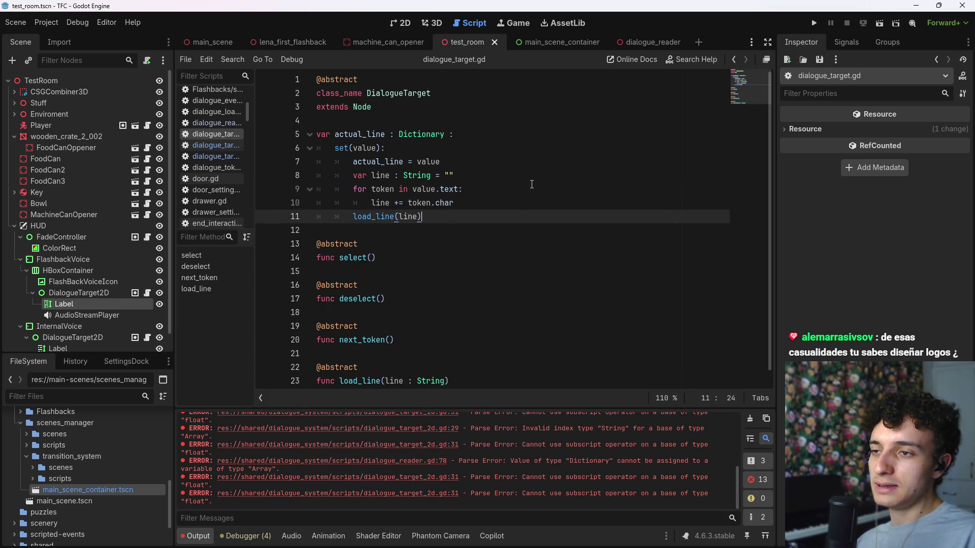
scroll(626, 170, down, 1)
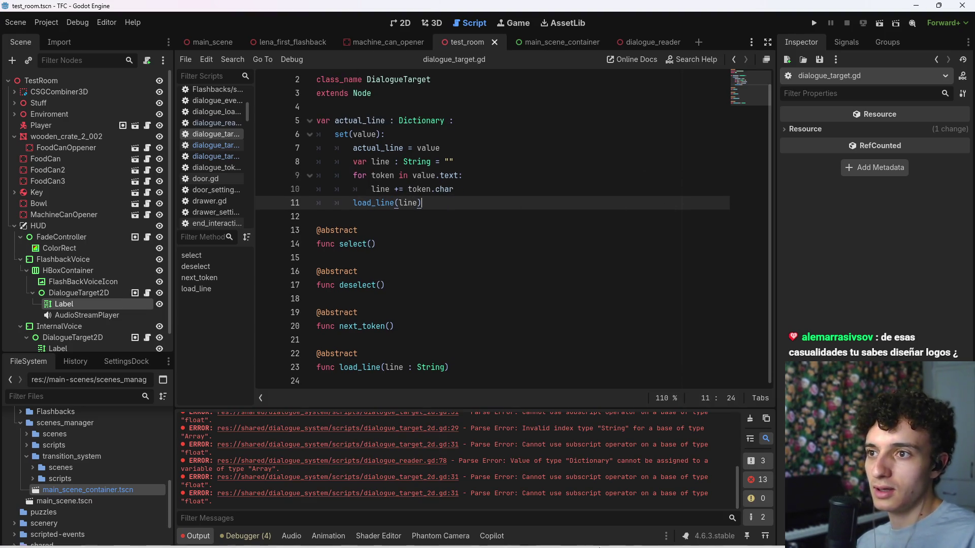
- Inspect the "text" key in the exported bark_lena_first_flashback.json in Notepad
mouse_move(485, 546)
click(690, 536)
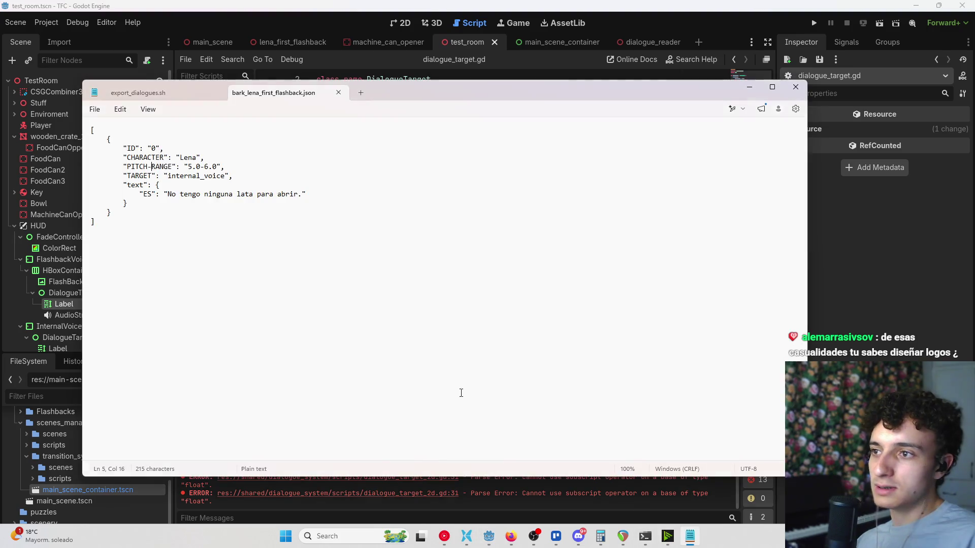
double_click(128, 184)
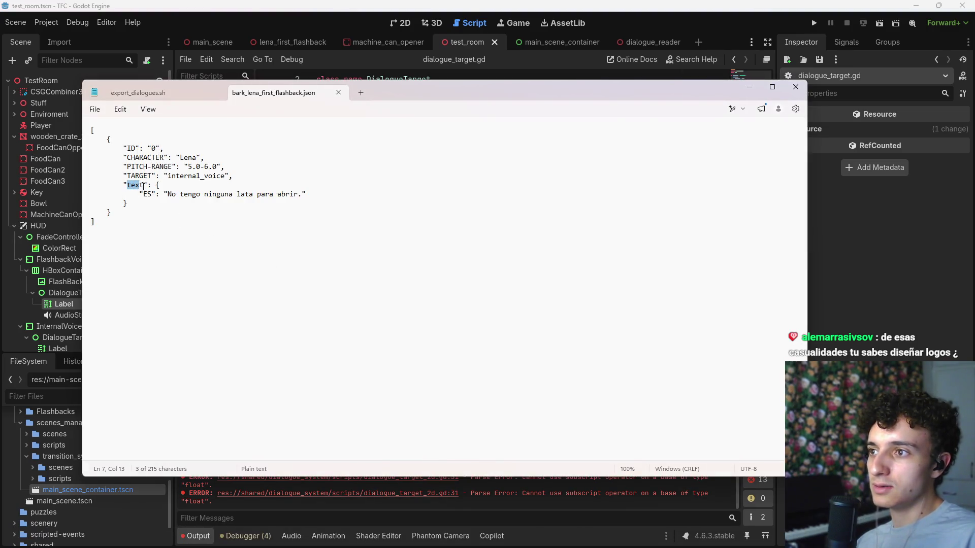
click(254, 210)
- Minimize Notepad and view dialogue_target_3d.gd, then dialogue_target_2d.gd in Godot
click(748, 87)
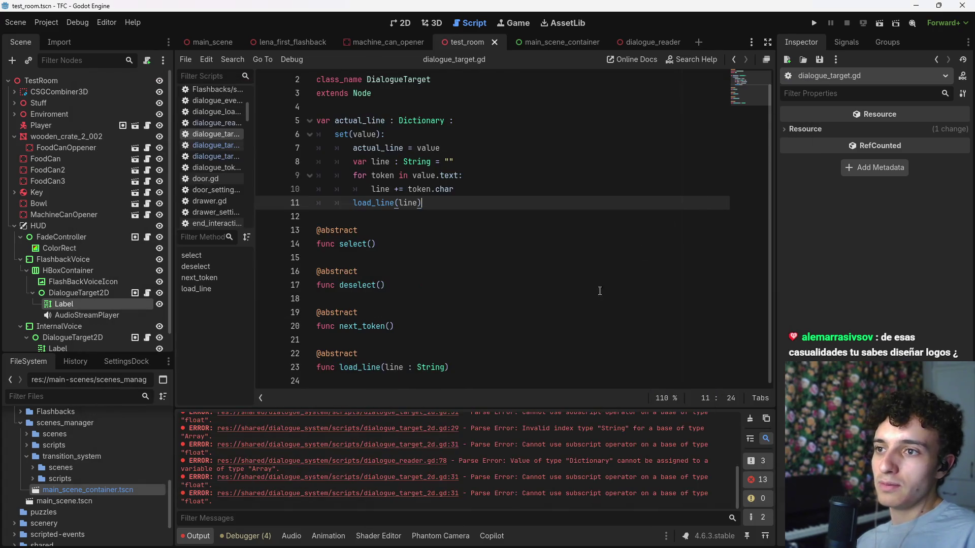
click(219, 156)
click(463, 82)
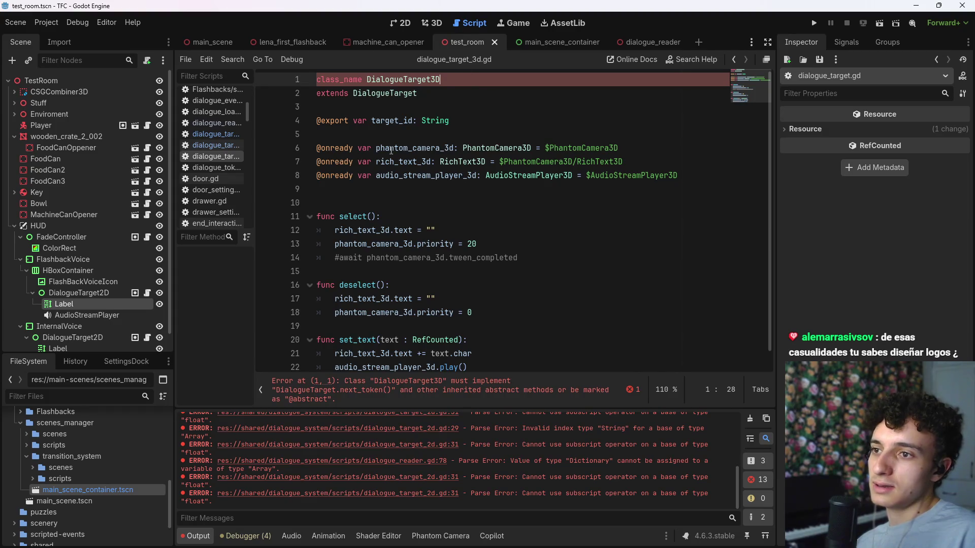
click(219, 145)
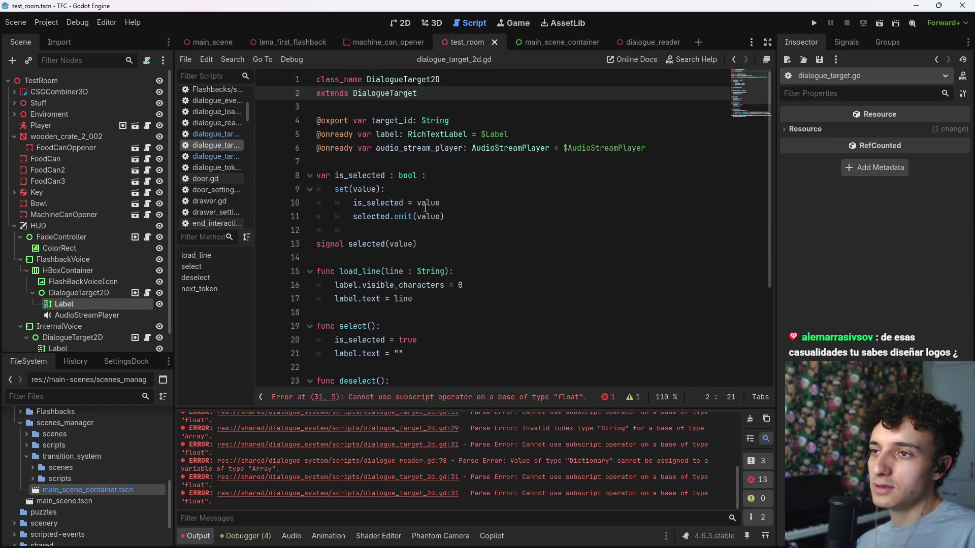
- Replace '[pitch]' with ' = pitch' on line 31 so pitch_scale gets the random pitch, and save
scroll(437, 229, down, 3)
click(529, 350)
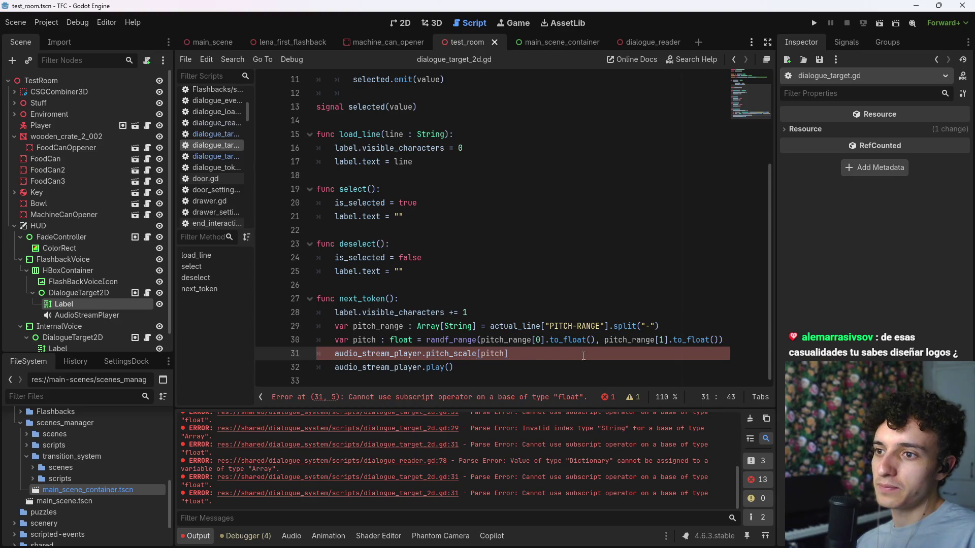
click(485, 399)
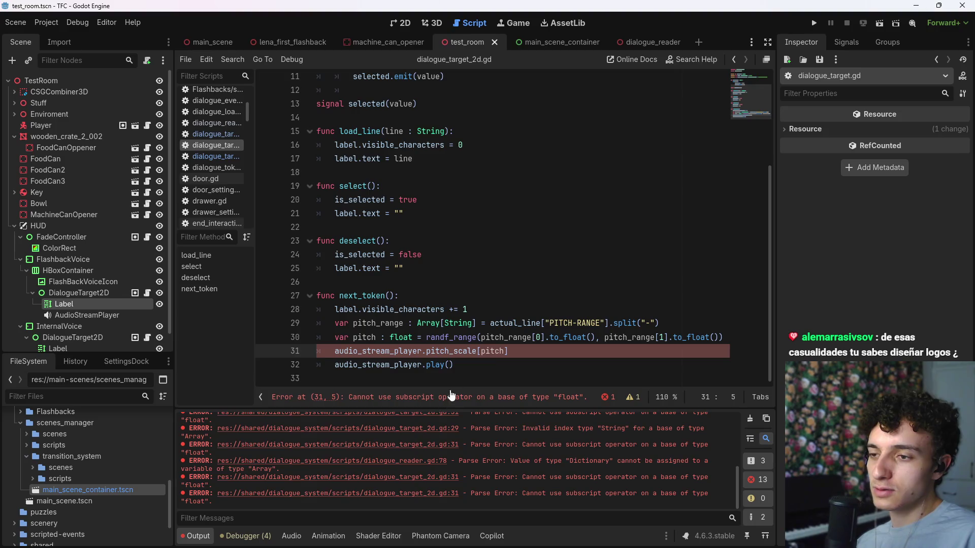
drag(507, 351, 481, 351)
key(BackSpace)
key(BackSpace)
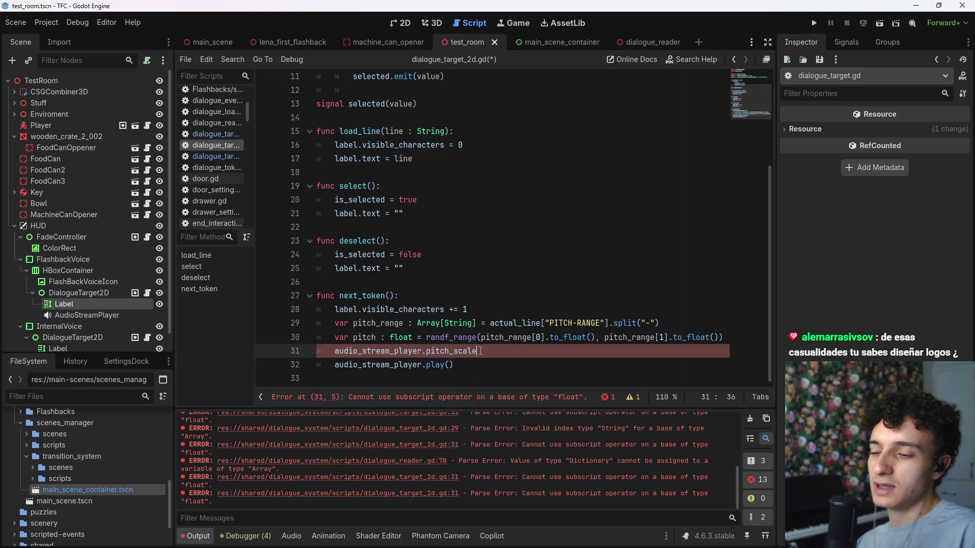
text(= )
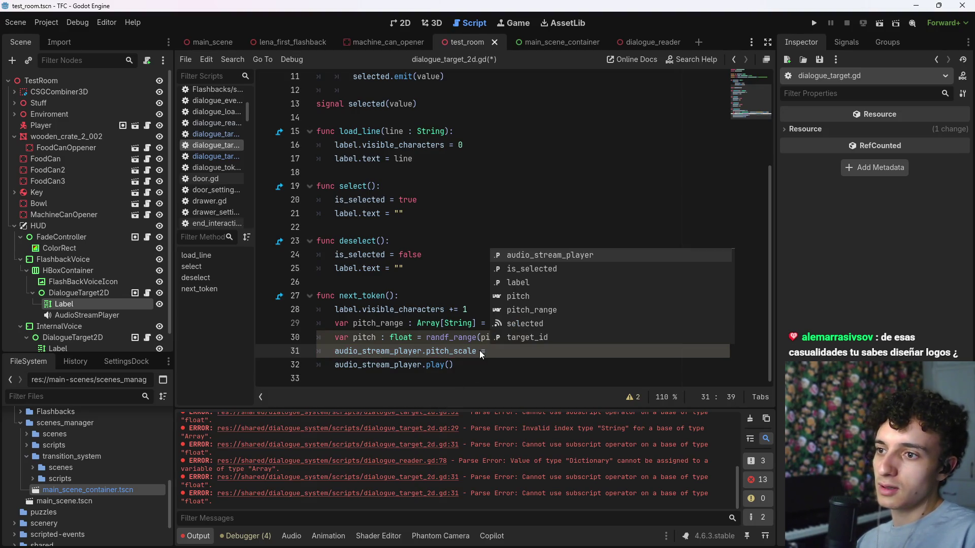
text(pitch)
key(Return)
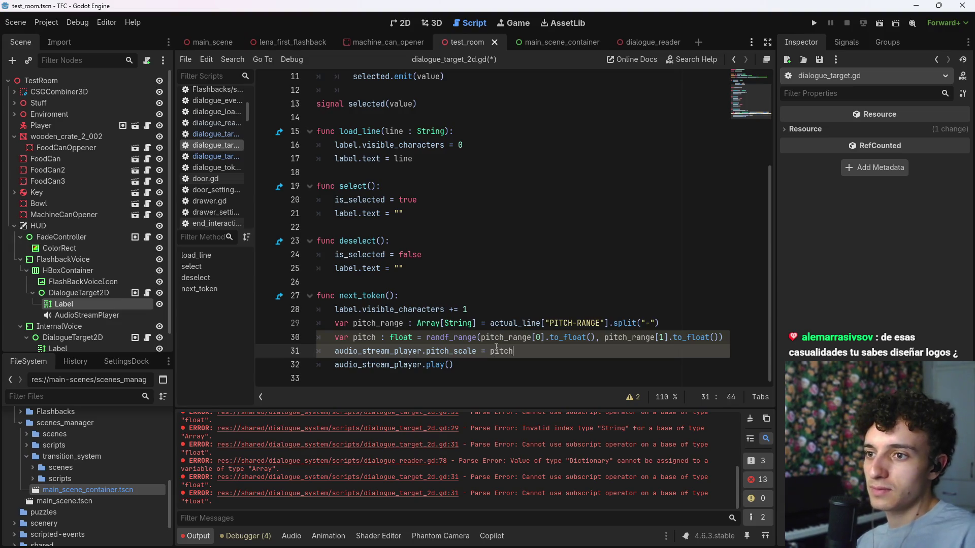
key(ctrl+s)
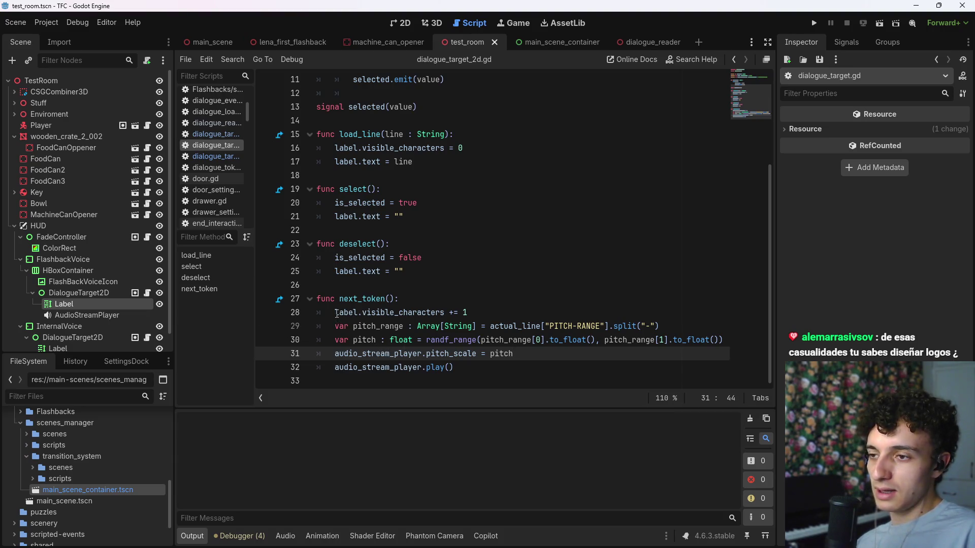
scroll(525, 136, up, 4)
drag(524, 137, 316, 135)
key(ctrl+c)
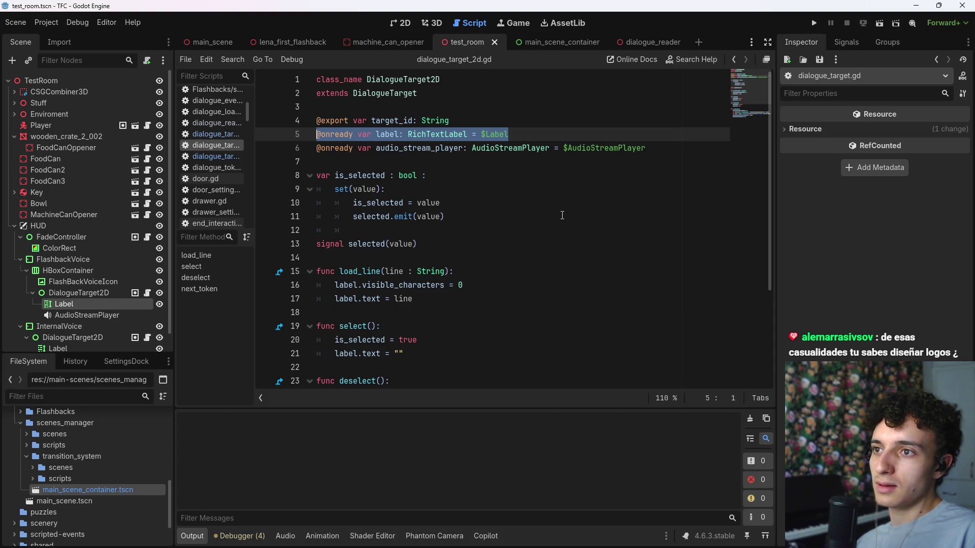
key(BackSpace)
key(BackSpace)
key(ctrl+s)
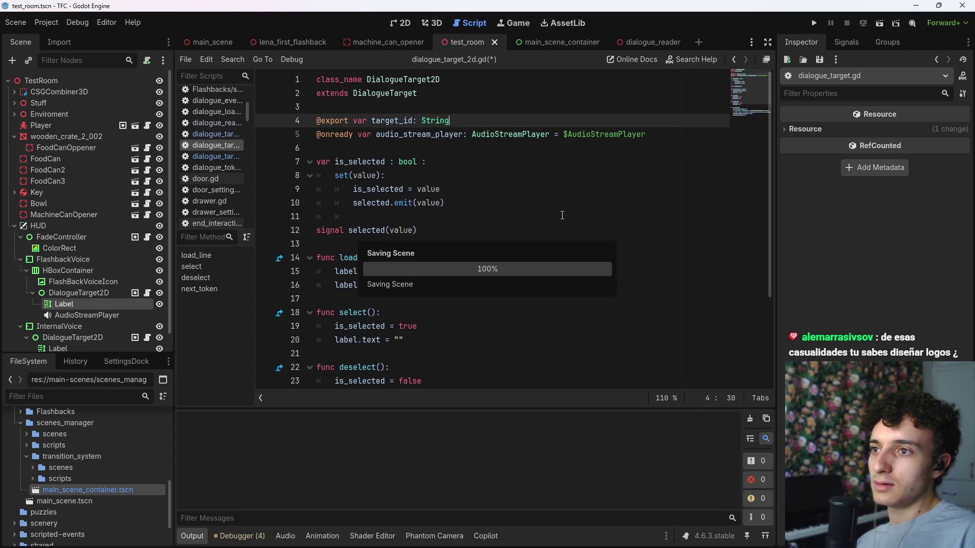
ctrl+click(396, 93)
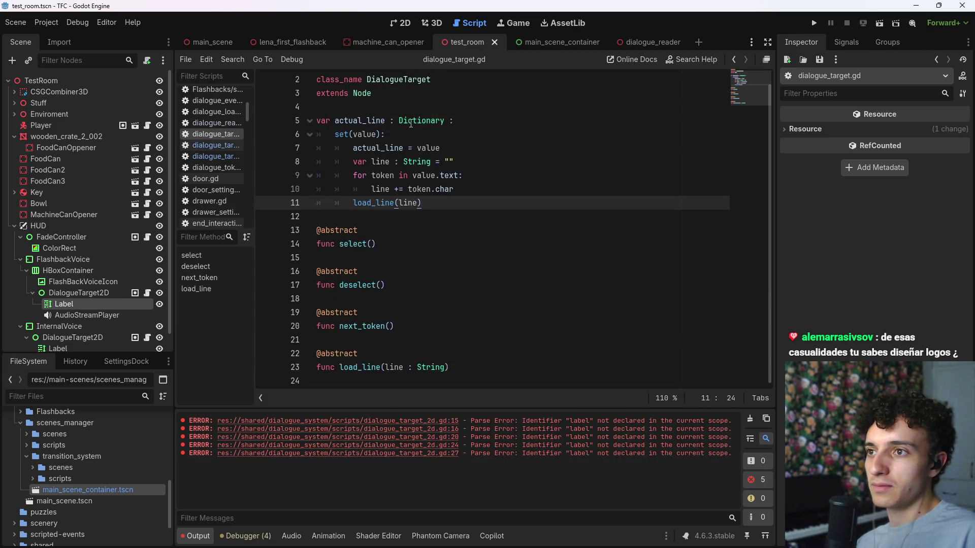
click(386, 107)
key(ctrl+v)
key(ctrl+s)
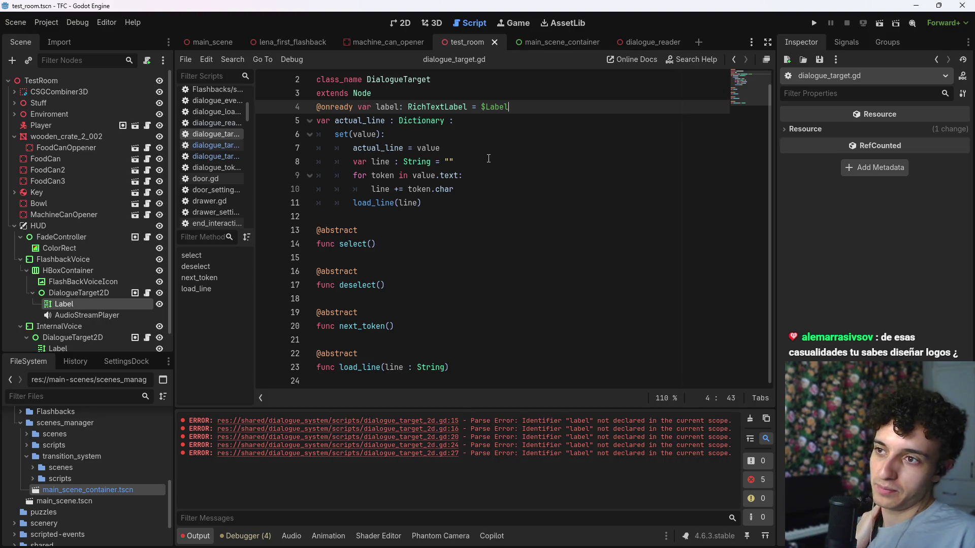
key(ctrl+s)
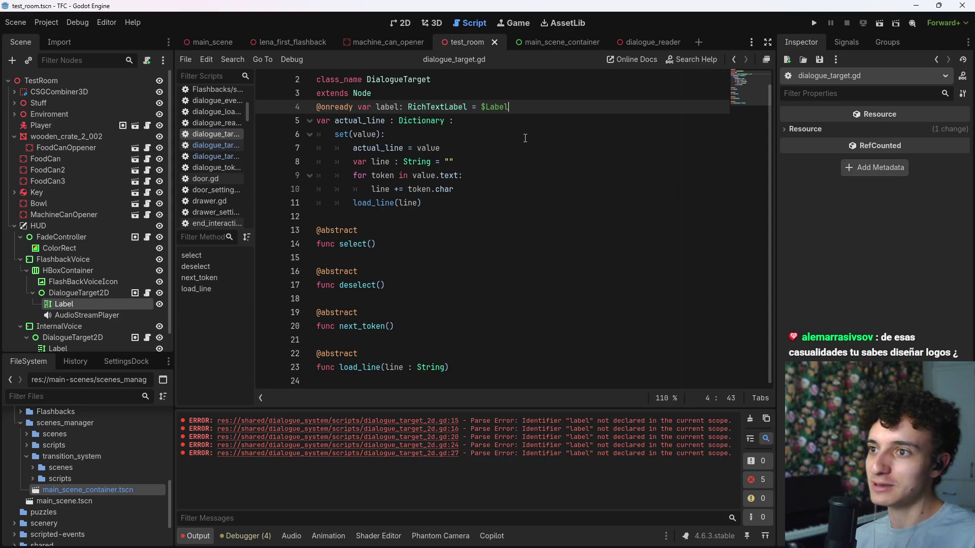
click(525, 137)
click(492, 148)
click(488, 162)
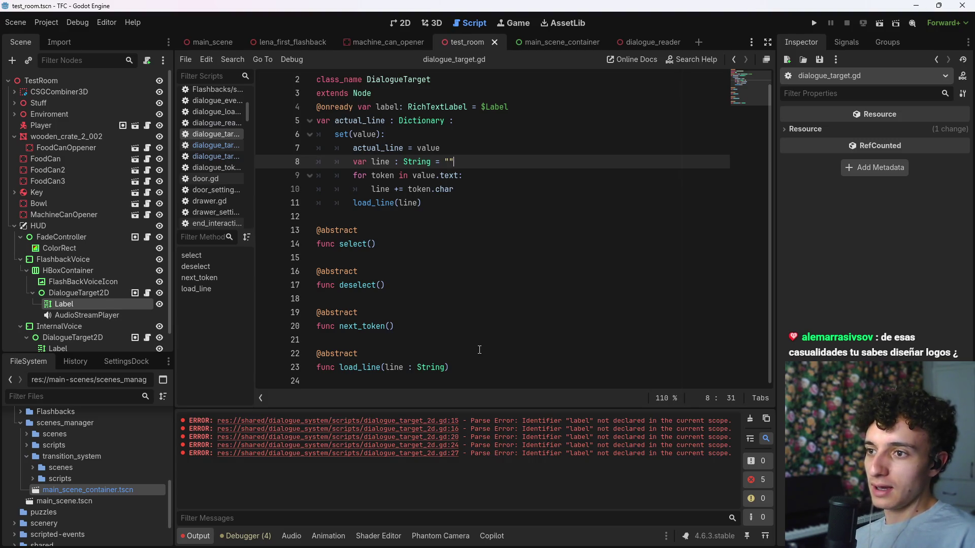
click(365, 367)
drag(358, 353, 288, 356)
key(BackSpace)
key(BackSpace)
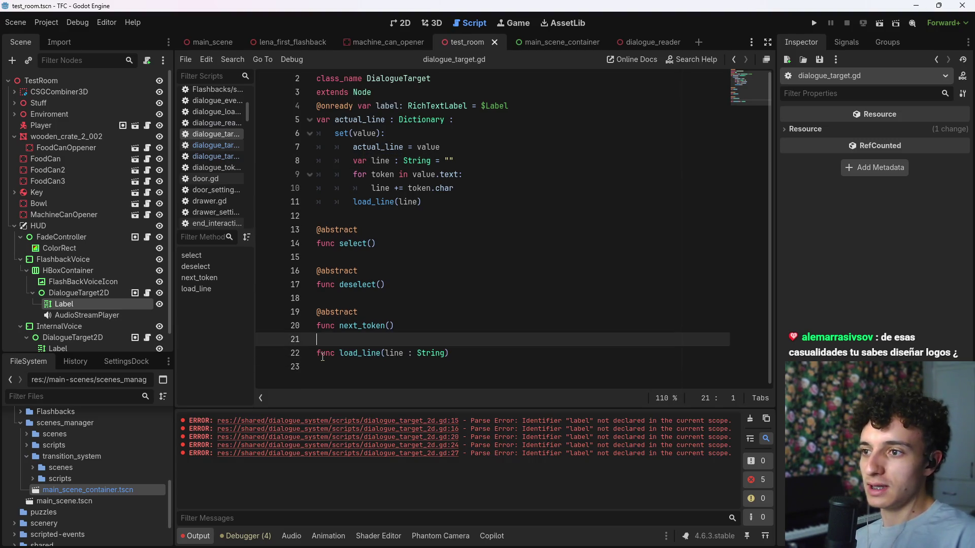
click(540, 356)
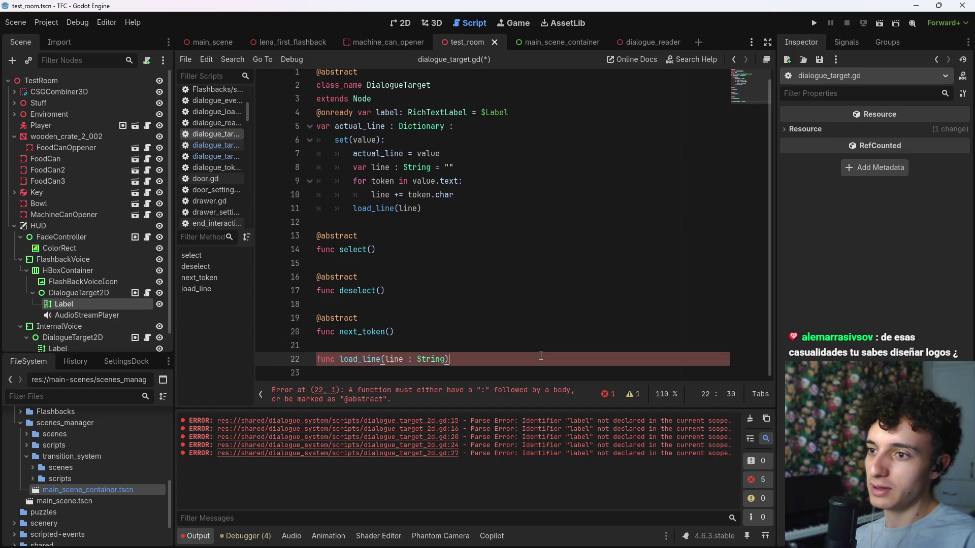
text(:)
key(Return)
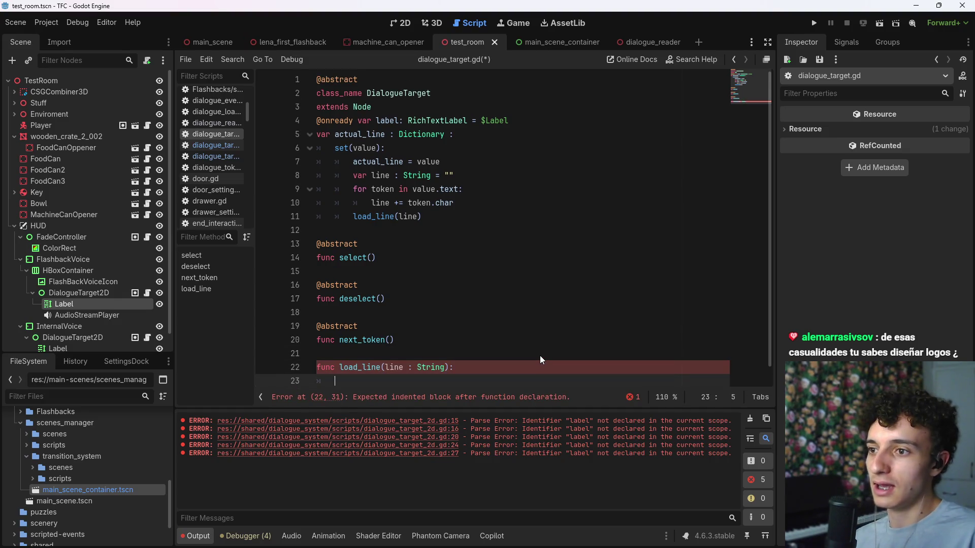
- Bring up dialogue_target_2d.gd from the Scripts list
scroll(571, 359, down, 1)
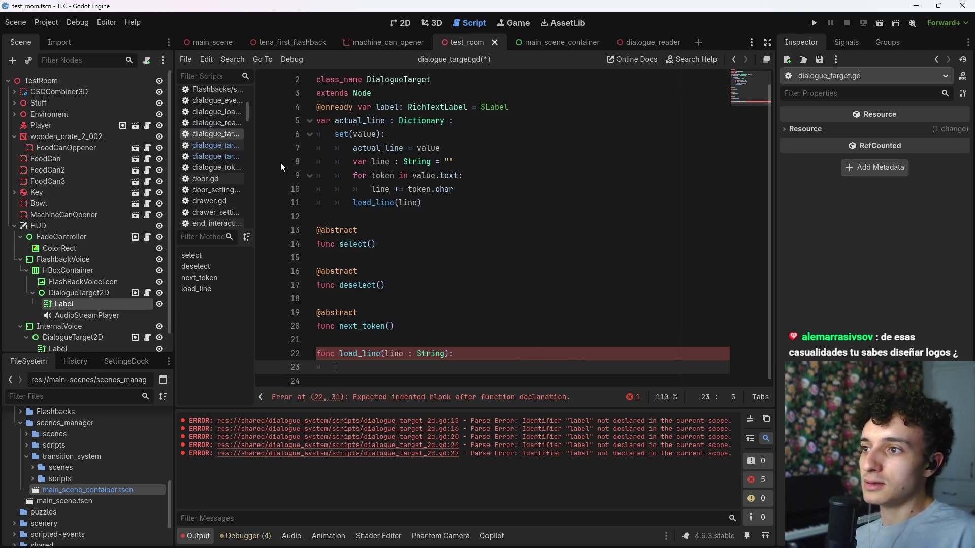
click(212, 147)
click(215, 157)
click(213, 147)
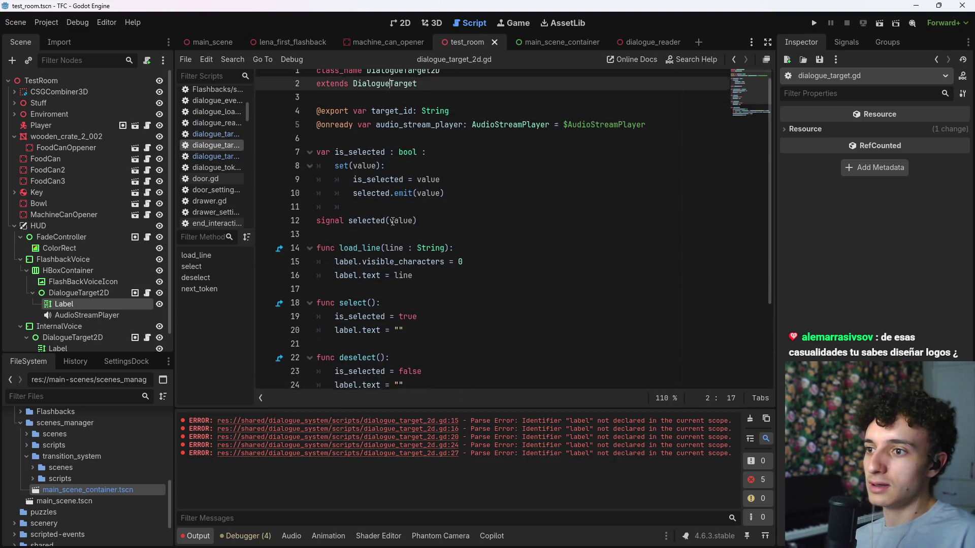
- Move load_line's two label lines from dialogue_target_2d.gd into the base dialogue_target.gd, saving both scripts
scroll(392, 221, down, 3)
scroll(392, 222, up, 2)
drag(414, 244, 327, 234)
key(ctrl+c)
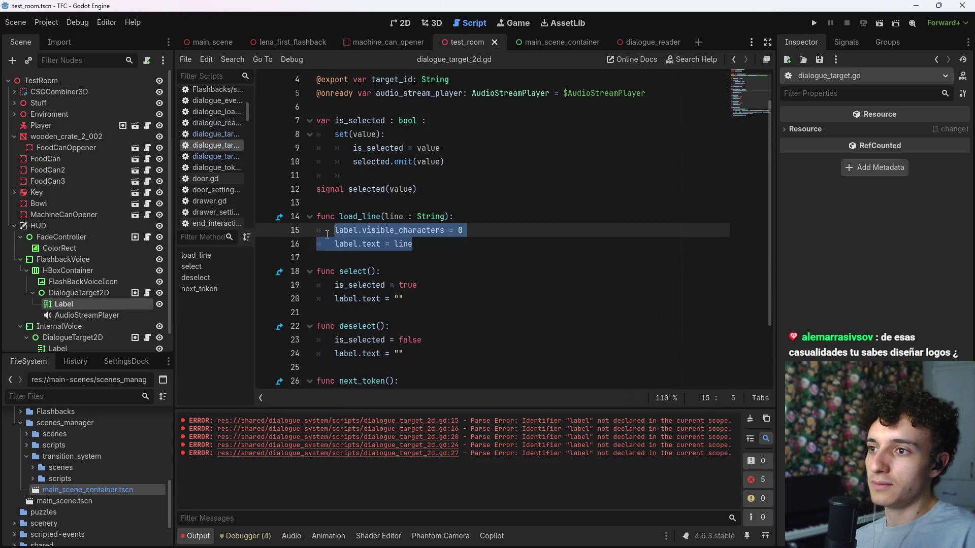
key(BackSpace)
click(294, 216)
key(BackSpace)
key(BackSpace)
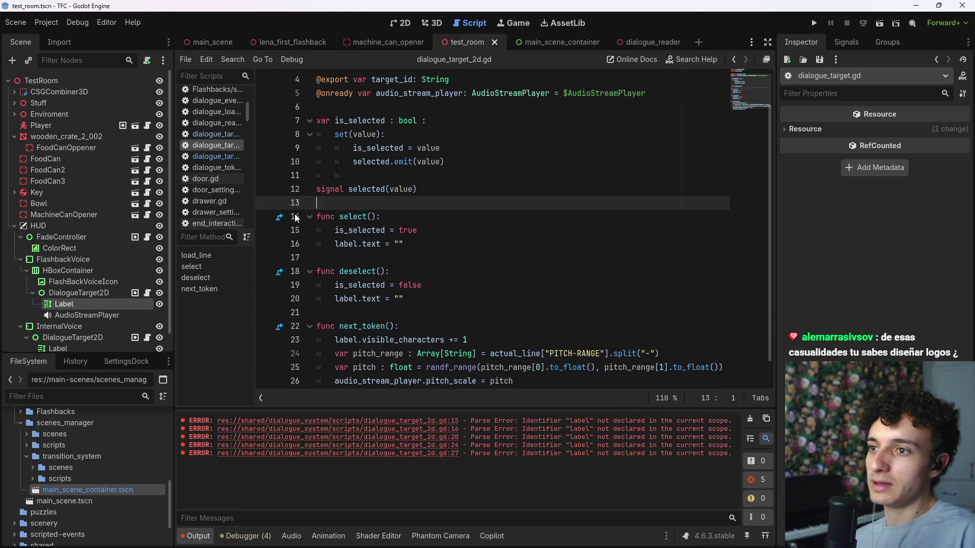
key(ctrl+s)
click(222, 134)
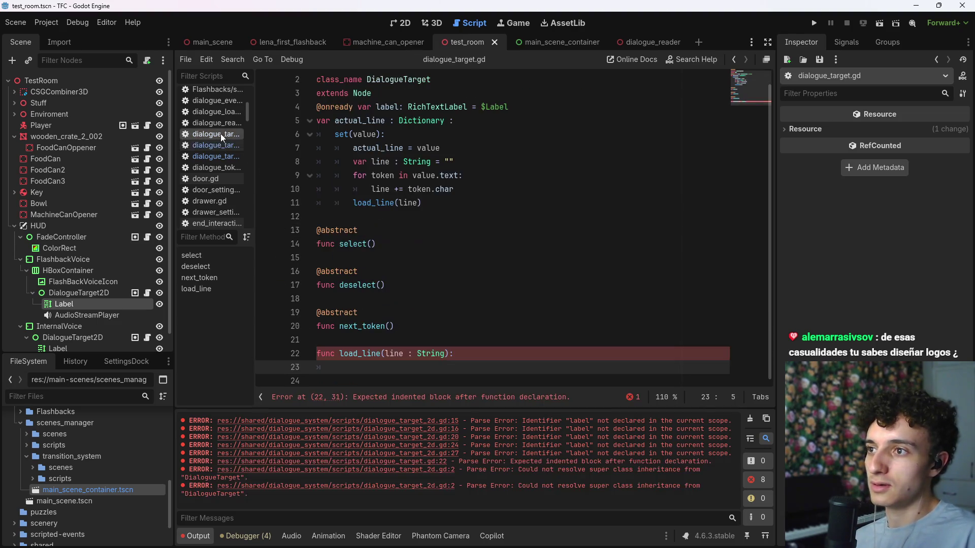
key(ctrl+v)
key(ctrl+s)
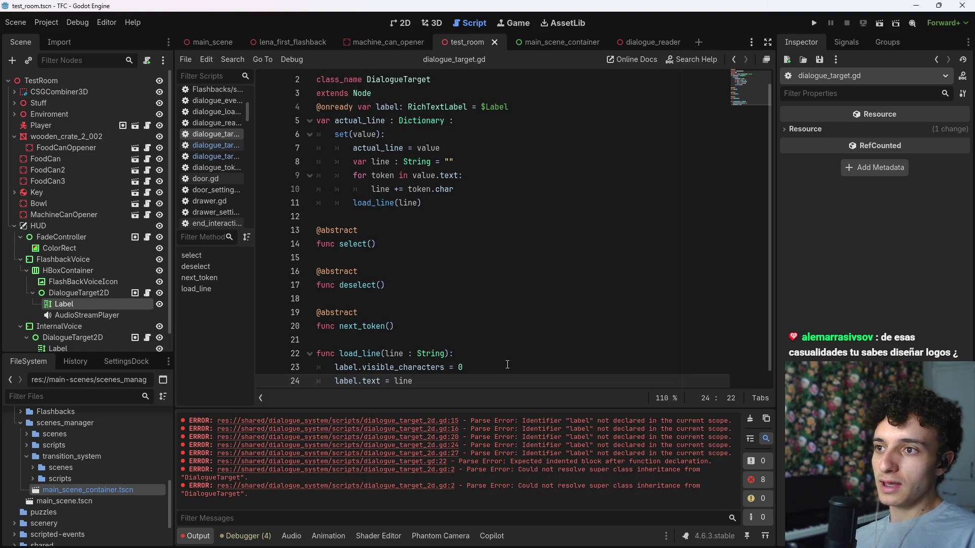
- Declare 'var pitch : float = 1.0' below the label declaration in the base script
scroll(507, 364, up, 1)
click(554, 122)
key(Return)
text(var pit)
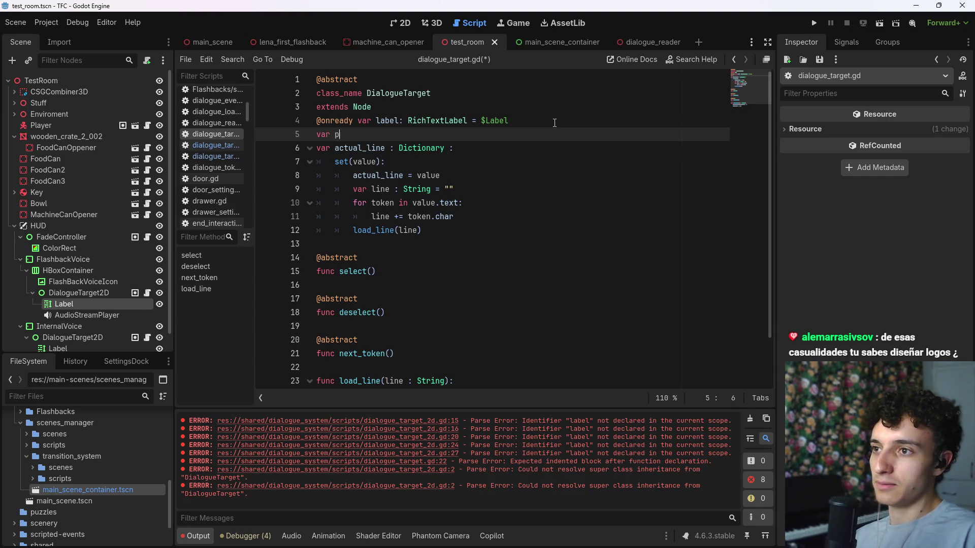
text(ch)
key(BackSpace)
key(BackSpace)
key(BackSpace)
text(itch : )
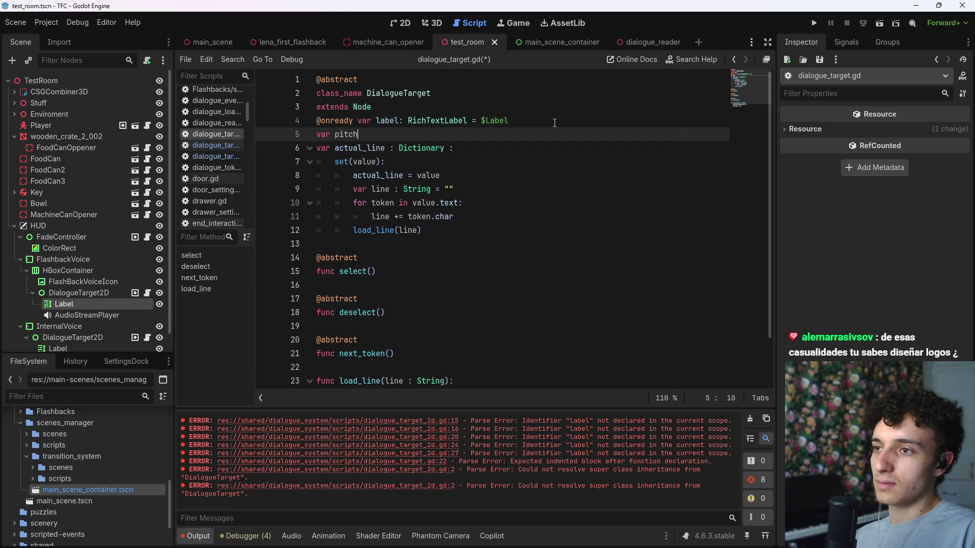
text(float = )
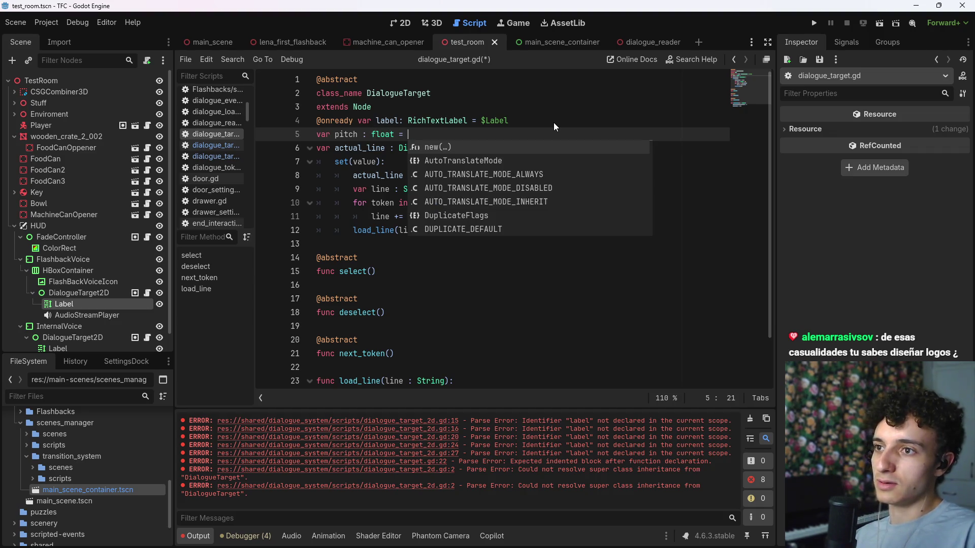
text(1.0)
key(Return)
key(ctrl+s)
key(BackSpace)
key(ctrl+s)
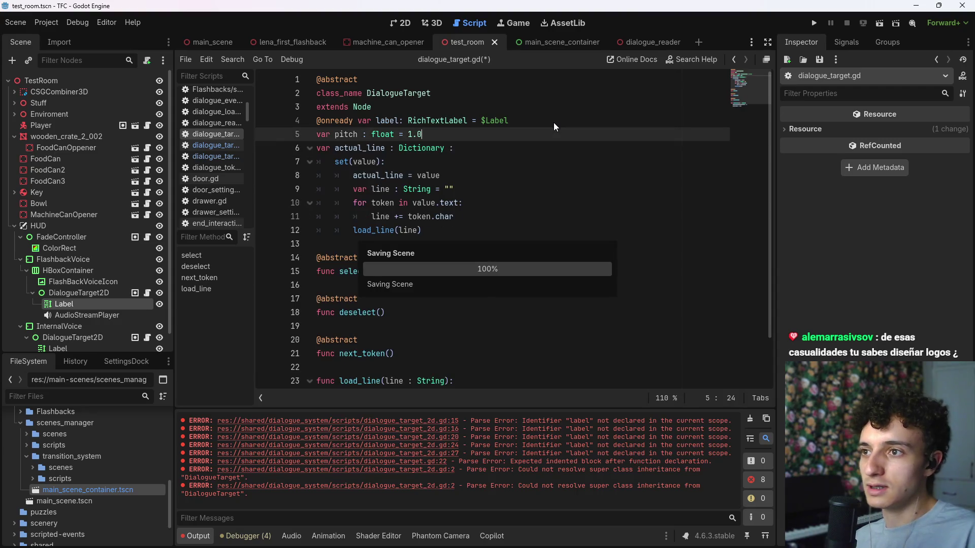
key(Return)
key(ctrl+s)
- Insert a blank line at the top of load_line in the base script
scroll(513, 232, down, 2)
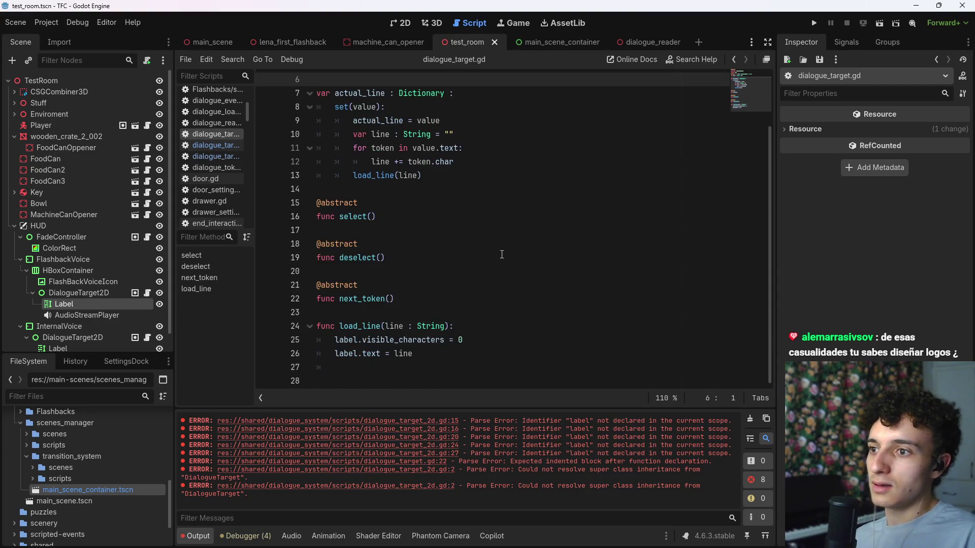
click(365, 312)
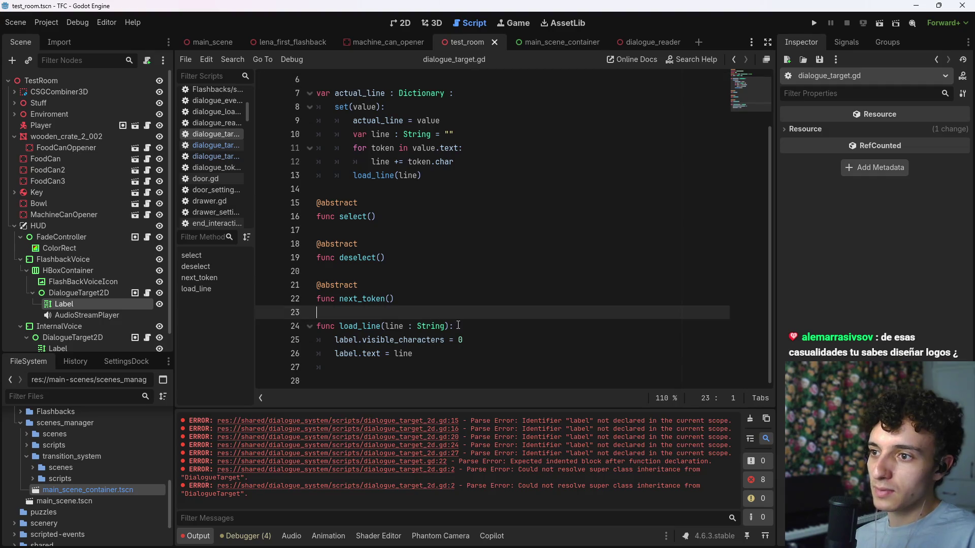
click(431, 340)
click(467, 356)
scroll(556, 339, up, 2)
scroll(558, 339, down, 2)
click(584, 327)
key(Return)
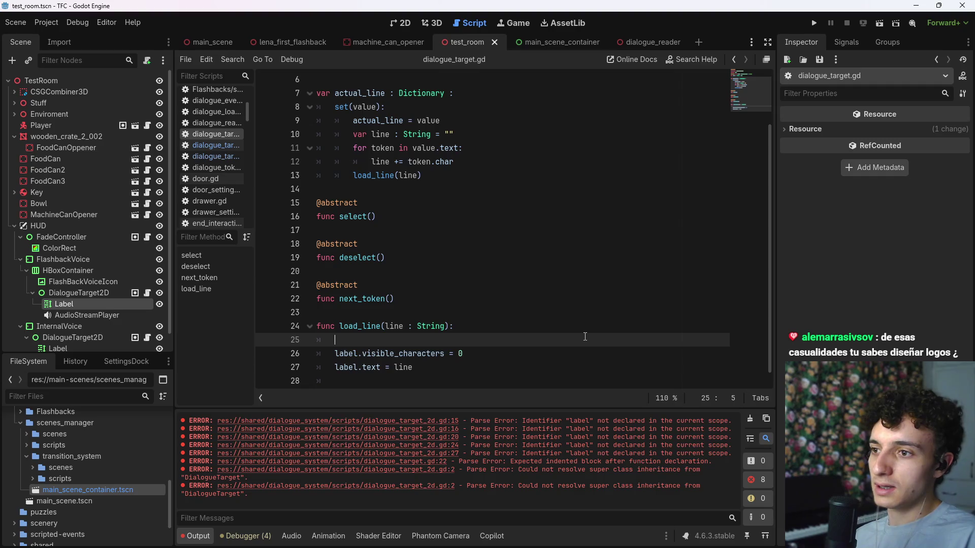
- Space out the label declaration, save the base script, and return to dialogue_target_2d.gd
scroll(561, 329, up, 2)
click(577, 120)
key(Return)
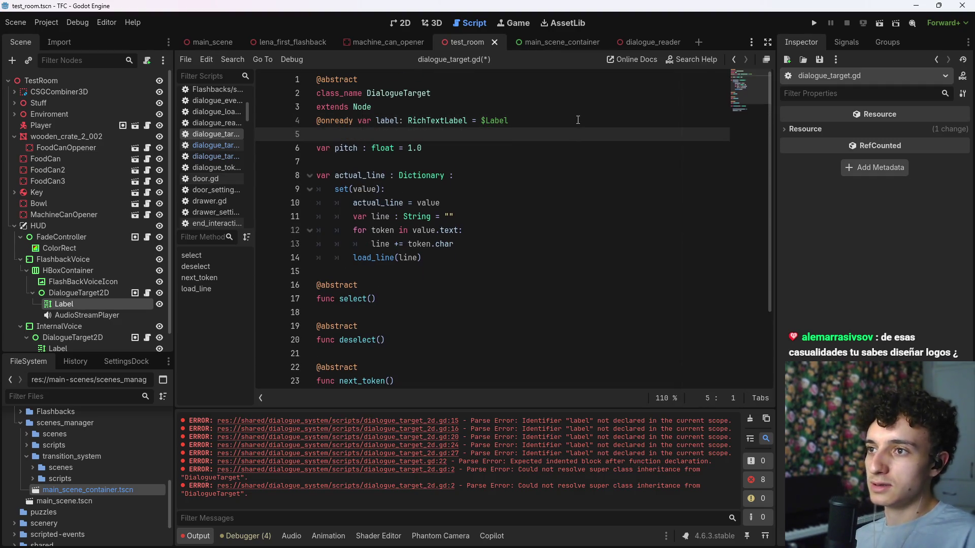
key(Up)
key(Up)
key(Up)
key(Down)
key(Down)
key(Return)
key(Down)
key(Return)
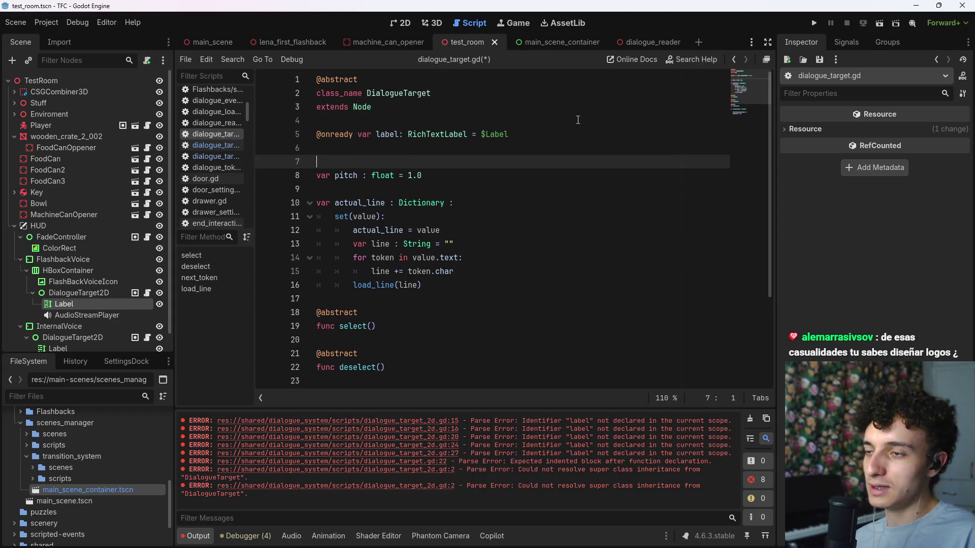
key(BackSpace)
key(ctrl+s)
click(219, 146)
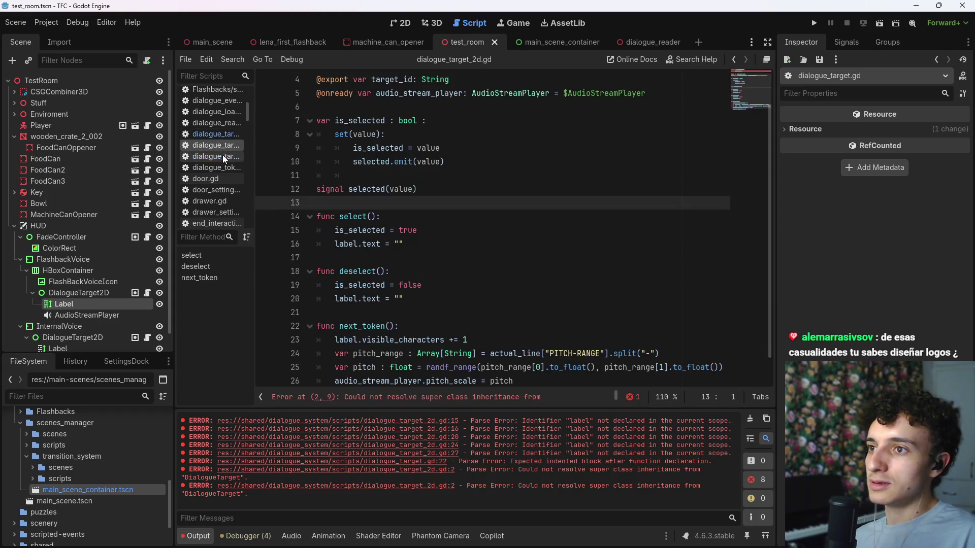
scroll(431, 186, up, 1)
drag(683, 140, 300, 137)
key(ctrl+c)
key(BackSpace)
key(BackSpace)
key(BackSpace)
text(g)
key(ctrl+s)
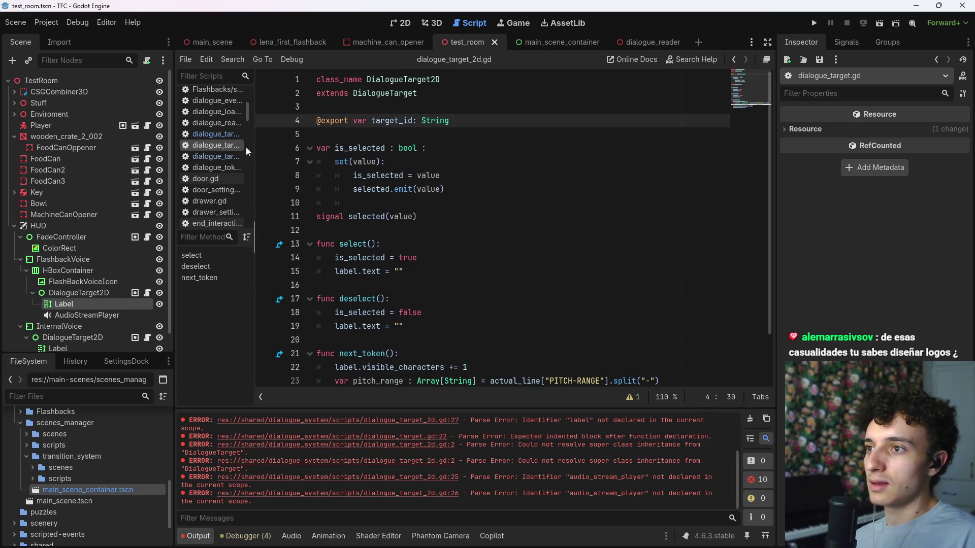
click(215, 135)
key(ctrl+v)
key(ctrl+s)
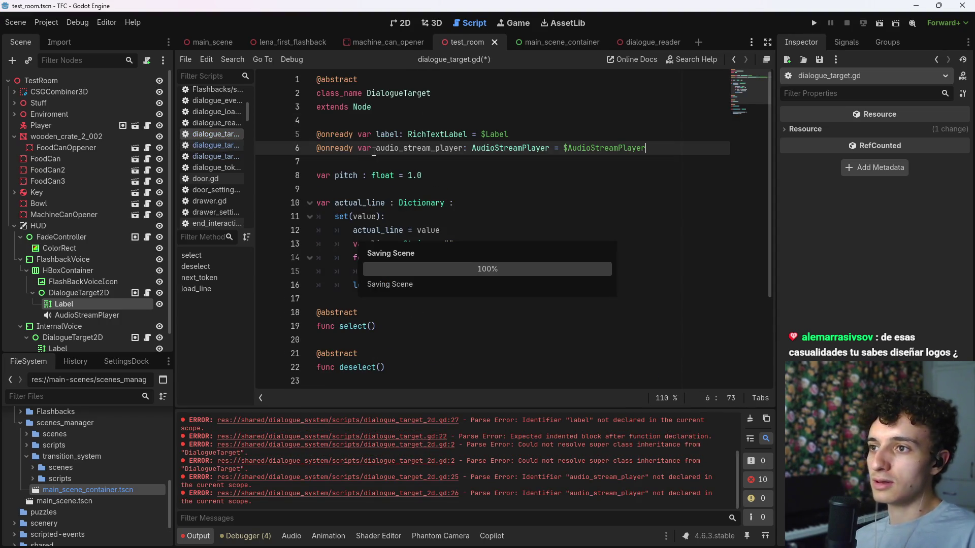
click(212, 144)
drag(449, 120, 315, 120)
key(ctrl+c)
key(BackSpace)
key(BackSpace)
key(BackSpace)
key(ctrl+s)
click(215, 134)
click(390, 130)
click(392, 124)
key(Return)
key(ctrl+v)
key(ctrl+s)
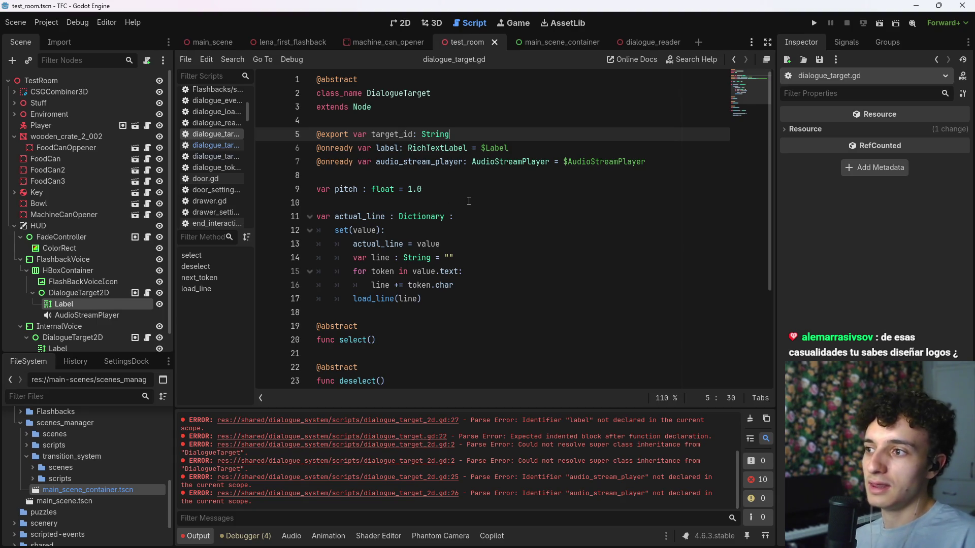
- Inspect the InternalVoice DialogueTarget2D node, then return to load_line's empty first line in the base script
click(78, 295)
scroll(83, 294, down, 1)
click(85, 318)
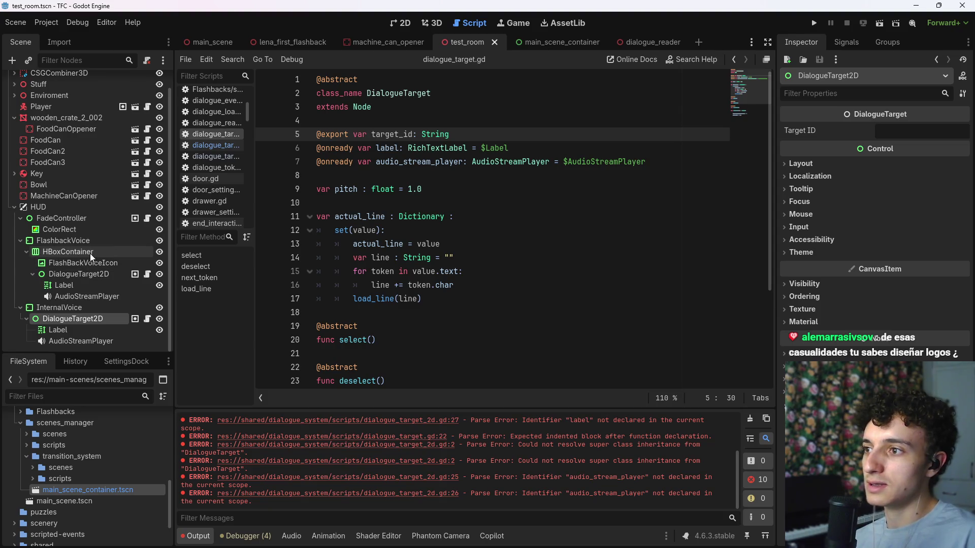
click(226, 145)
click(221, 137)
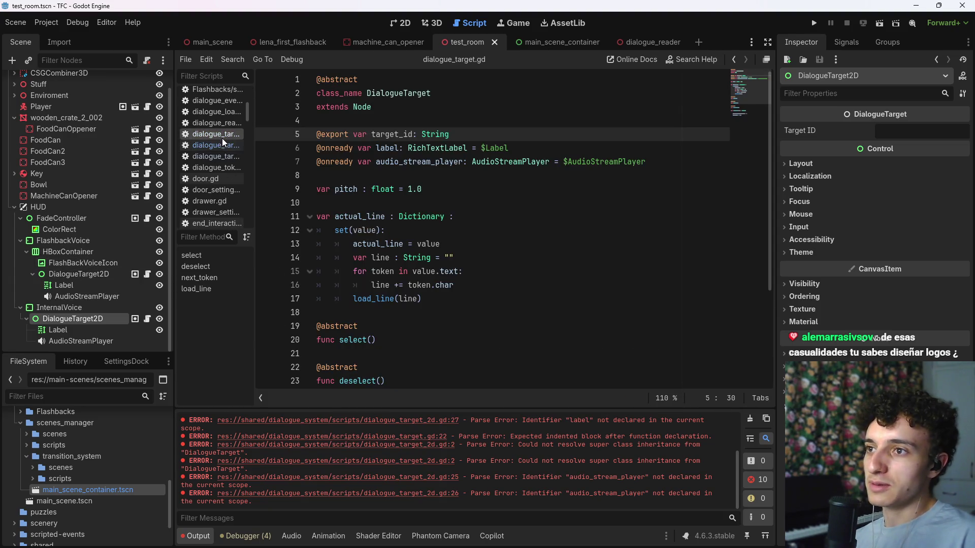
click(518, 148)
scroll(507, 167, down, 2)
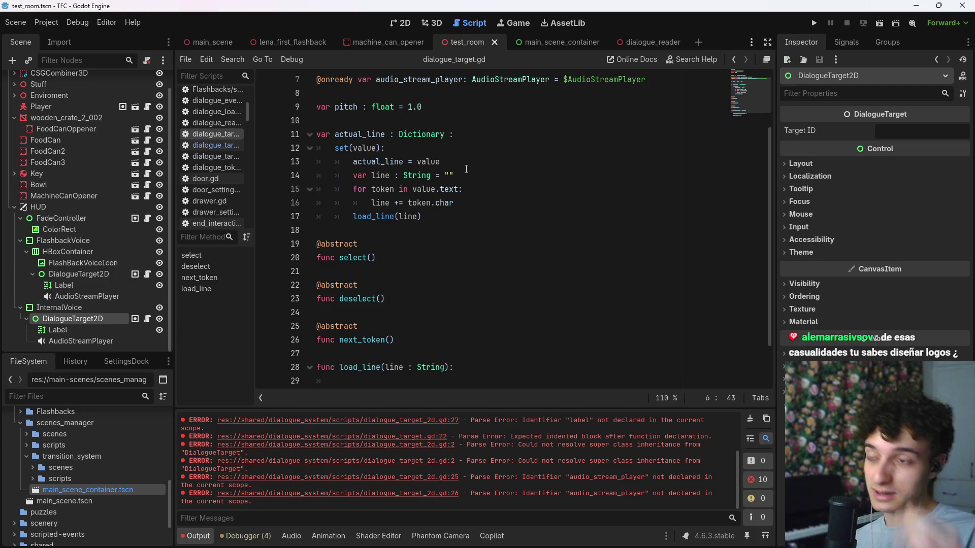
scroll(466, 168, down, 2)
click(420, 329)
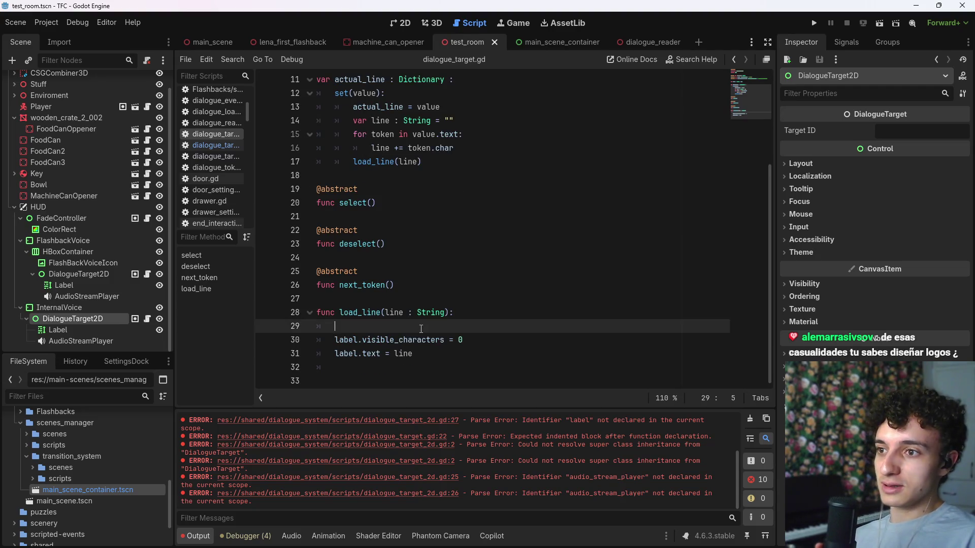
- Write 'audio_stream_player.pitch_scale = pitch' as load_line's first line in dialogue_target.gd and save
scroll(421, 329, up, 3)
scroll(426, 328, down, 1)
scroll(426, 328, up, 1)
scroll(425, 328, down, 3)
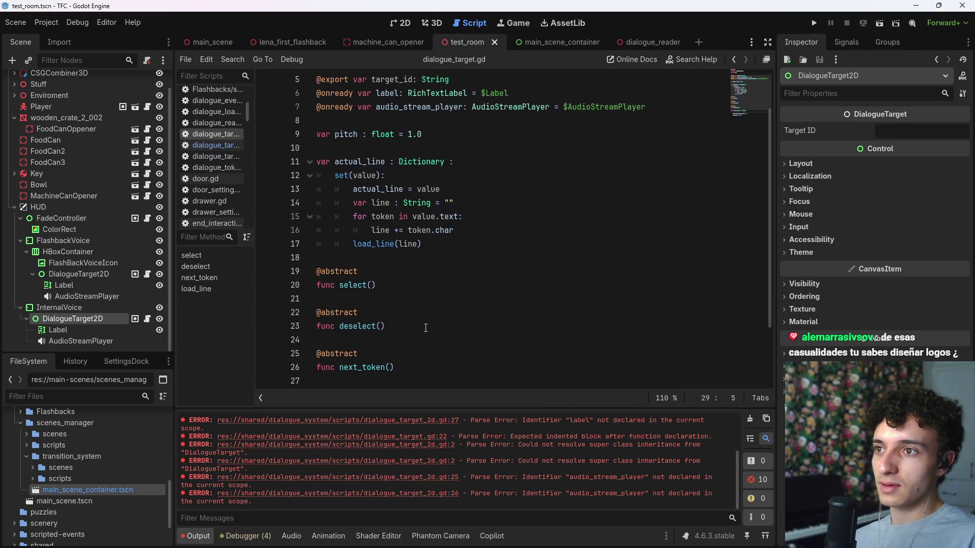
text(a)
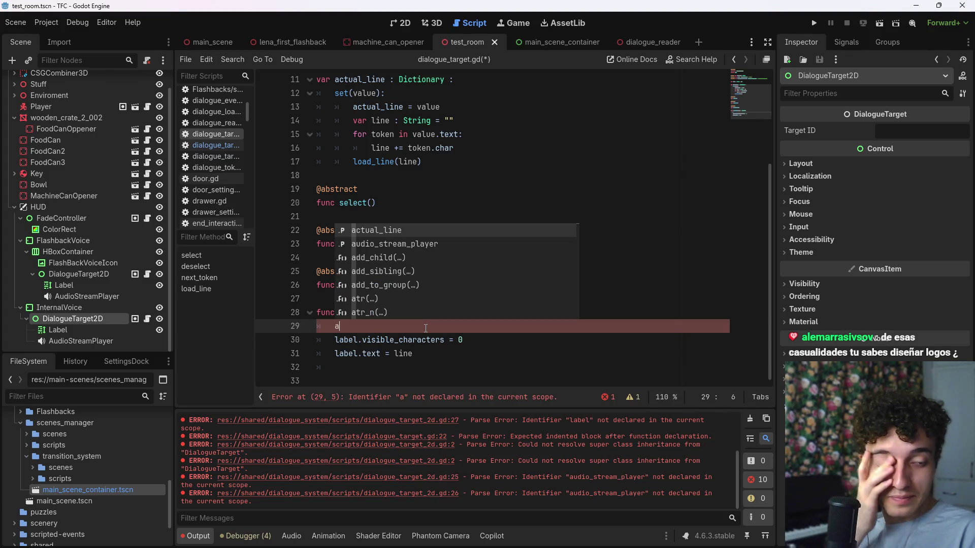
key(BackSpace)
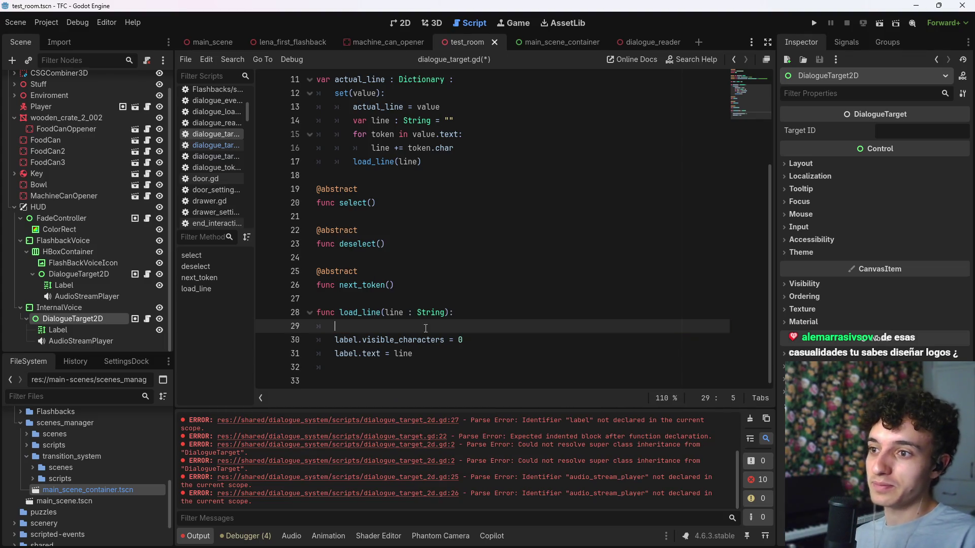
text(au)
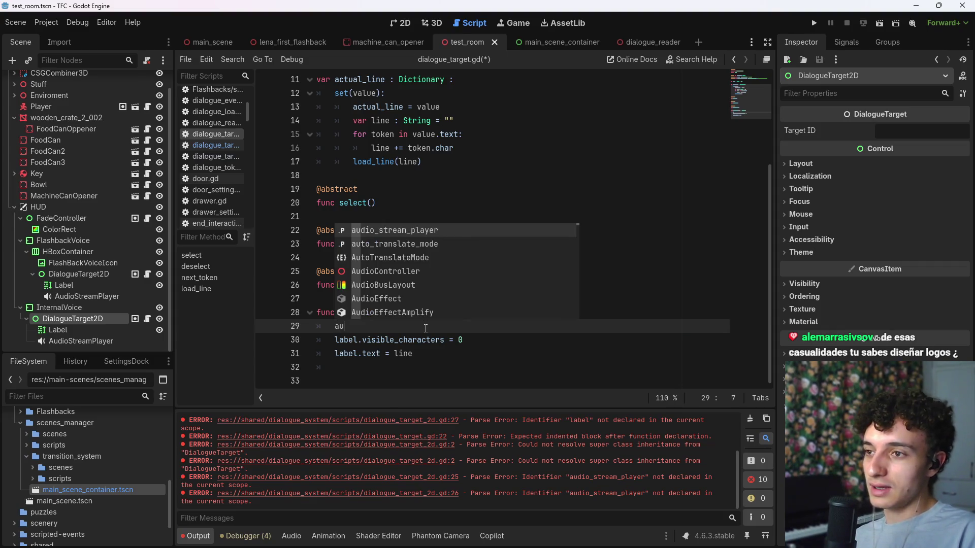
key(Escape)
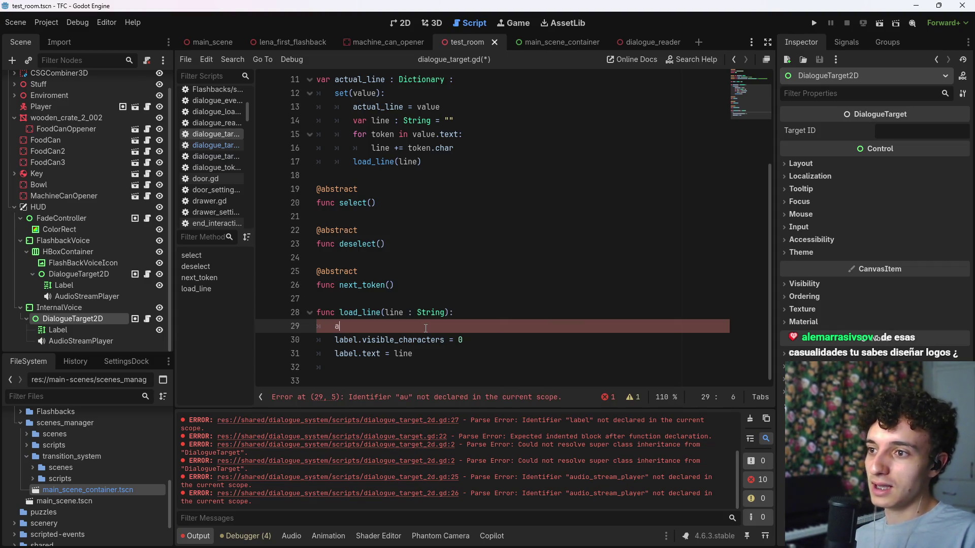
text(udi)
key(Return)
text(.)
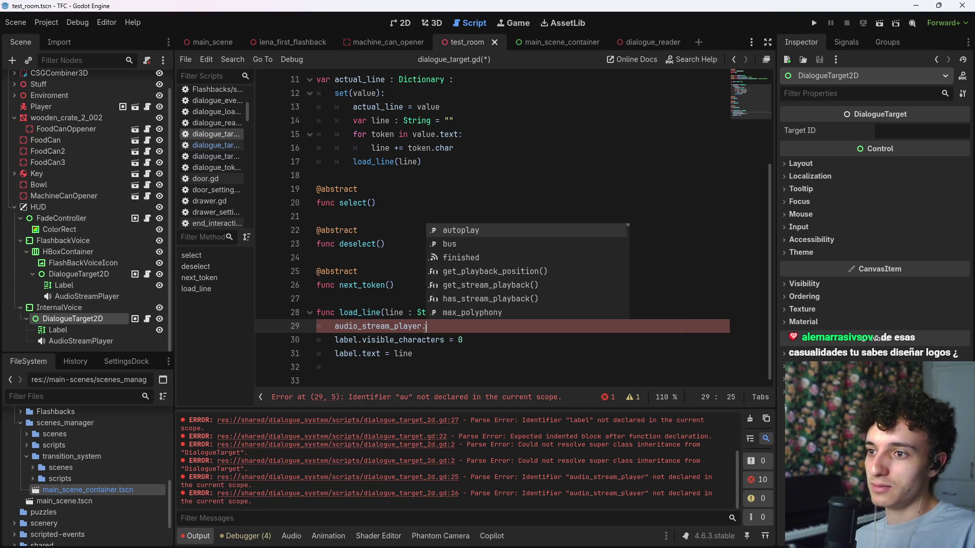
text(pi)
key(Return)
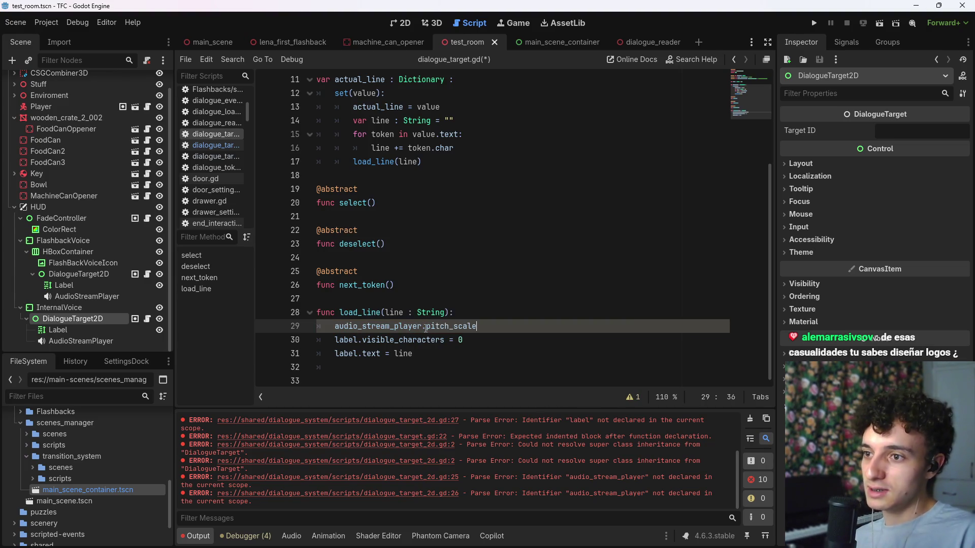
text(= )
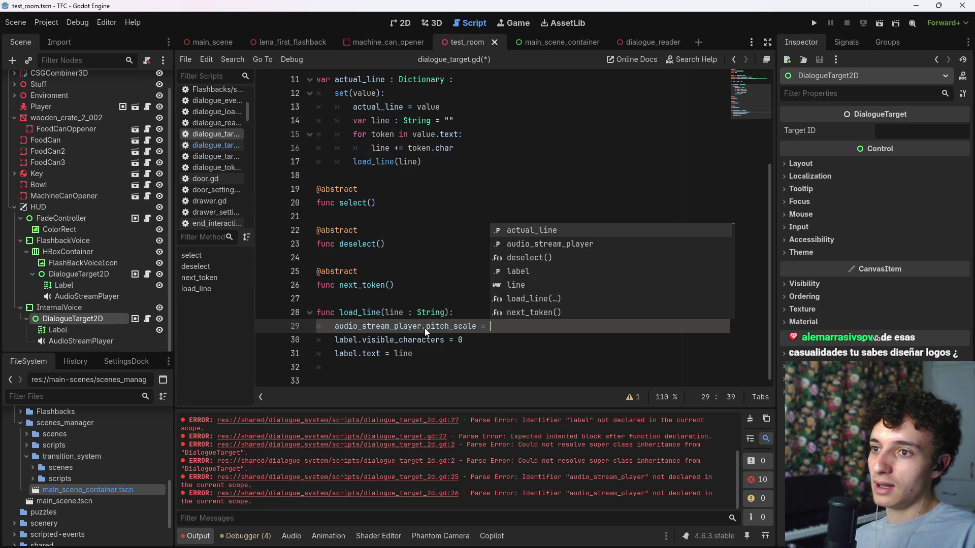
text(pitch)
key(ctrl+s)
scroll(531, 297, up, 4)
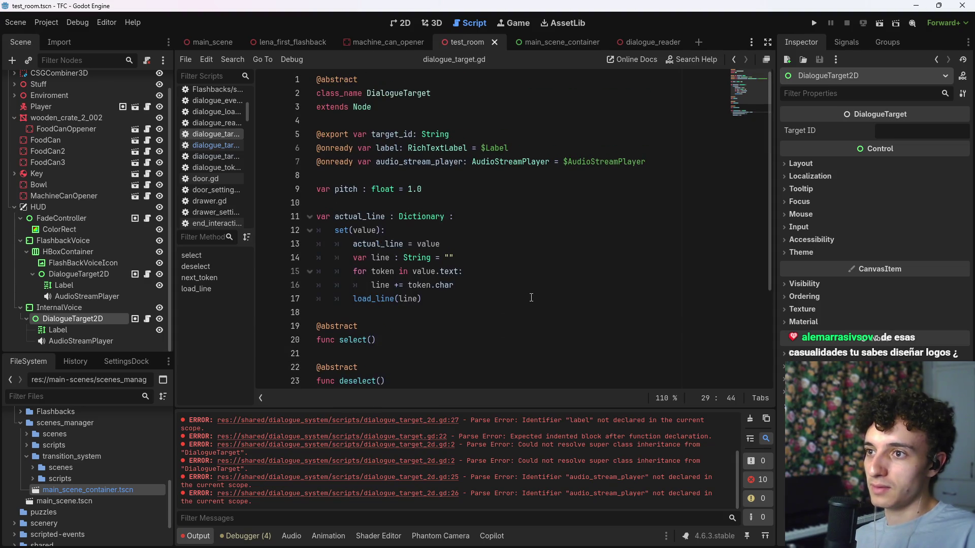
- Cut the pitch_range, pitch and pitch_scale lines out of next_token in dialogue_target_2d.gd
scroll(532, 298, down, 3)
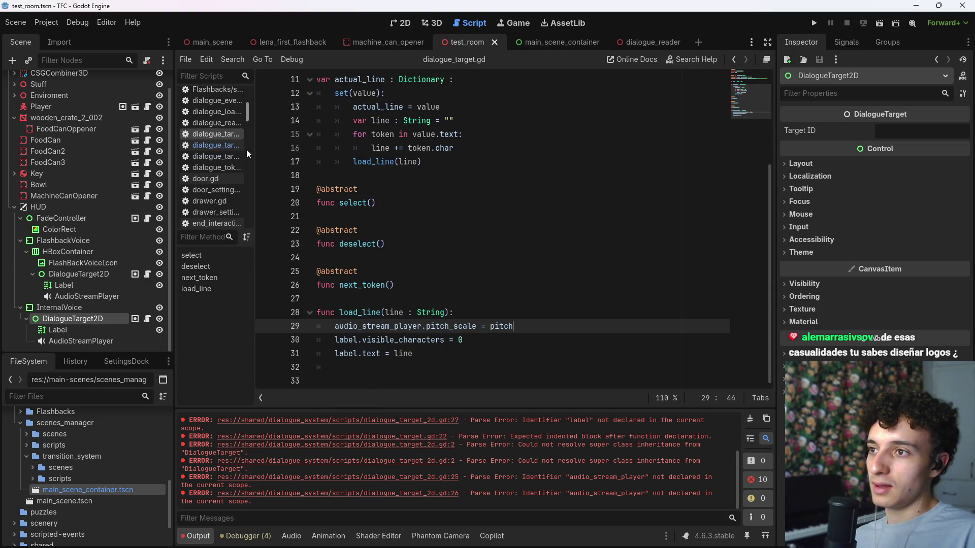
click(218, 146)
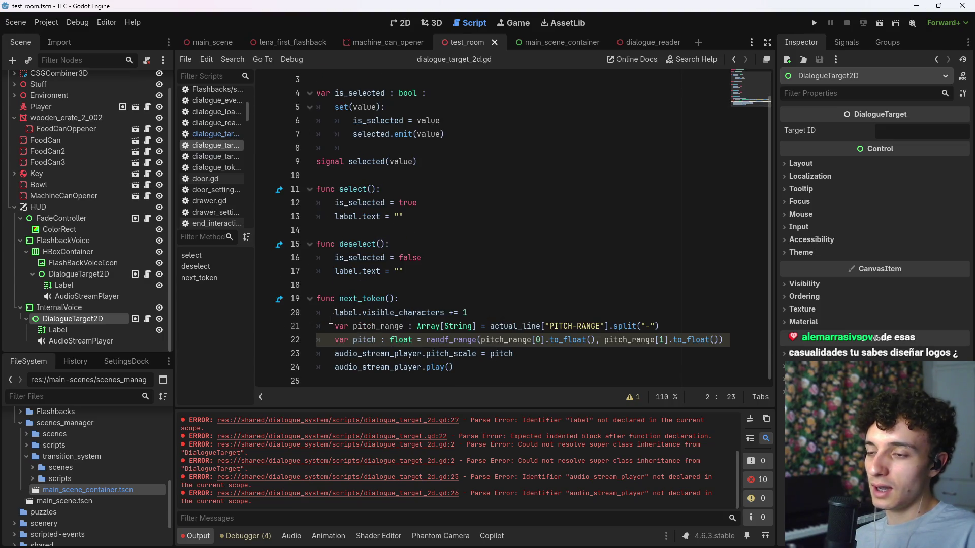
click(331, 326)
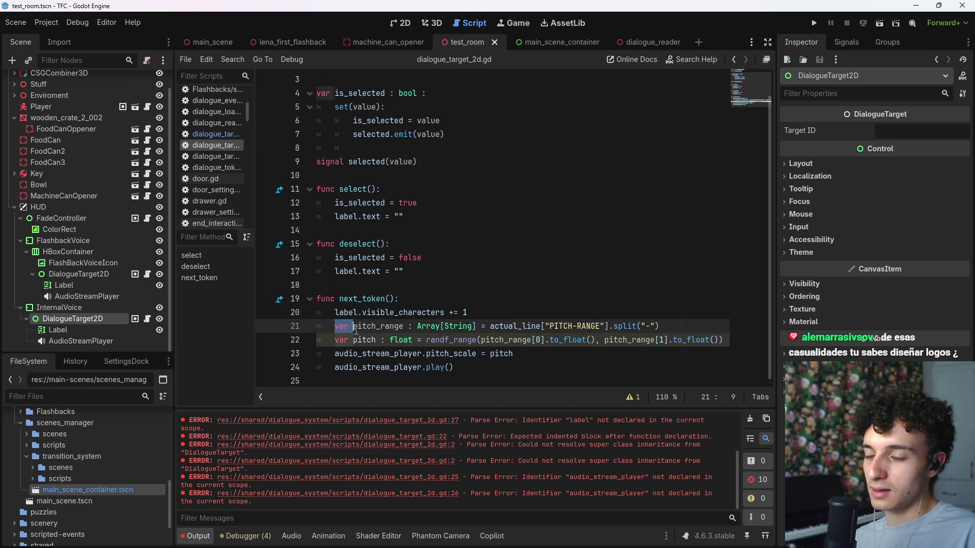
click(354, 339)
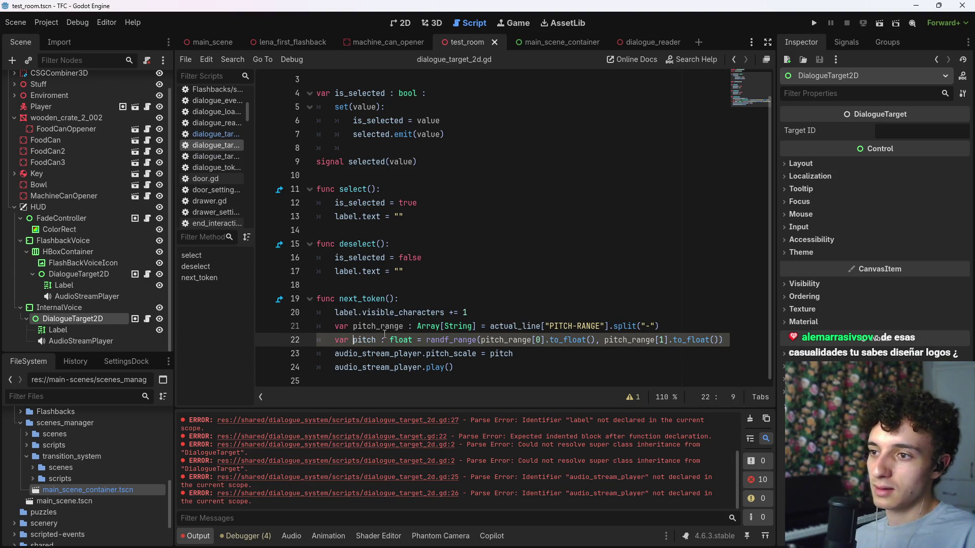
click(334, 325)
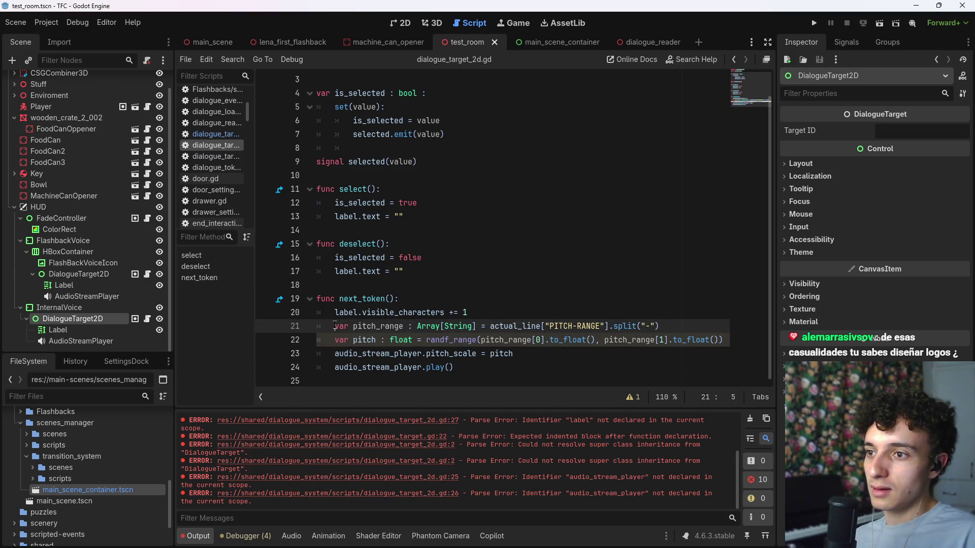
mouse_move(335, 326)
mouse_down()
mouse_move(378, 340)
mouse_move(748, 345)
mouse_move(612, 356)
mouse_up()
key(BackSpace)
key(BackSpace)
key(BackSpace)
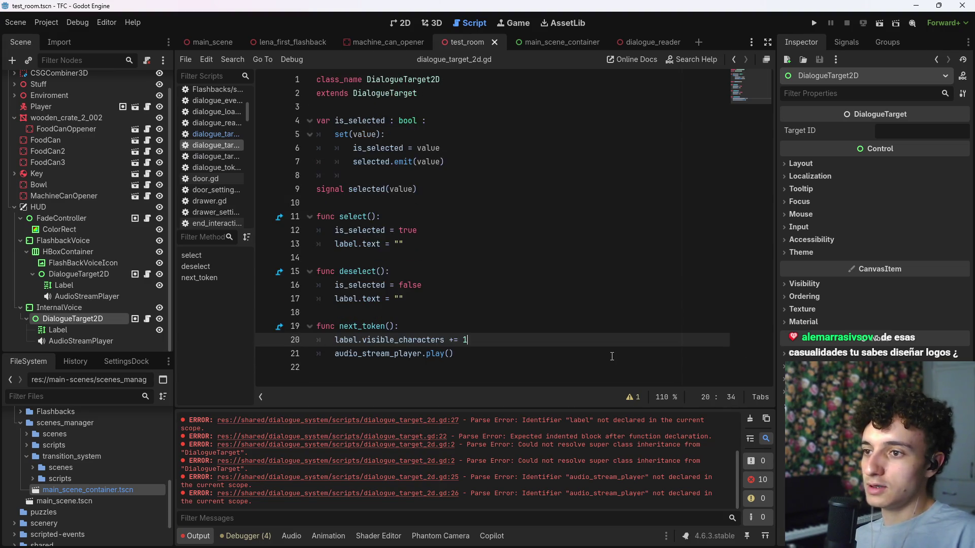
key(ctrl+s)
- Delete the old pitch variable in dialogue_target.gd and paste the pitch lines into load_line
click(213, 134)
scroll(428, 160, up, 3)
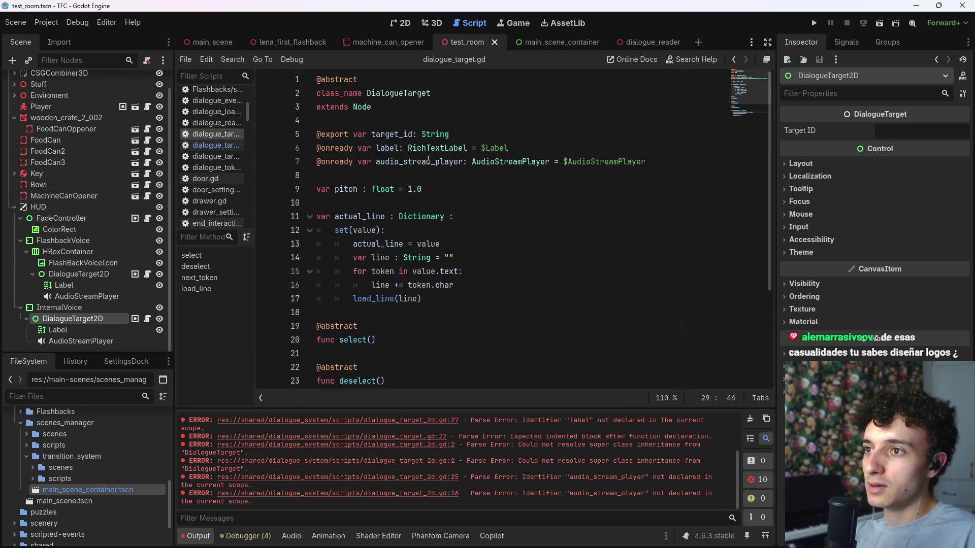
triple_click(382, 189)
key(BackSpace)
key(BackSpace)
key(BackSpace)
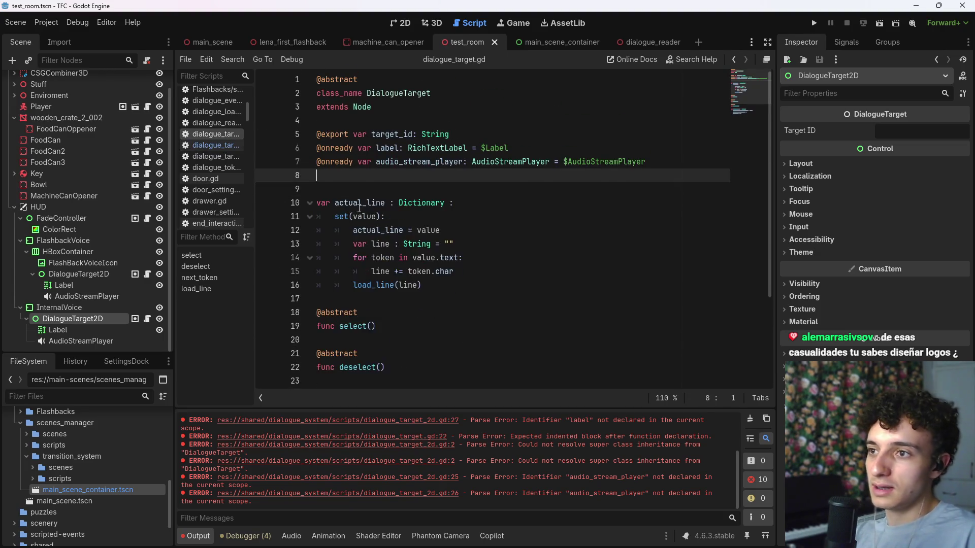
scroll(490, 219, down, 3)
click(496, 313)
key(Return)
text(var pitch_range : Array[String] = actual_line["PITCH-RANGE"].split("-") 	var pitch : float = randf_range(pitch_range[0].to_float(), pitch_range[1].to_float()) 	audio_stream_player.pitch_scale = pitch)
key(ctrl+s)
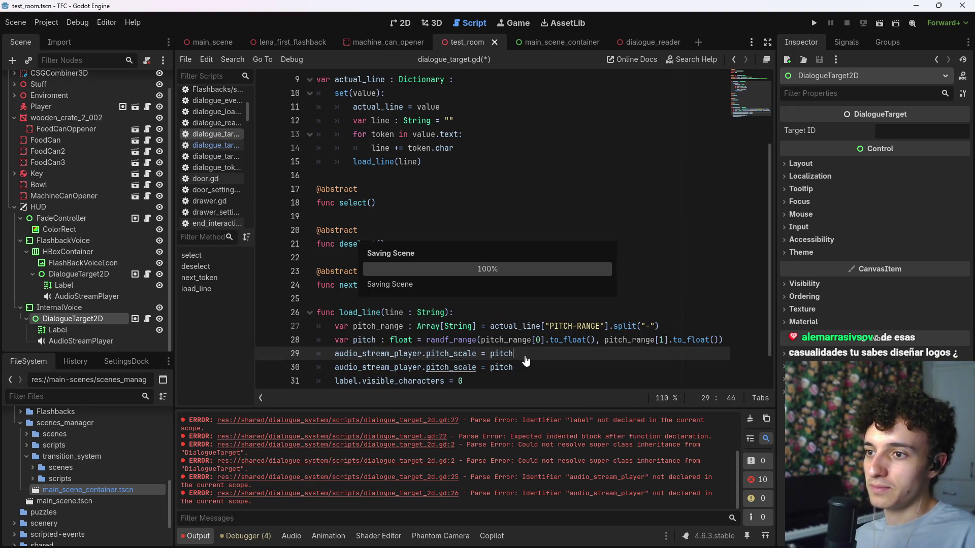
- Remove the duplicate pitch_scale line from load_line, add a blank line, and save
drag(532, 370, 268, 372)
key(BackSpace)
key(BackSpace)
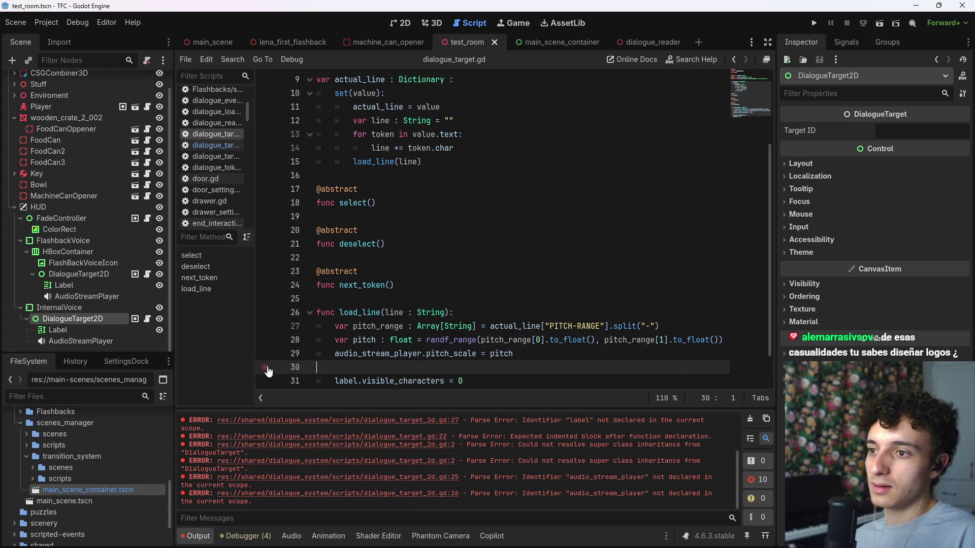
key(Return)
key(ctrl+s)
scroll(297, 359, down, 1)
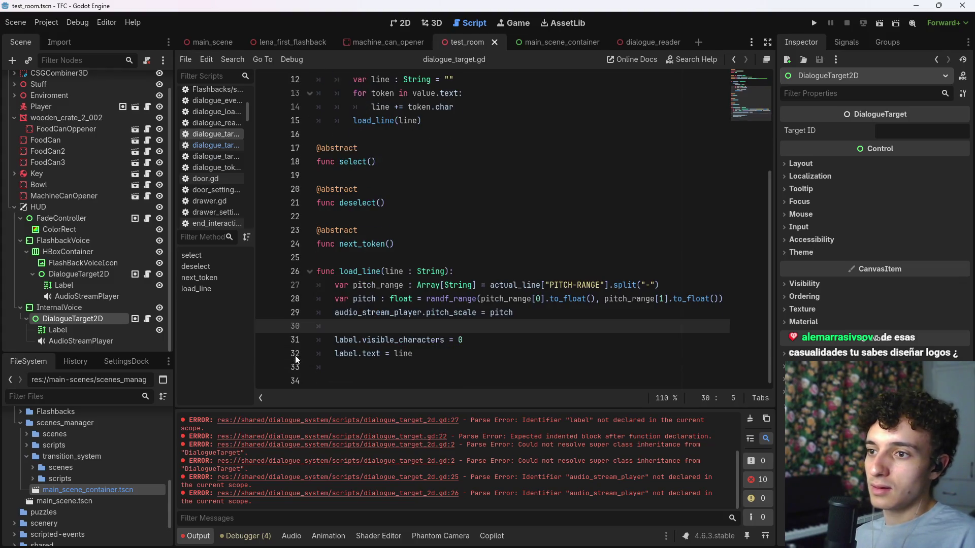
click(480, 345)
click(486, 349)
key(ctrl+s)
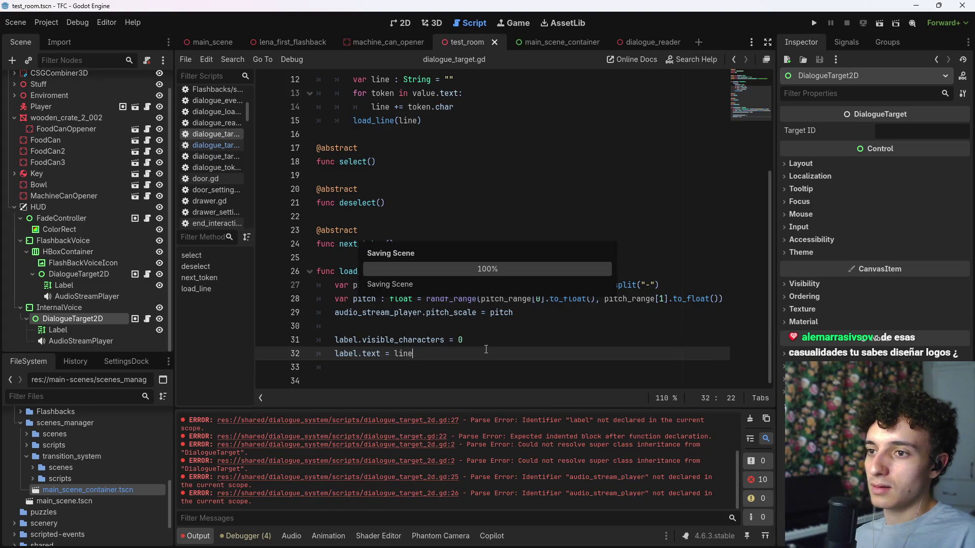
key(alt+Tab)
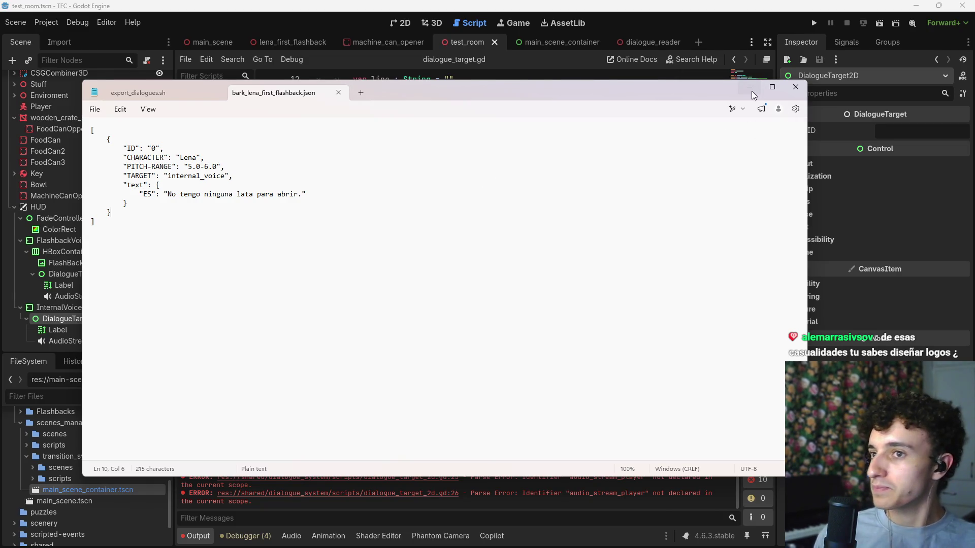
click(791, 88)
scroll(485, 303, up, 4)
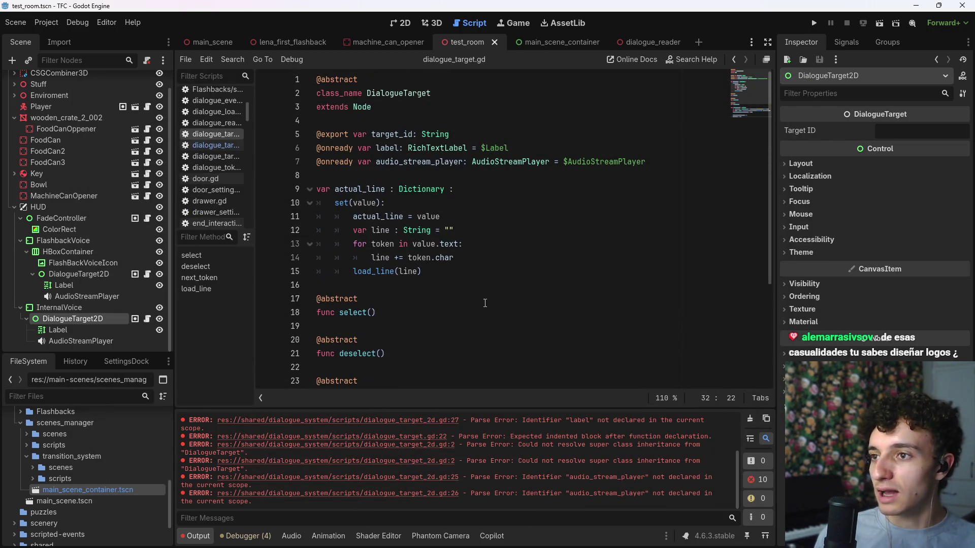
scroll(485, 302, down, 3)
scroll(495, 301, up, 3)
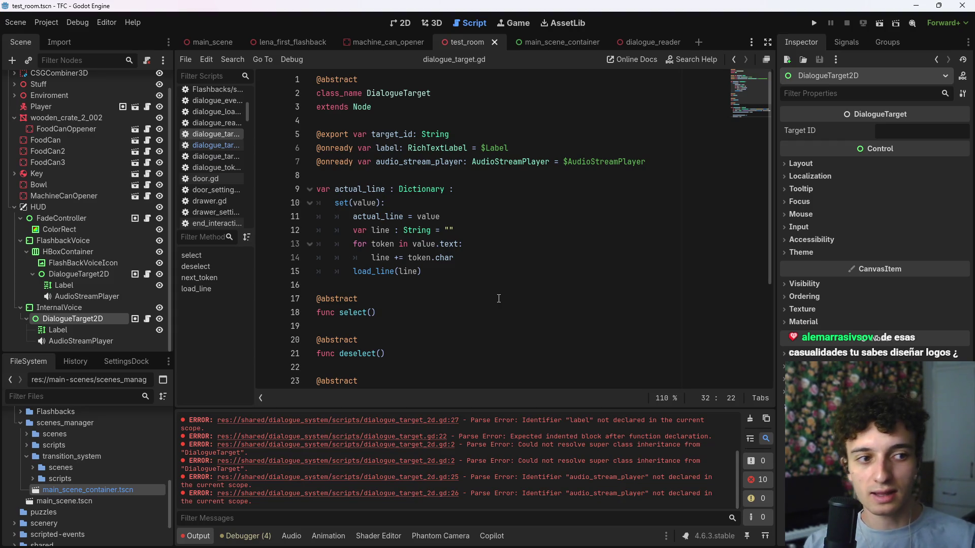
scroll(499, 298, down, 4)
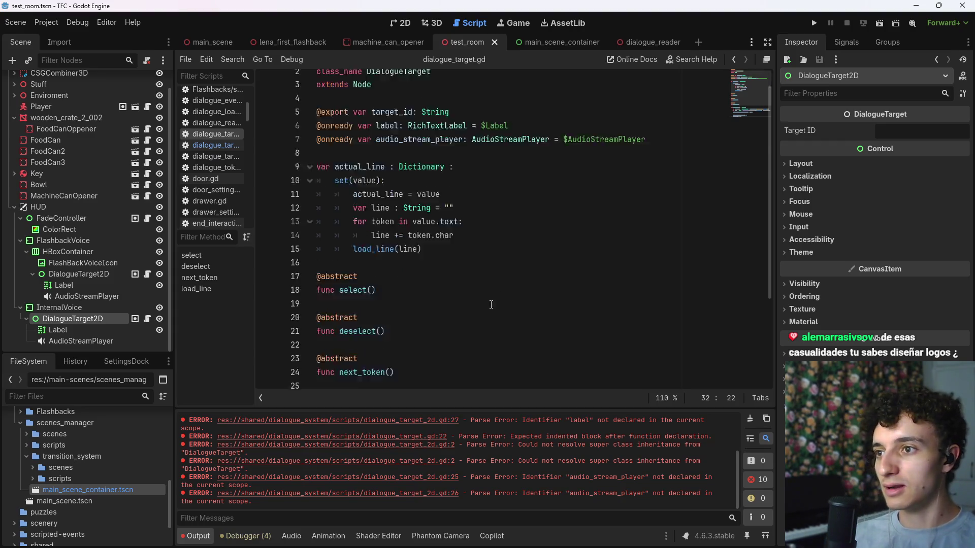
click(507, 340)
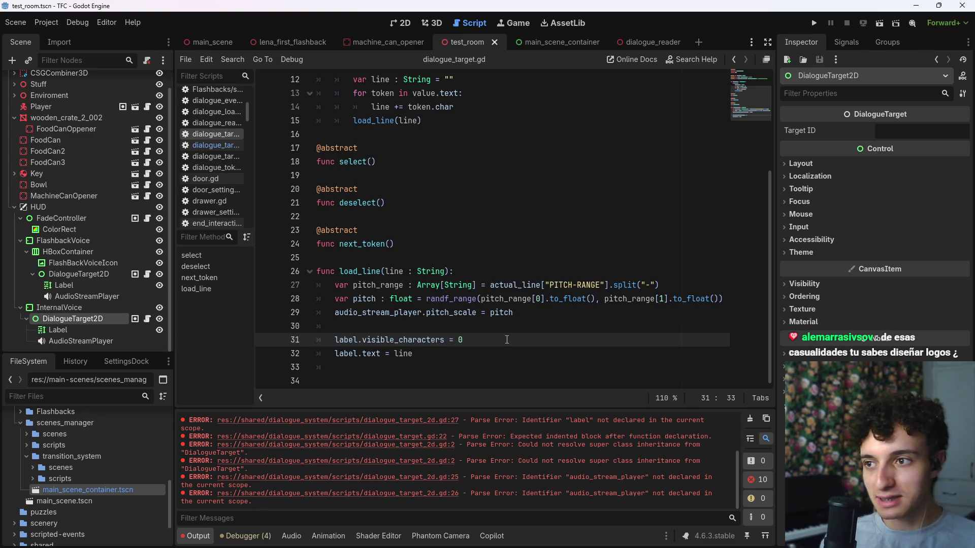
mouse_move(498, 534)
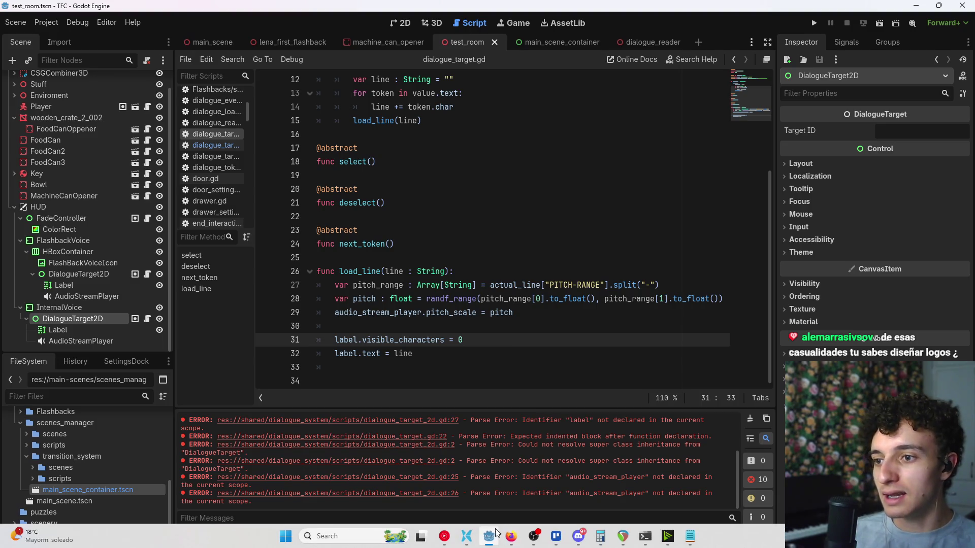
click(665, 538)
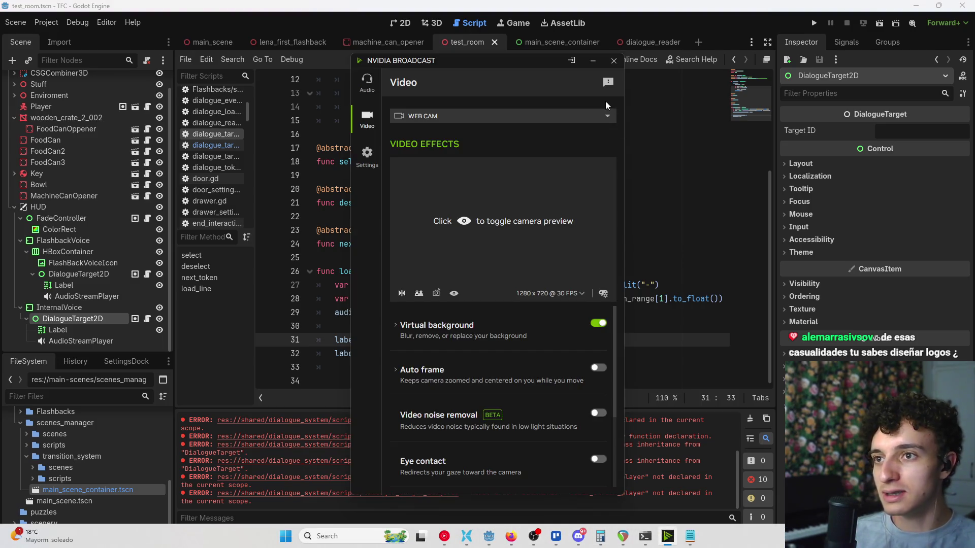
- Open Dialogues.xlsx and auto-fit all columns of its Chapter1 sheet
click(609, 80)
click(473, 536)
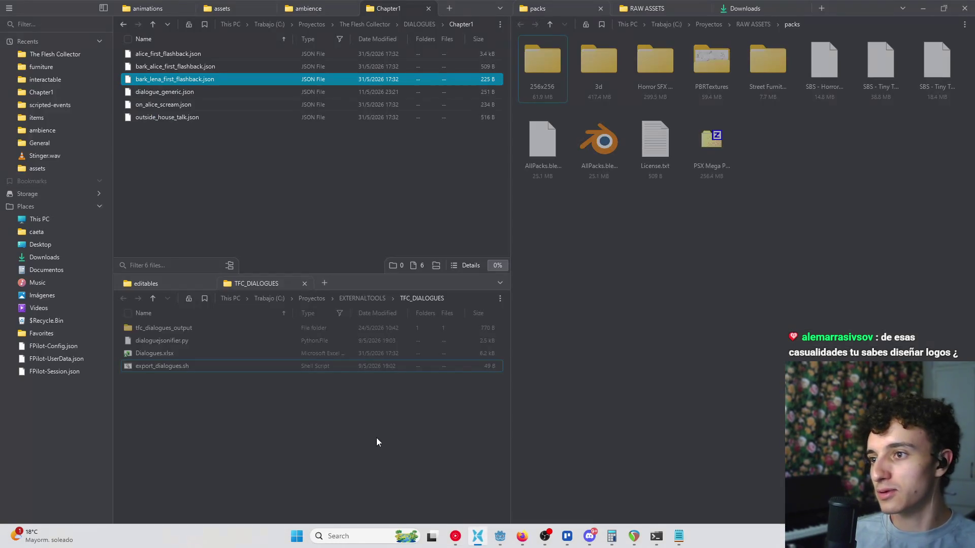
double_click(195, 355)
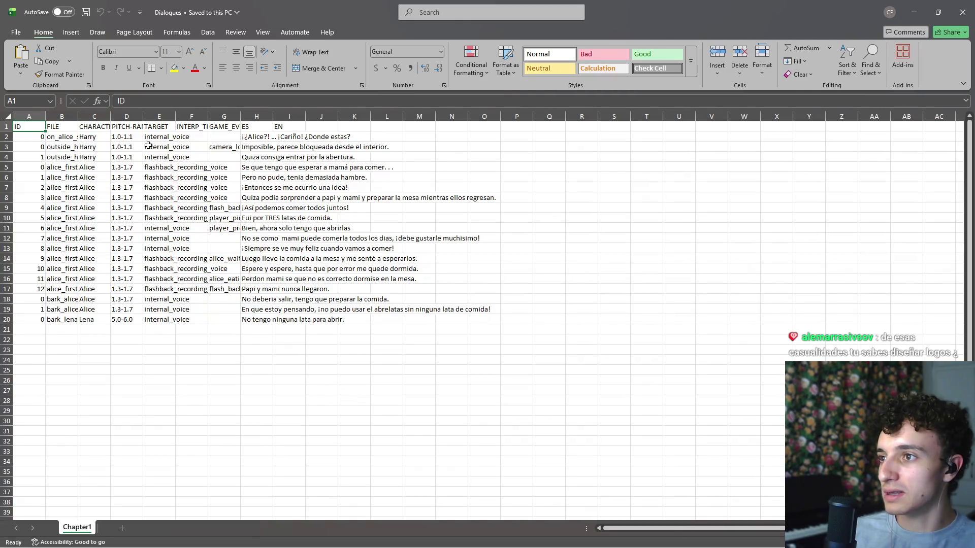
click(149, 146)
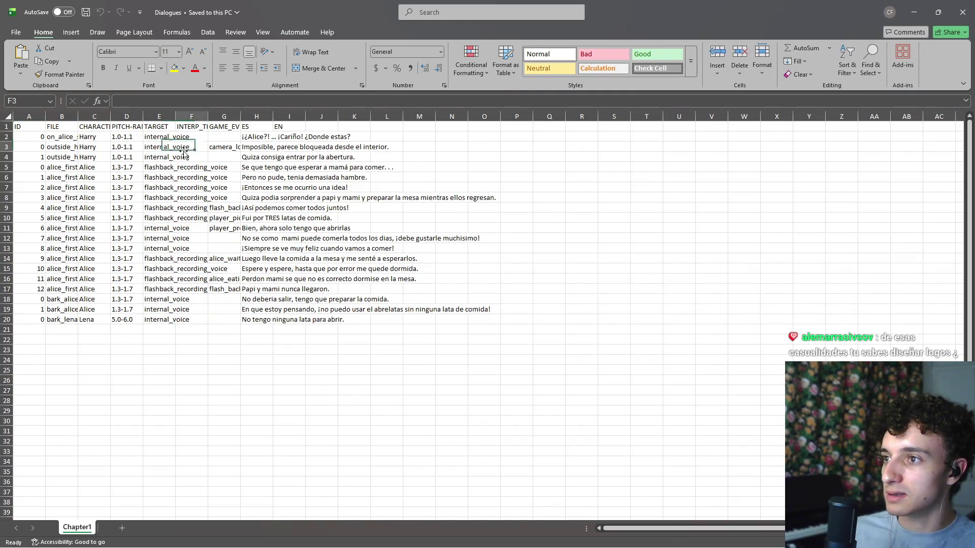
click(5, 112)
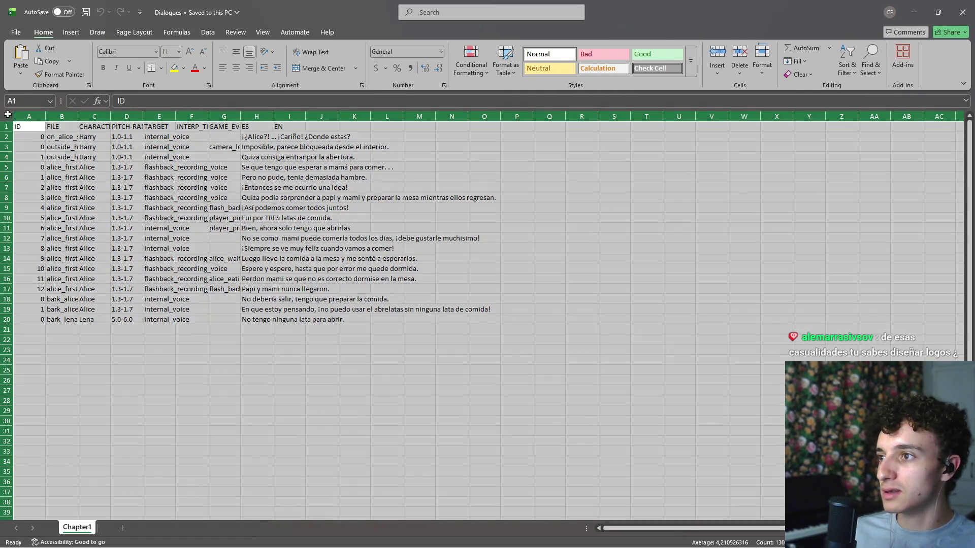
double_click(45, 116)
click(224, 360)
- Copy the internal_voice TARGET values in E2:E3 and return to Godot
drag(222, 137, 221, 146)
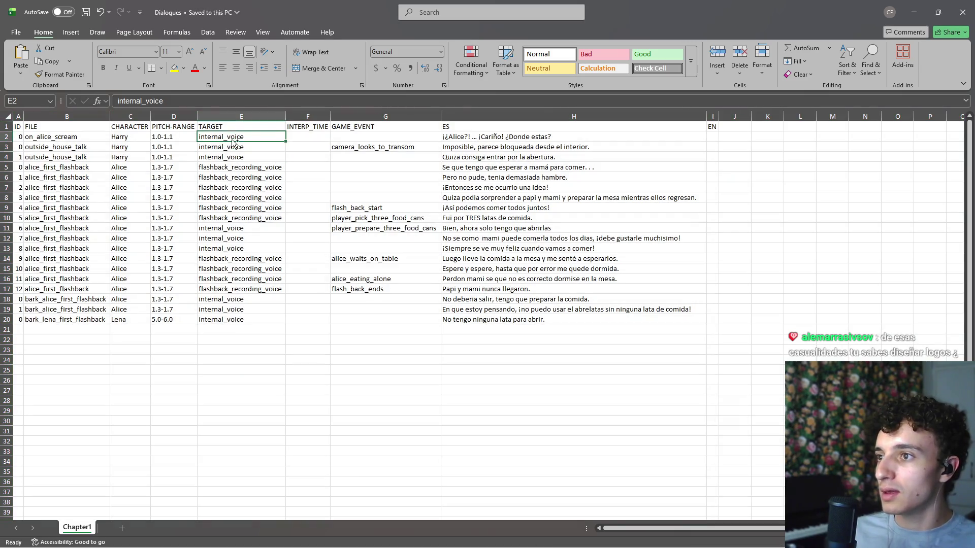
key(ctrl+c)
key(alt+Tab)
key(alt+Tab)
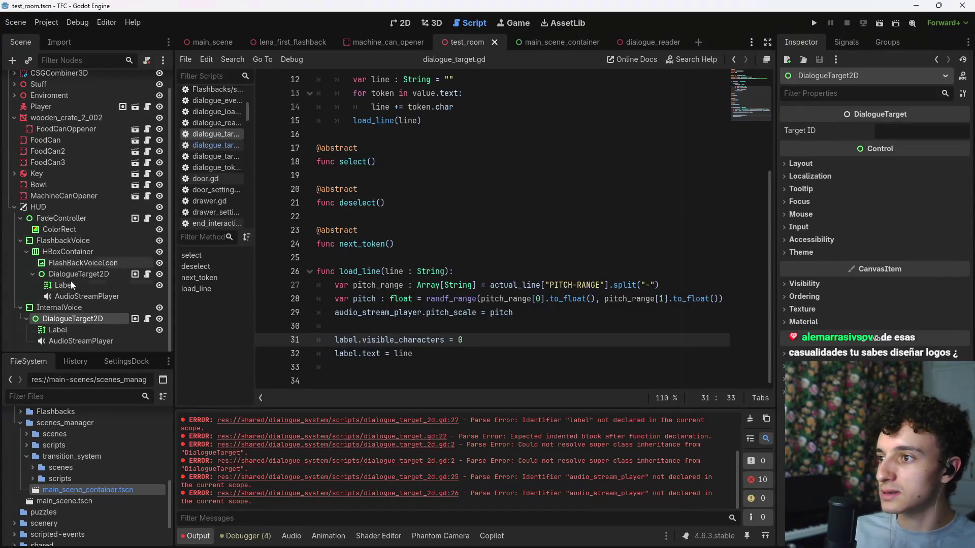
- Review the InternalVoice node and the dialogue scripts, saving the script and viewing dialogue_target_2d.gd
click(71, 331)
click(83, 308)
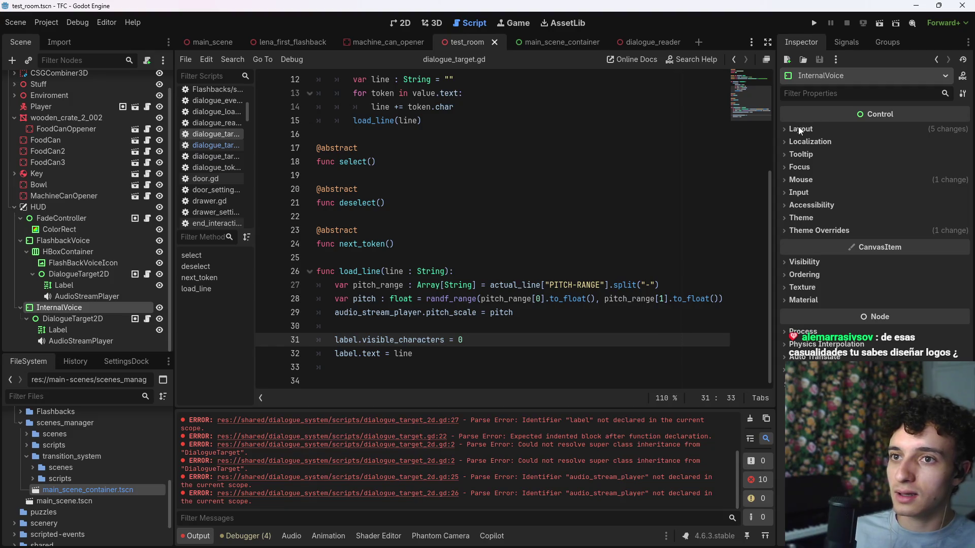
click(76, 319)
click(83, 309)
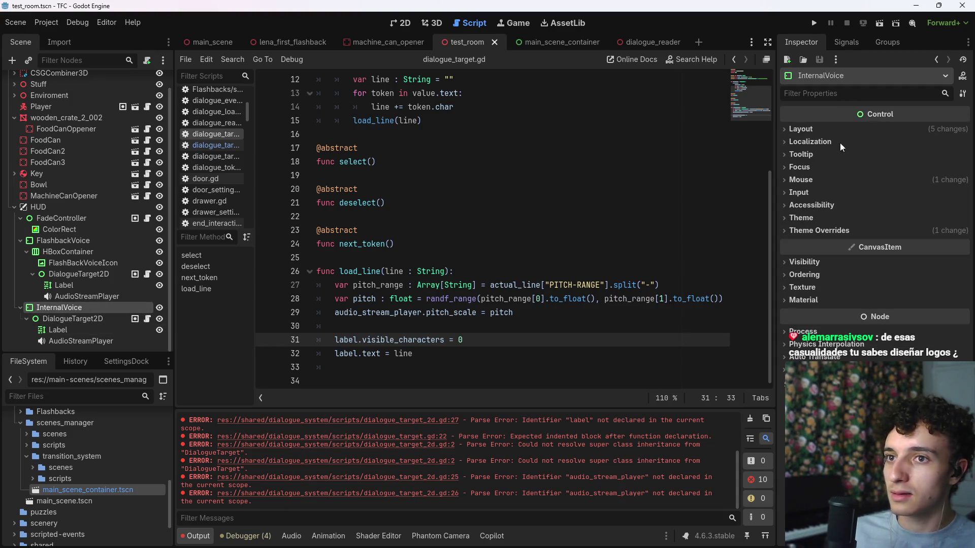
scroll(493, 239, up, 3)
scroll(494, 239, down, 3)
click(496, 241)
key(ctrl+s)
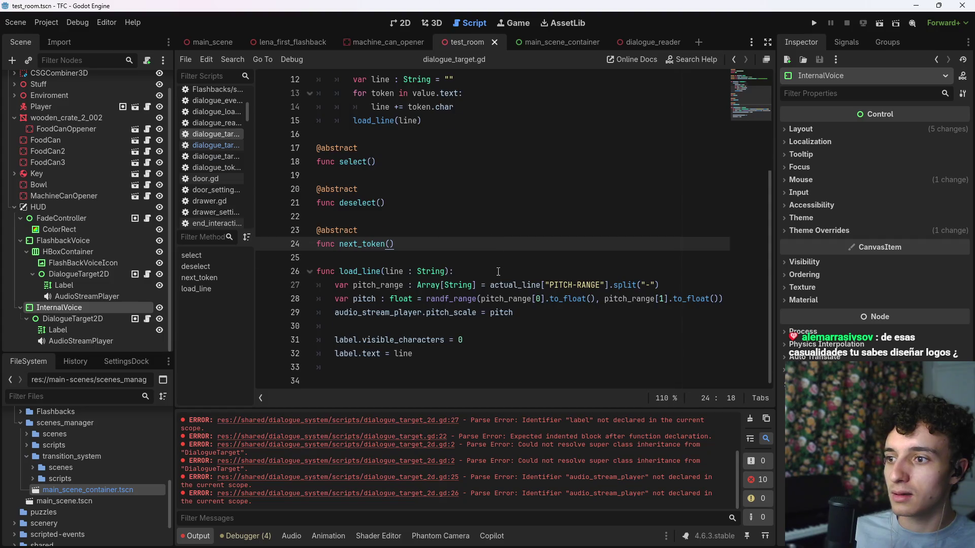
scroll(484, 289, up, 4)
click(205, 147)
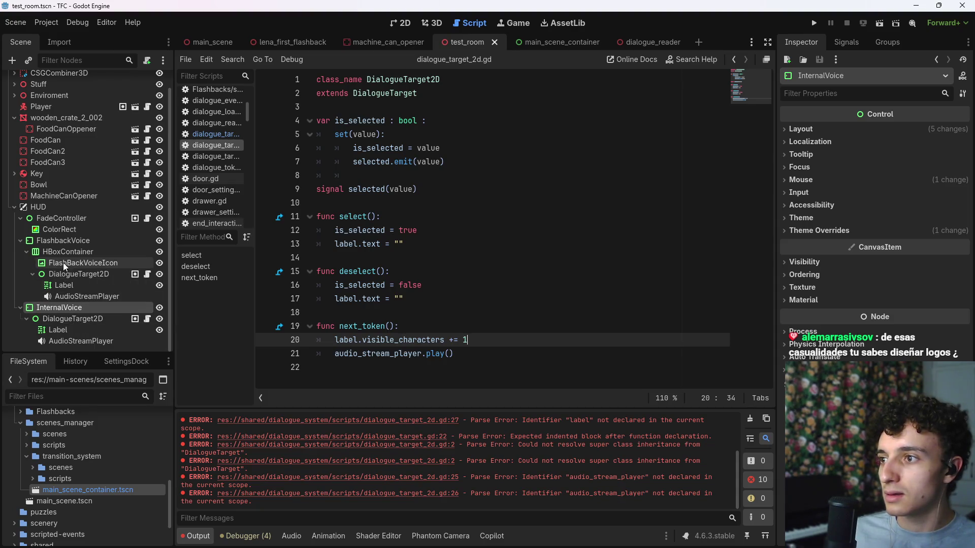
- Set the InternalVoice DialogueTarget2D's Target ID to internal_voice and save the scene
click(80, 319)
click(884, 133)
key(ctrl+v)
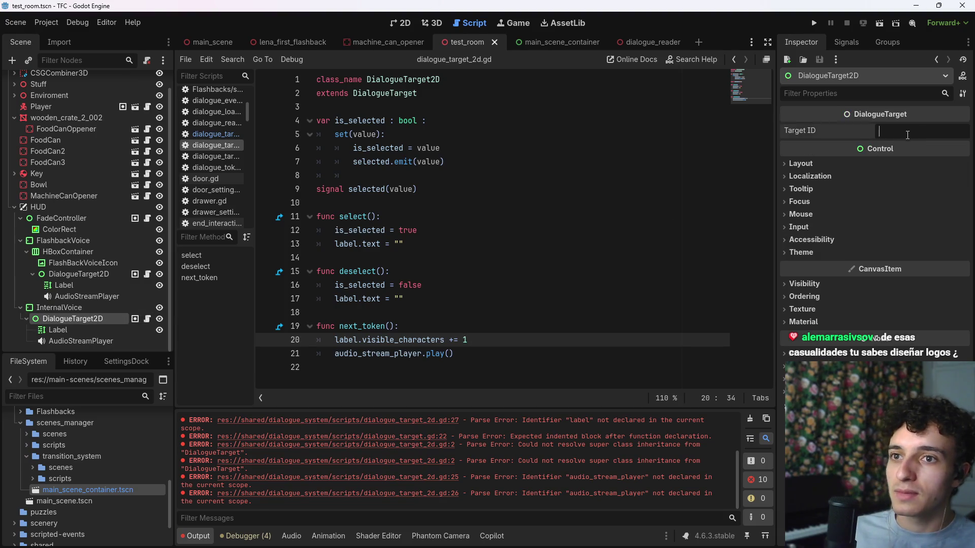
key(Return)
key(ctrl+s)
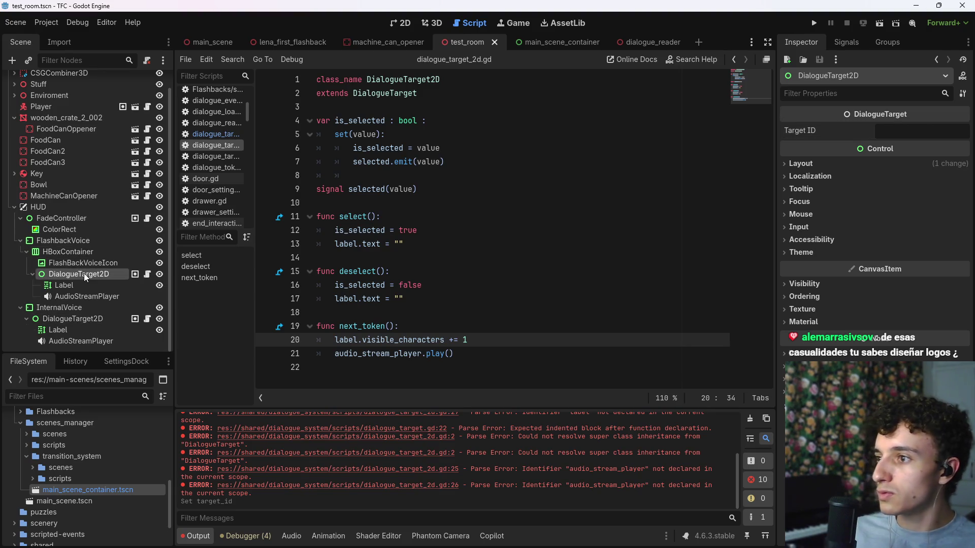
- Copy flashback_recording_voice from spreadsheet cell E6 into the flashback Target ID and save
key(alt+Tab)
key(alt+Tab)
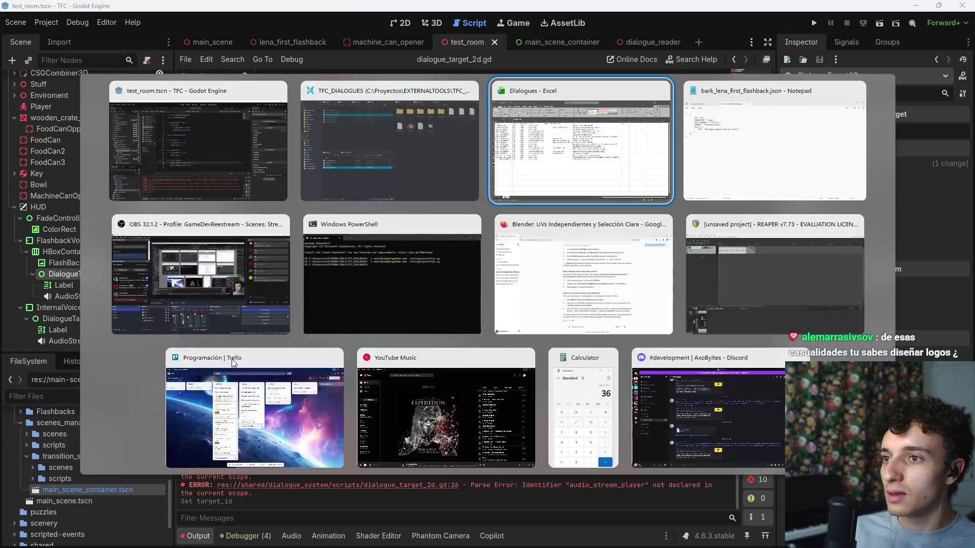
click(250, 177)
key(ctrl+c)
key(alt+Tab)
key(ctrl+v)
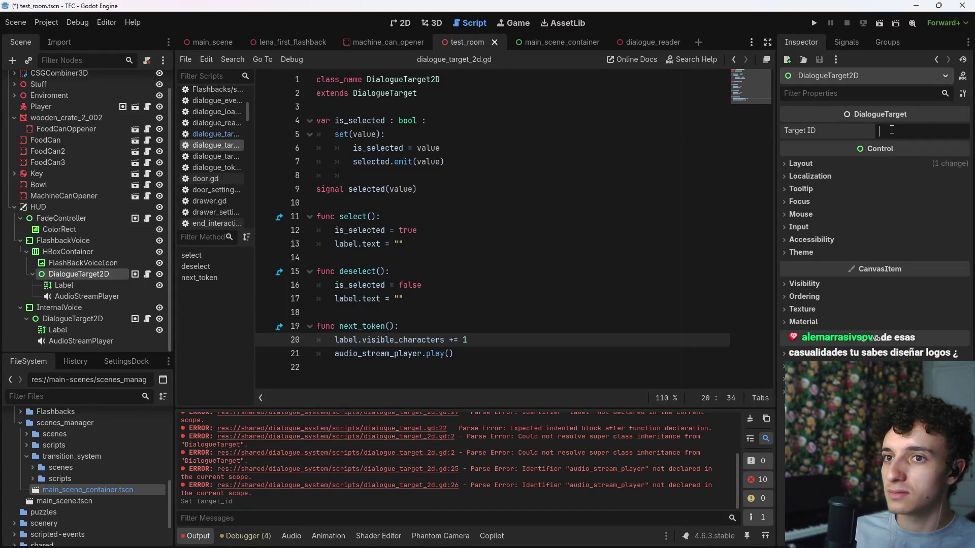
key(ctrl+s)
drag(911, 129, 864, 133)
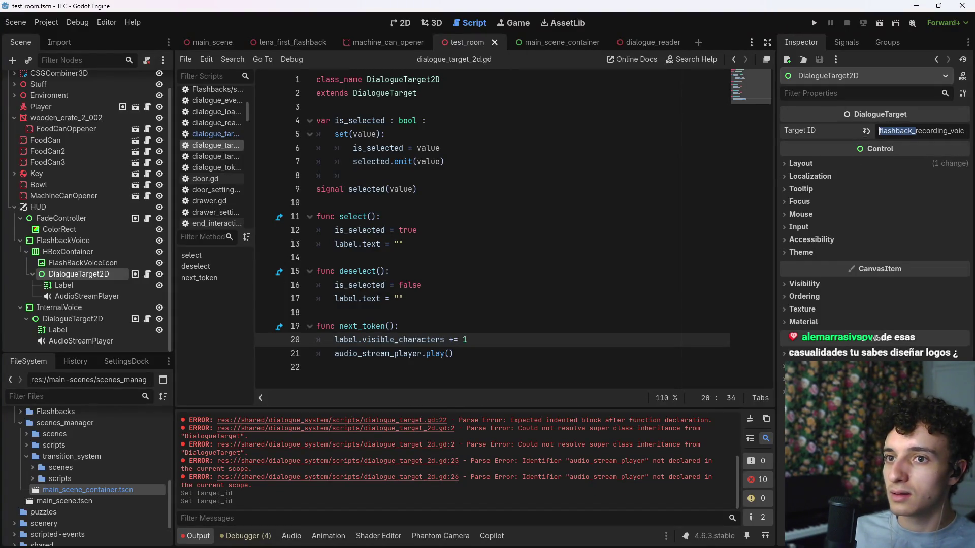
click(909, 131)
key(ctrl+s)
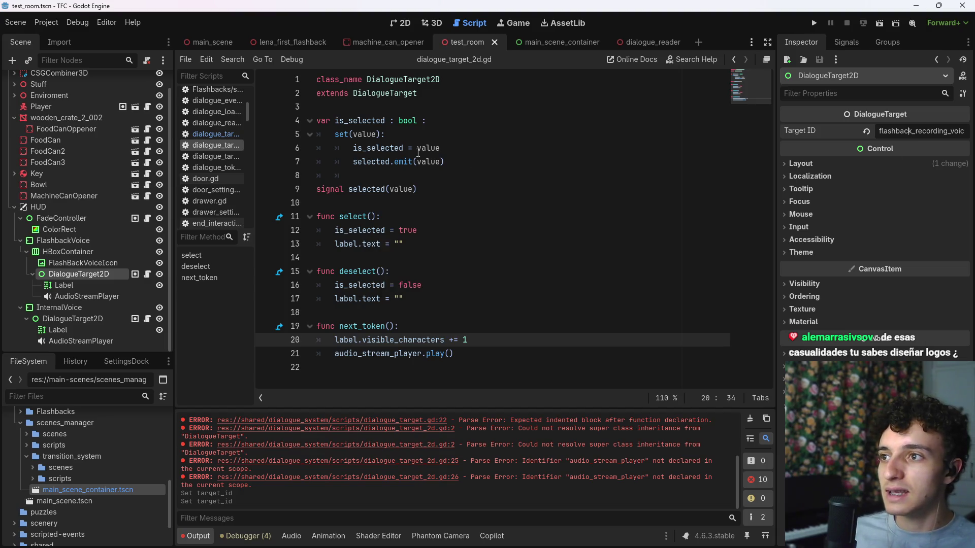
- Open dialogue_reader.gd from the script list and bring up its load_targets code
scroll(226, 154, up, 1)
click(220, 147)
scroll(441, 204, up, 5)
click(226, 159)
scroll(416, 209, up, 10)
scroll(437, 219, down, 3)
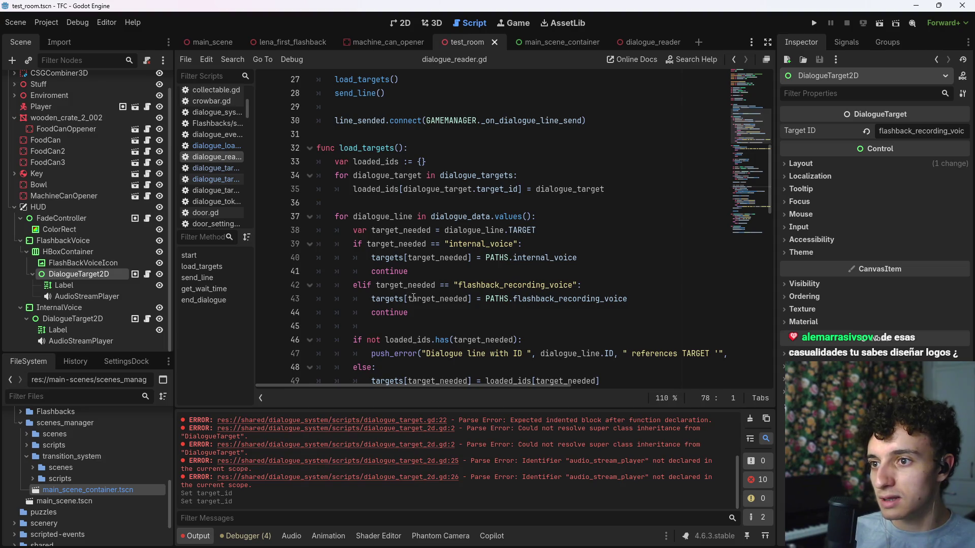
- Review load_targets, from the flashback_recording_voice path on line 43 to the loaded_ids lookup
click(637, 298)
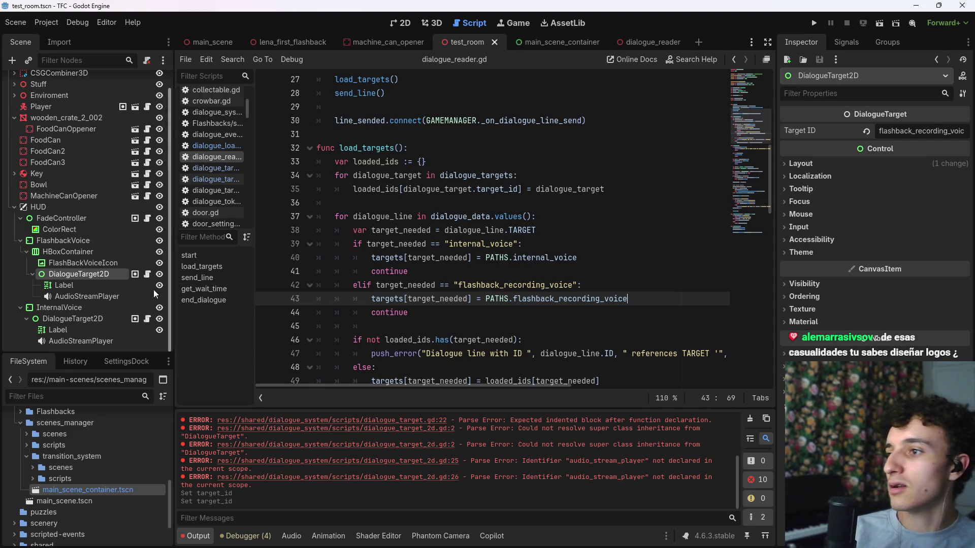
scroll(614, 325, down, 2)
scroll(612, 328, down, 3)
key(ctrl+s)
scroll(594, 330, up, 3)
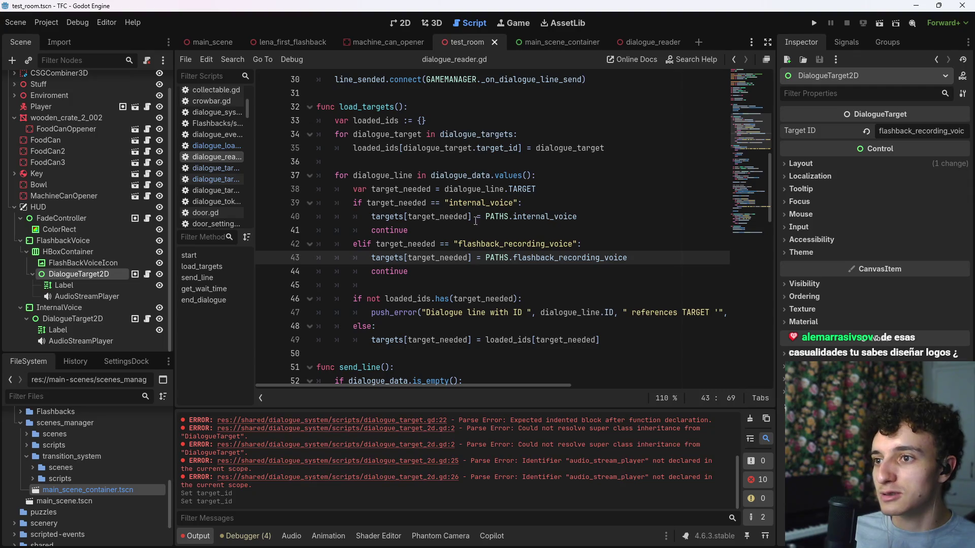
scroll(440, 270, down, 2)
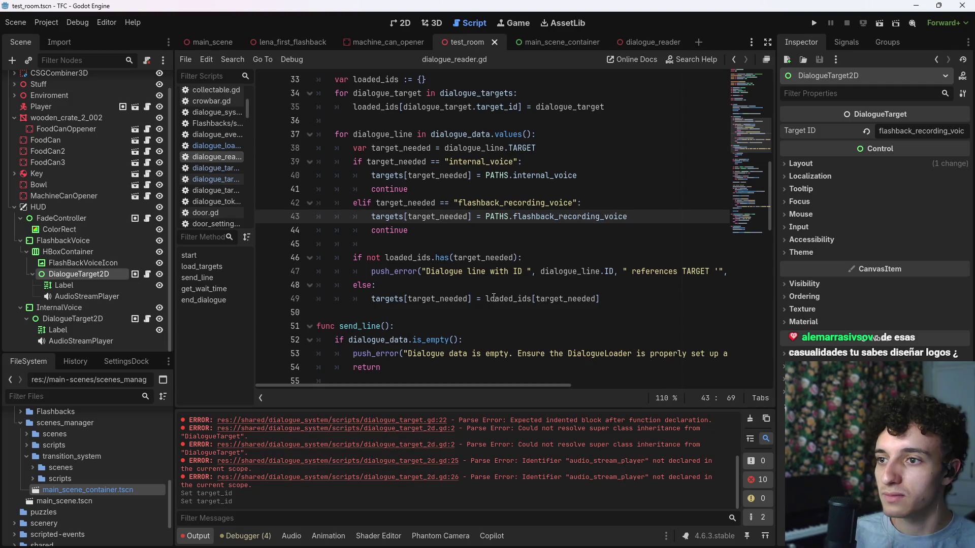
drag(485, 298, 600, 299)
click(607, 299)
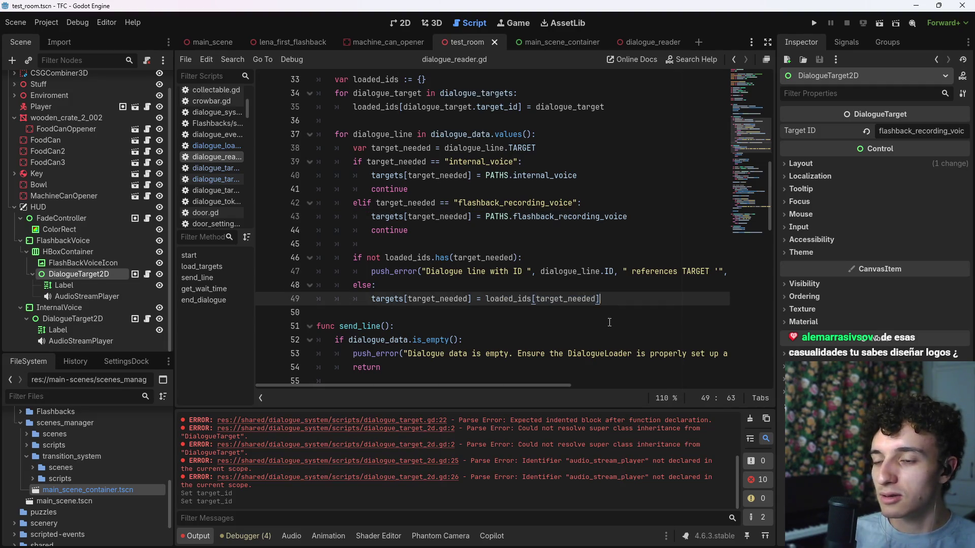
scroll(615, 338, up, 2)
scroll(615, 337, up, 9)
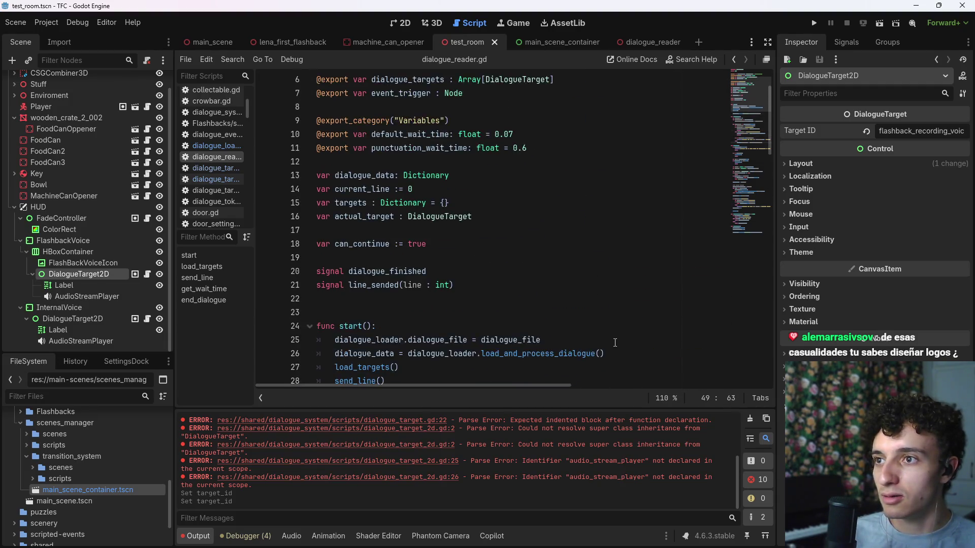
scroll(614, 343, down, 10)
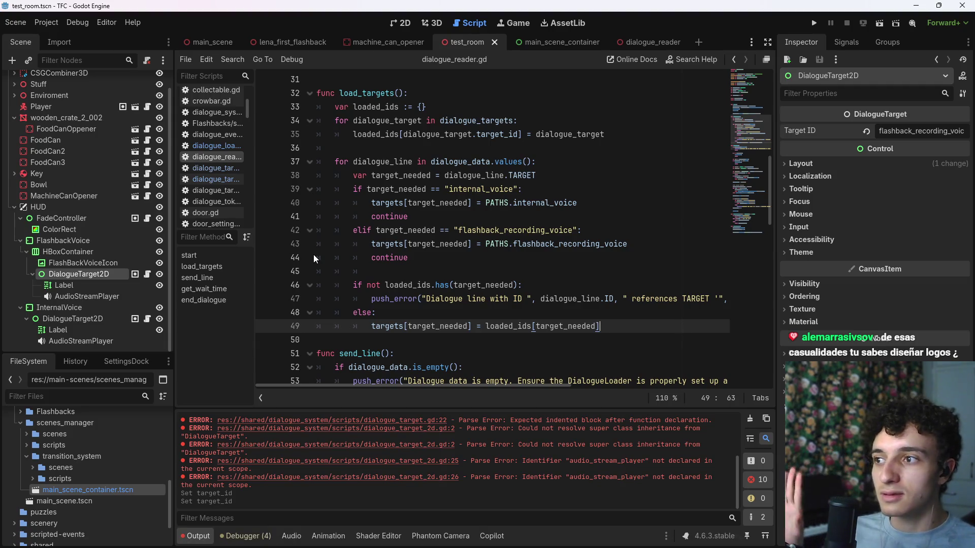
- Collapse both DialogueTarget2D nodes and the FlashbackVoice and InternalVoice branches, then save
click(34, 274)
click(27, 315)
key(ctrl+s)
click(61, 335)
click(20, 259)
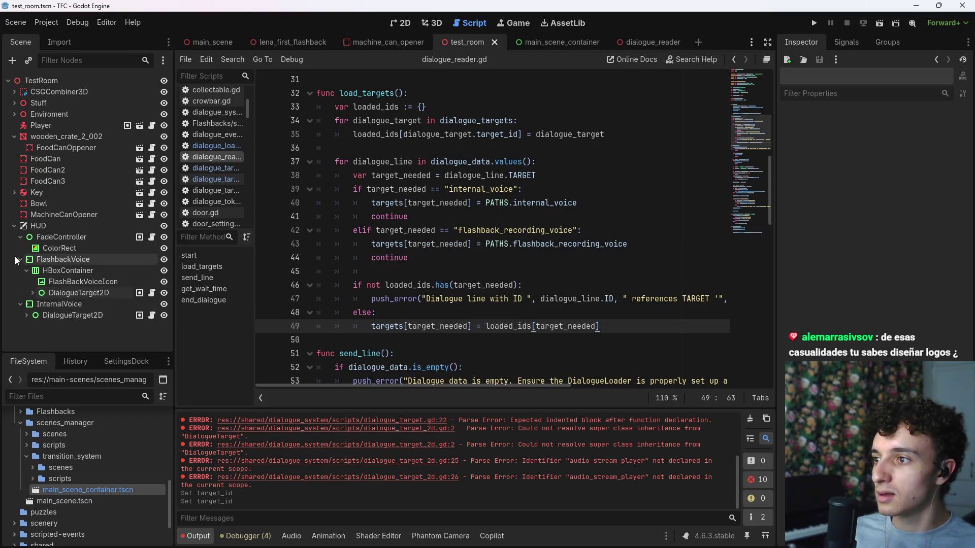
click(21, 270)
key(ctrl+s)
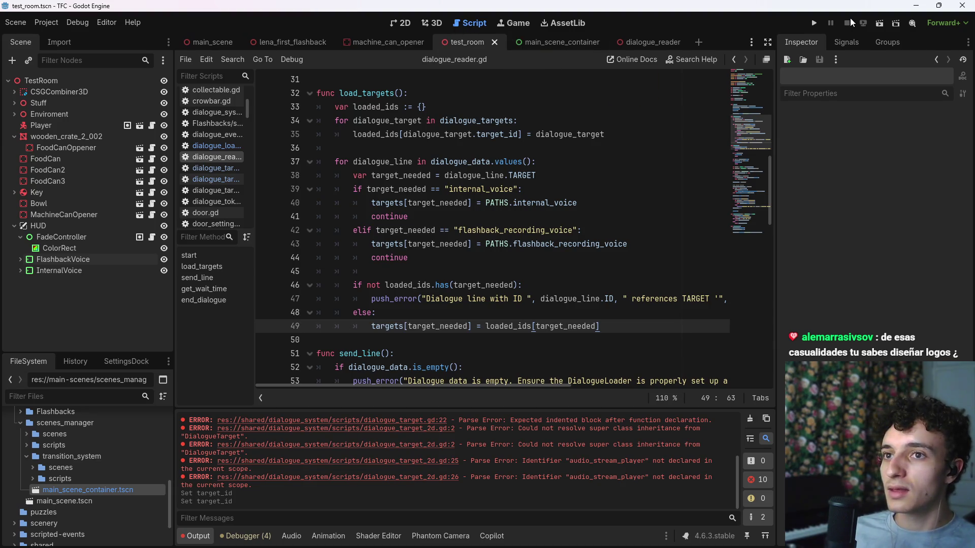
- Run test_room and walk to the crate to trigger the crashing dialogue
click(875, 23)
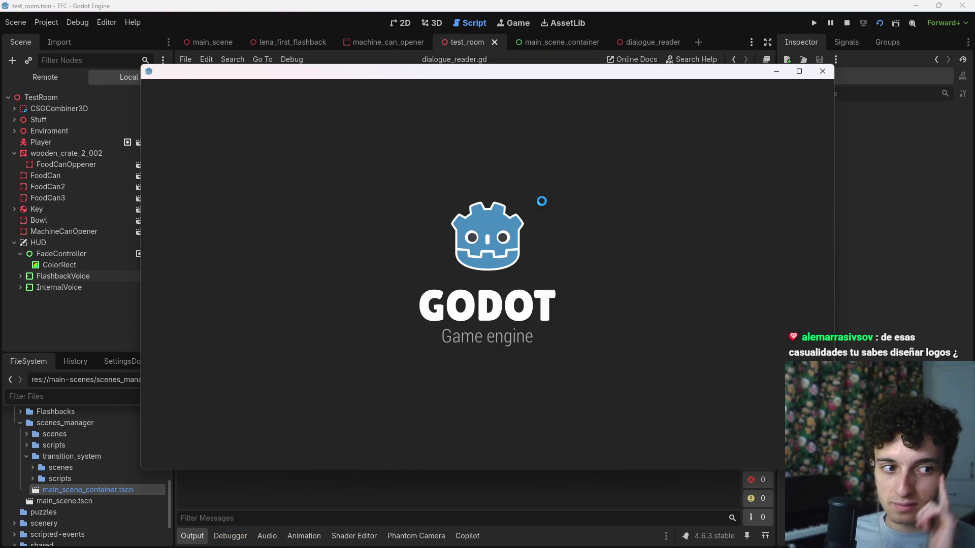
key(w)
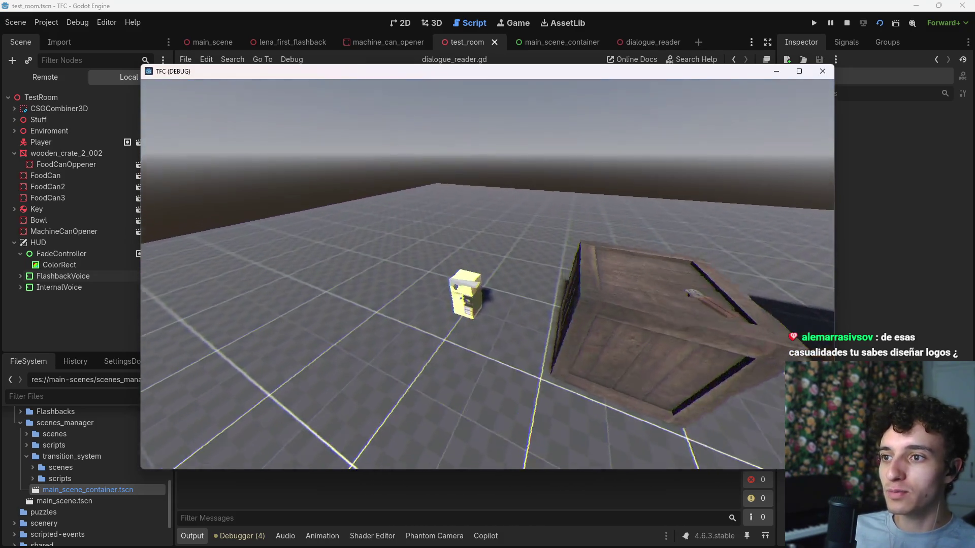
click(488, 275)
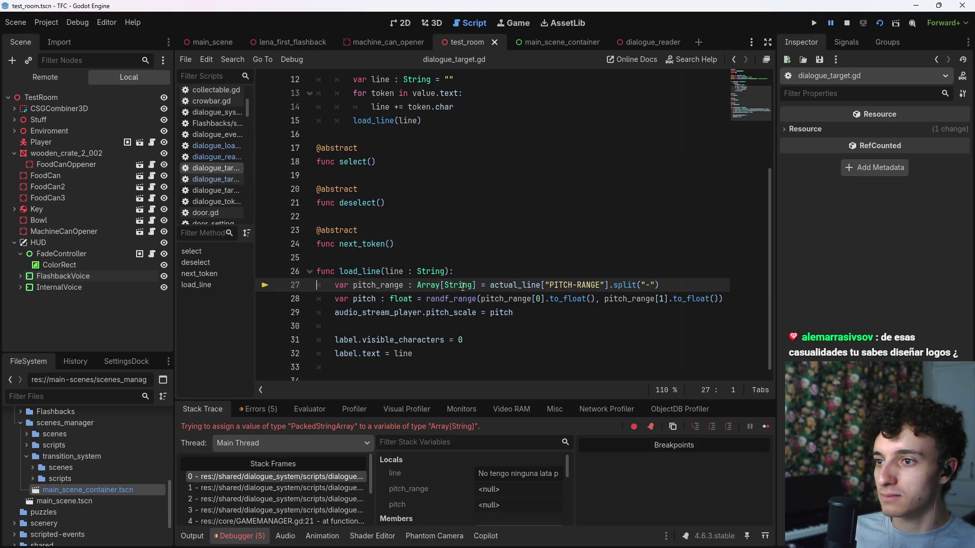
- Change pitch_range on line 27 from Array[String] to PackedStringArray, stop the game, and save
click(445, 285)
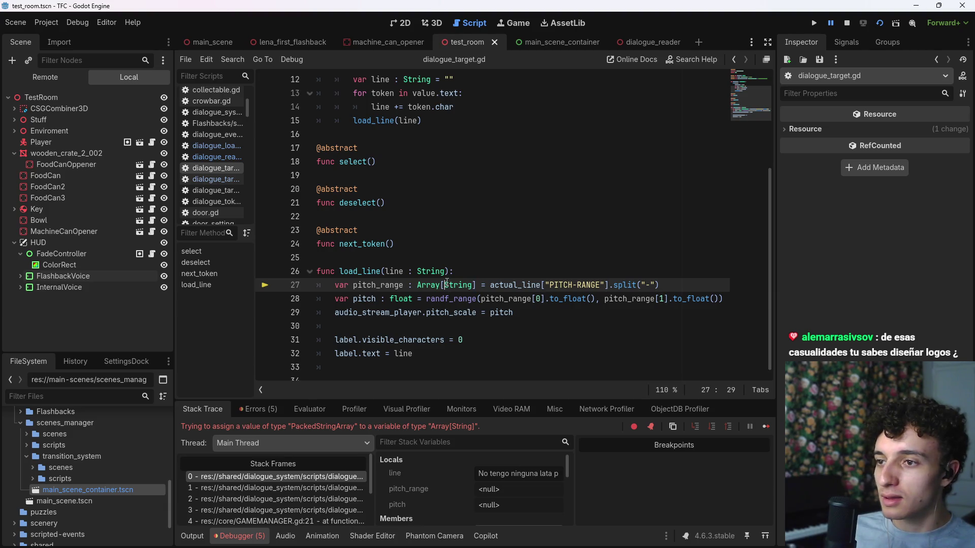
text(Pack)
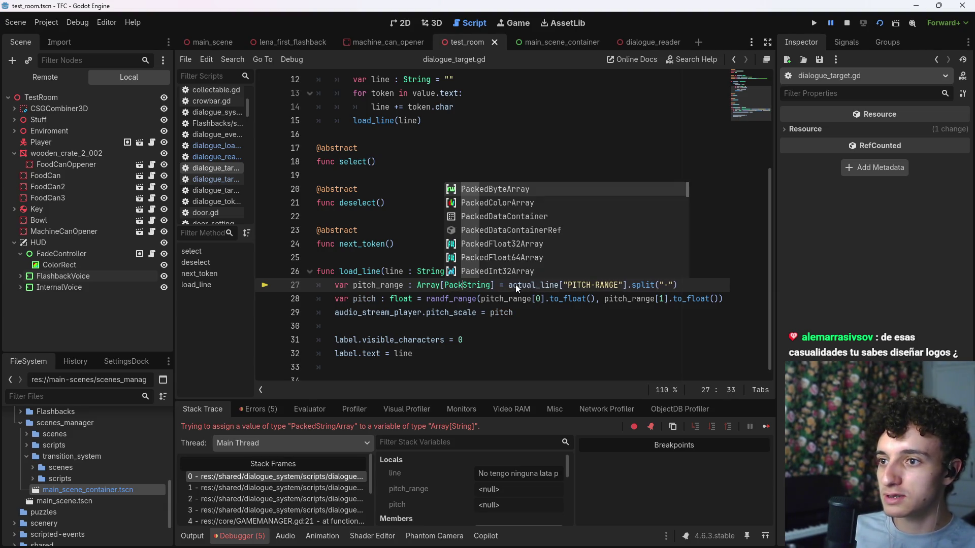
text(ed)
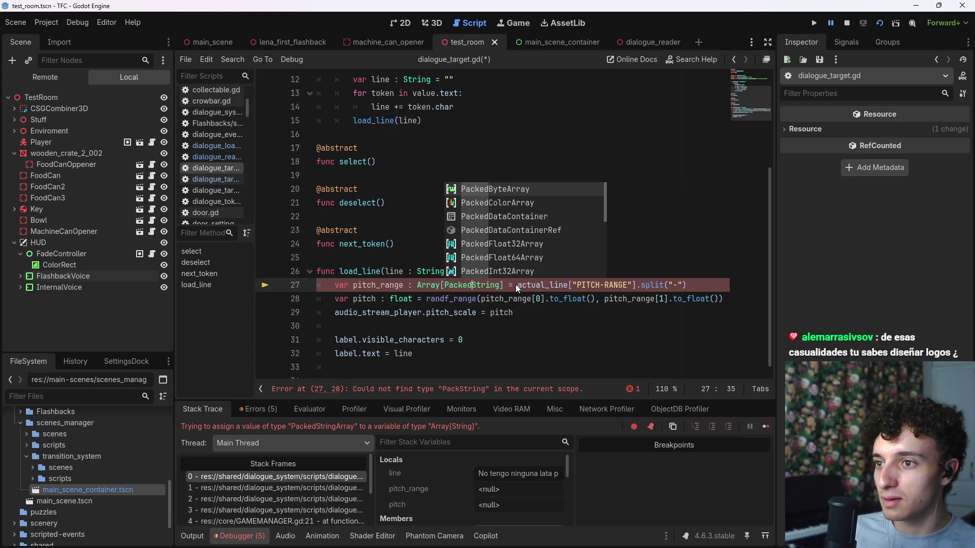
key(Escape)
key(Right)
key(Right)
key(Right)
key(Delete)
key(ctrl+Left)
key(ctrl+shift+Left)
key(BackSpace)
key(ctrl+Right)
text(Array)
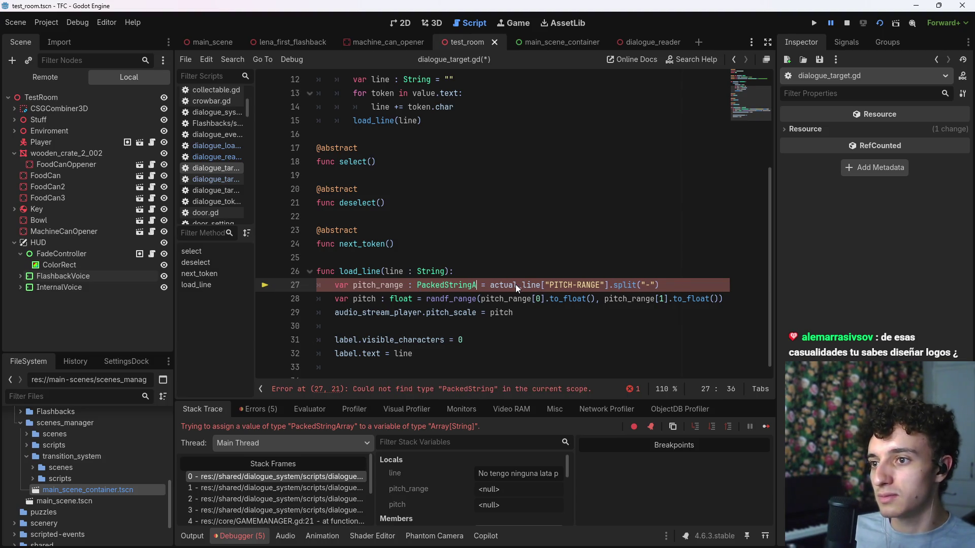
click(847, 24)
key(ctrl+s)
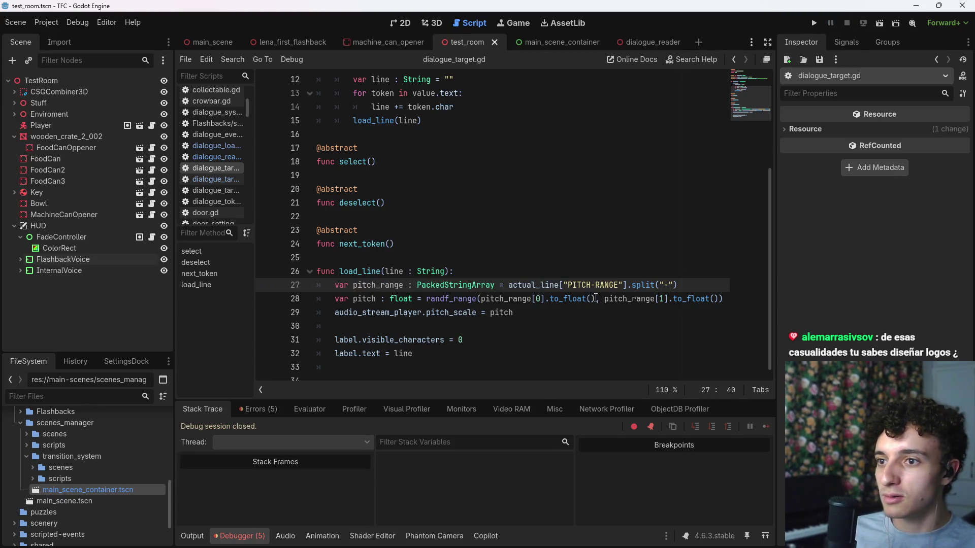
- Reinsert to_float() on line 28 via autocomplete and save dialogue_target.gd
click(596, 298)
key(BackSpace)
key(BackSpace)
key(BackSpace)
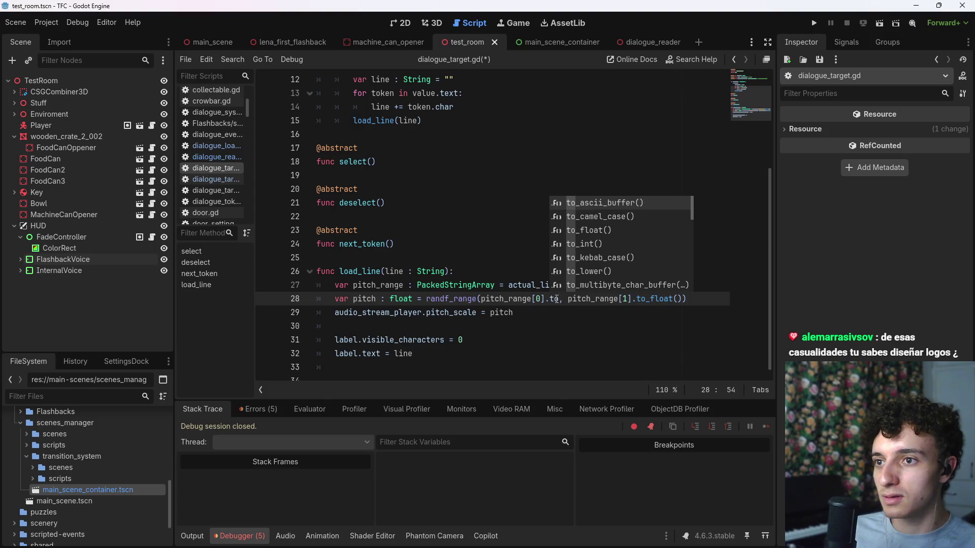
key(Down)
key(Down)
key(Return)
key(ctrl+s)
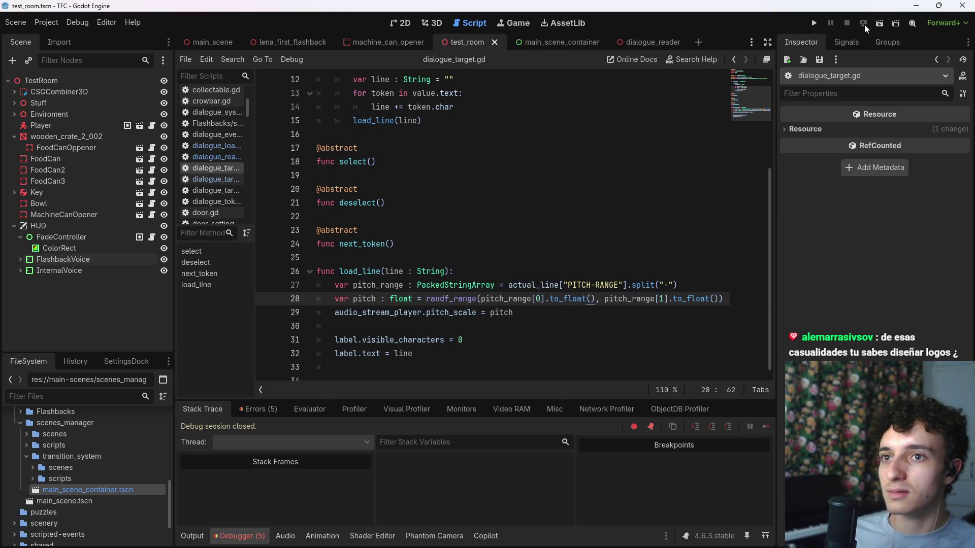
- Test-run the scene, then select the Label under InternalVoice's DialogueTarget2D
click(879, 24)
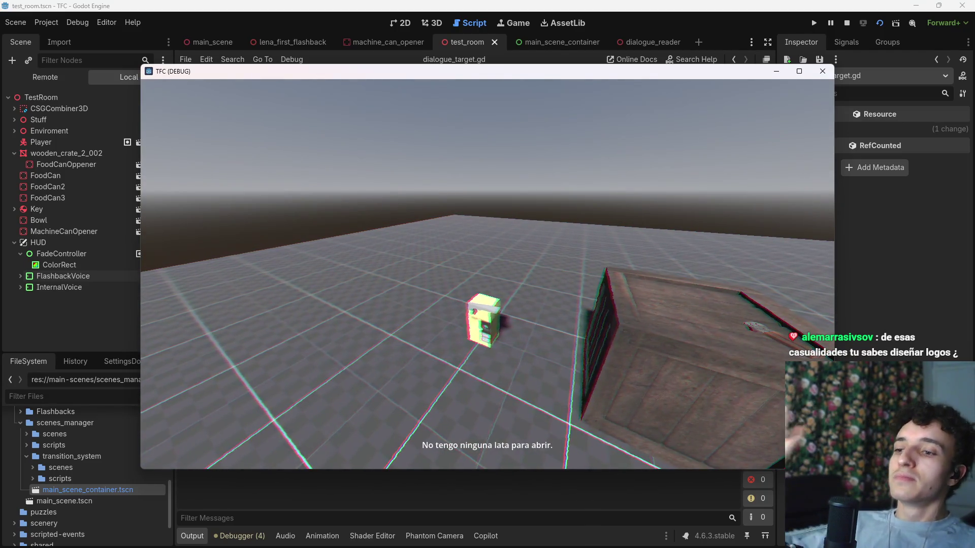
key(F8)
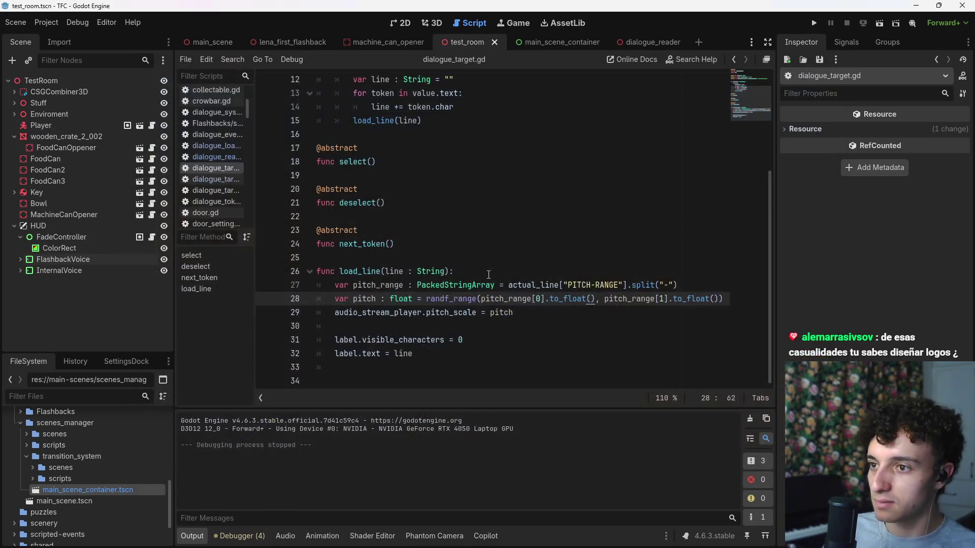
click(21, 270)
click(20, 259)
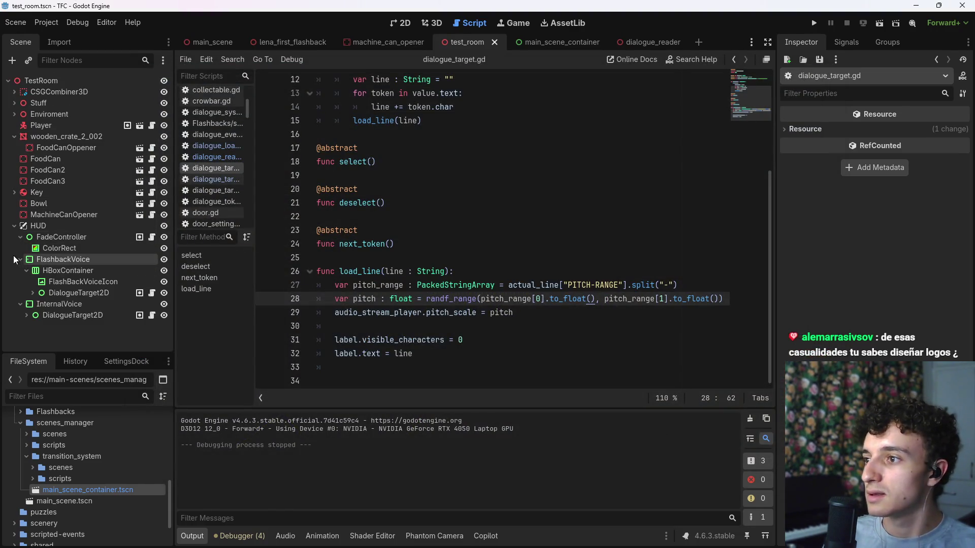
click(26, 315)
click(61, 337)
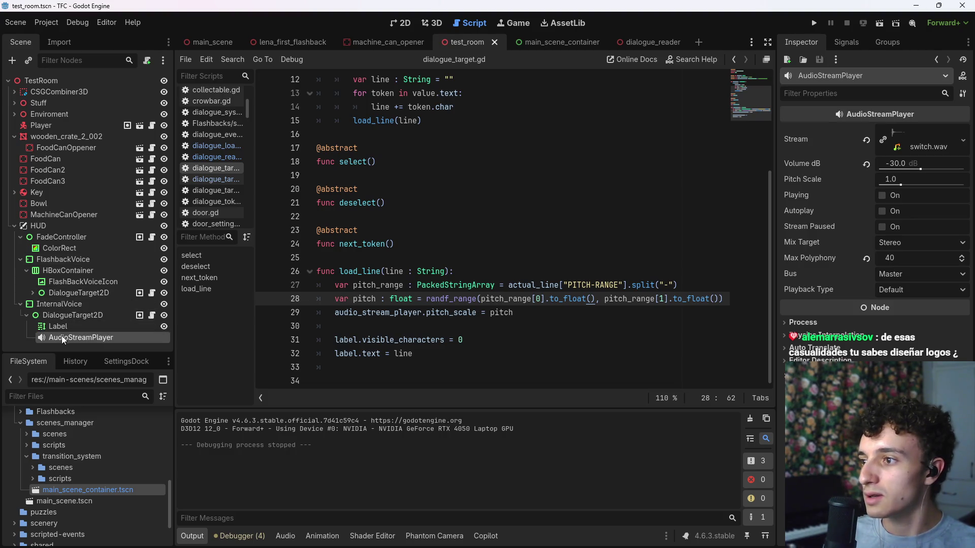
click(77, 328)
scroll(814, 285, down, 5)
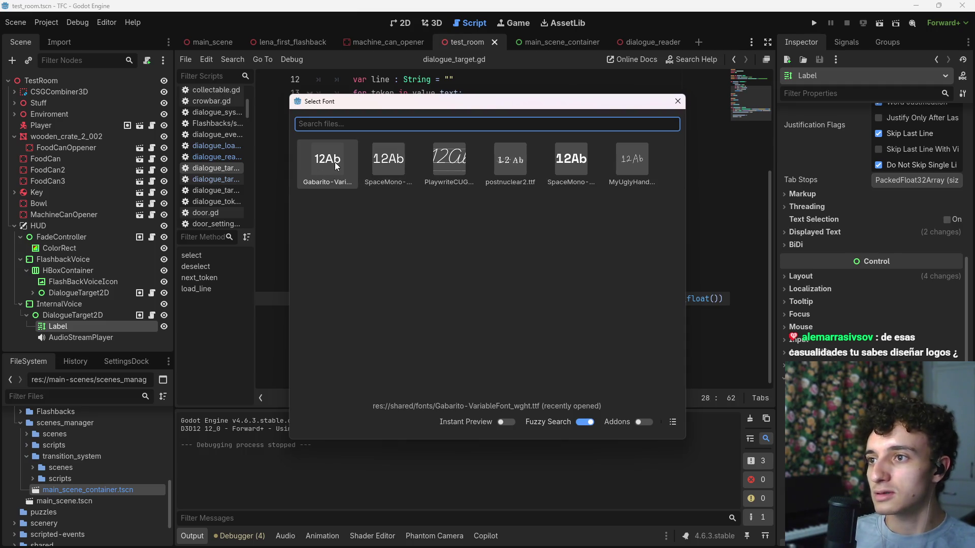
- Set the Label's Normal Font to Gabarito, save, and check the subtitle in a test run
click(334, 163)
key(ctrl+s)
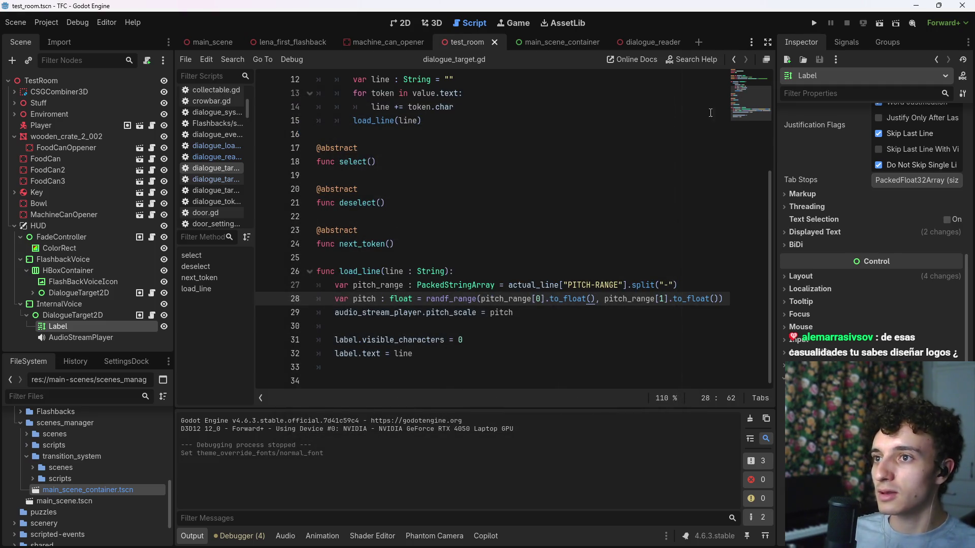
click(878, 24)
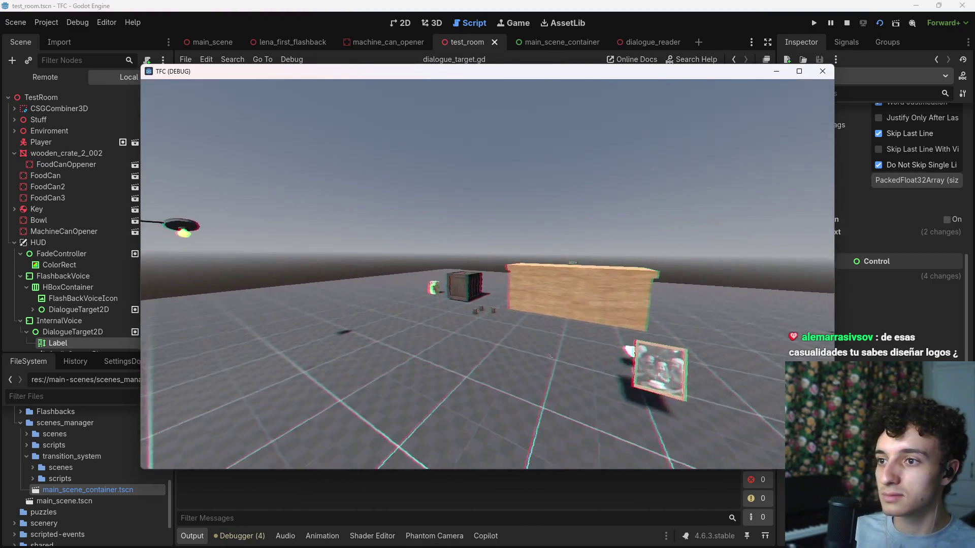
key(w)
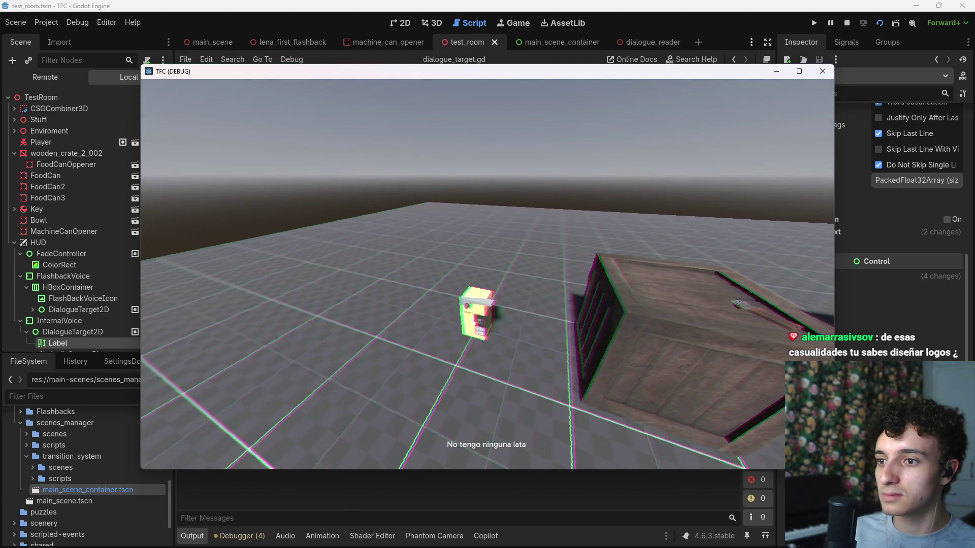
key(F8)
key(ctrl+s)
scroll(790, 348, down, 4)
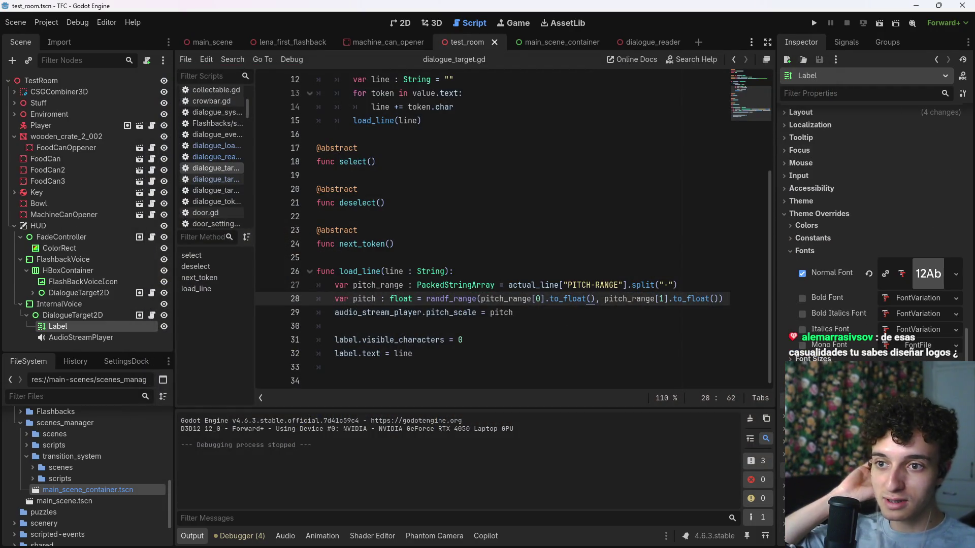
- In main_scene_container, select both voice Labels and assign them a Normal Font override
click(546, 43)
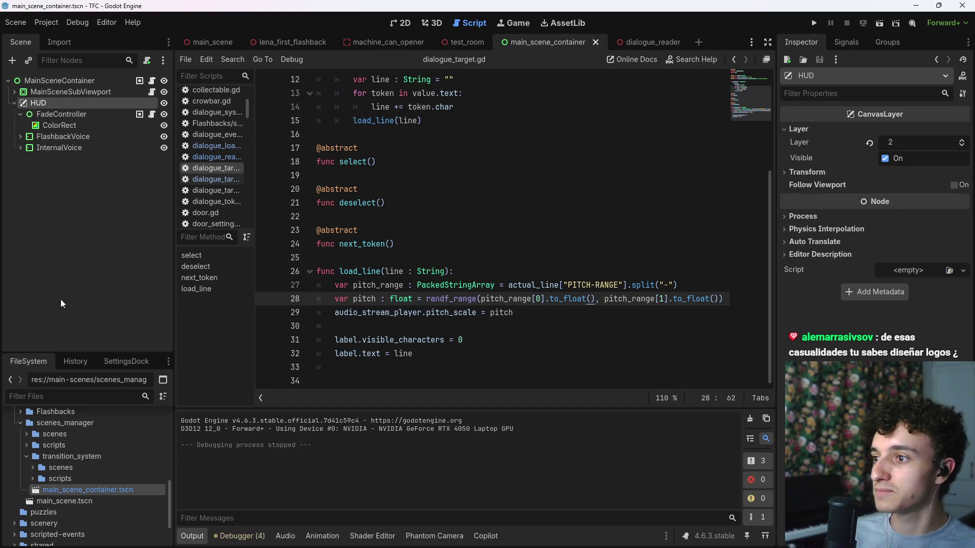
click(19, 136)
click(19, 203)
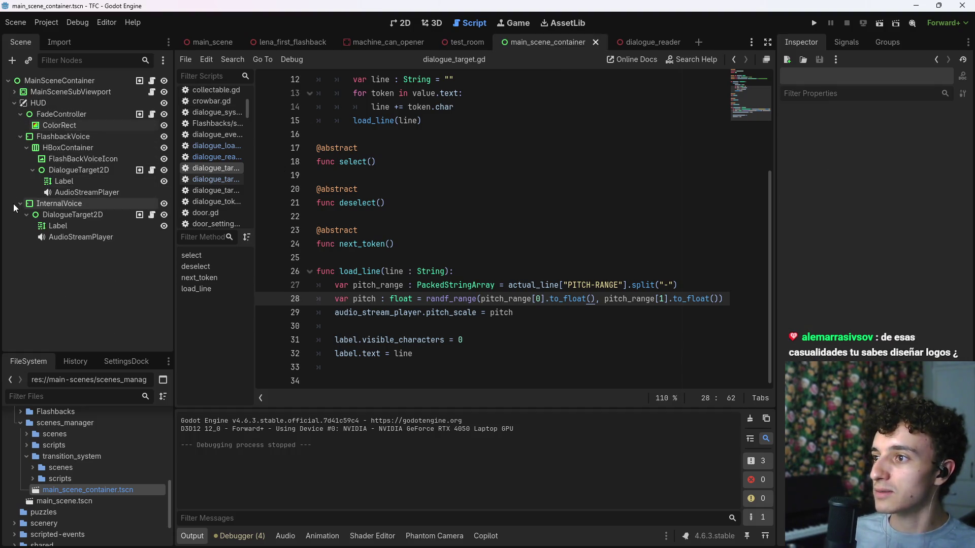
click(72, 181)
scroll(871, 228, down, 5)
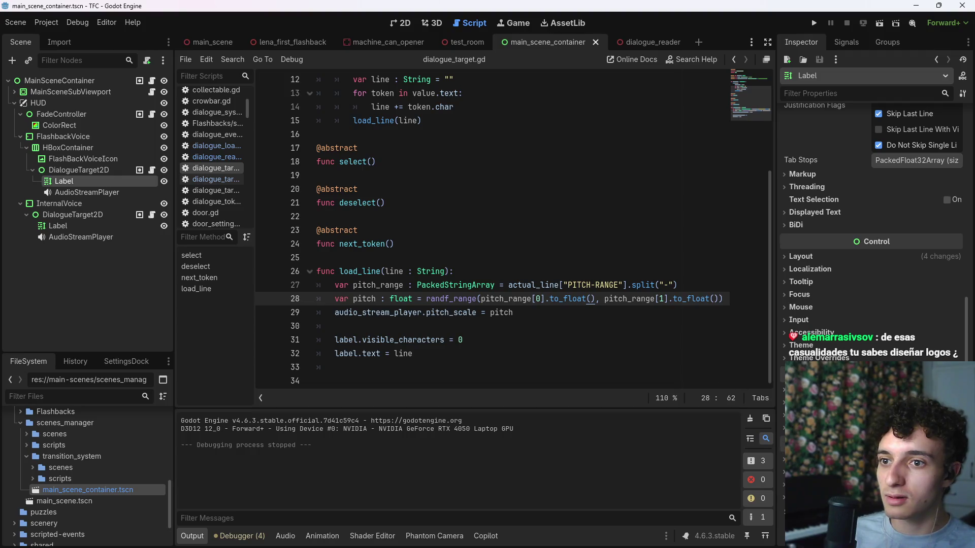
ctrl+click(44, 224)
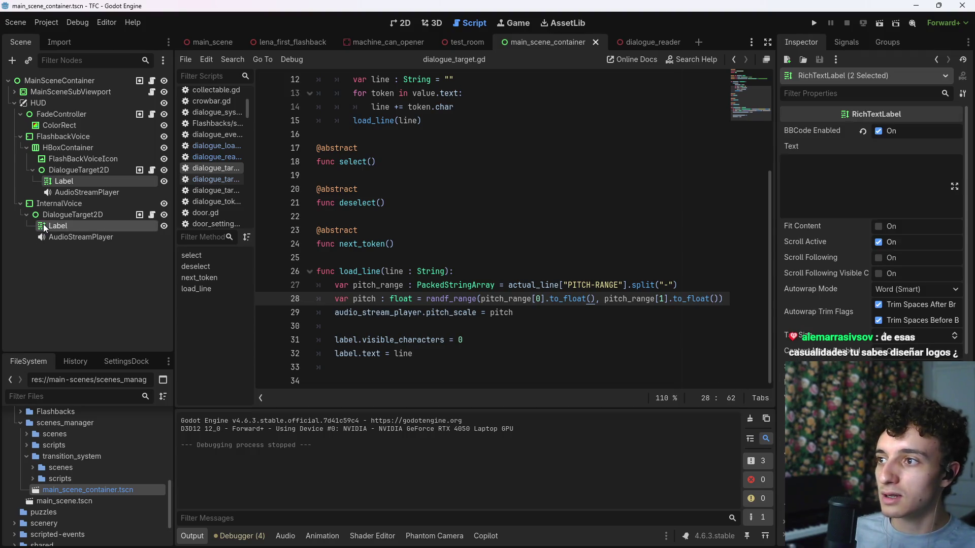
scroll(837, 297, down, 5)
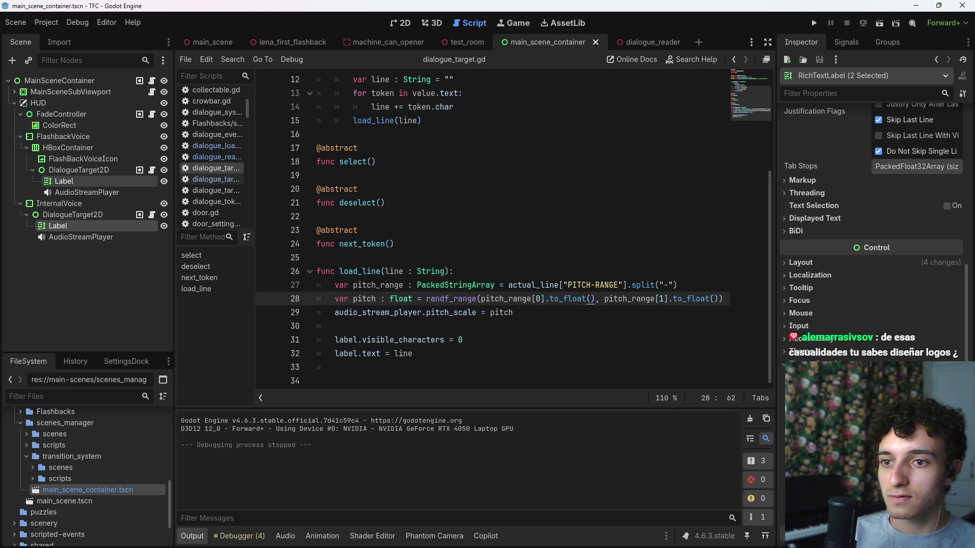
double_click(328, 165)
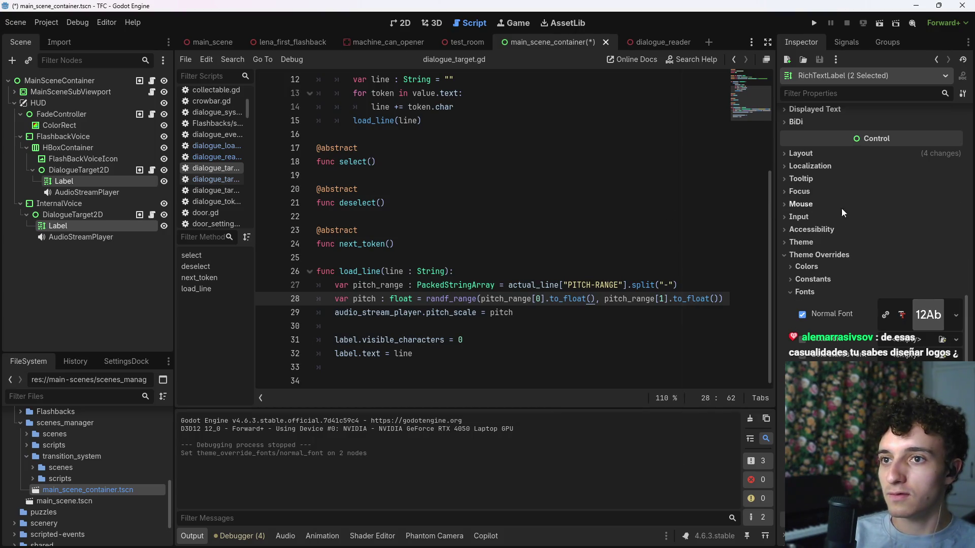
- Switch to the 2D view and give both Labels the placeholder text 'asd'
click(412, 22)
click(874, 184)
text(asd)
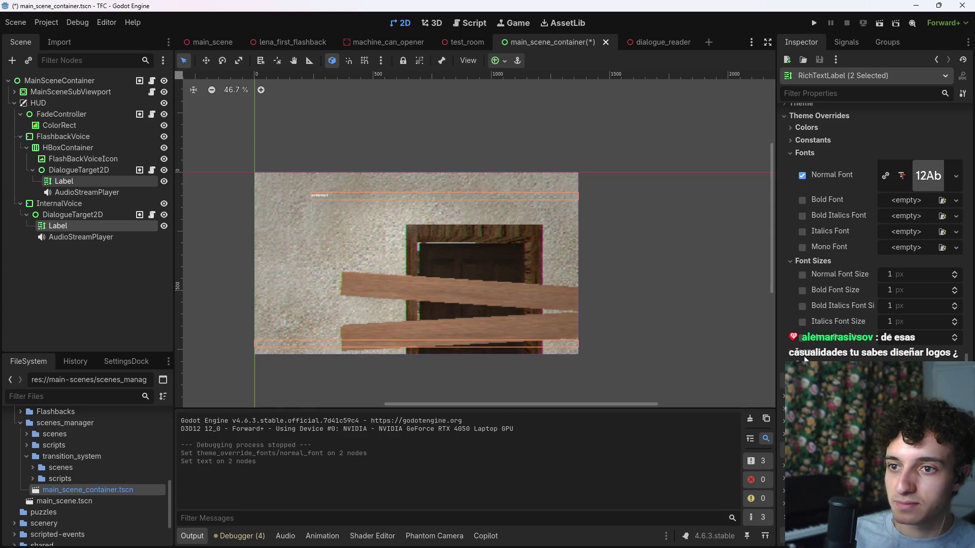
- Tune both Labels' Normal Font Size override, trying 20 and 28 px, to 25 px and save
scroll(867, 341, up, 2)
drag(901, 332, 901, 333)
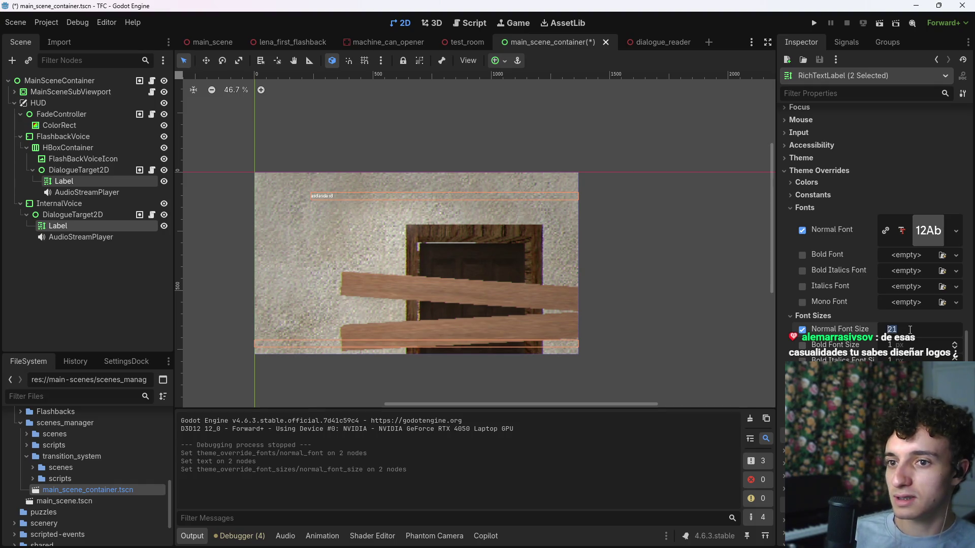
key(BackSpace)
key(Return)
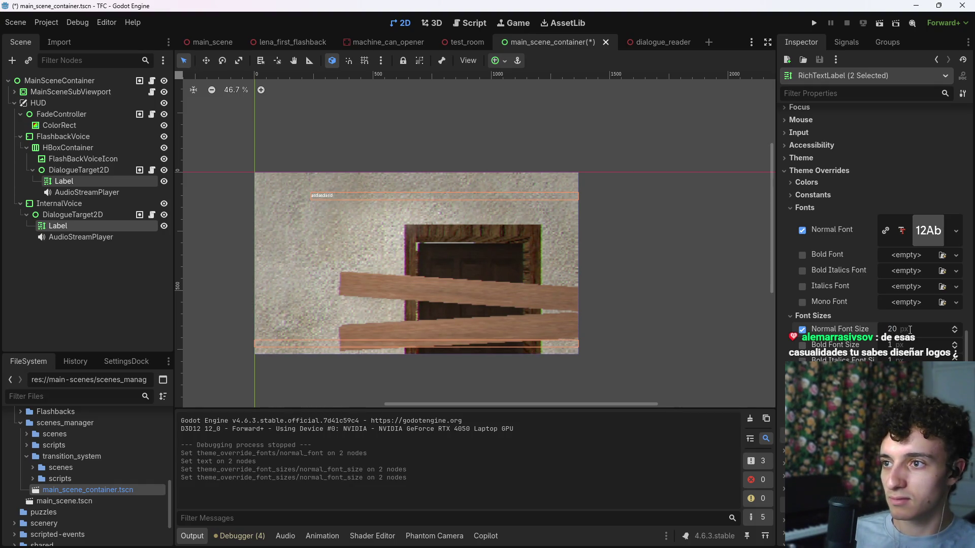
scroll(367, 232, up, 10)
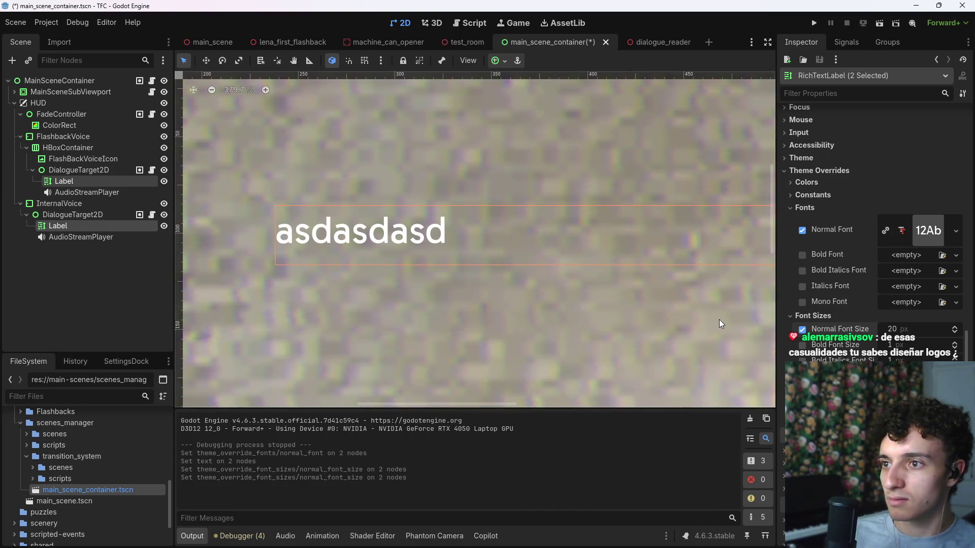
drag(904, 331, 939, 331)
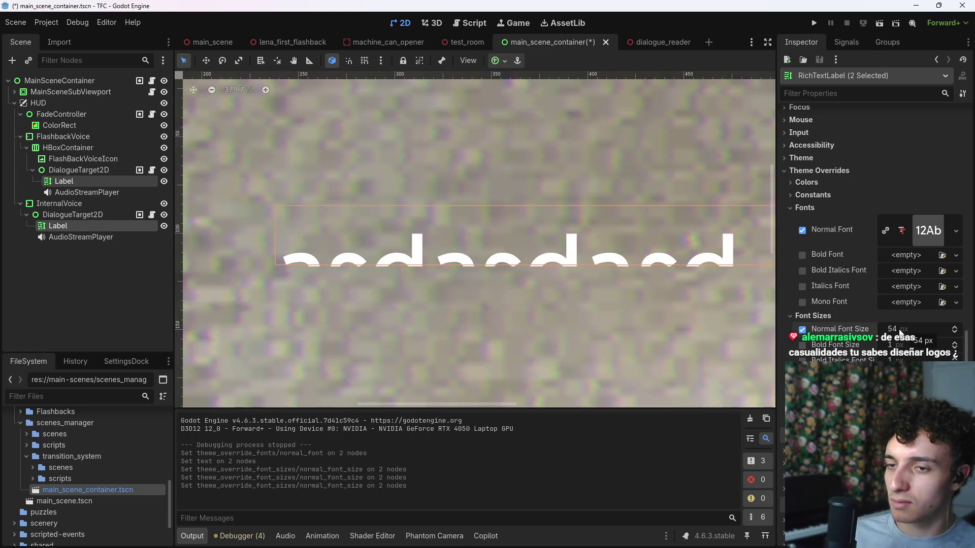
key(ctrl+z)
drag(897, 331, 910, 331)
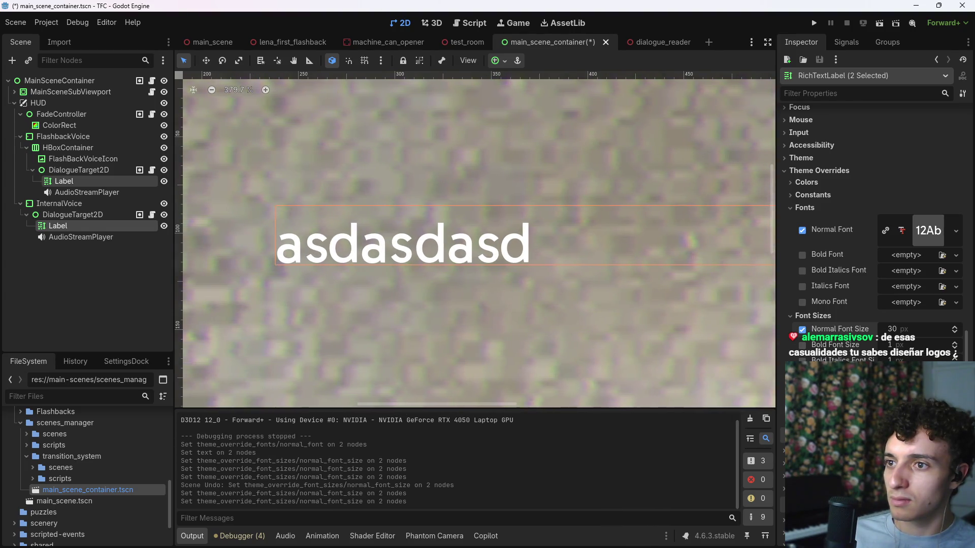
scroll(561, 330, down, 10)
key(ctrl+s)
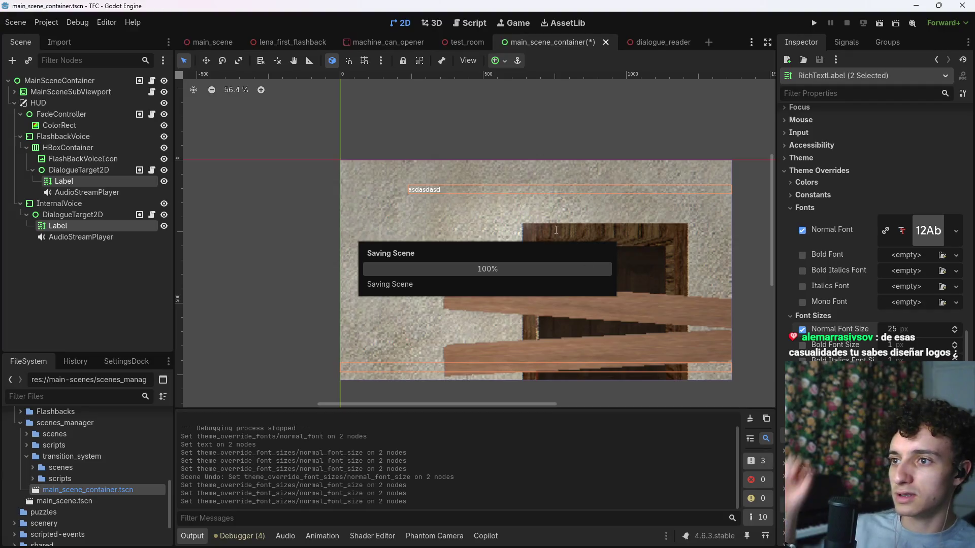
click(272, 284)
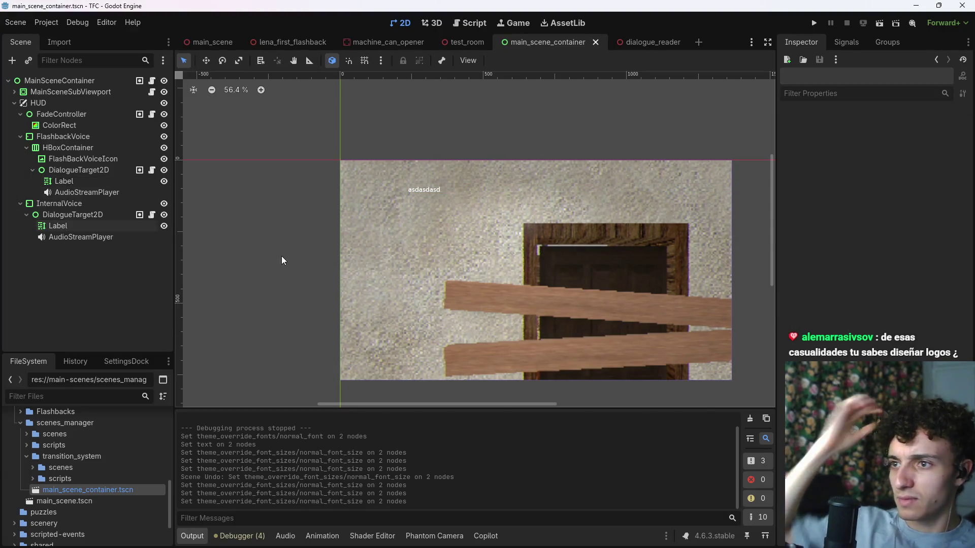
- Clear the placeholder text from the FlashbackVoice Label
click(65, 181)
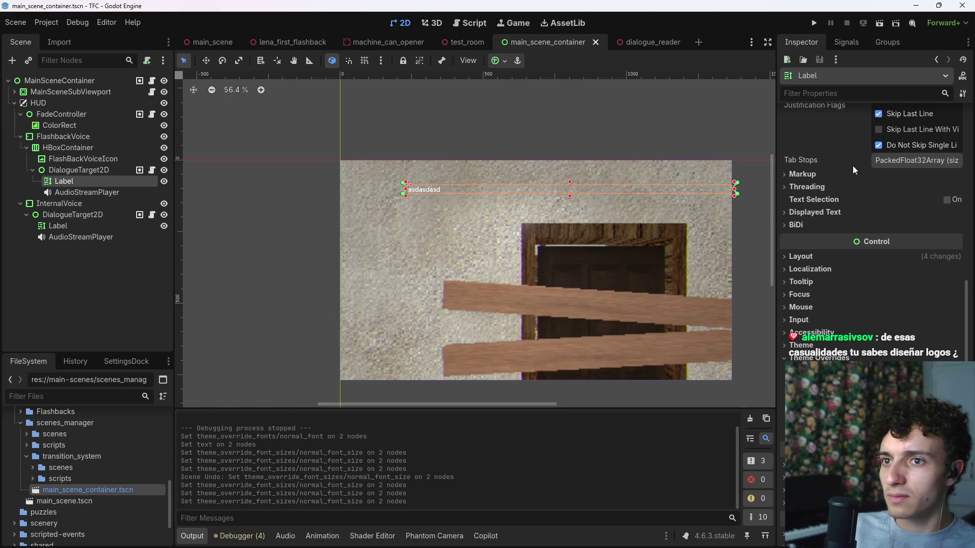
click(867, 152)
key(ctrl+a)
key(BackSpace)
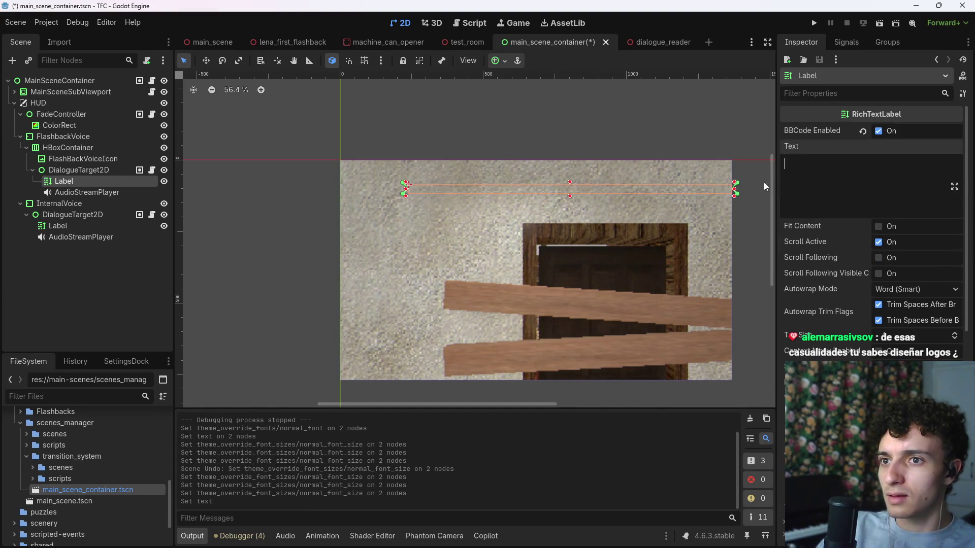
- Copy the sentence in Excel cell H8, preview it in the FlashbackVoice Label, then delete it
click(699, 540)
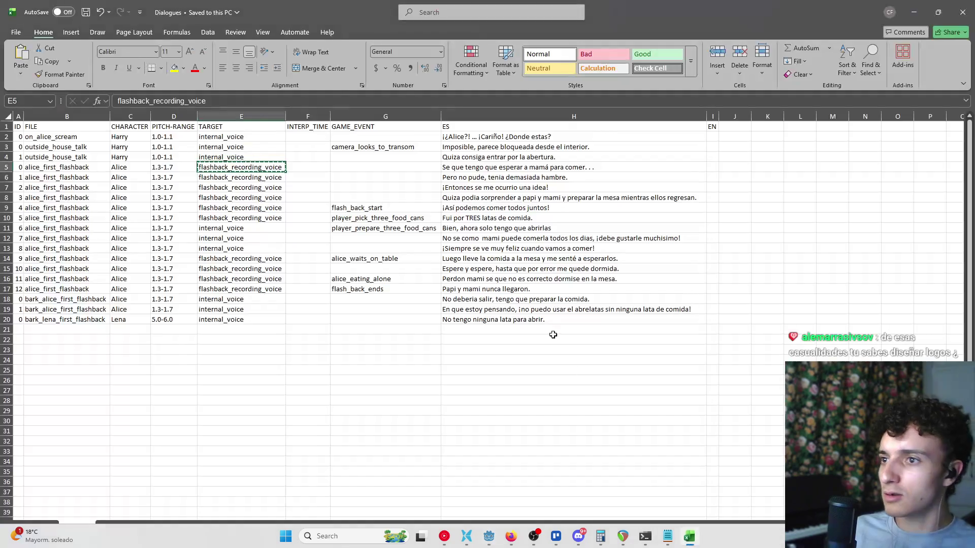
click(406, 389)
click(688, 204)
key(ctrl+c)
key(alt+Tab)
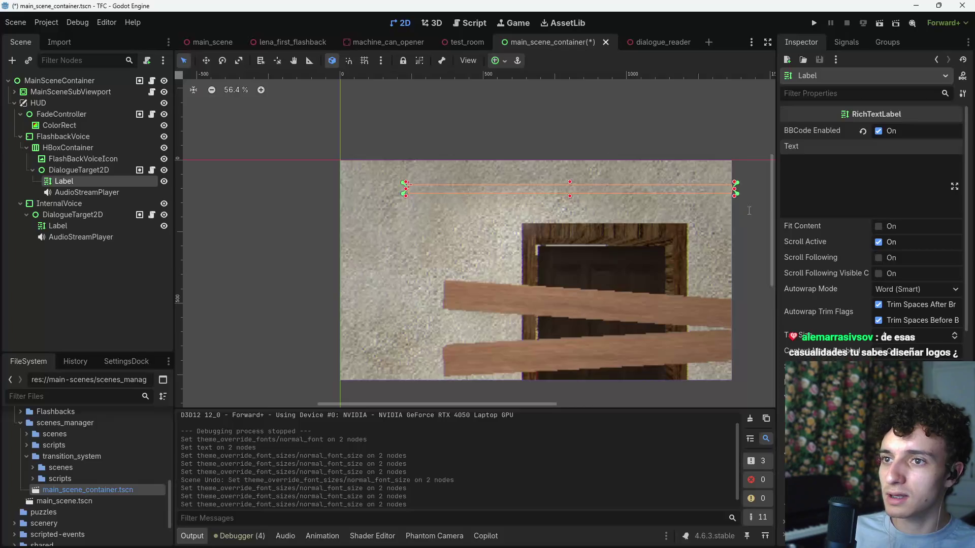
key(ctrl+v)
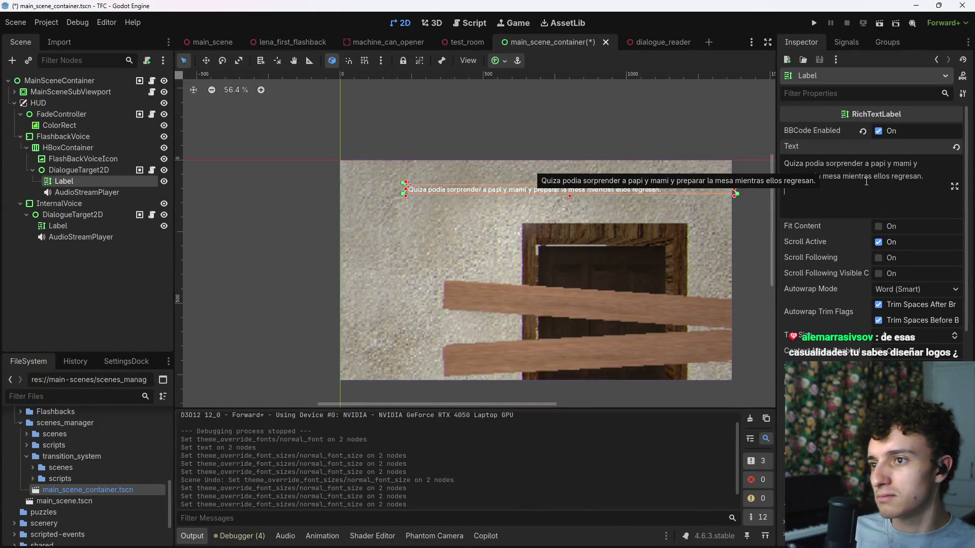
key(ctrl+a)
key(BackSpace)
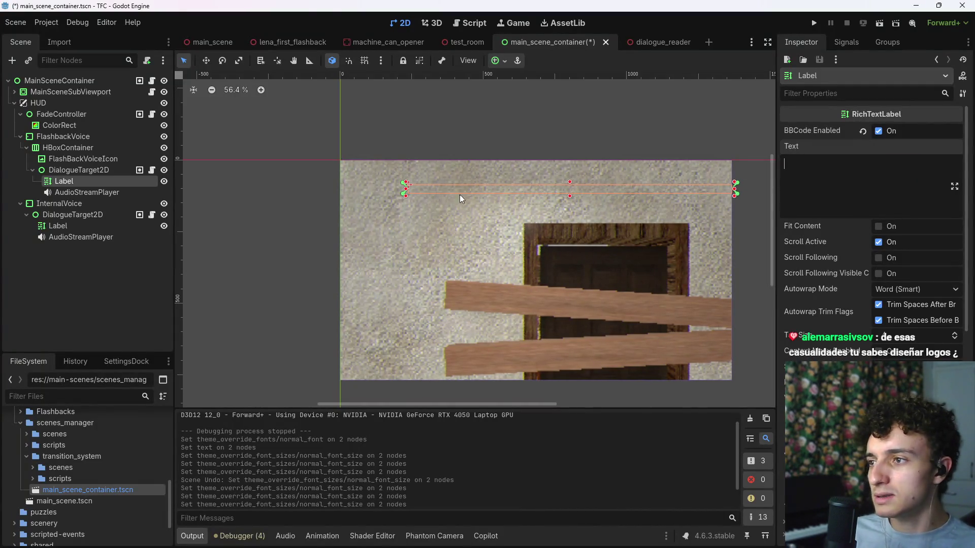
- Paste the H8 sentence into the InternalVoice Label's text and save the scene
click(58, 225)
click(843, 182)
key(ctrl+a)
key(ctrl+v)
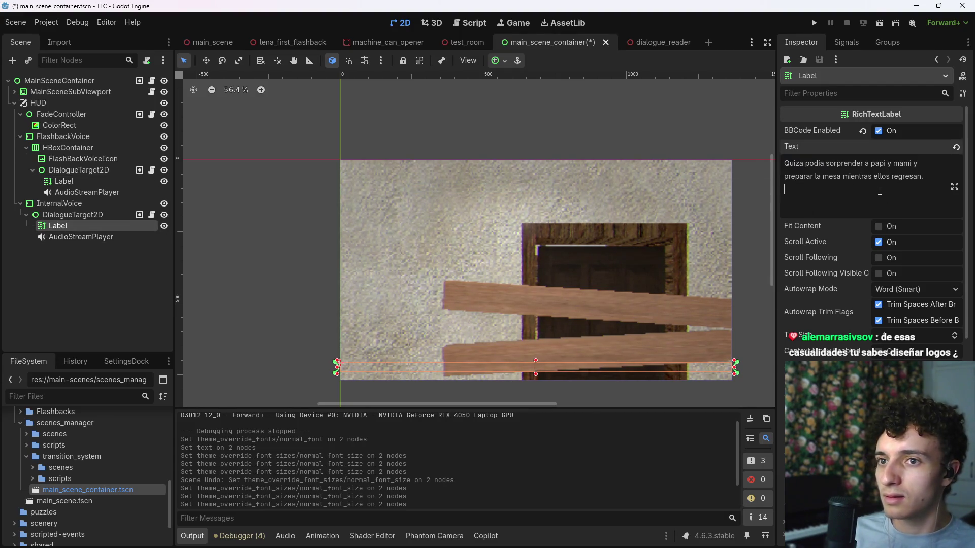
key(BackSpace)
scroll(879, 191, down, 5)
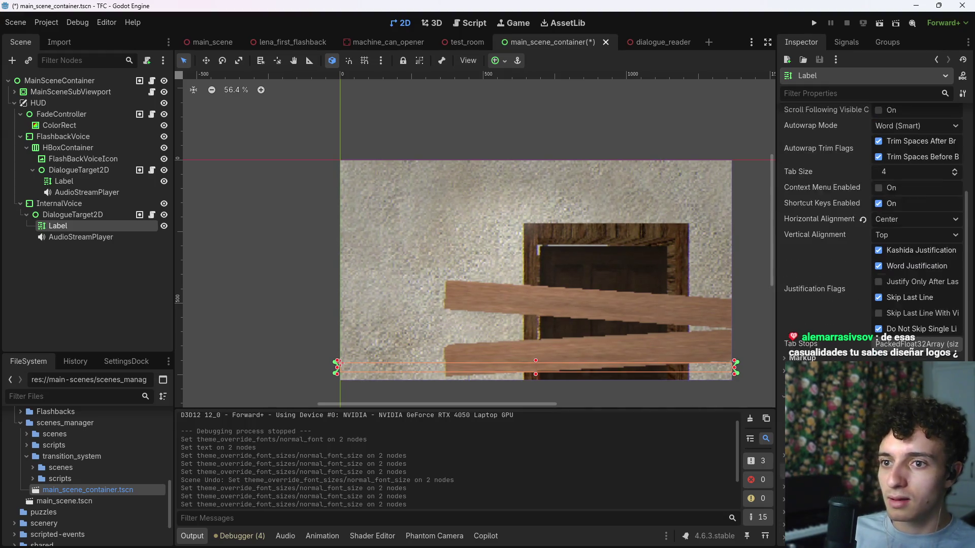
key(ctrl+s)
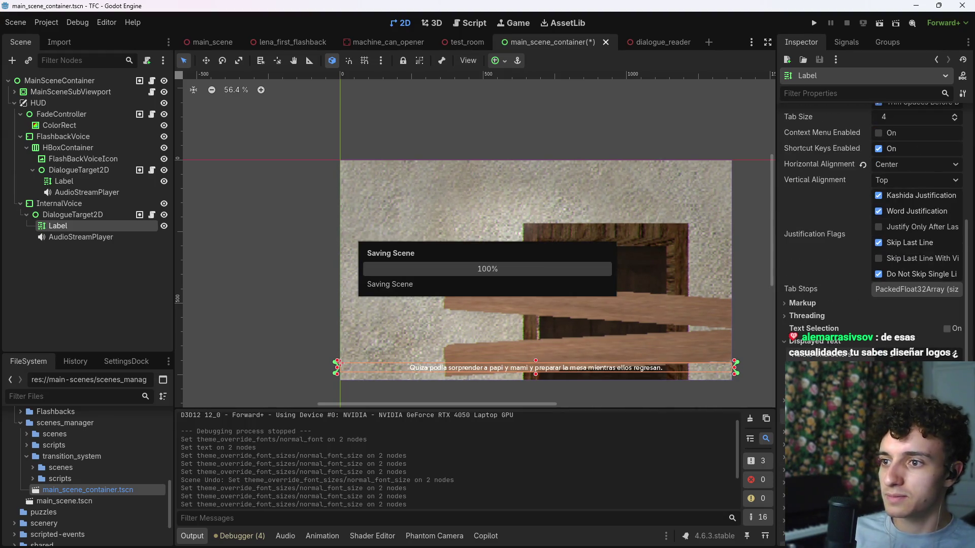
- Remove the test sentence from the InternalVoice Label and save the scene
scroll(842, 265, up, 5)
click(926, 186)
key(ctrl+a)
key(BackSpace)
click(253, 300)
key(ctrl+s)
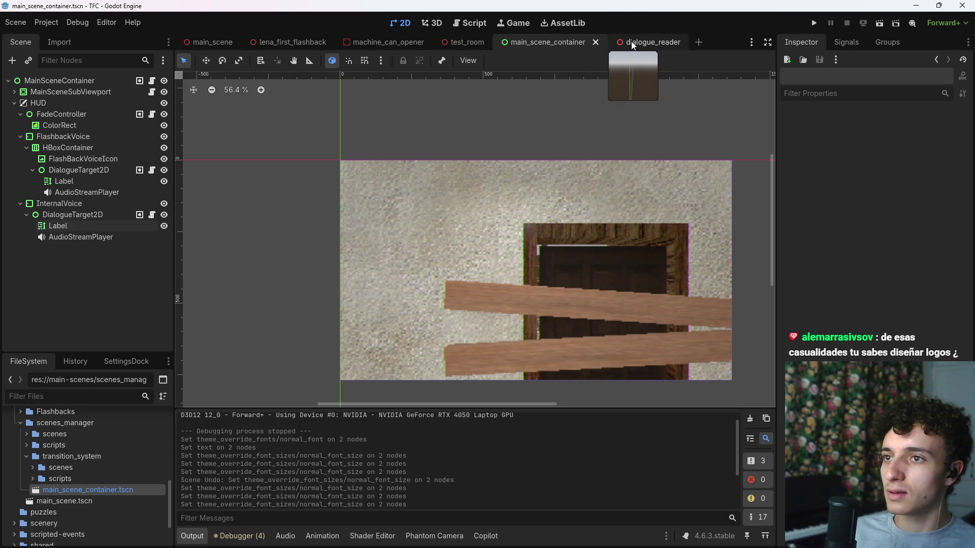
- Review the open scenes, then delete the HUD node from test_room and undo the deletion
click(465, 42)
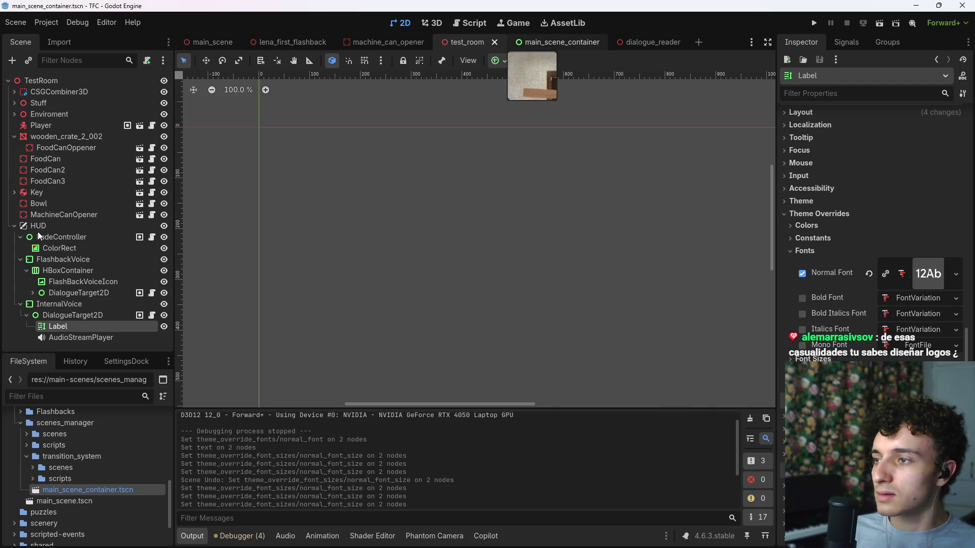
click(38, 103)
click(15, 103)
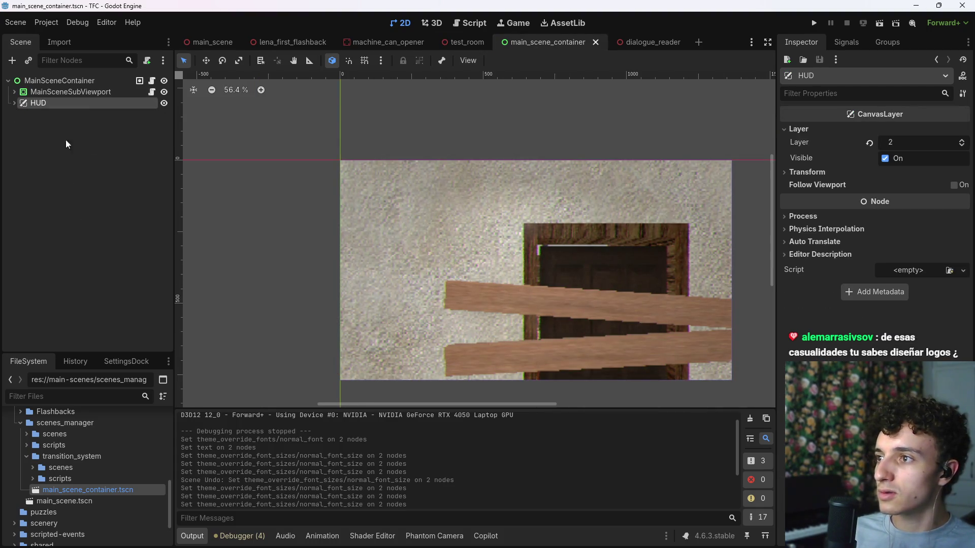
click(655, 40)
click(445, 41)
click(66, 230)
key(Delete)
key(Return)
click(54, 79)
key(ctrl+z)
- Save test_room and play-test it, walking to the can until 'No tengo ninguna lata para abrir.' appears
key(ctrl+s)
click(874, 23)
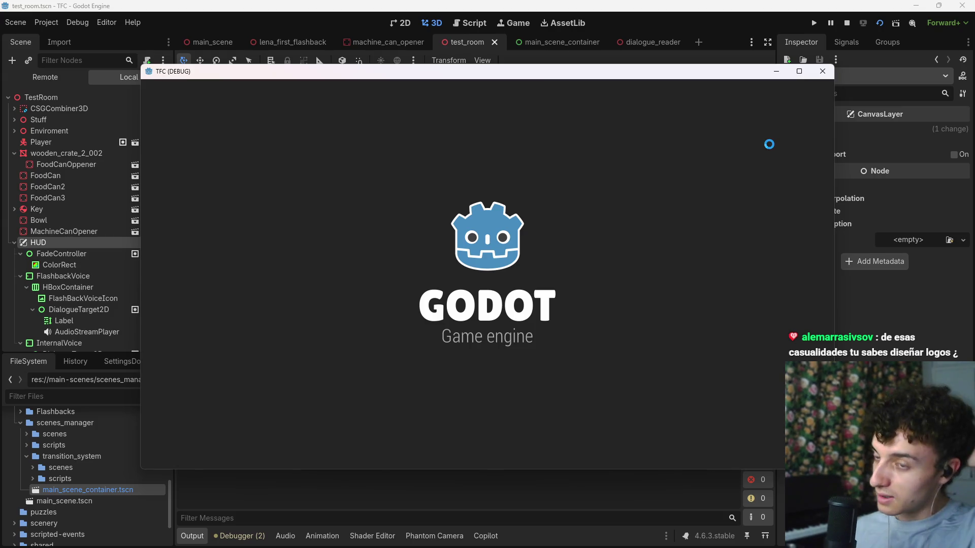
key(w)
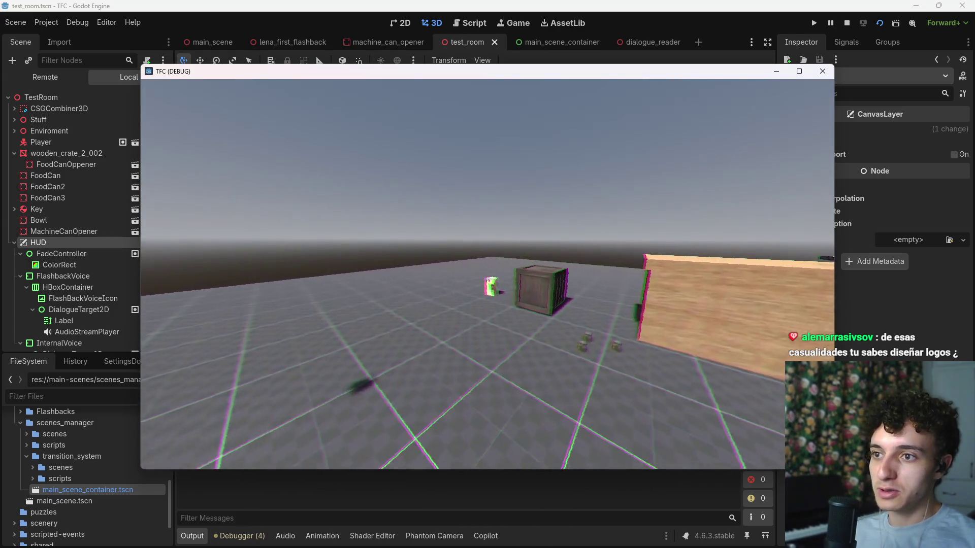
key(e)
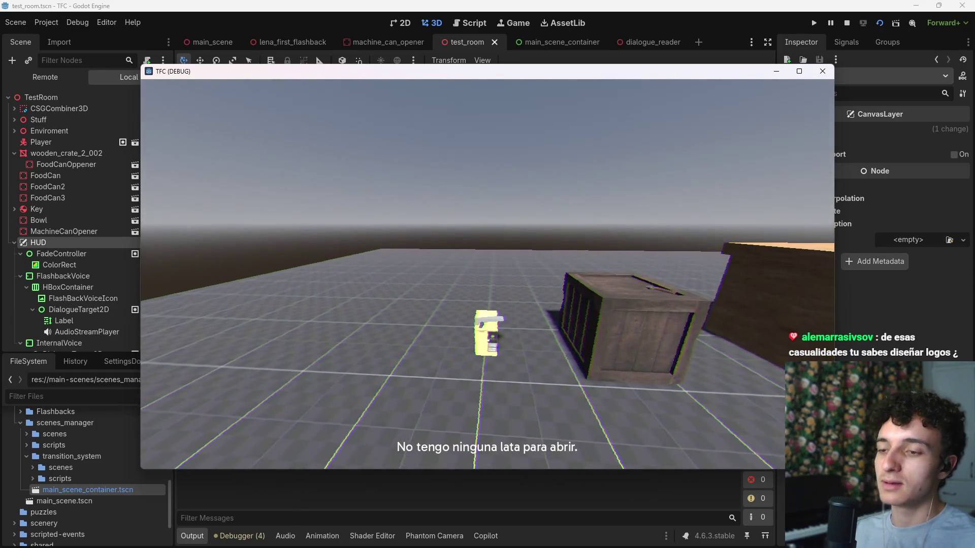
key(F8)
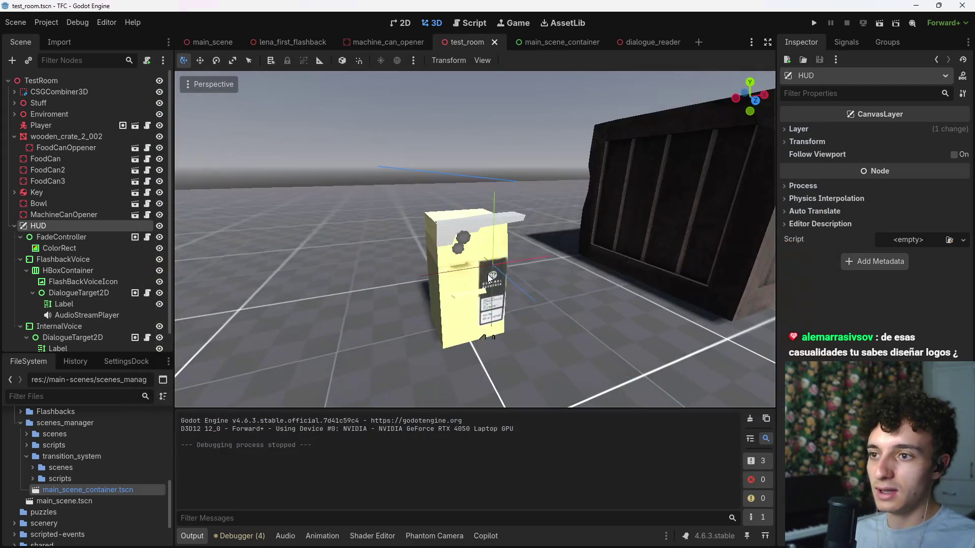
click(689, 537)
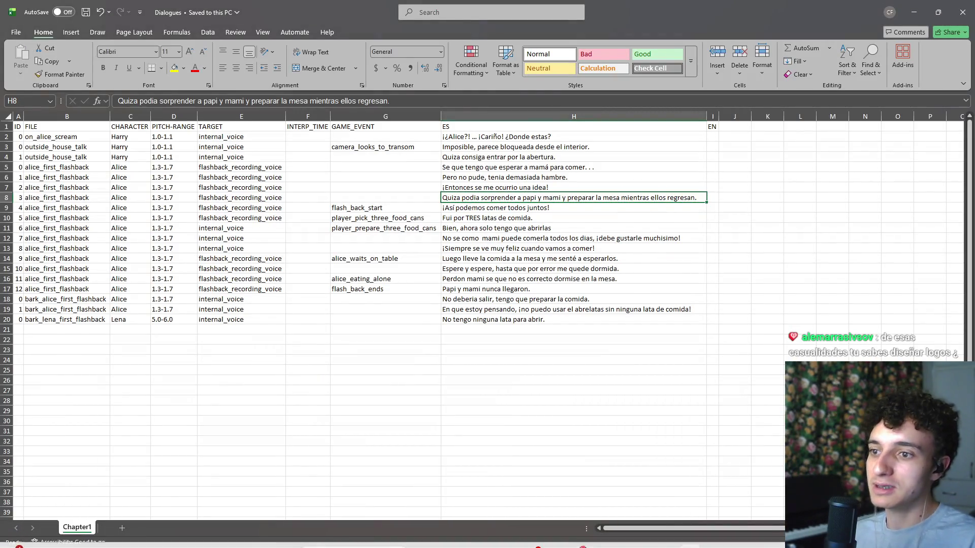
- Ask Gemini 'Dame todas las opciones que tengo para BBcode en richtextlabel godot' and copy [color=red] from the reply
click(511, 536)
click(468, 503)
text(Dame todas las opcion)
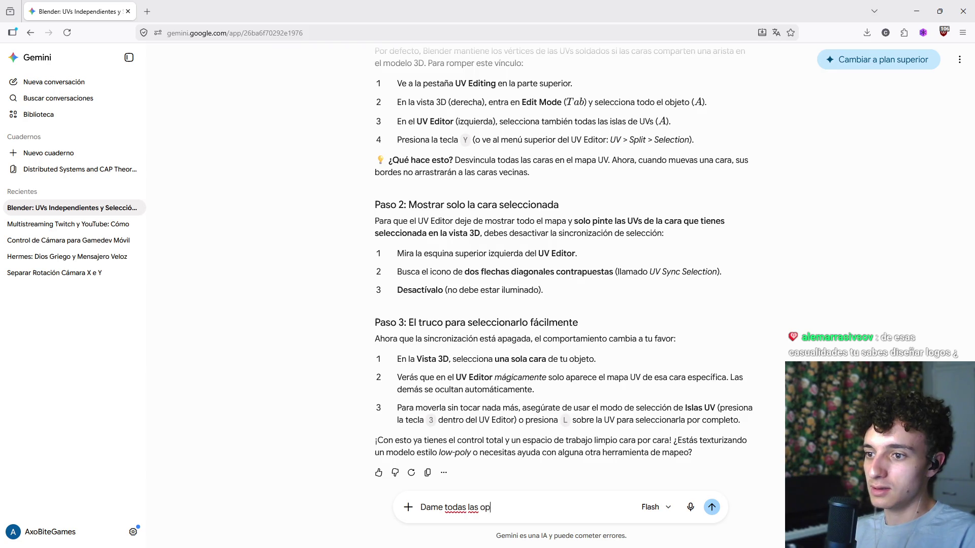
text(es que tengo para BBco)
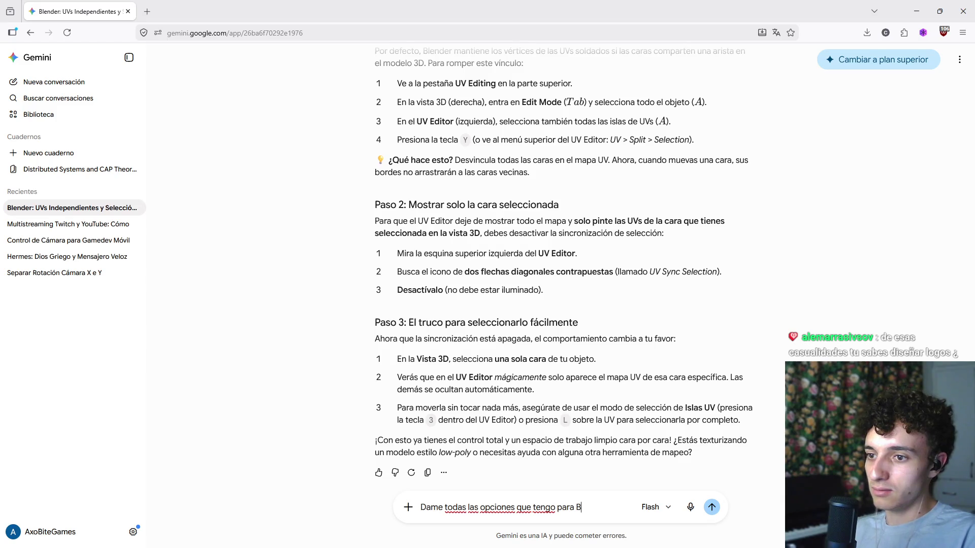
text(de en richtext)
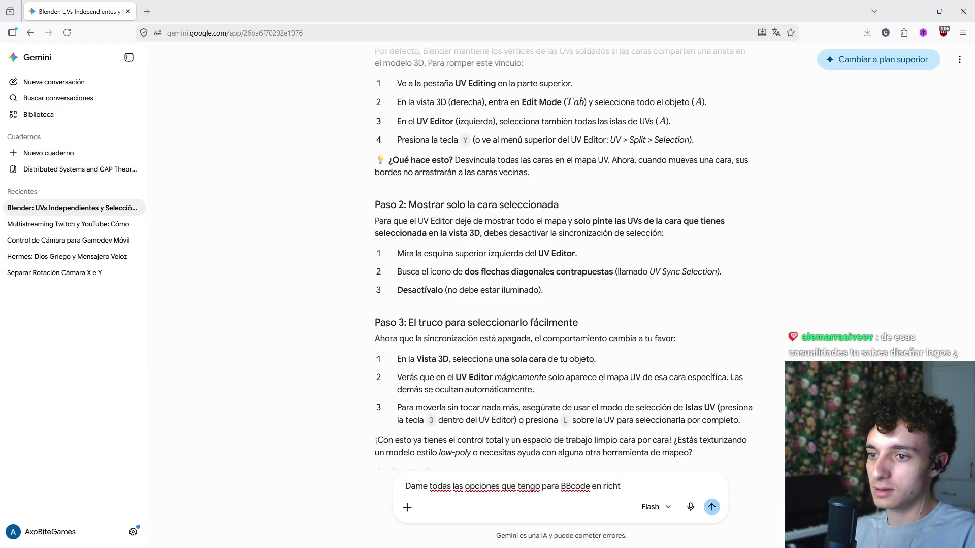
text(label godot)
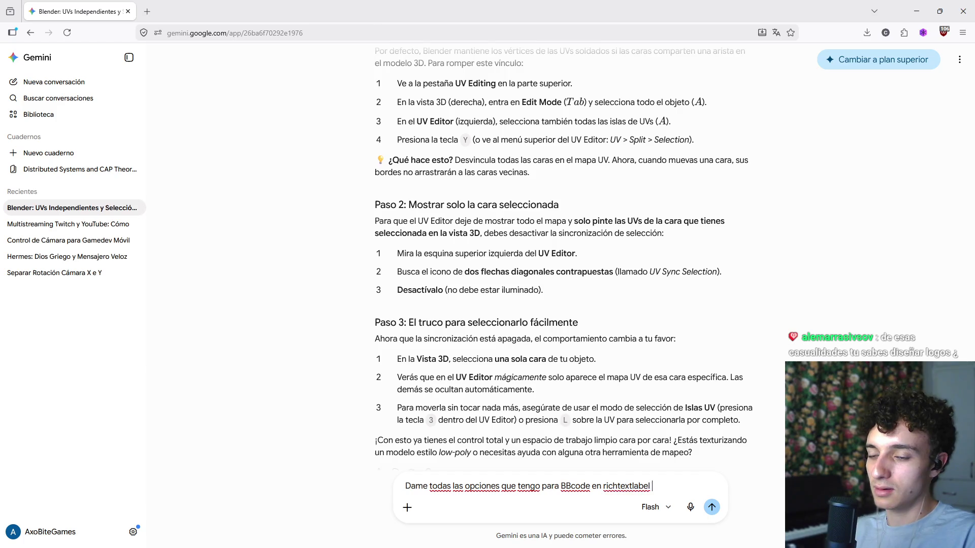
key(Return)
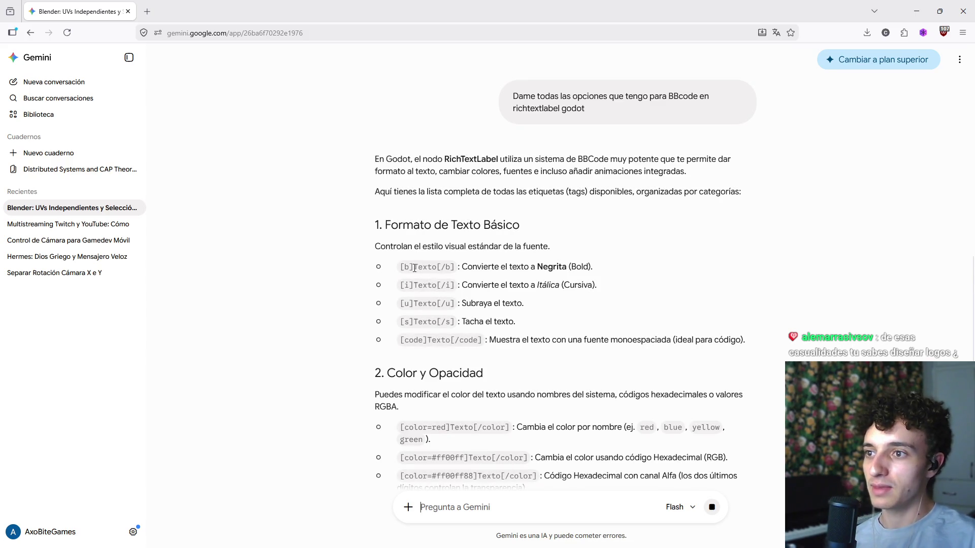
drag(401, 272, 453, 267)
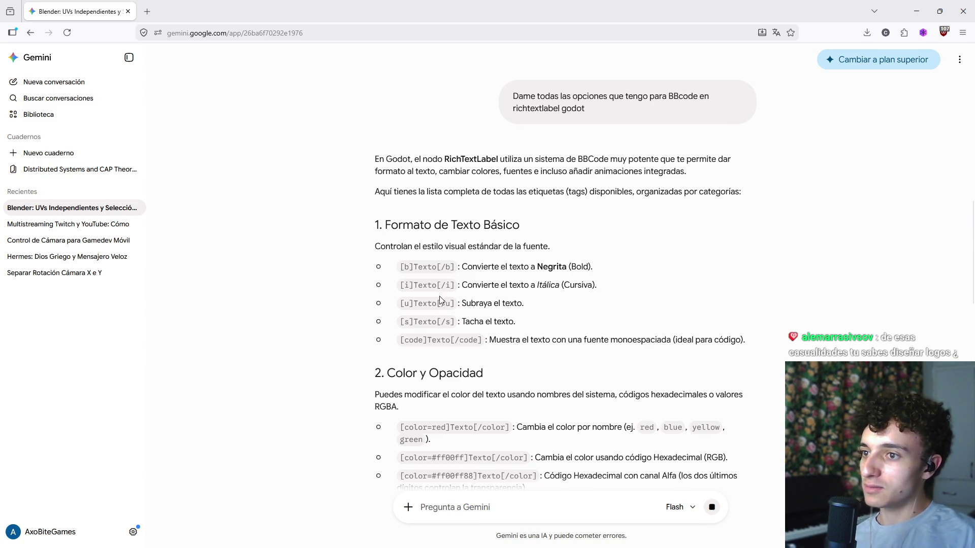
scroll(446, 309, down, 3)
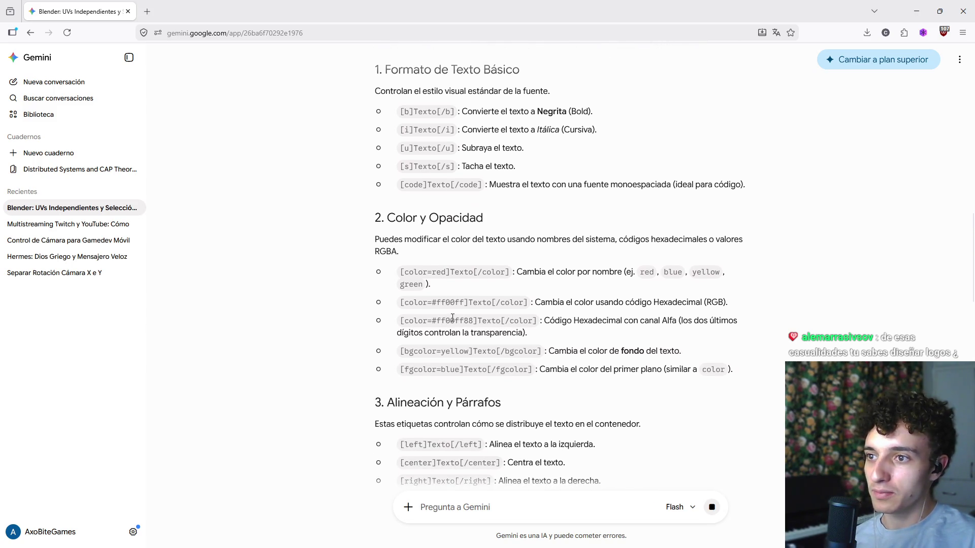
mouse_move(401, 272)
mouse_down()
mouse_move(453, 272)
mouse_move(401, 273)
mouse_up()
key(ctrl+c)
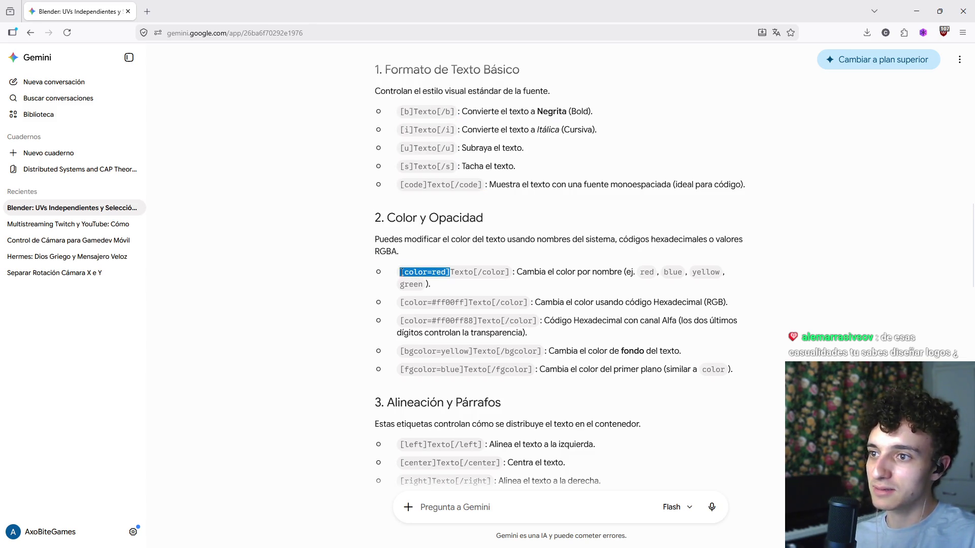
key(alt+Tab)
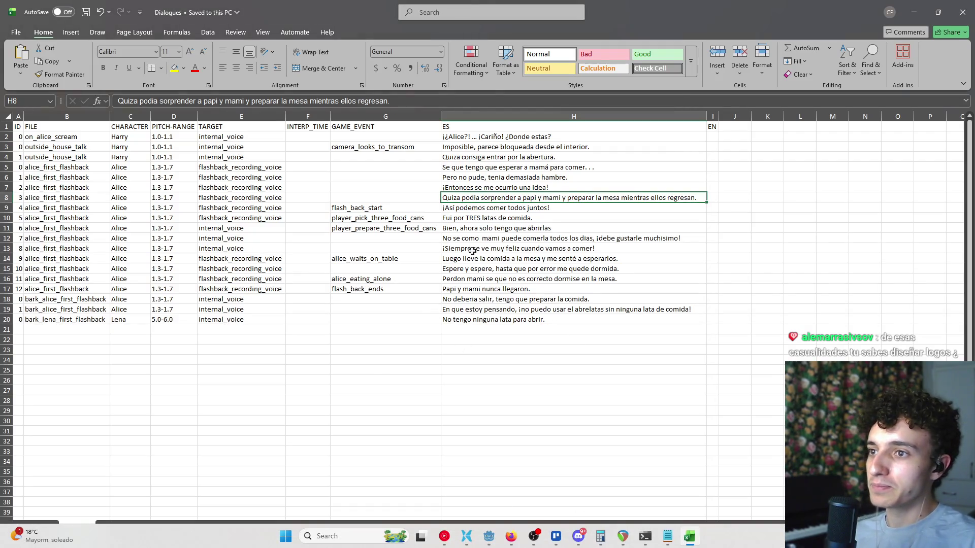
- Wrap TRES in H10 with [color=red] and [/color], copying the closing tag from Gemini
double_click(482, 218)
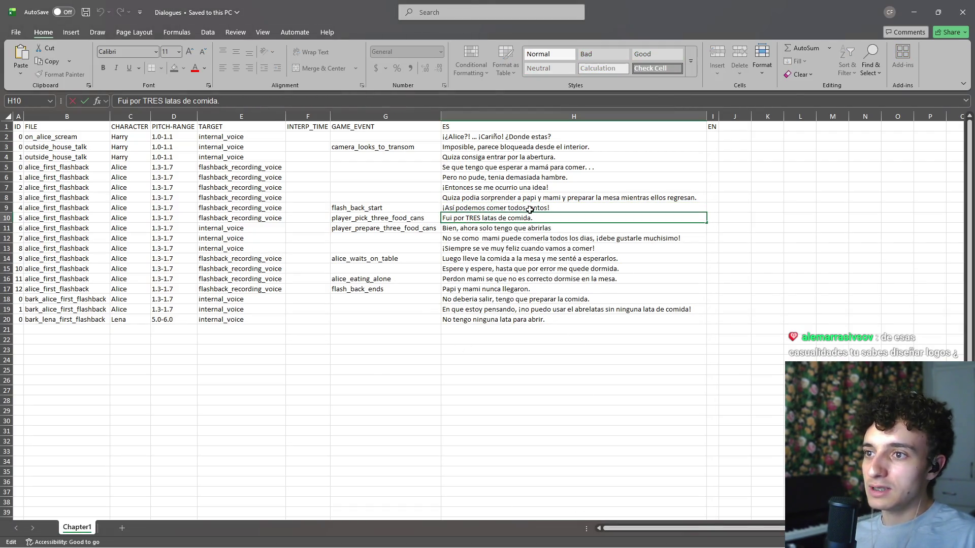
key(ctrl+v)
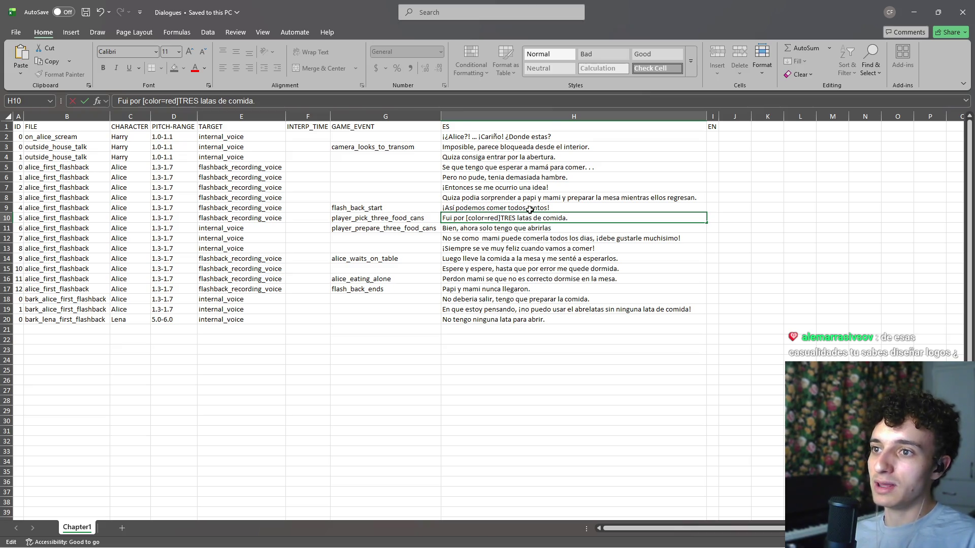
key(alt+Tab)
drag(472, 272, 511, 272)
key(alt+Tab)
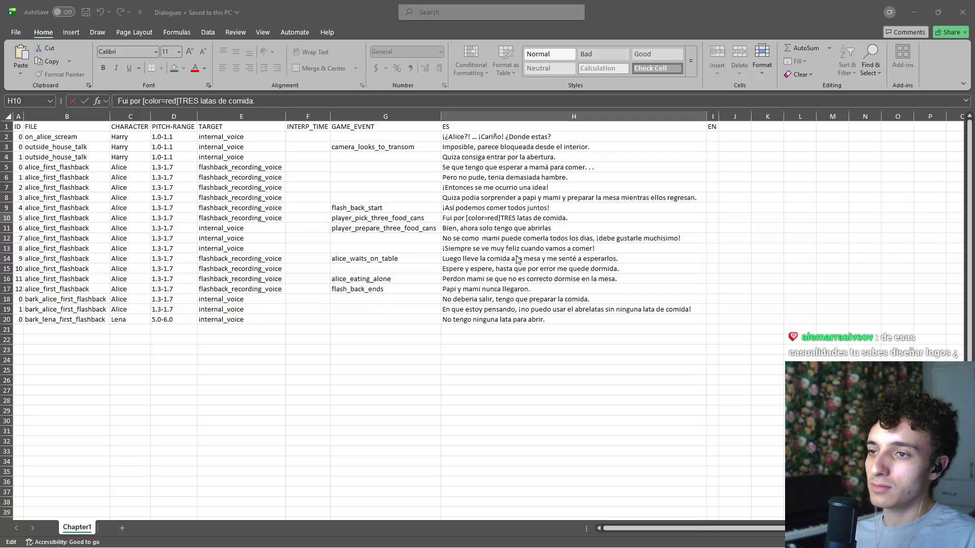
key(Right)
key(Right)
key(Right)
text([/color])
key(ctrl+Return)
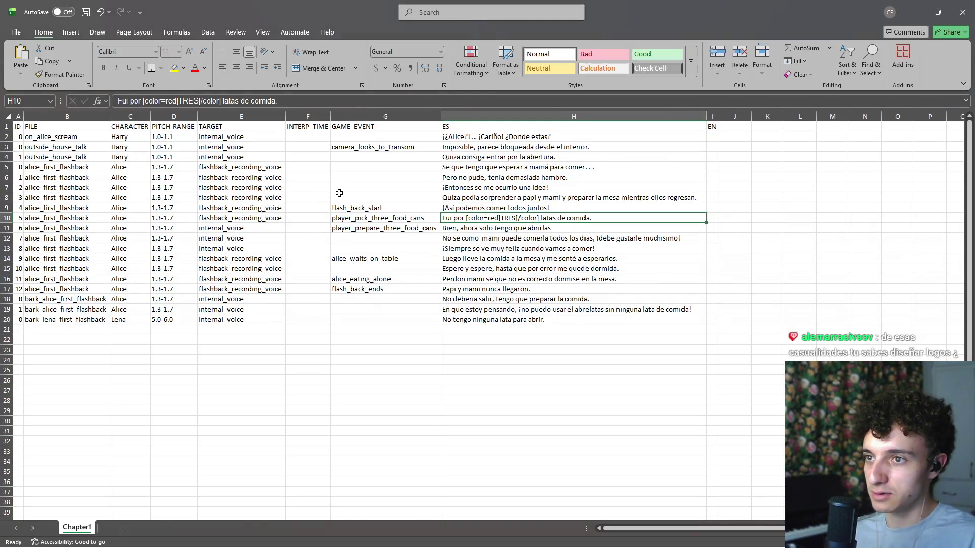
- Check that H10 reads 'Fui por [color=red]TRES[/color] latas de comida.'
double_click(483, 219)
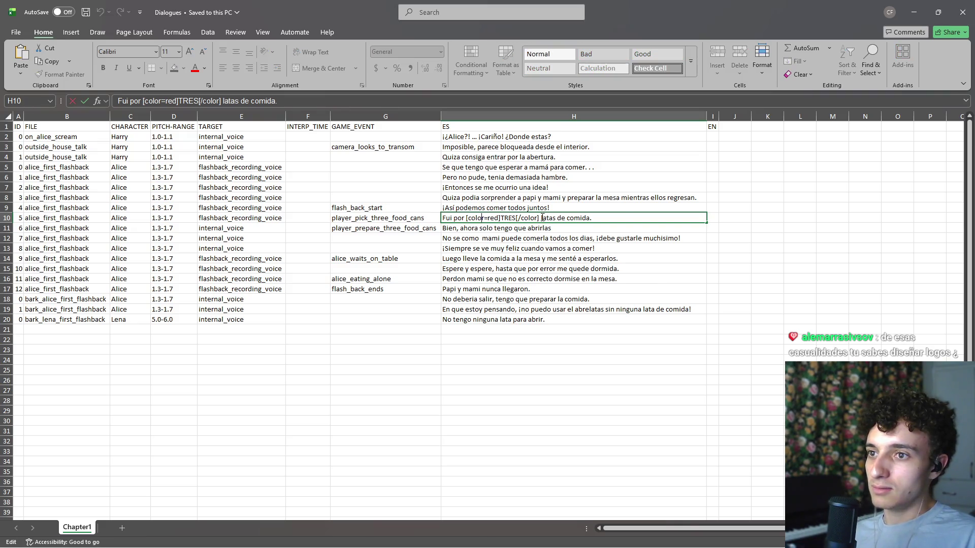
drag(538, 218, 466, 218)
click(467, 218)
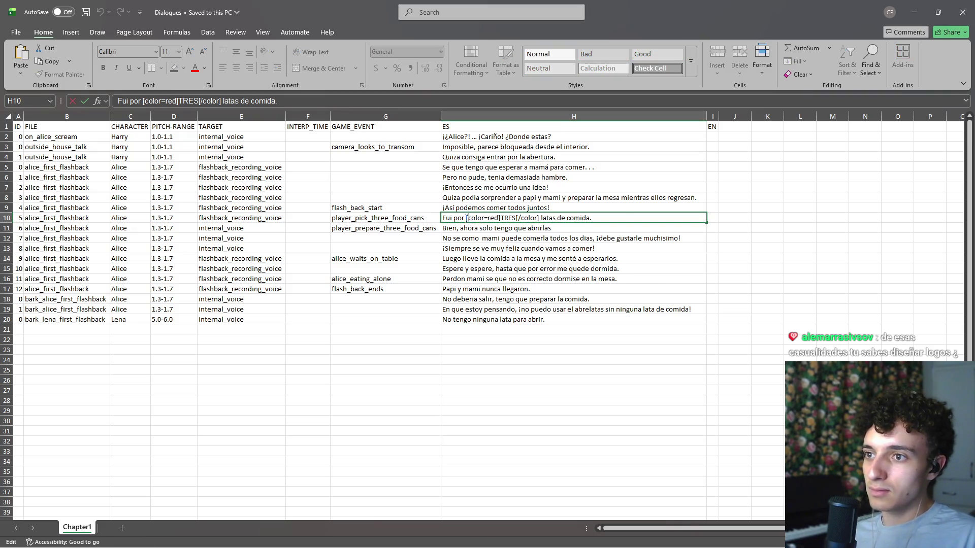
key(alt+Tab)
scroll(487, 315, down, 3)
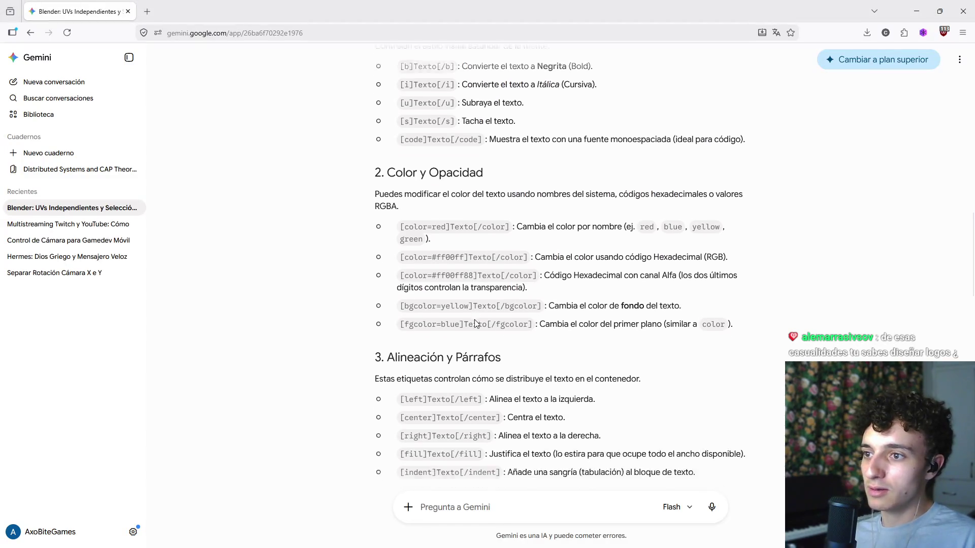
- Scroll Gemini's reply to the animated effects and copy [rainbow freq=1.0 sat=100.0 val=100.0]
scroll(488, 325, down, 5)
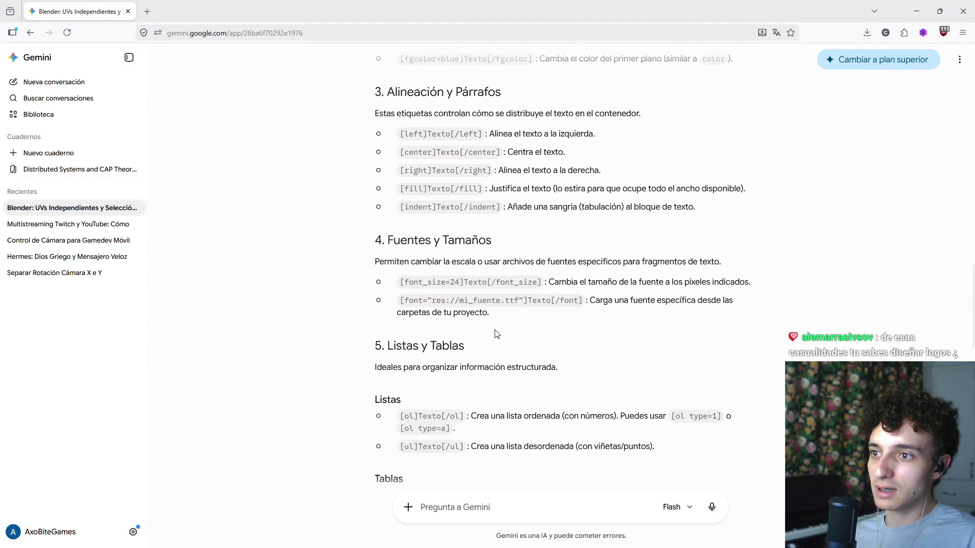
scroll(494, 335, down, 1)
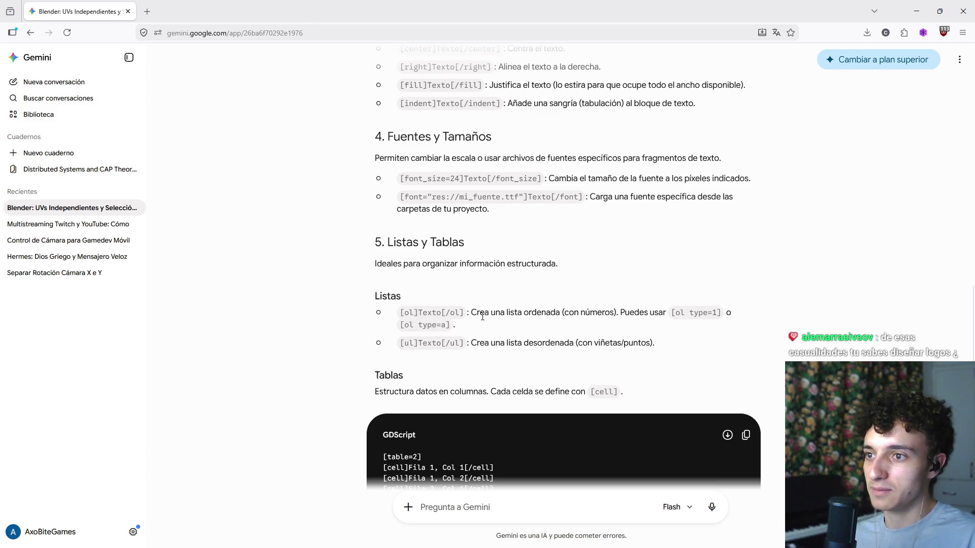
scroll(482, 316, down, 6)
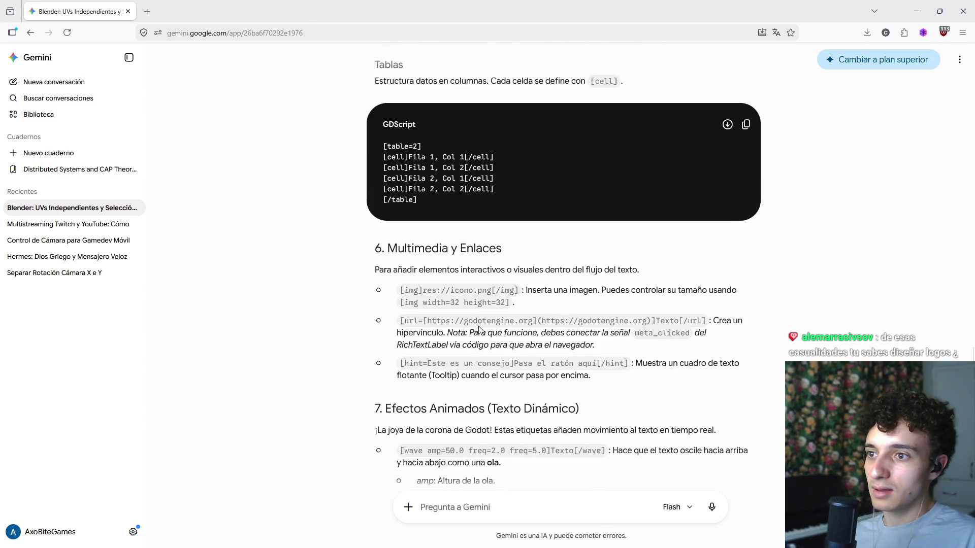
scroll(480, 330, down, 2)
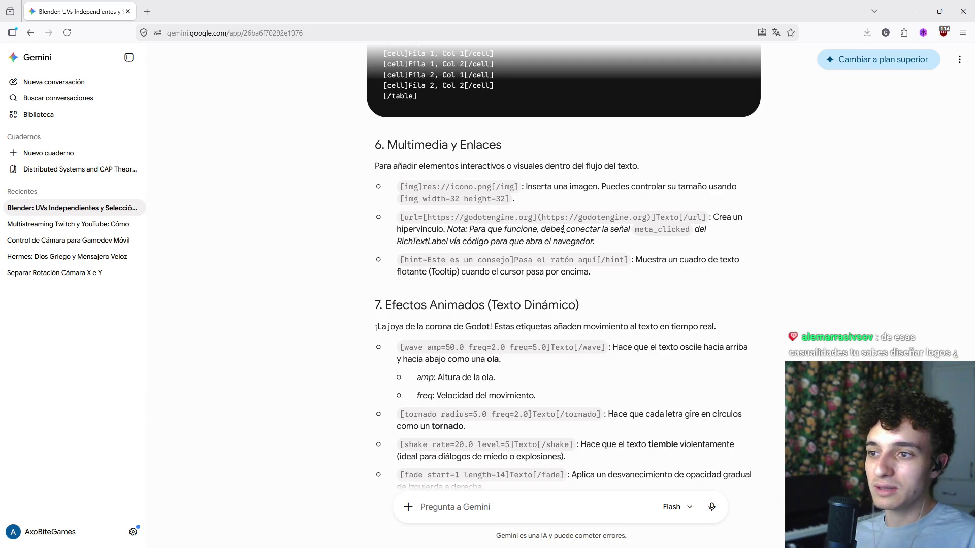
scroll(562, 229, down, 2)
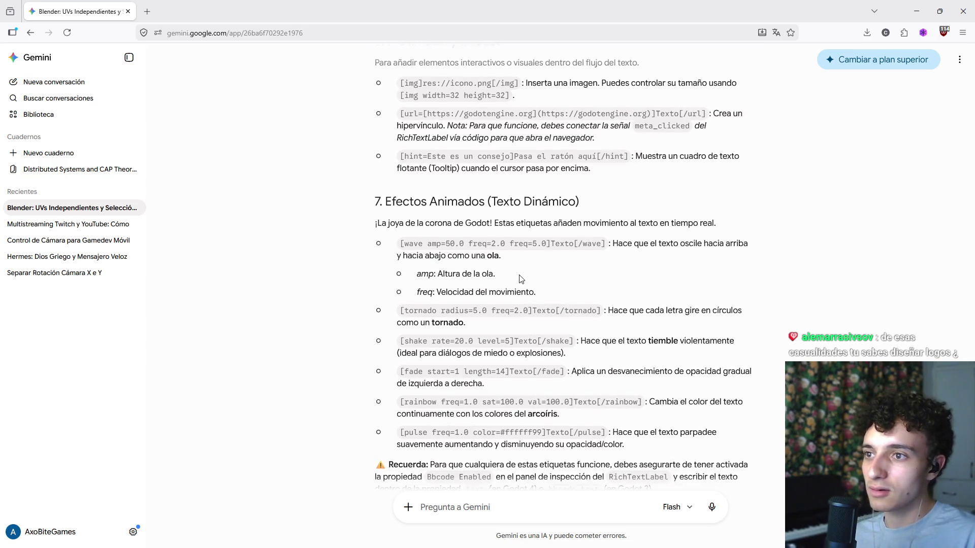
scroll(521, 278, down, 2)
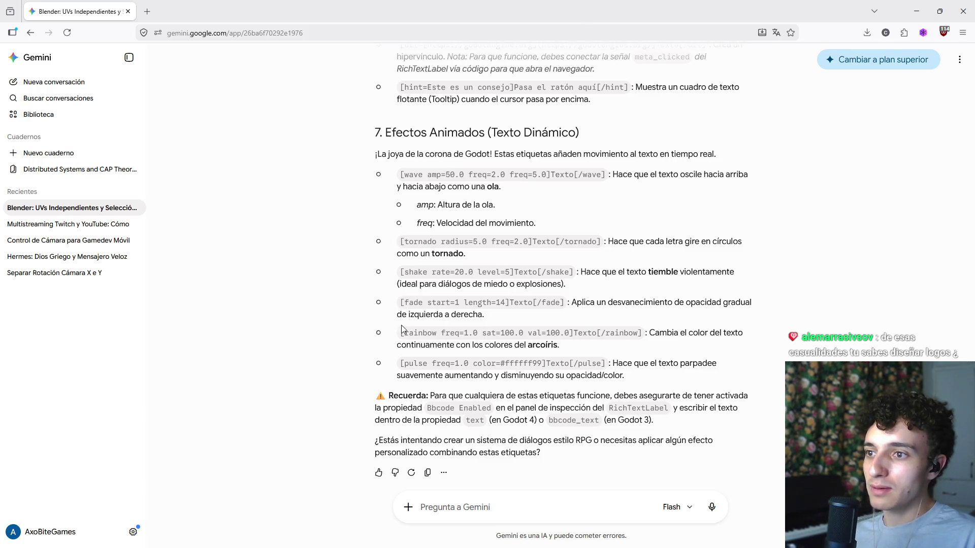
mouse_move(400, 333)
mouse_down()
mouse_move(635, 346)
mouse_move(564, 341)
mouse_move(574, 343)
mouse_up()
key(ctrl+c)
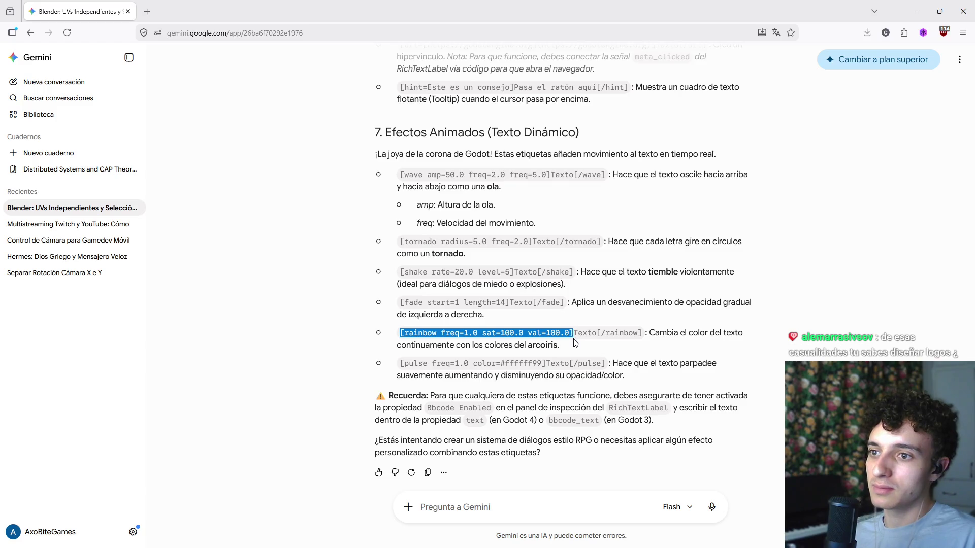
key(alt+Tab)
click(503, 331)
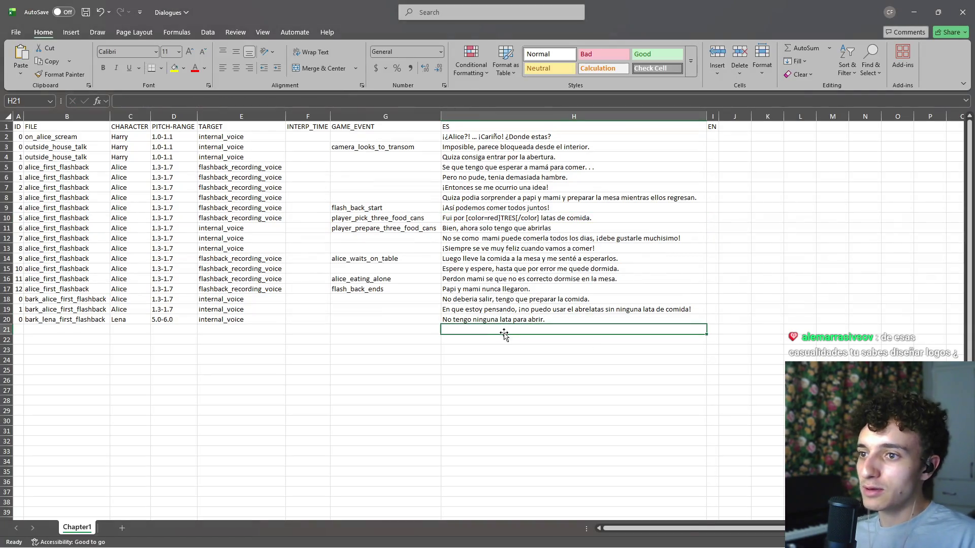
- Wrap 'No tengo ninguna lata para abrir.' in H20 with the rainbow opening tag and [/rainbow]
click(461, 320)
double_click(445, 320)
double_click(444, 319)
key(ctrl+v)
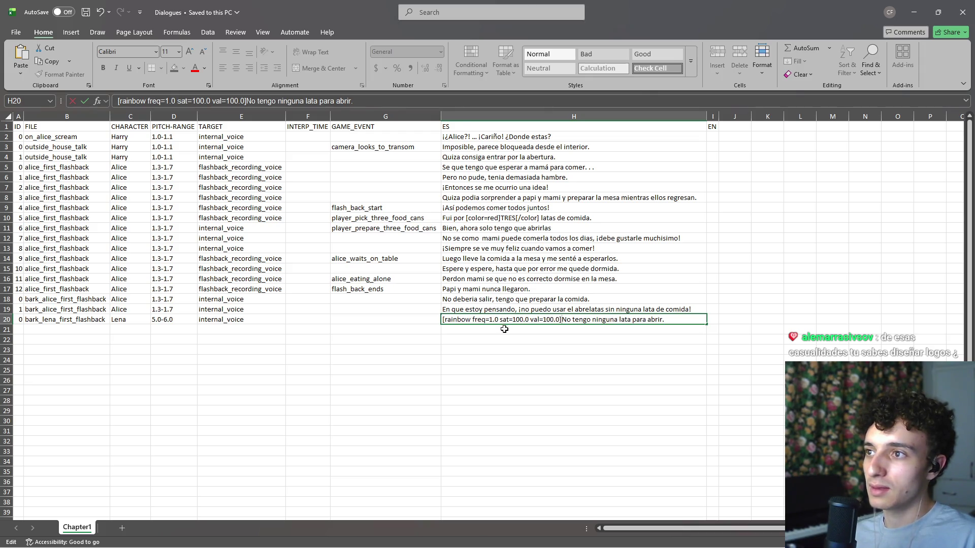
key(alt+Tab)
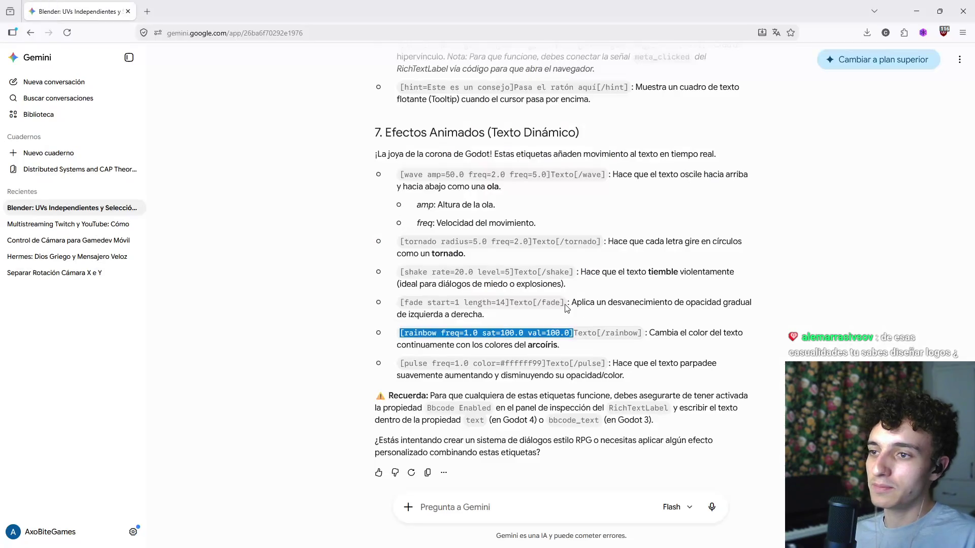
drag(598, 333, 642, 334)
key(ctrl+c)
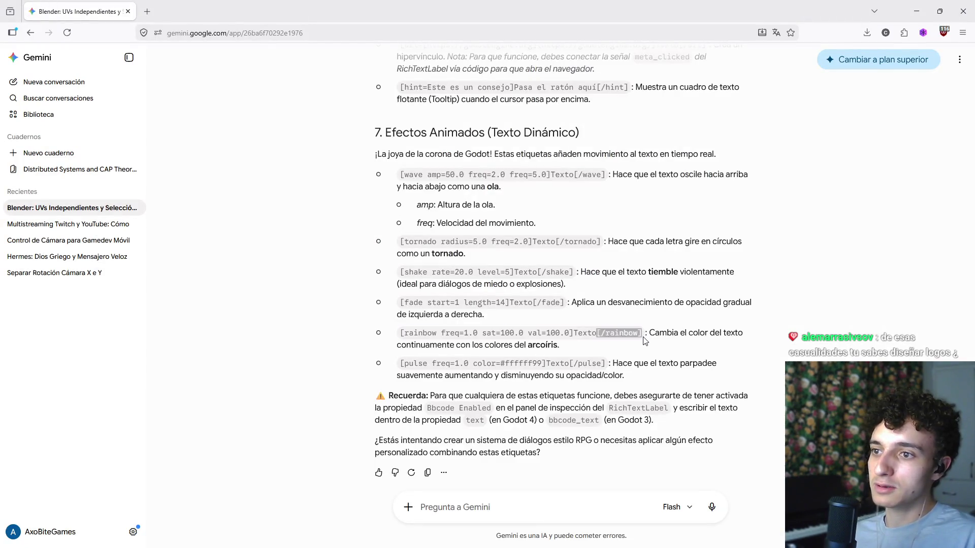
key(alt+Tab)
key(ctrl+v)
click(665, 342)
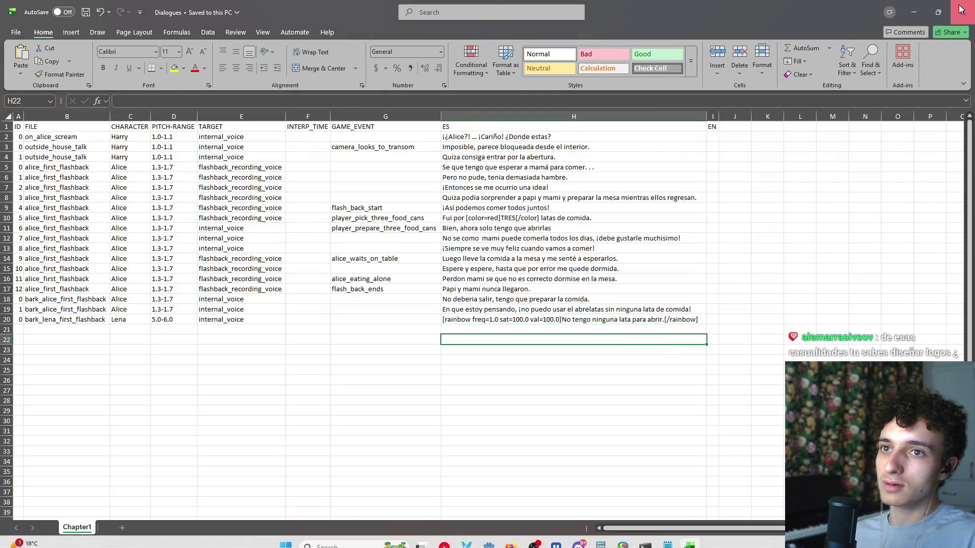
click(655, 537)
key(Up)
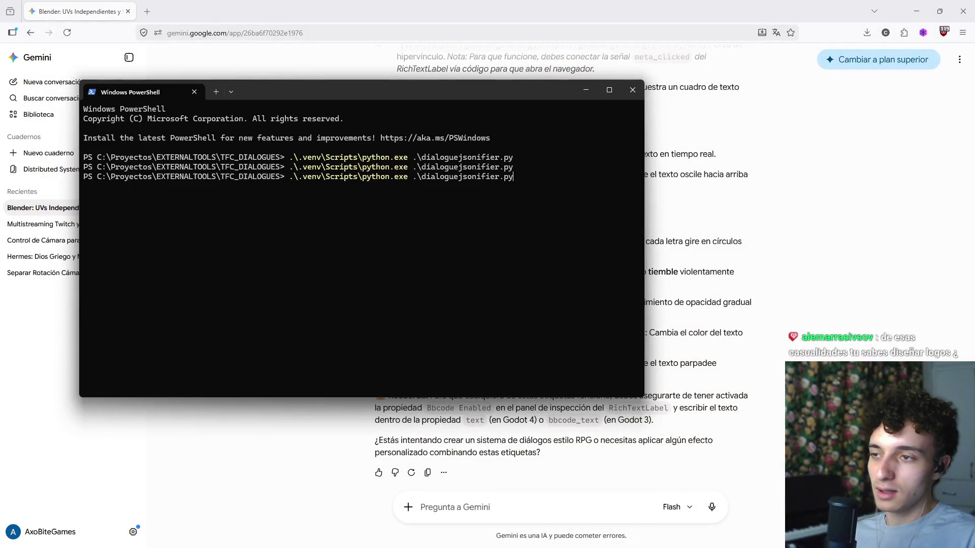
- Confirm the JSON export and play-test the scene to see the rainbow subtitle, then stop it
click(554, 315)
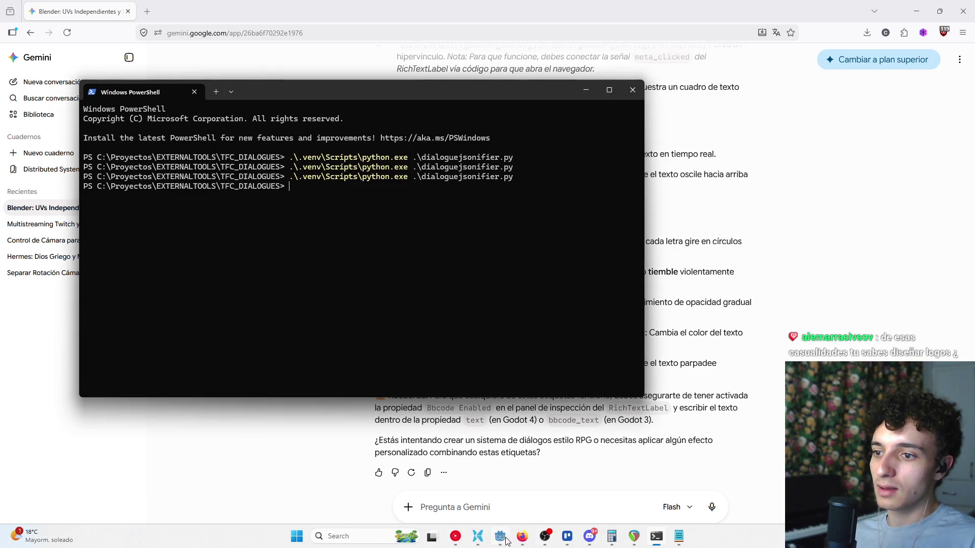
click(500, 537)
click(878, 24)
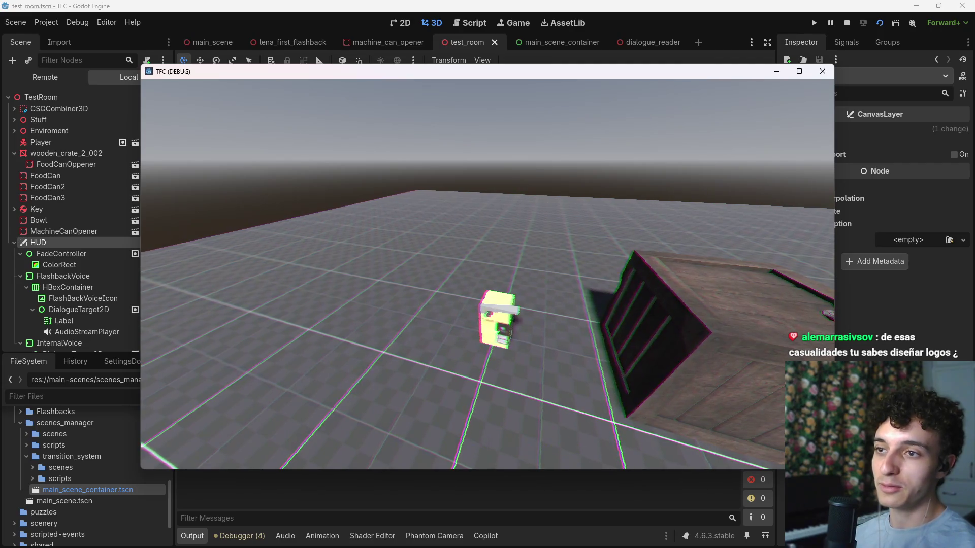
key(F8)
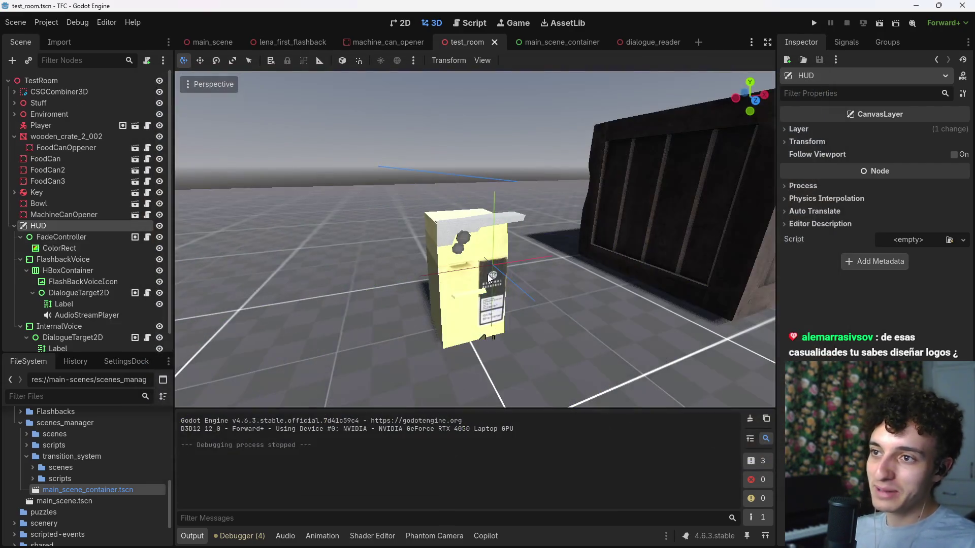
- Save the scene and open dialogue_loader.gd, then dialogue_reader.gd, in the script editor
key(ctrl+s)
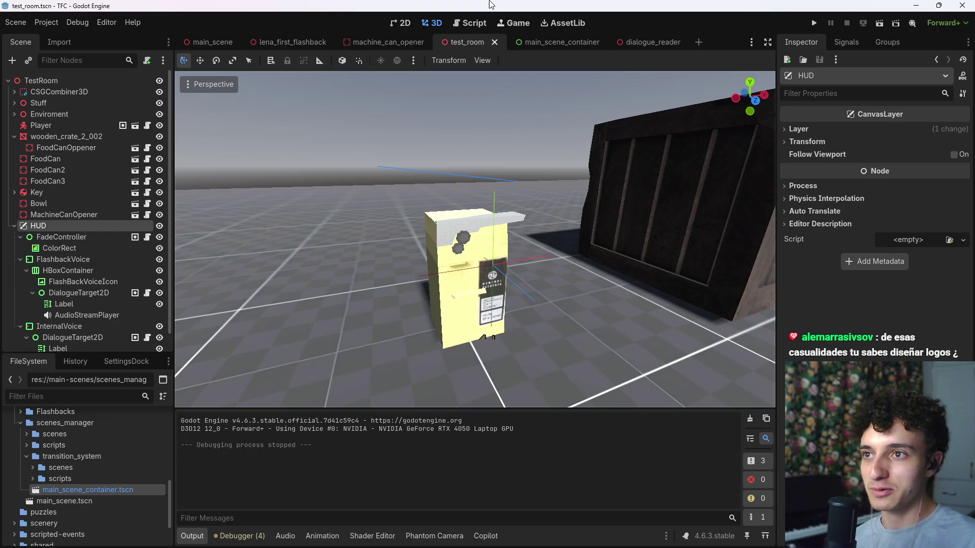
click(473, 24)
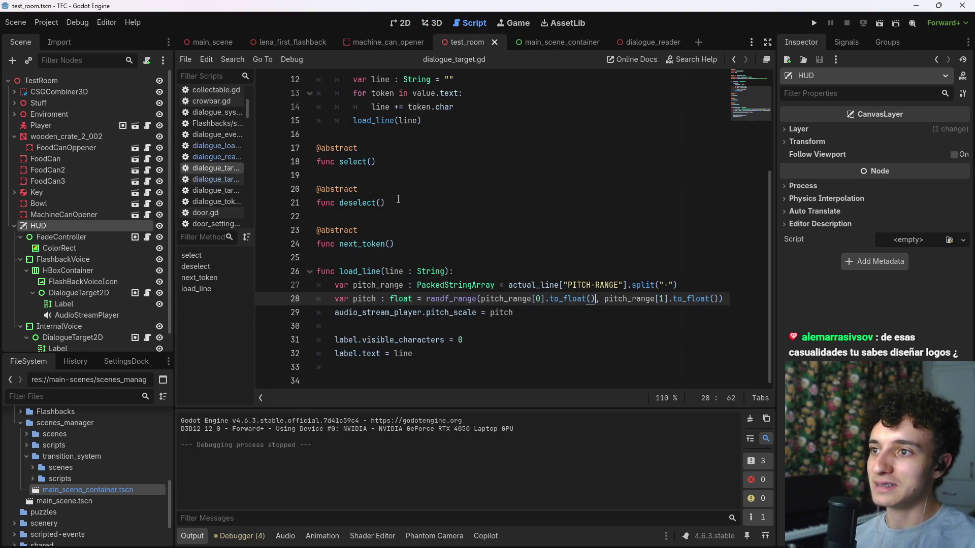
click(217, 147)
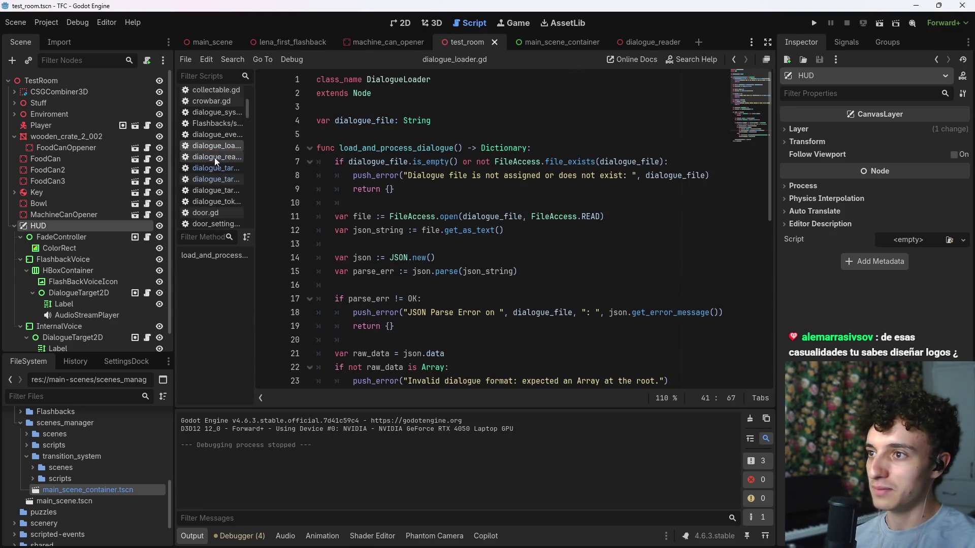
click(230, 158)
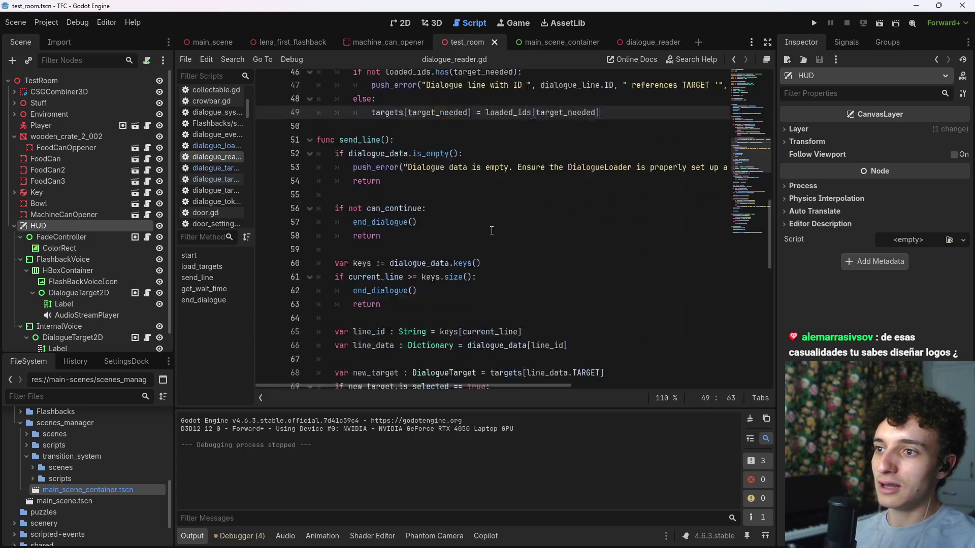
scroll(493, 235, down, 10)
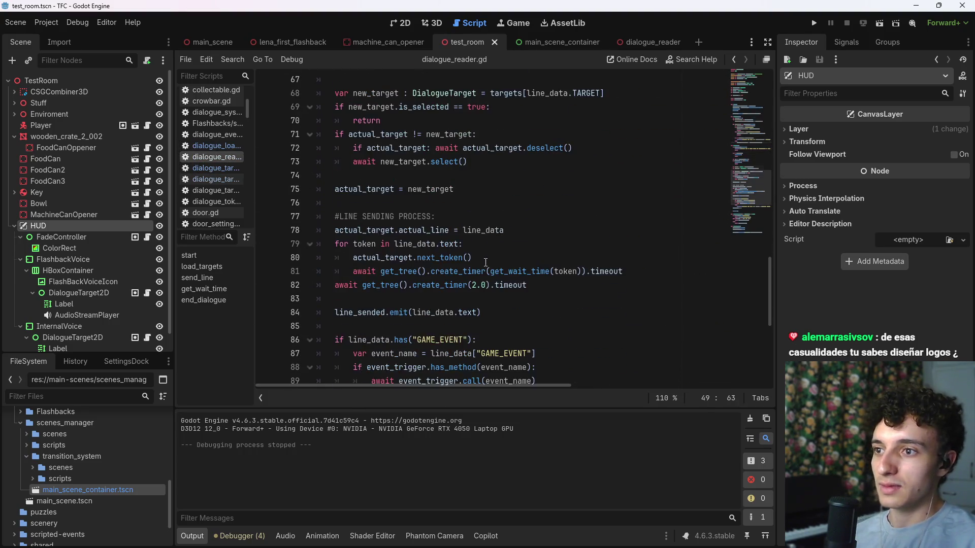
scroll(485, 269, down, 3)
- Scroll to send_line and select line_data.text in the loop on line 79
click(540, 217)
scroll(540, 249, down, 3)
scroll(540, 249, up, 13)
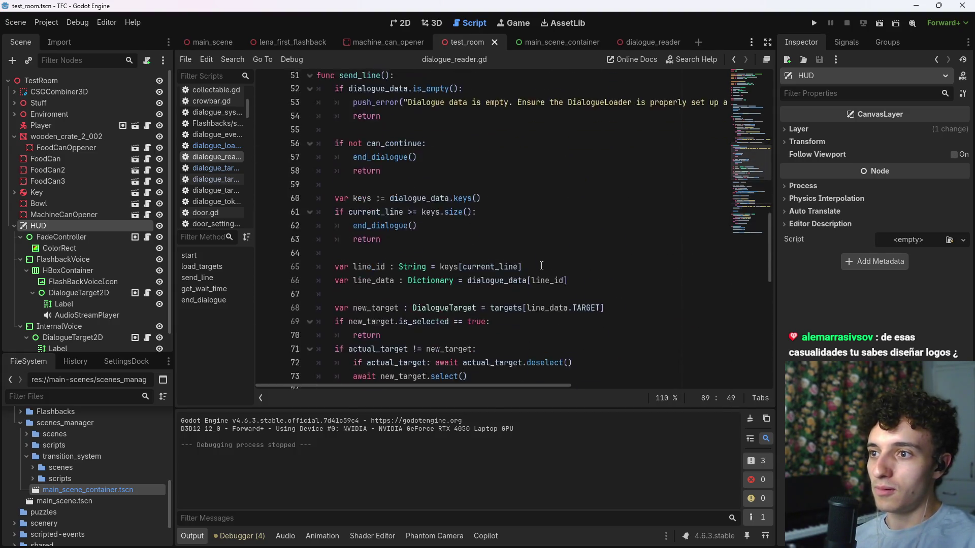
scroll(541, 269, down, 5)
scroll(454, 278, down, 1)
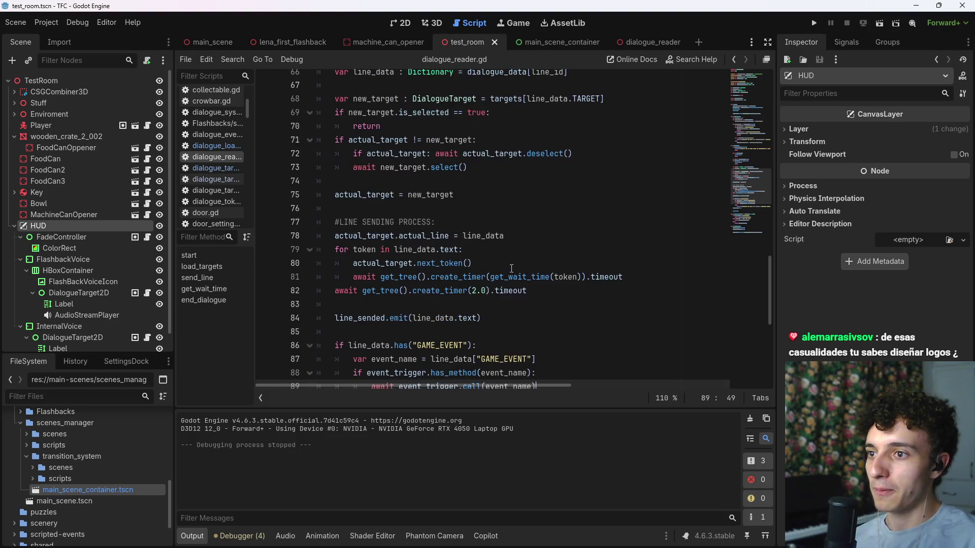
click(512, 265)
key(shift+Home)
click(517, 264)
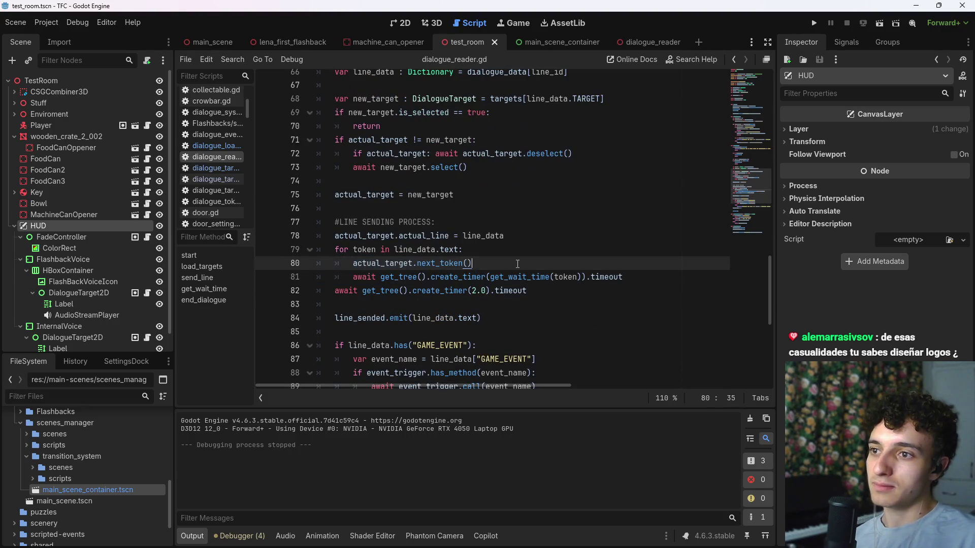
key(Down)
click(517, 264)
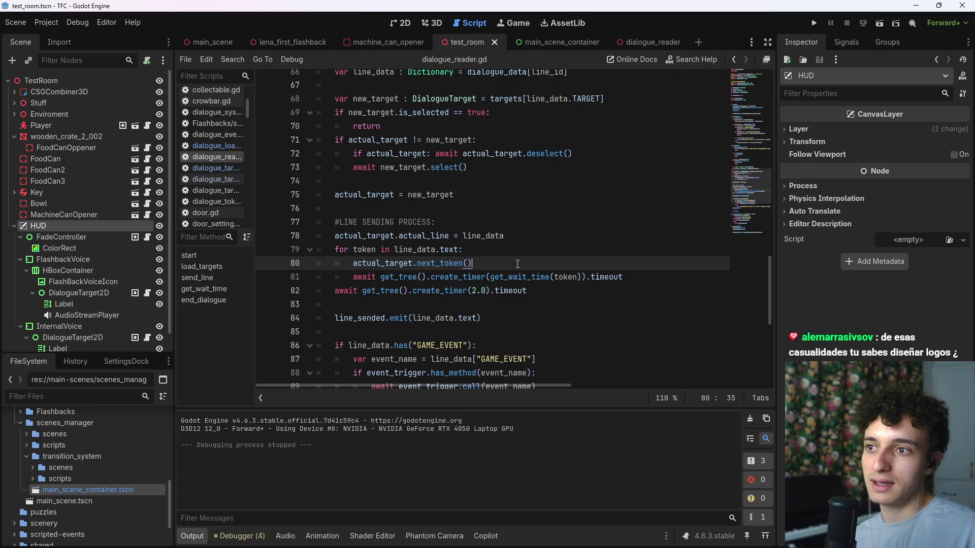
drag(458, 249, 396, 251)
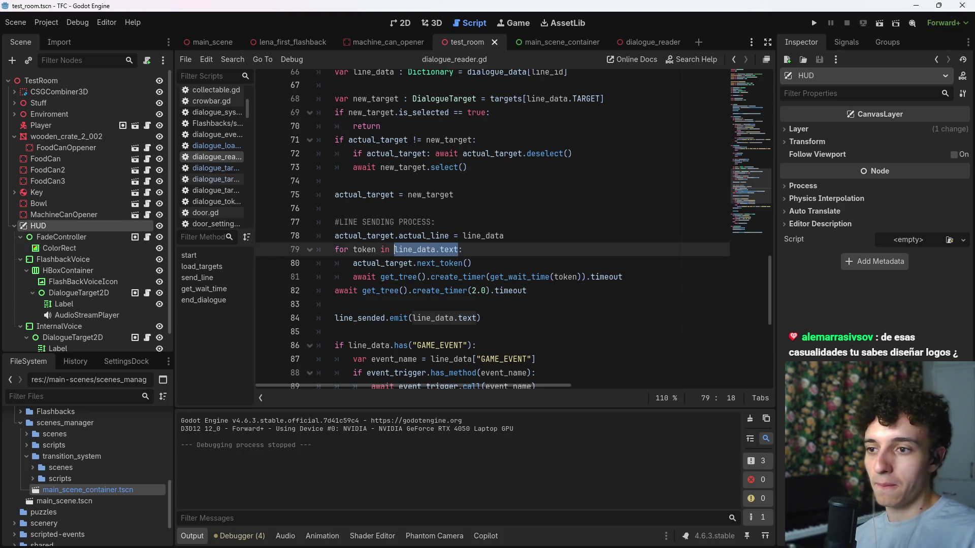
click(526, 542)
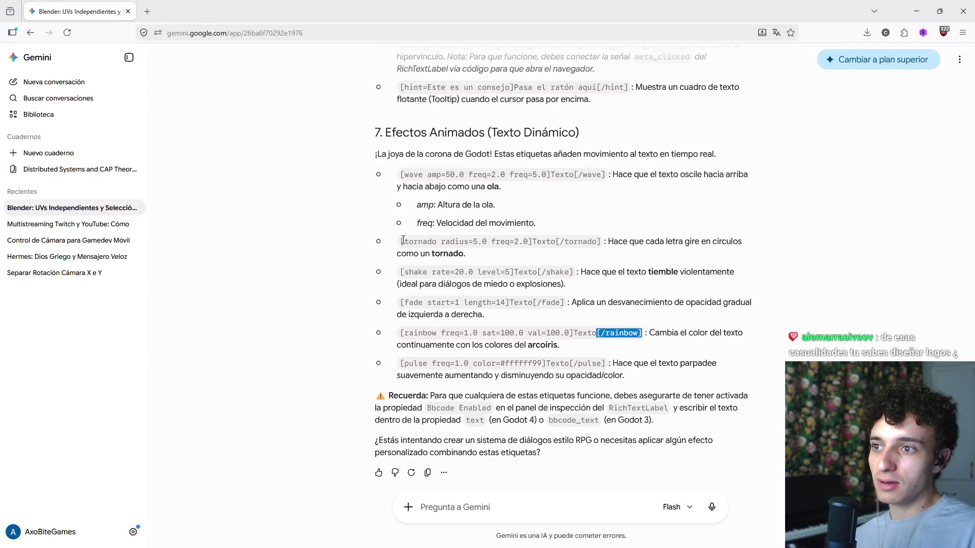
- Ask Gemini, with the tornado example pasted in, for a counter of only the letters ("texto" = 5)
mouse_move(532, 242)
mouse_down()
mouse_move(587, 243)
mouse_move(381, 249)
mouse_up()
key(ctrl+c)
click(559, 244)
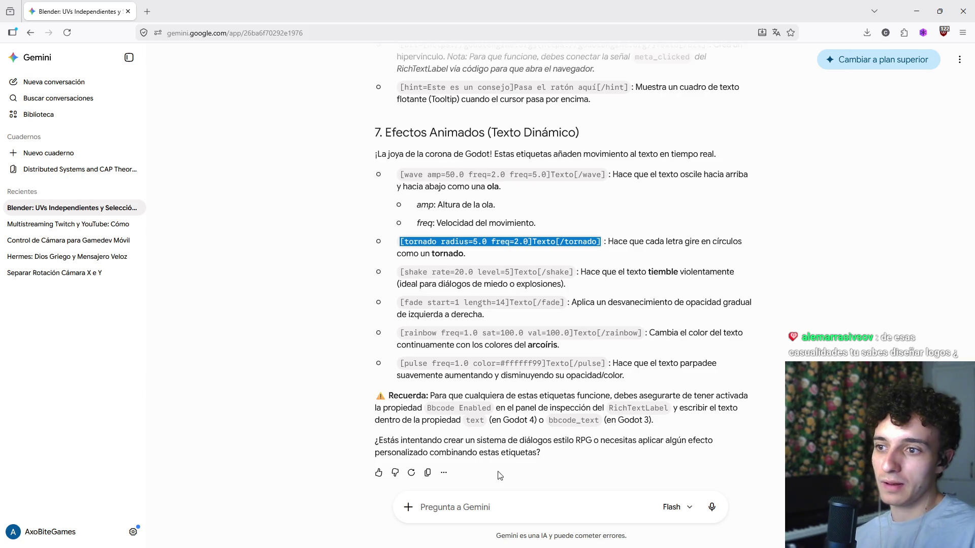
click(505, 506)
text(Si por ejemplo tengo esto:)
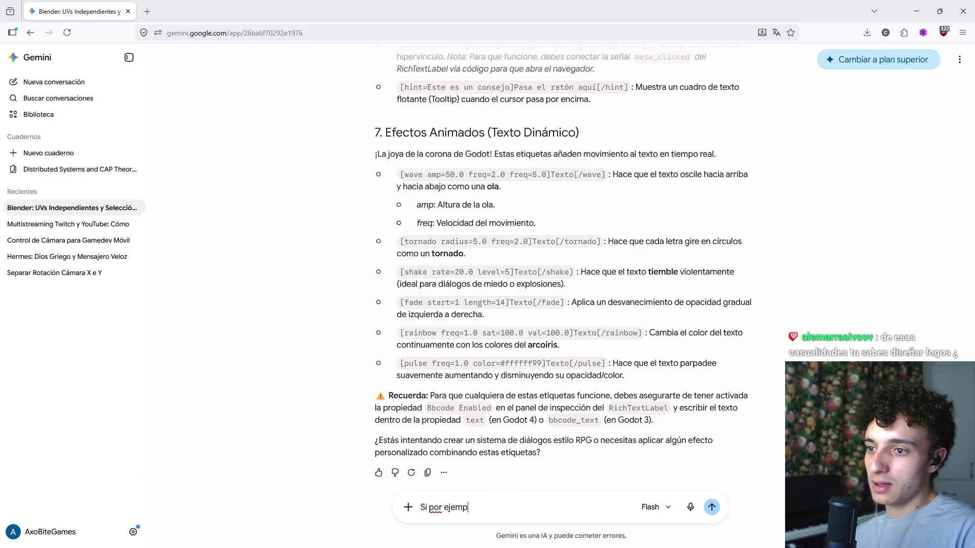
key(shift+Return)
key(ctrl+v)
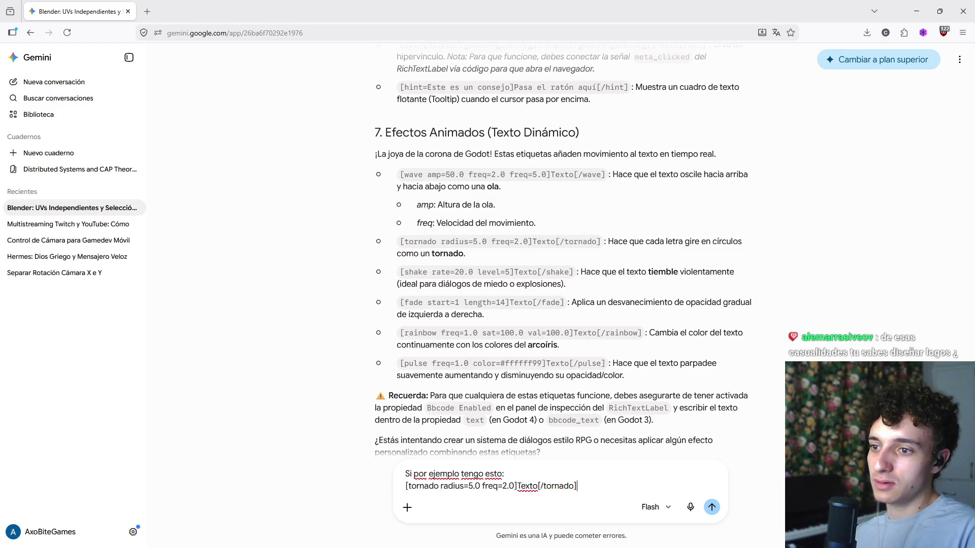
key(shift+Return)
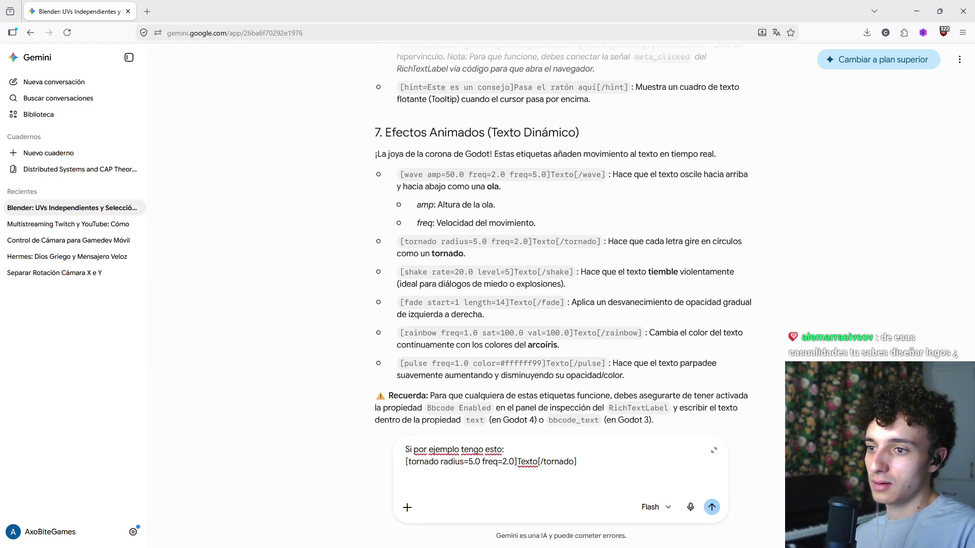
text(Pero quiero un )
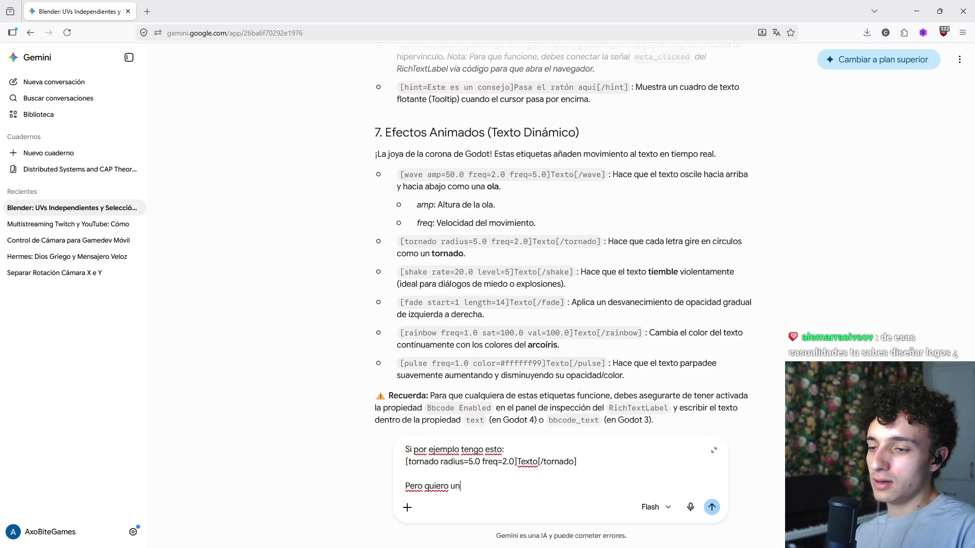
text(contador que solo m)
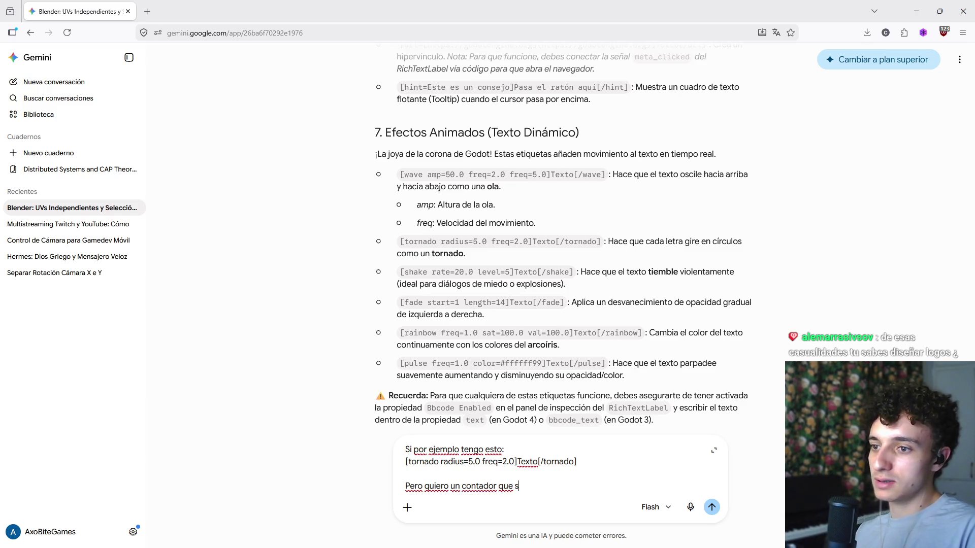
text(e diga cuantas le)
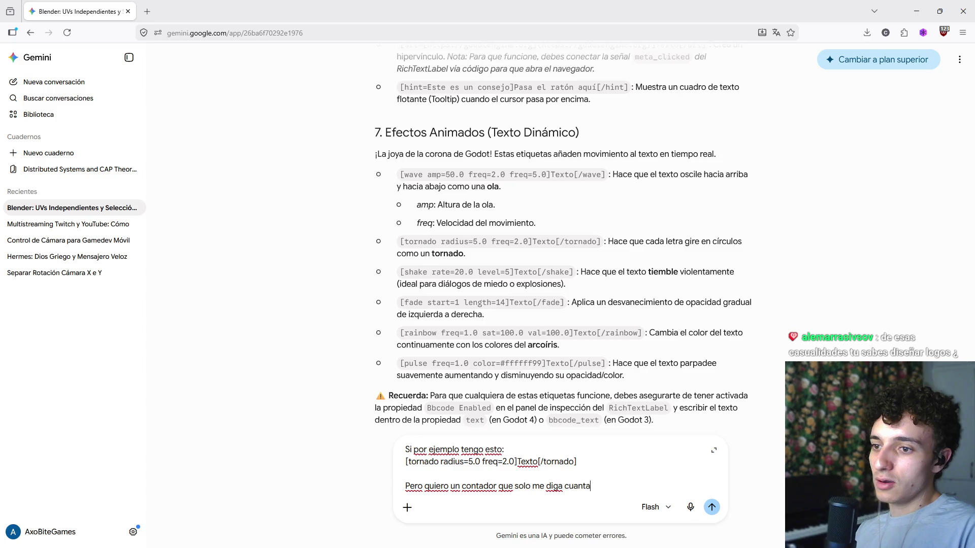
text(tras hay )
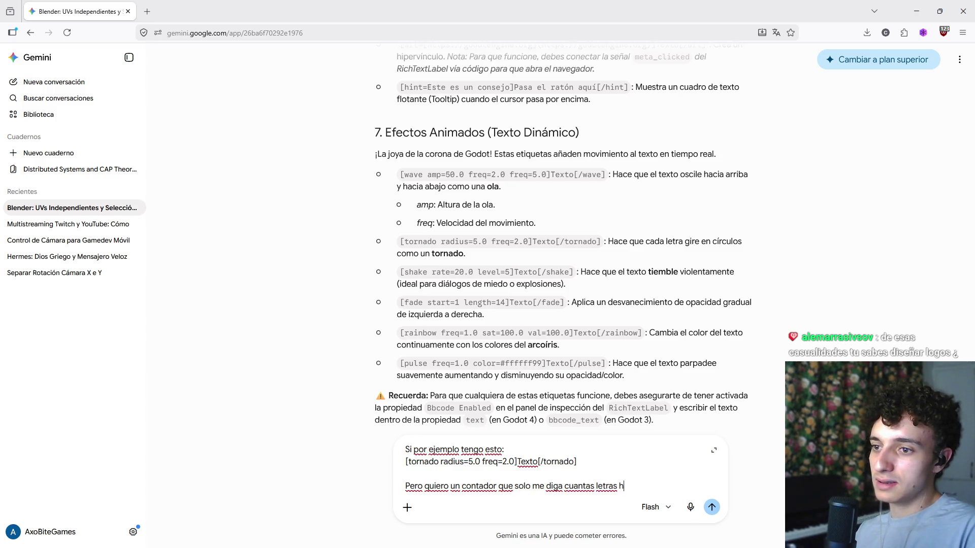
text(es decir "tex)
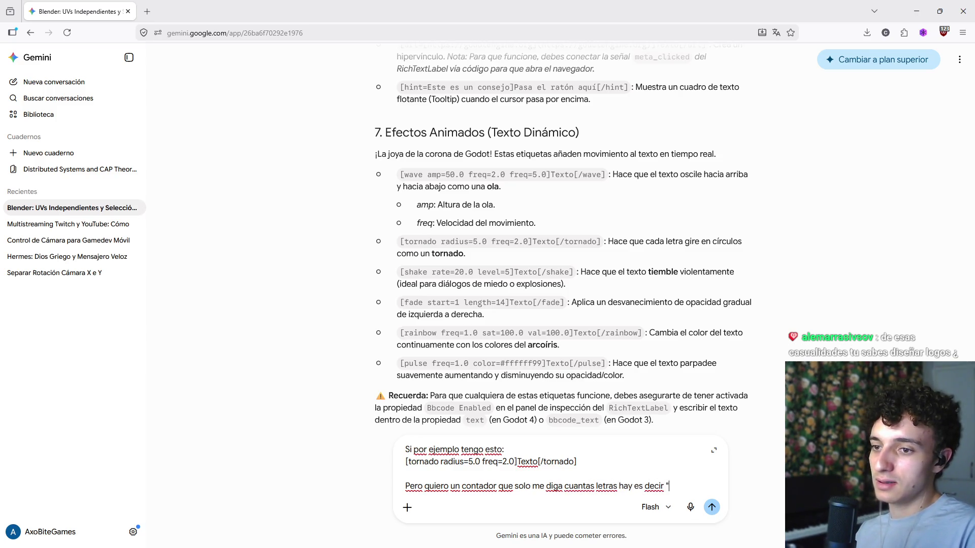
text(to")
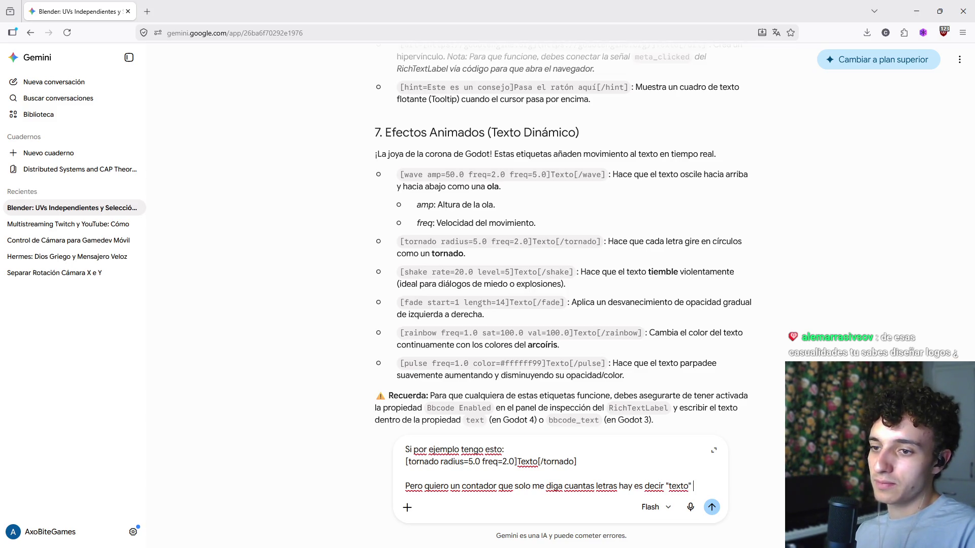
text( = 5)
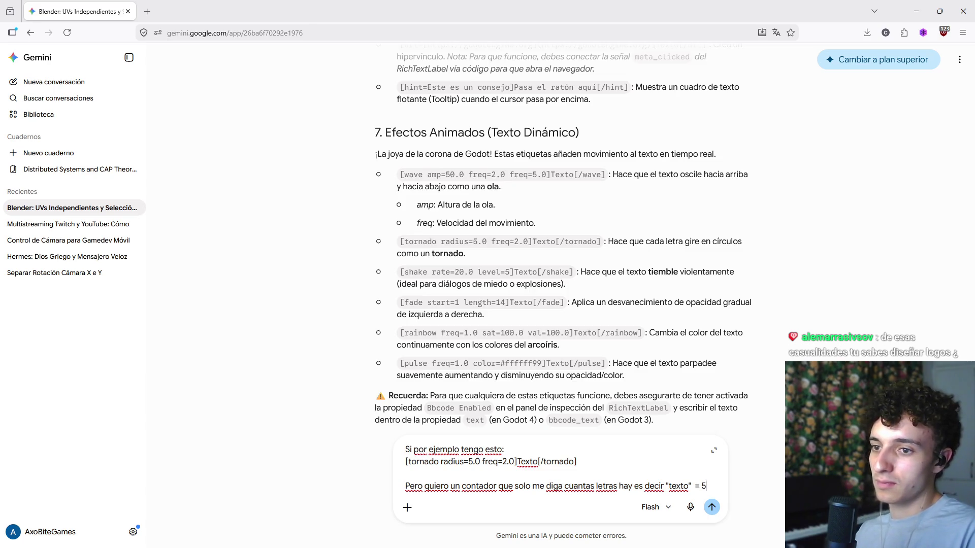
key(Return)
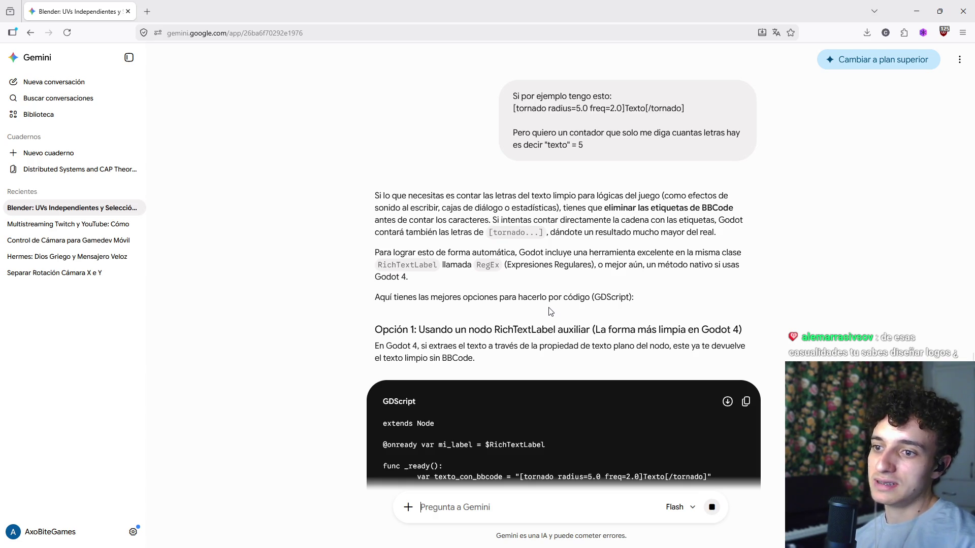
- Review Gemini's answer, highlighting the get_parsed_text() line in its code
scroll(549, 300, down, 4)
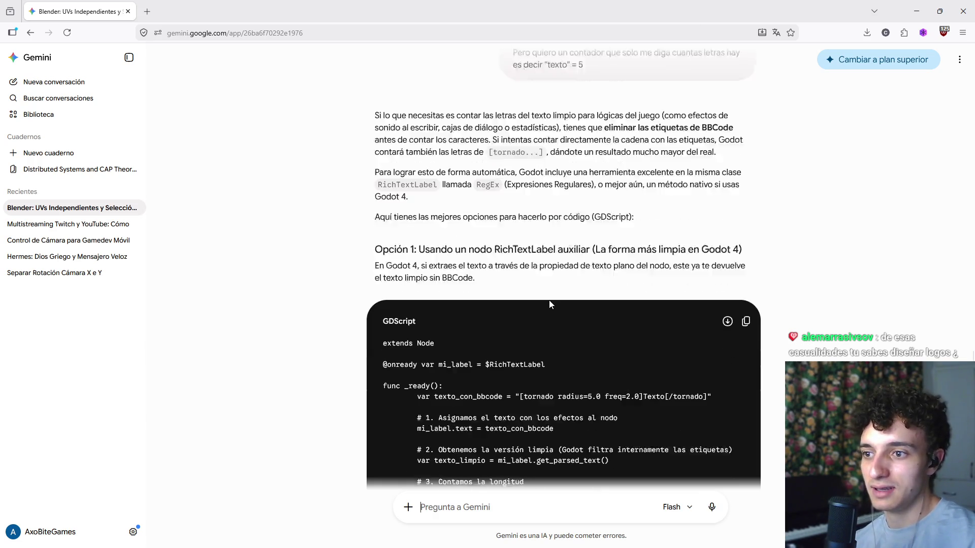
drag(555, 302, 434, 304)
click(437, 309)
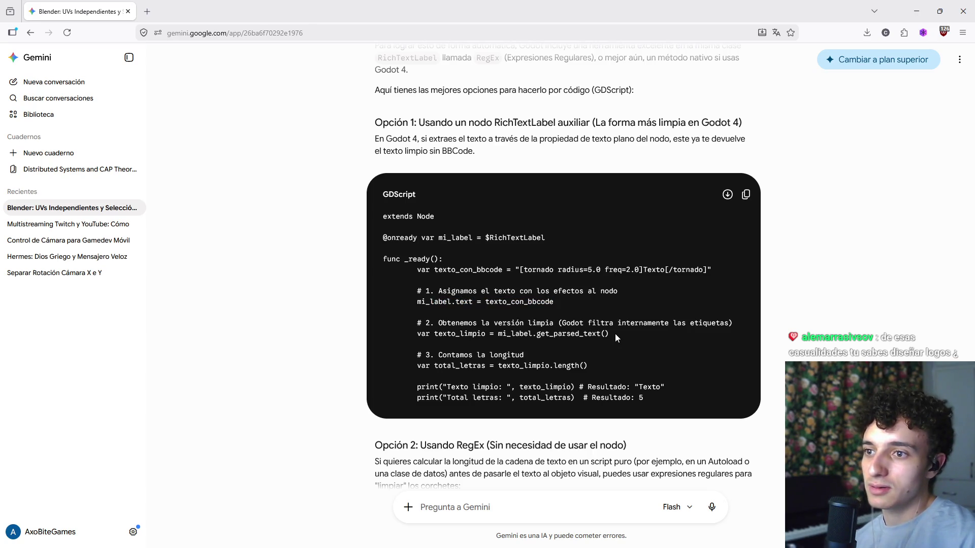
drag(618, 332, 417, 336)
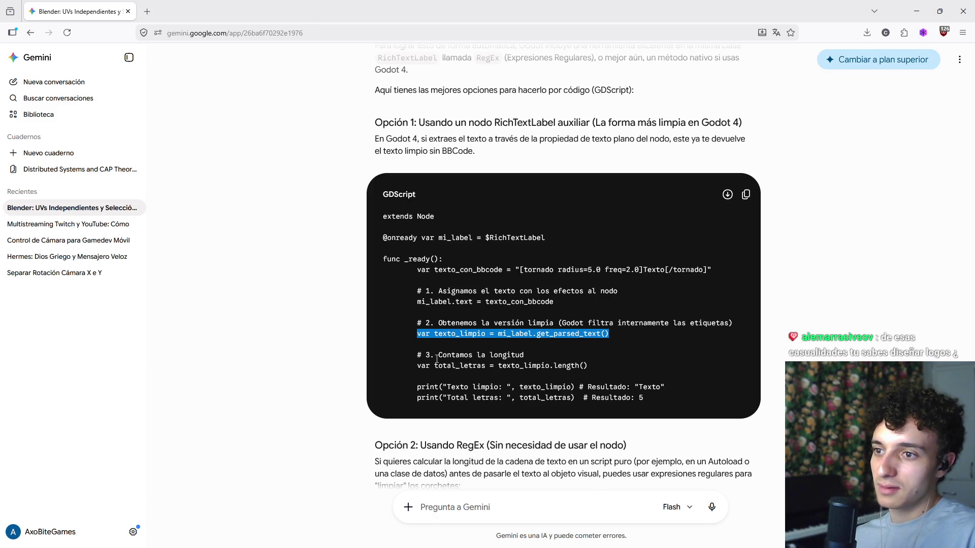
key(alt+Tab)
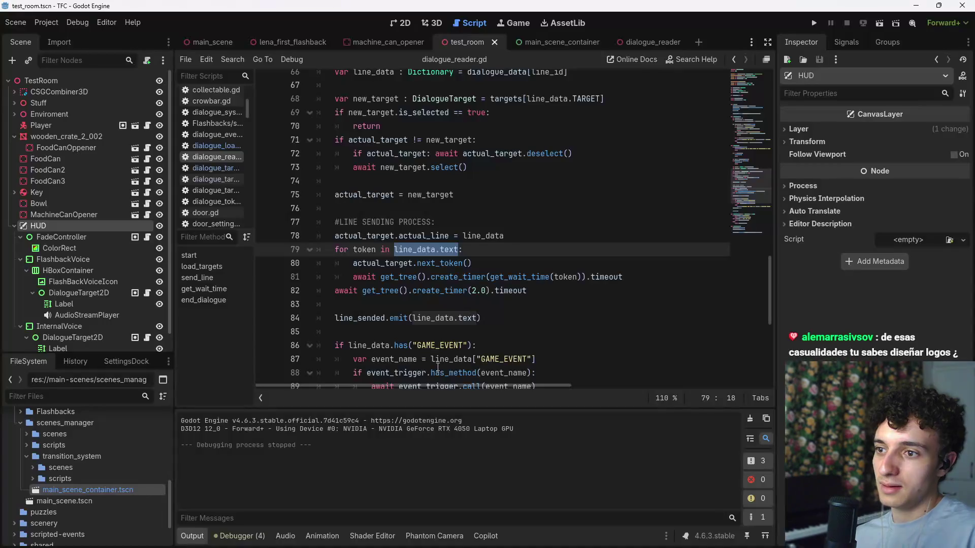
key(alt+Tab)
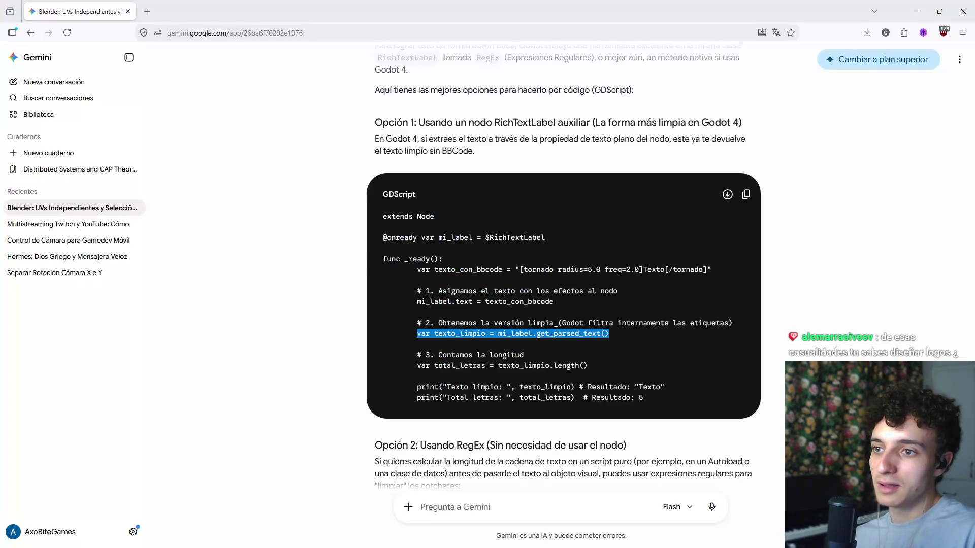
key(alt+Tab)
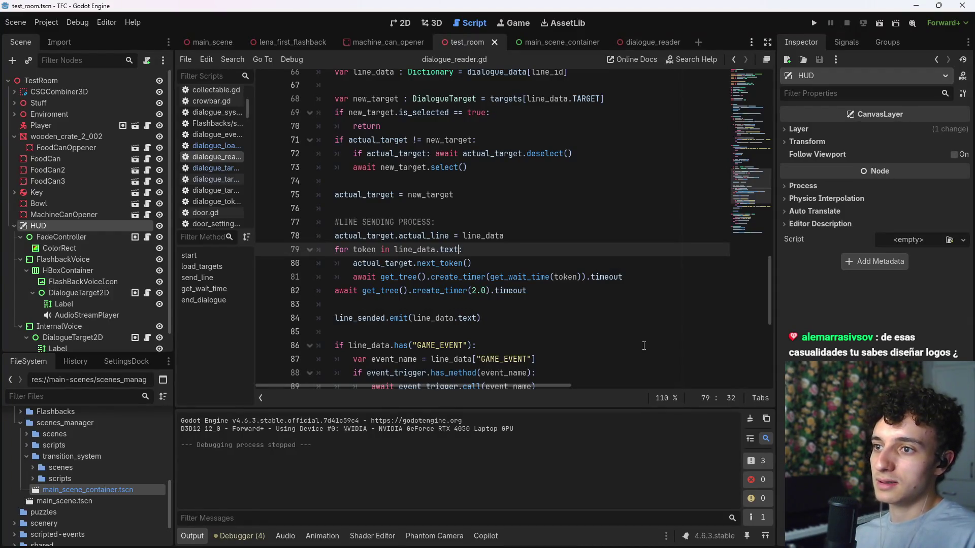
text(.get_par)
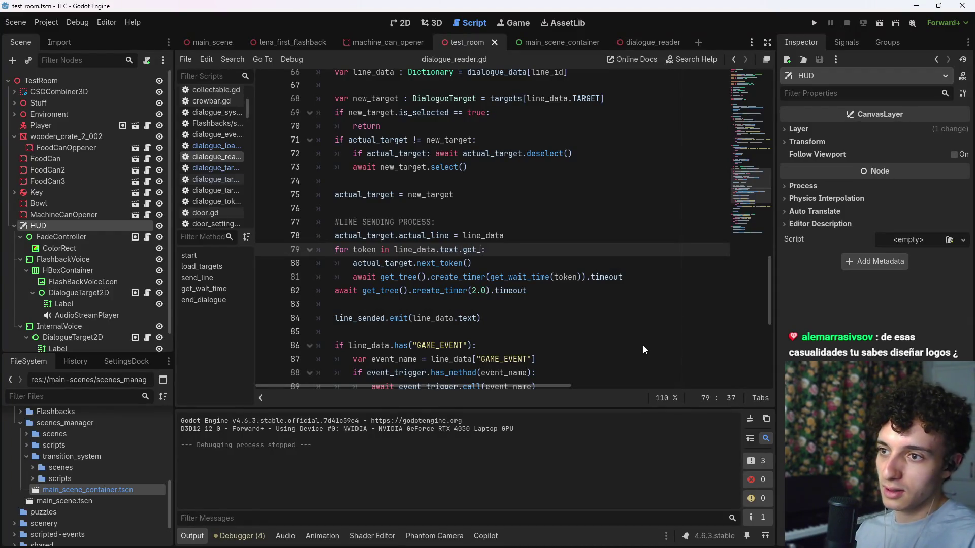
text(sed)
key(alt+Tab)
key(alt+Tab)
key(BackSpace)
key(BackSpace)
key(BackSpace)
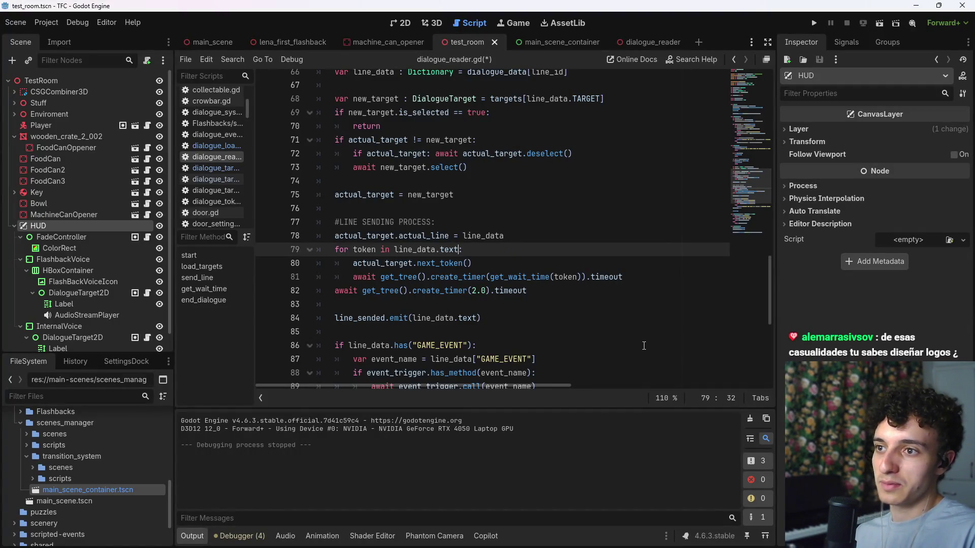
key(alt+Tab)
key(alt+Tab)
key(ctrl+s)
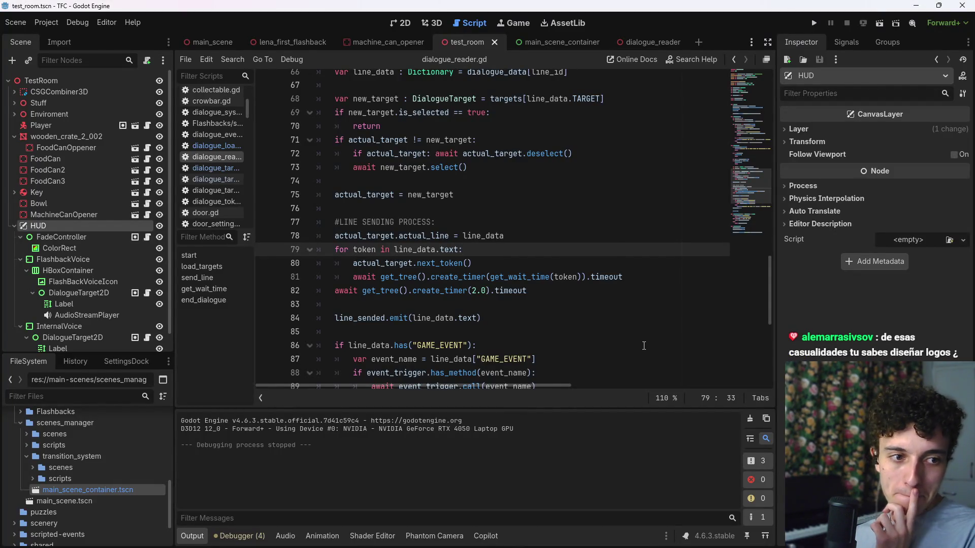
key(alt+Tab)
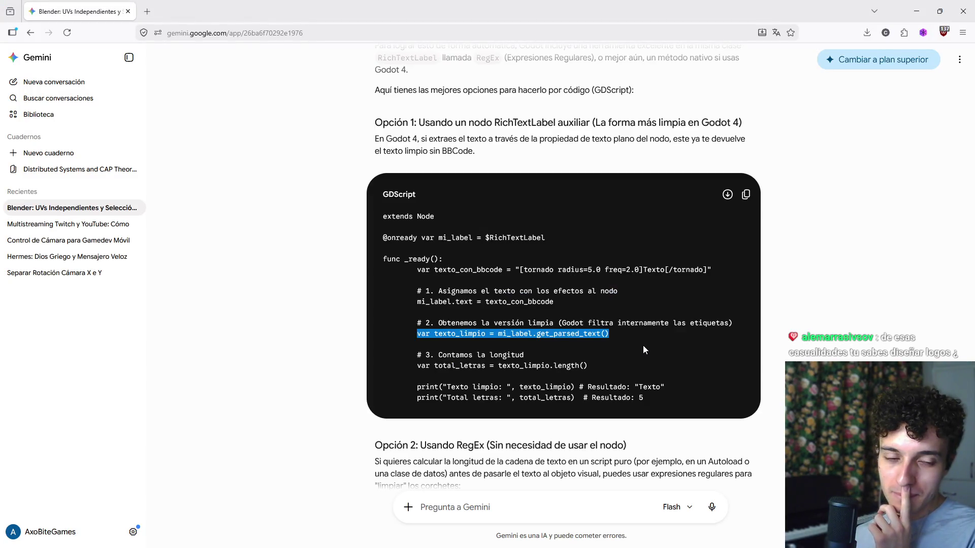
key(alt+Tab)
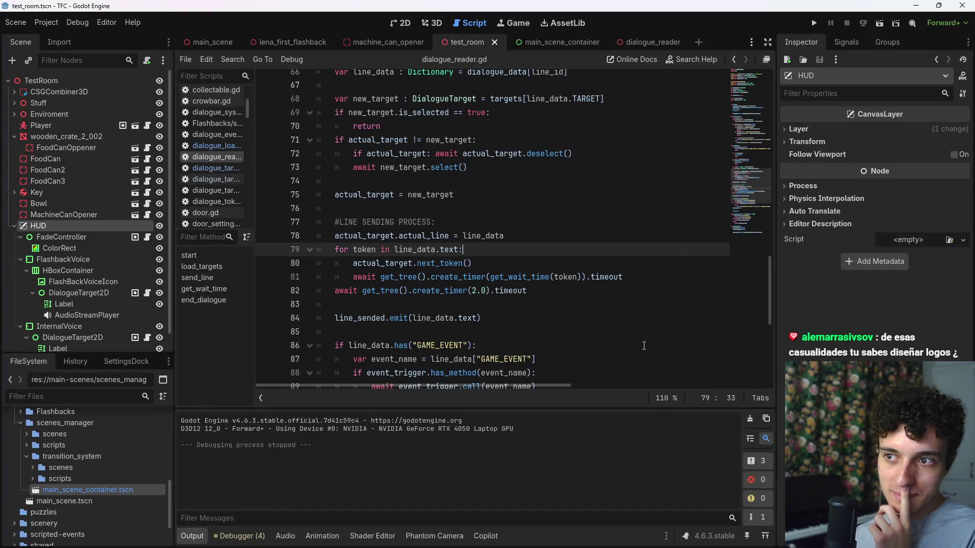
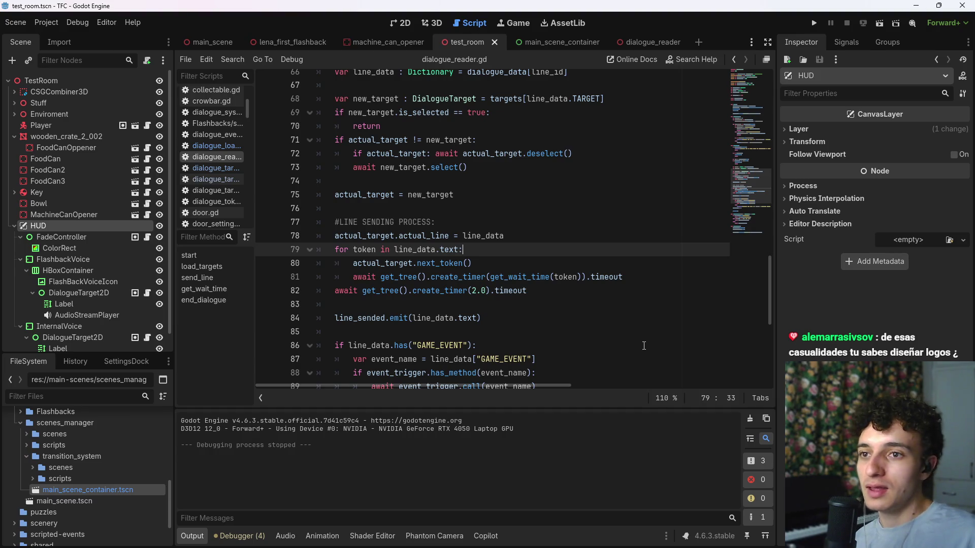
- Add a new function header 'func get_text_lengt() -> float:' below get_wait_time
scroll(643, 346, down, 7)
click(614, 360)
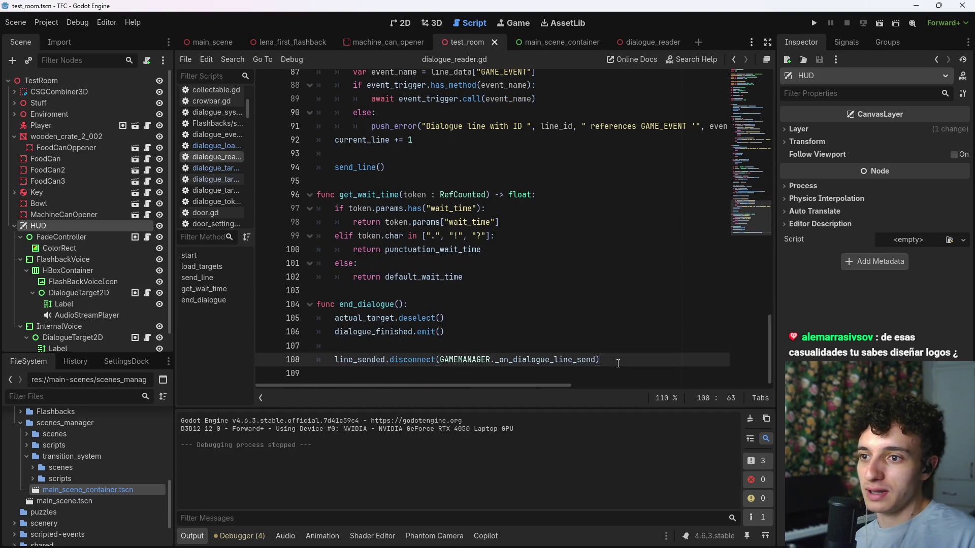
click(486, 274)
key(Return)
key(BackSpace)
key(Return)
text(func get_text)
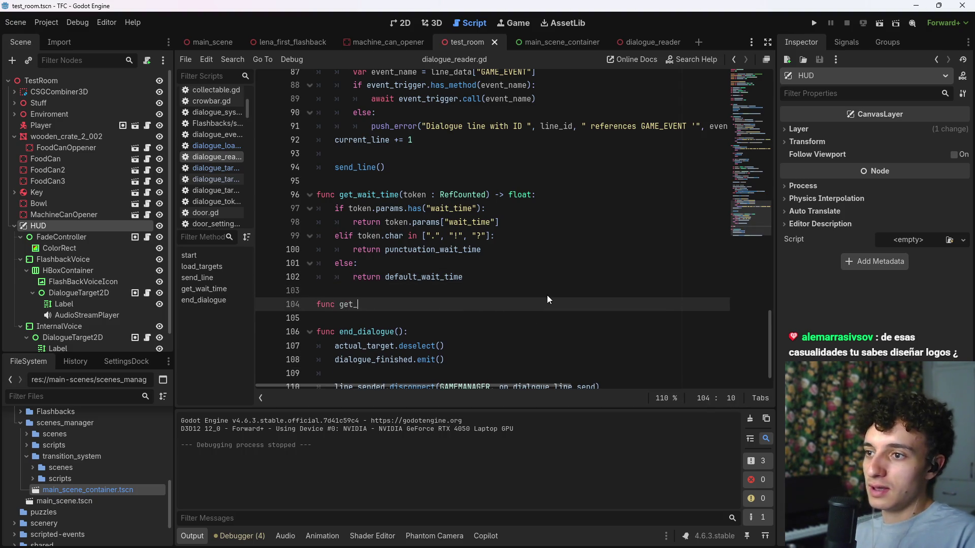
text(_lengt)
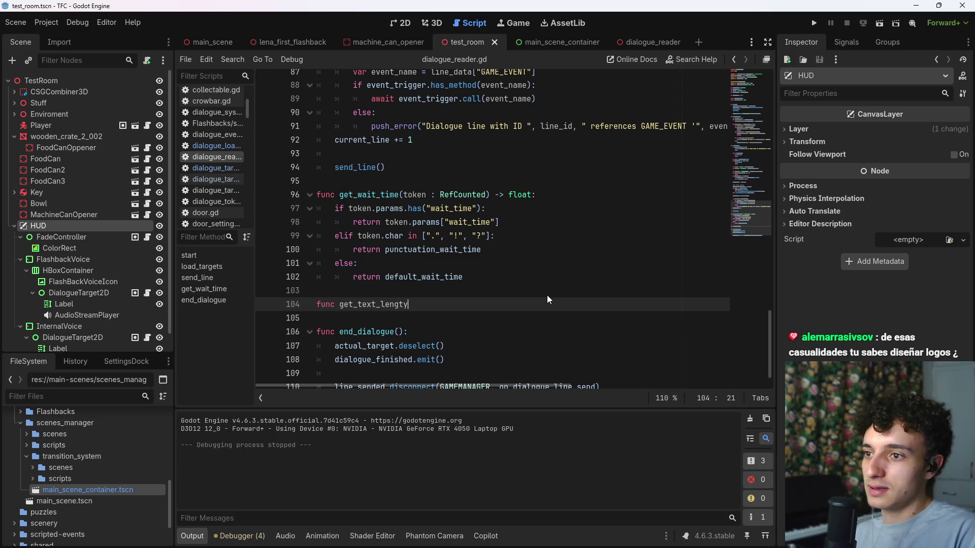
text(() )
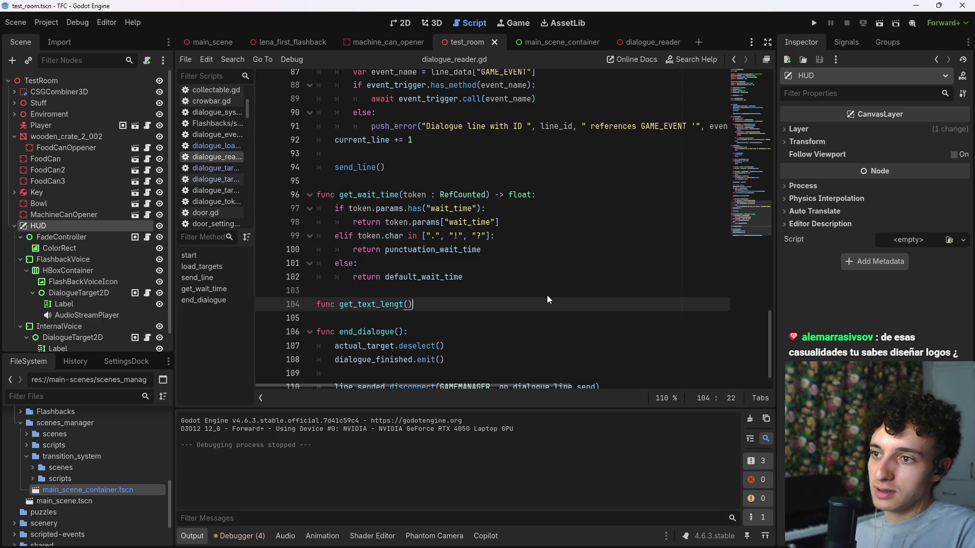
text(->)
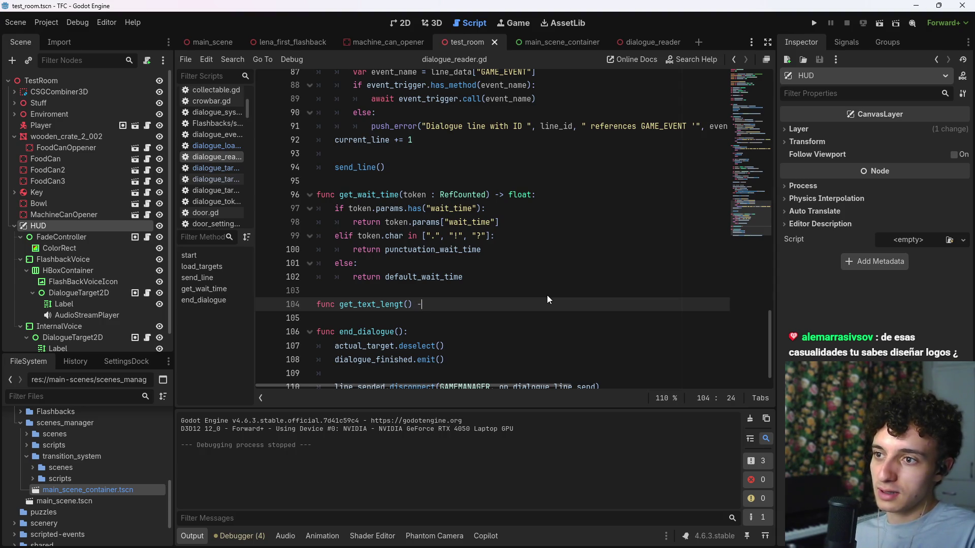
text( float)
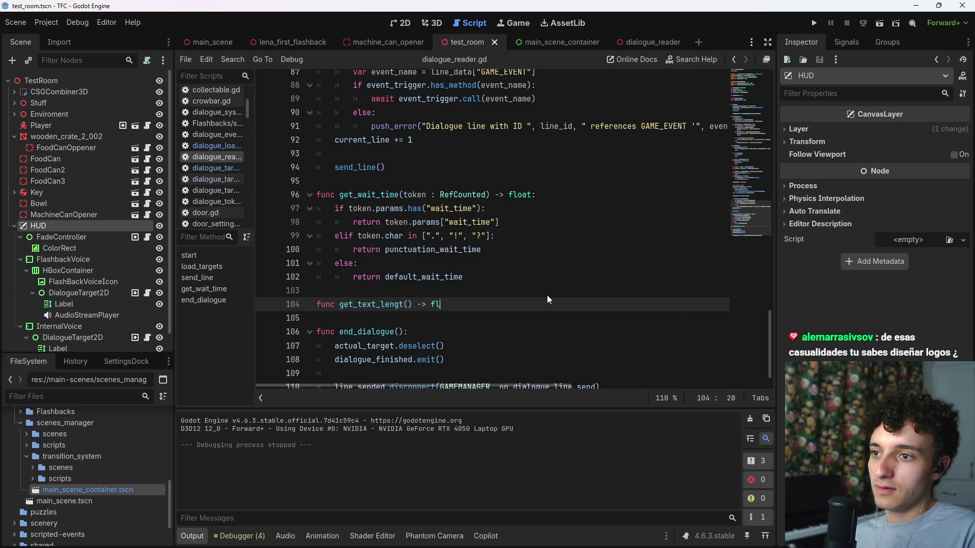
text(:)
key(Return)
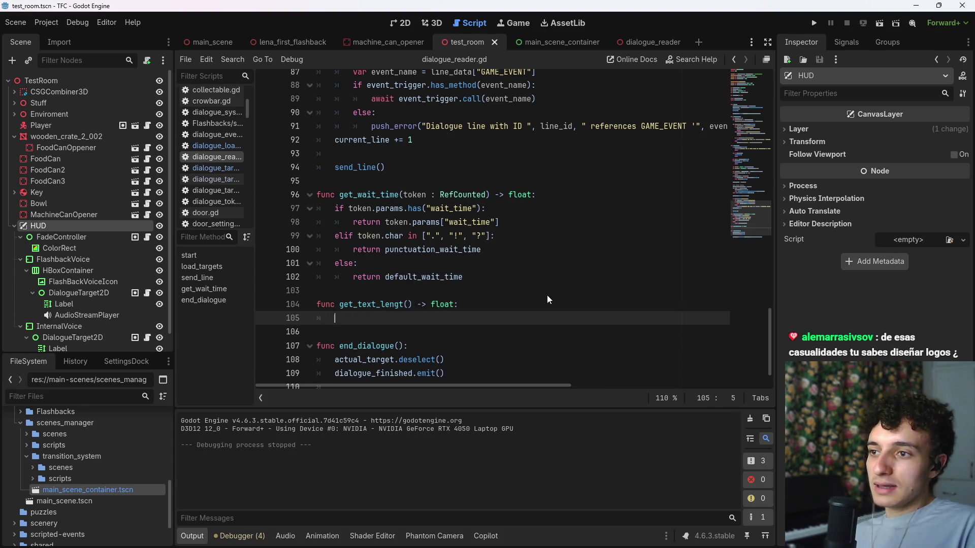
- Declare var text_with_bb : String = "" as the function's first line
text(var )
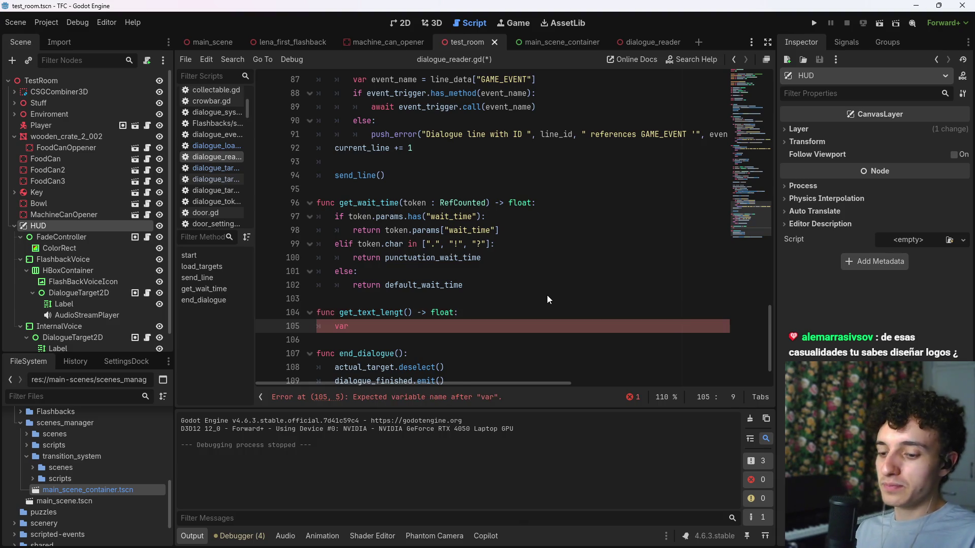
text(tex)
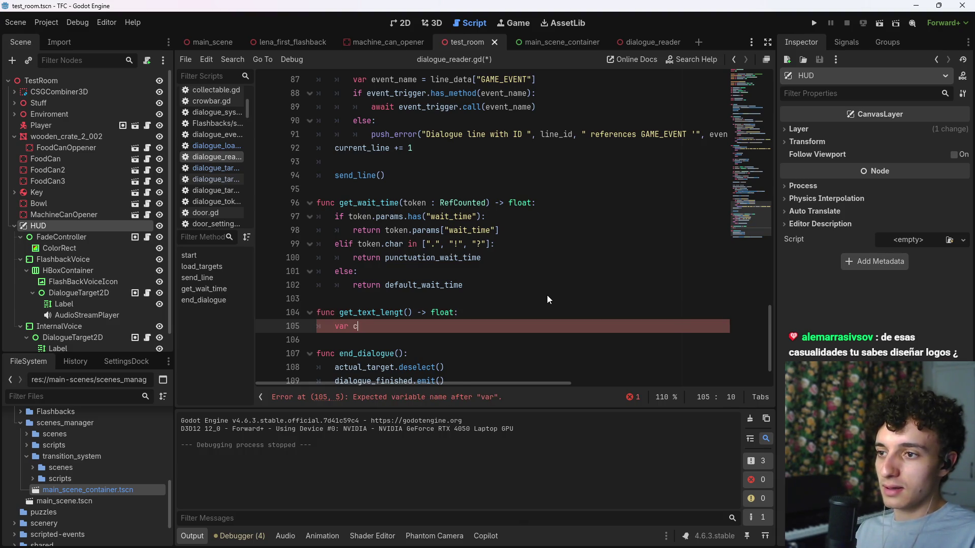
text(t_with_)
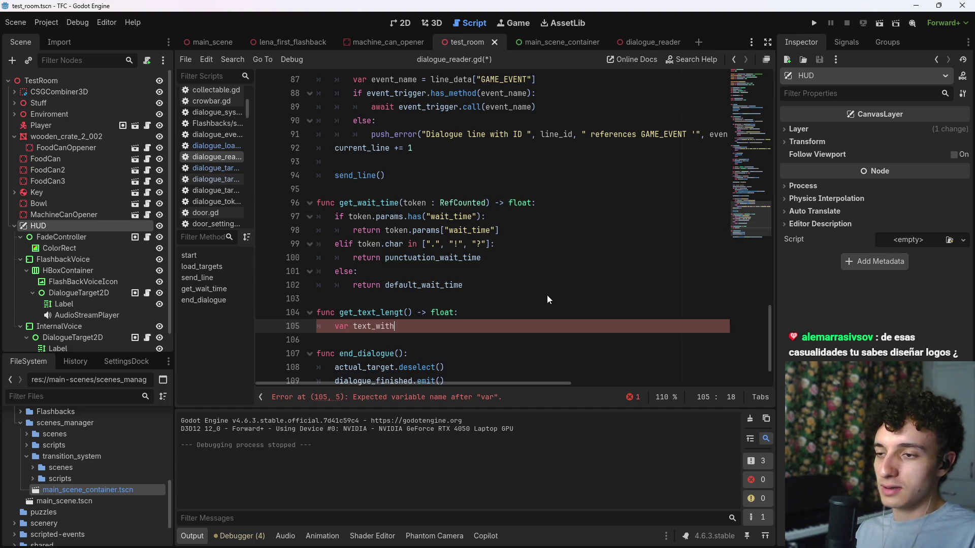
text(bb)
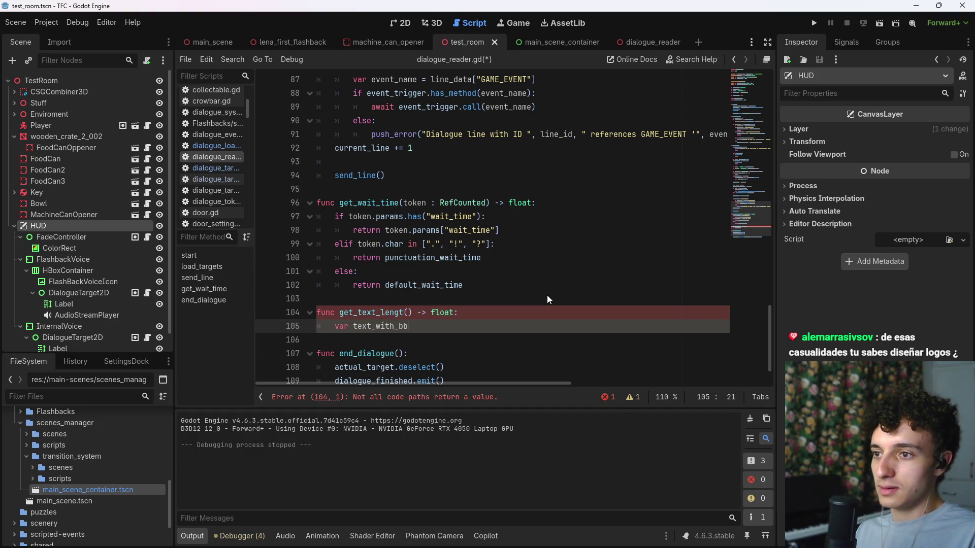
key(alt+Tab)
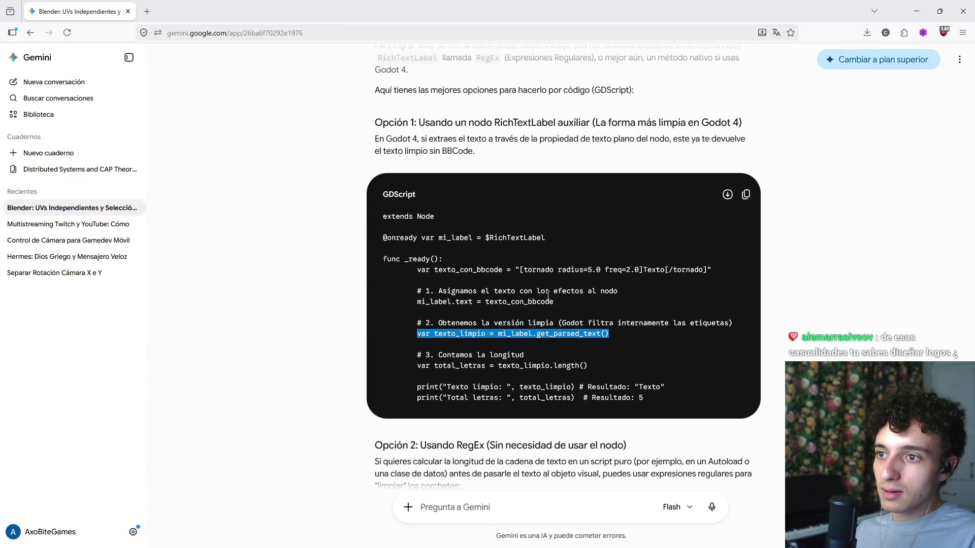
key(alt+Tab)
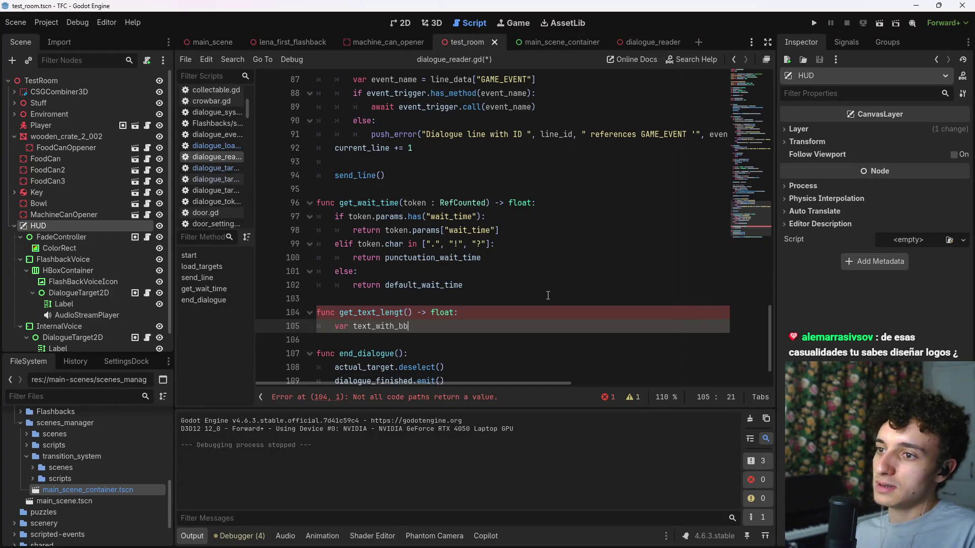
text(: String)
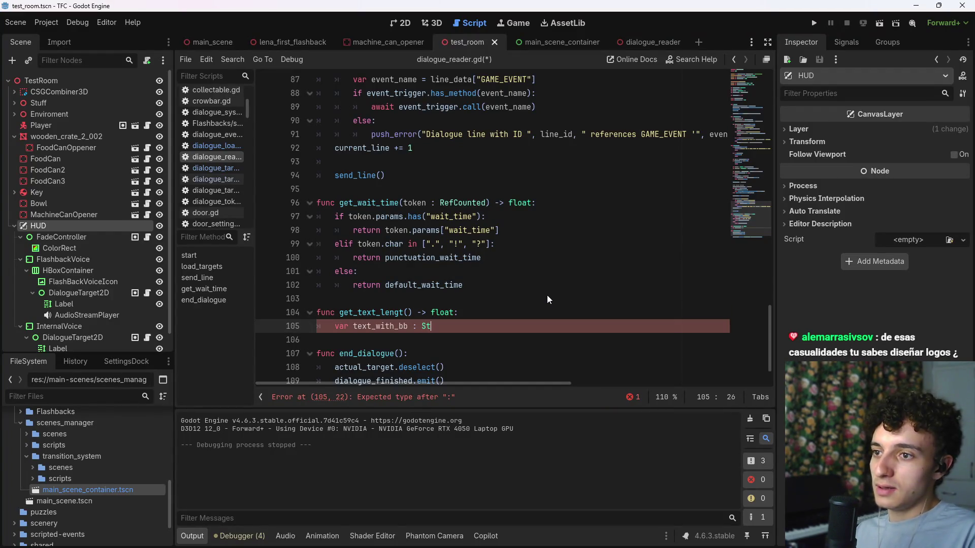
text( = "")
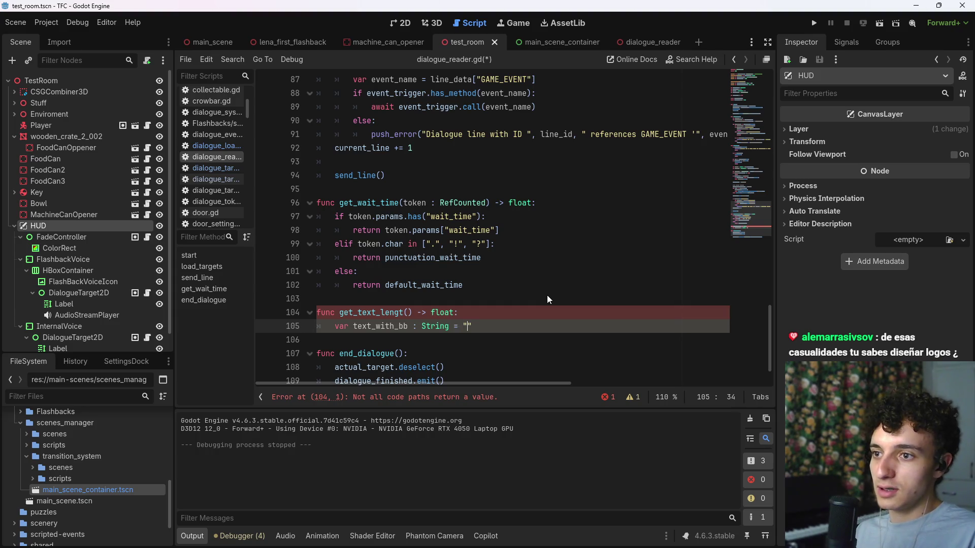
key(Return)
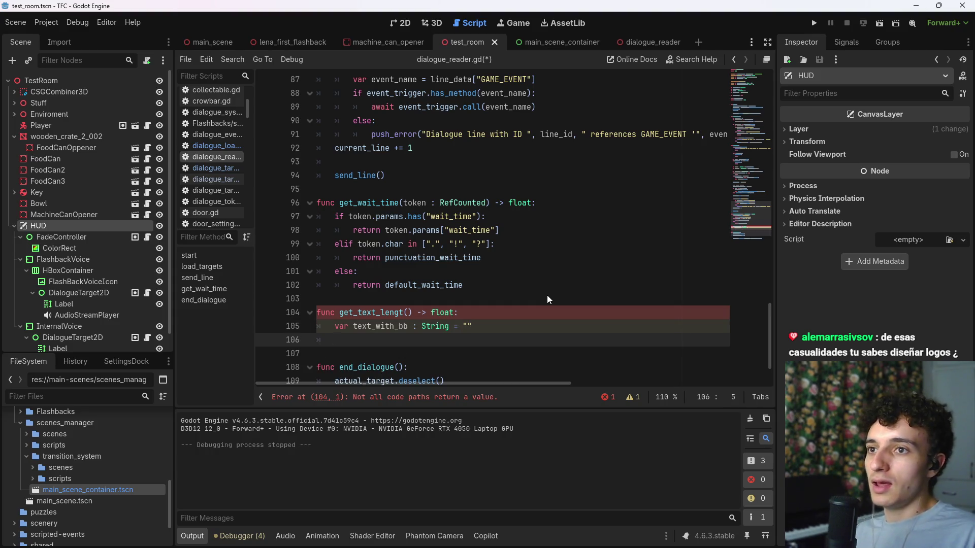
scroll(502, 297, up, 5)
scroll(455, 299, down, 7)
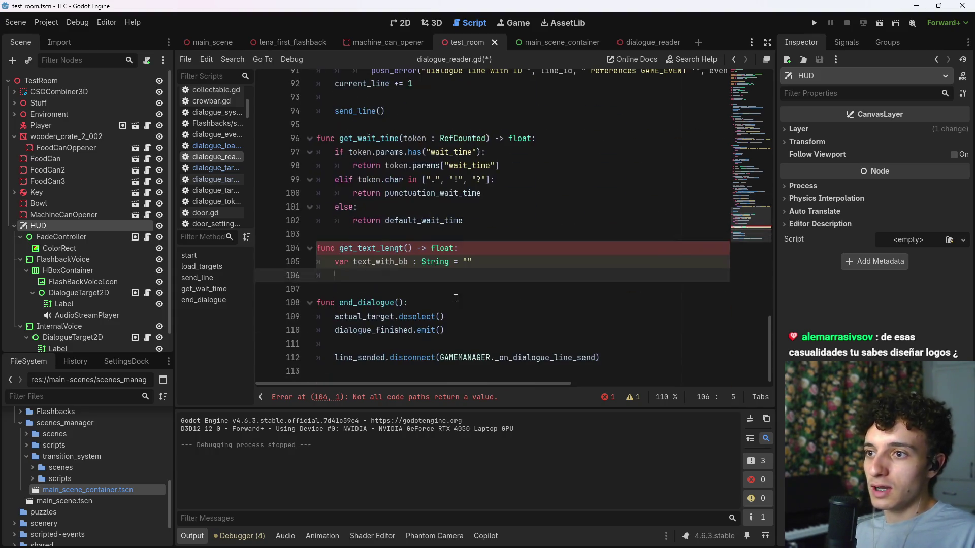
- Give the function a line parameter and loop appending each token.char to text_with_bb
click(406, 248)
text(line)
key(ctrl+s)
key(Down)
key(Down)
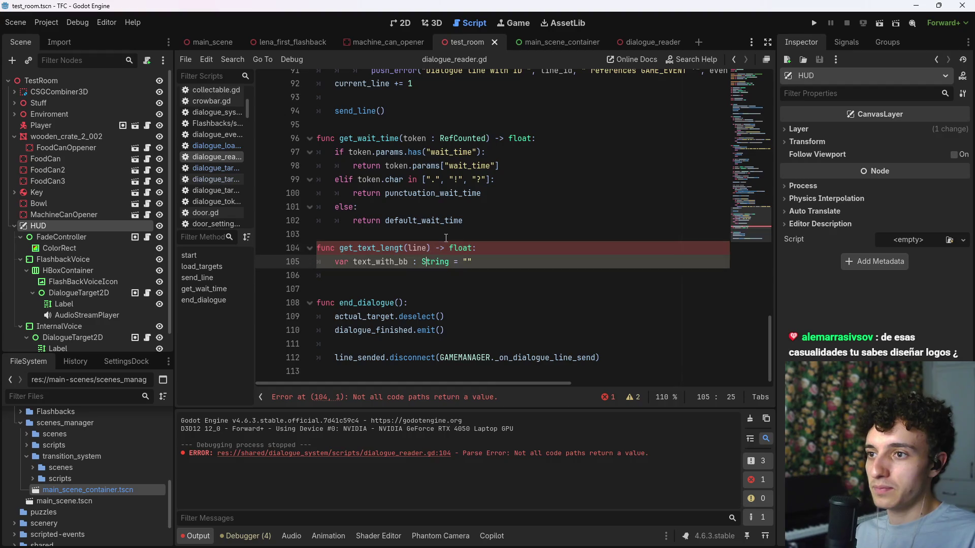
text(for token in line:)
key(Return)
text(toke)
key(BackSpace)
key(BackSpace)
key(BackSpace)
text(ex)
key(Return)
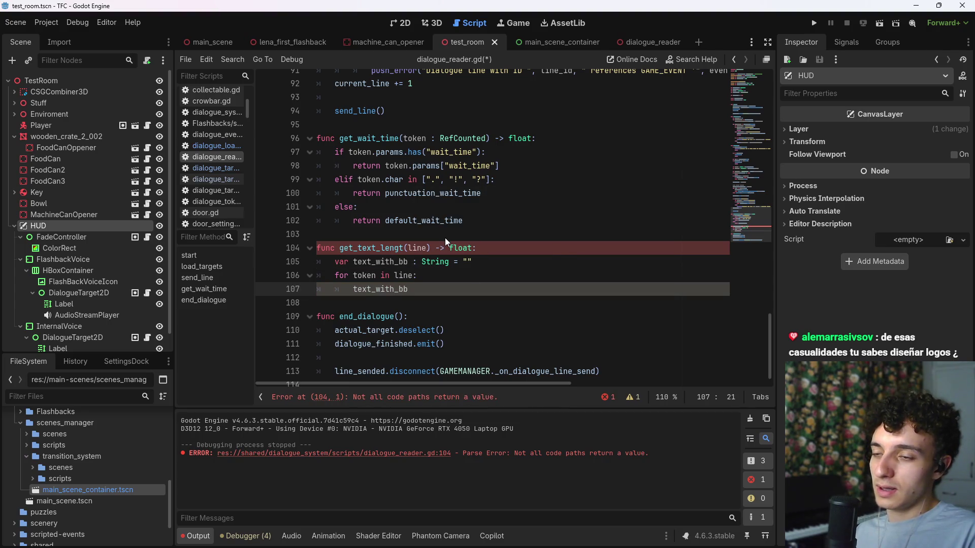
text(+= )
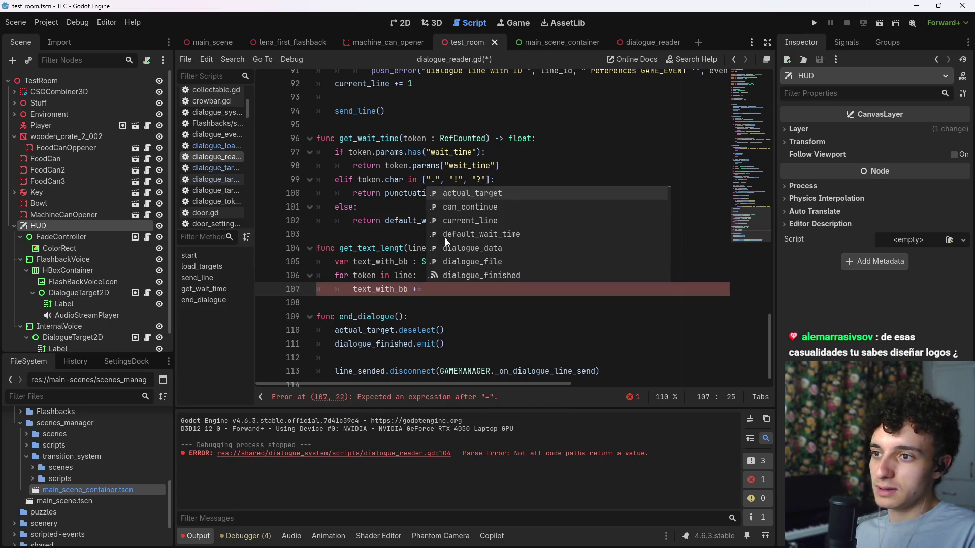
text(token.)
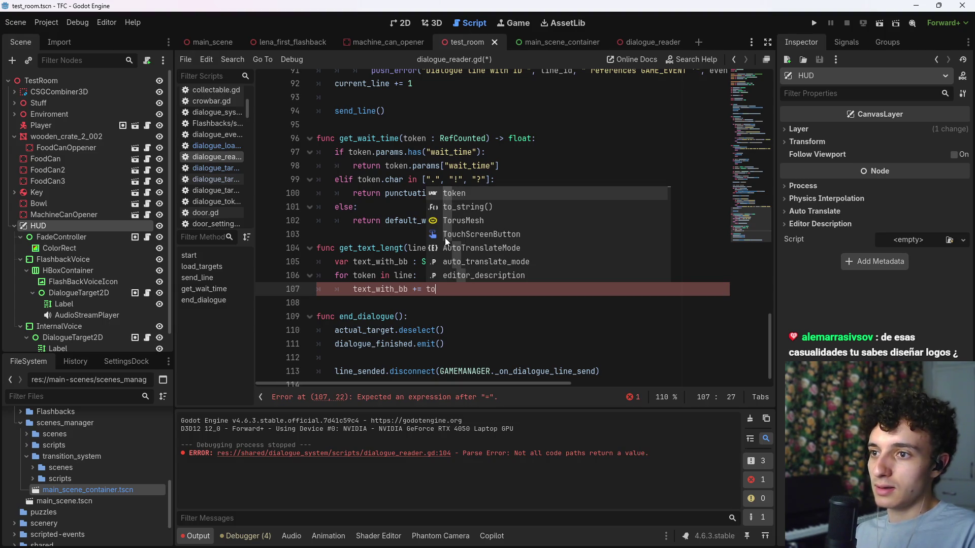
text(char)
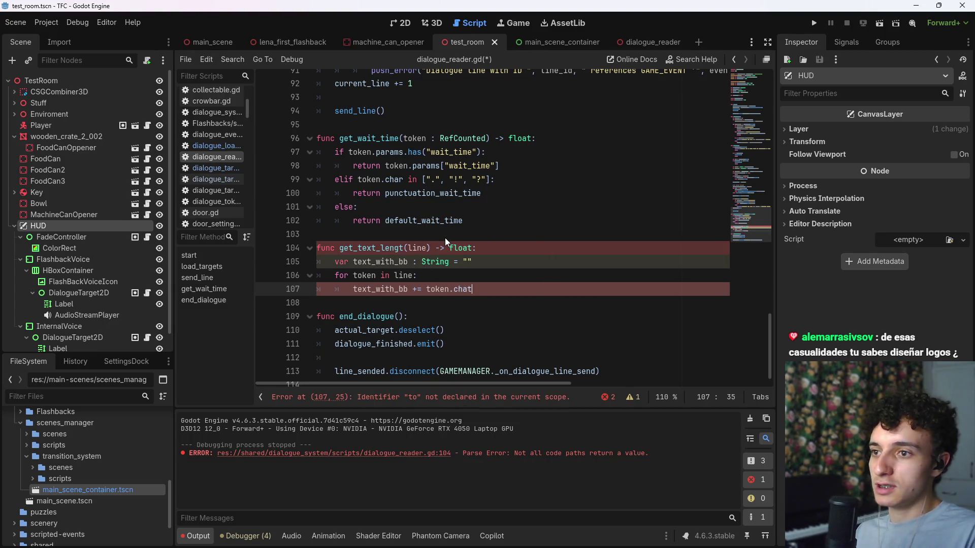
key(ctrl+s)
- Begin a 'return text_with_bb.' statement and consult Gemini's parsed-text example
key(Return)
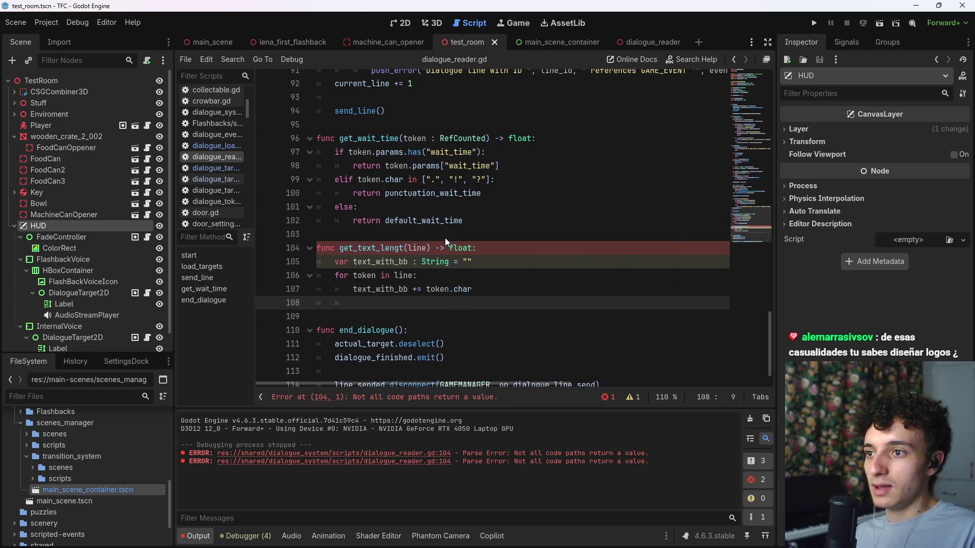
text(ret)
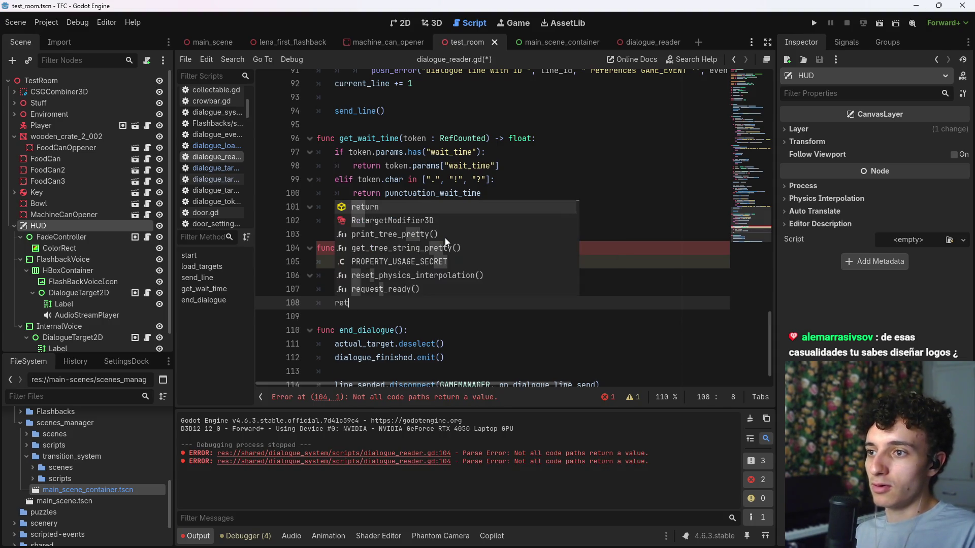
key(Return)
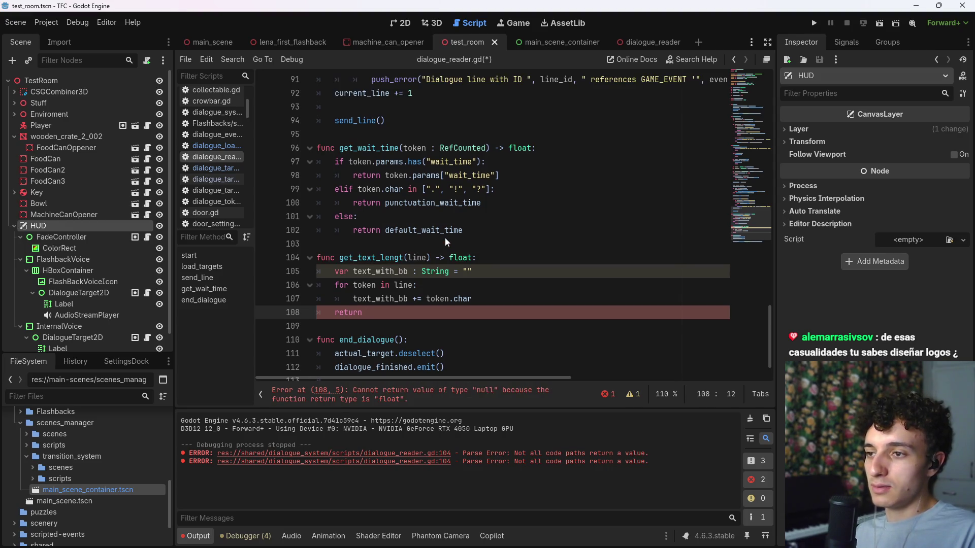
text(tex)
key(Return)
text(.)
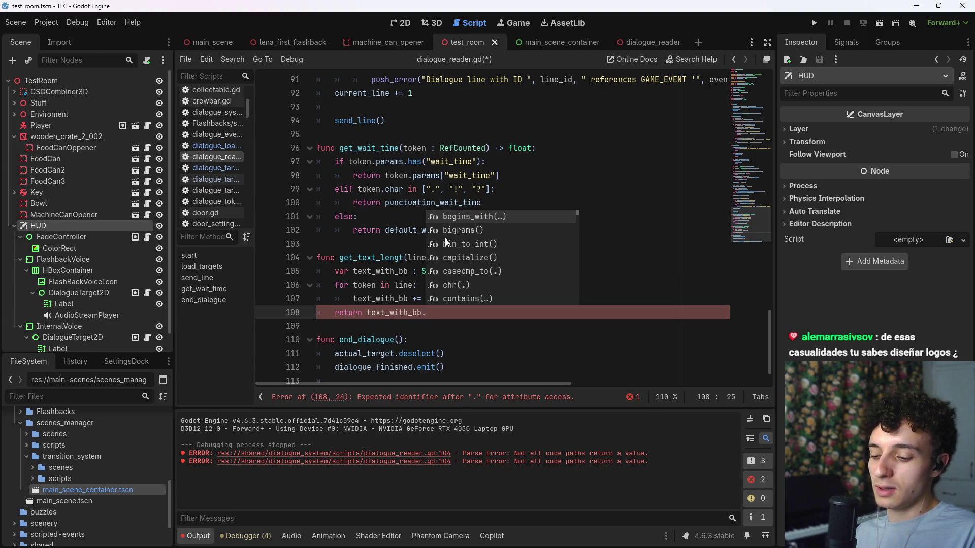
key(alt+Tab)
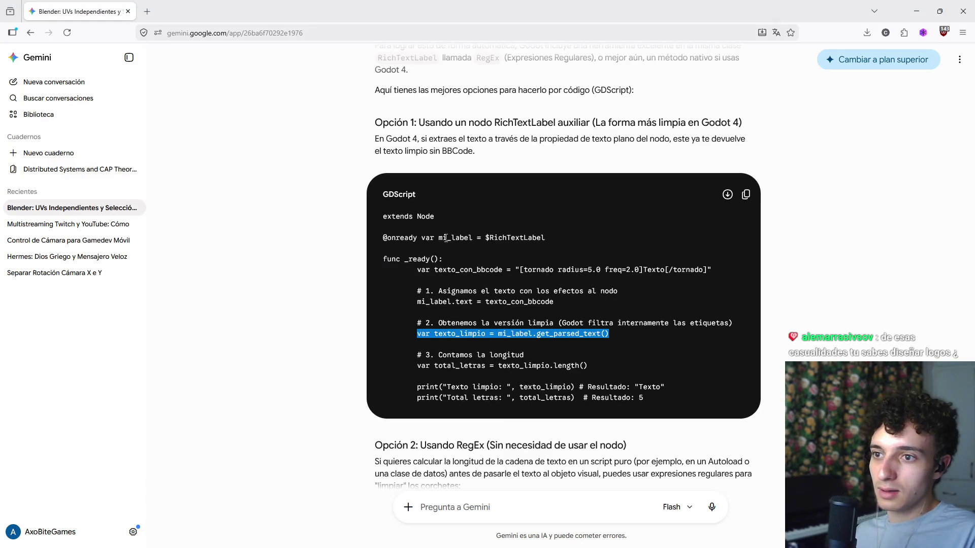
- Compare Gemini's get_parsed_text example with the script, discarding the stray 'get_par' text
key(alt+Tab)
text(get_par)
key(BackSpace)
key(BackSpace)
key(BackSpace)
key(alt+Tab)
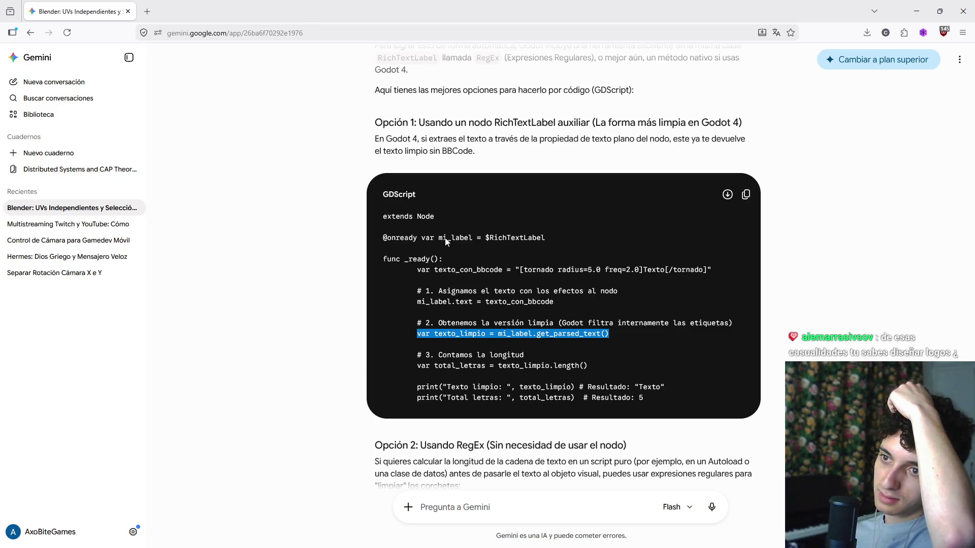
key(alt+Tab)
key(ctrl+shift+Left)
key(ctrl+shift+Left)
key(ctrl+shift+Left)
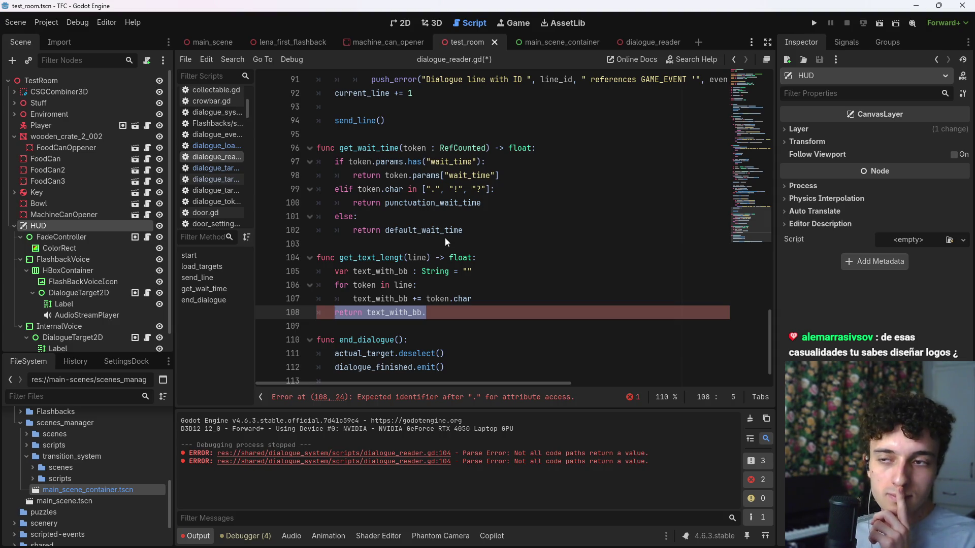
- Replace the return line with 'var aux_label : RichTextLabel = RichTextLabel.new()' and save
key(BackSpace)
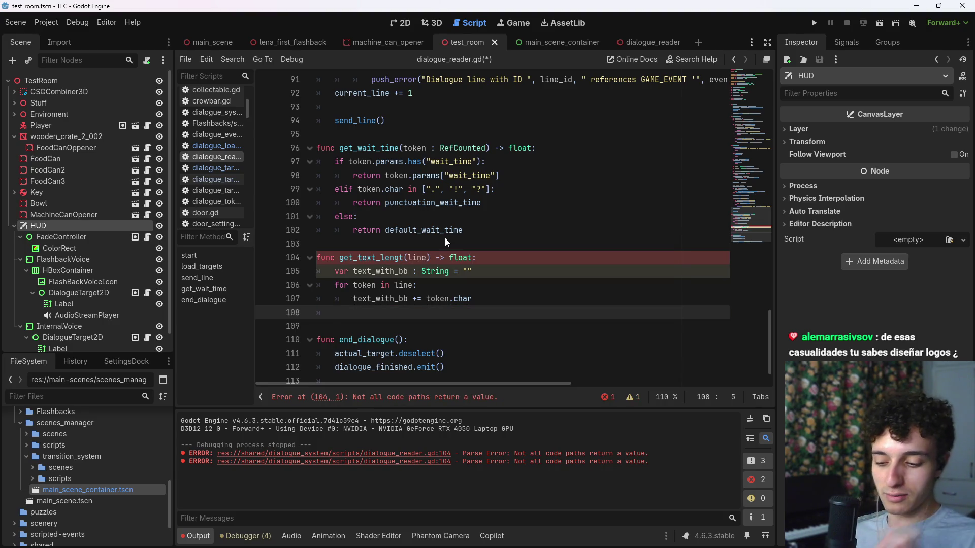
key(ctrl+z)
key(BackSpace)
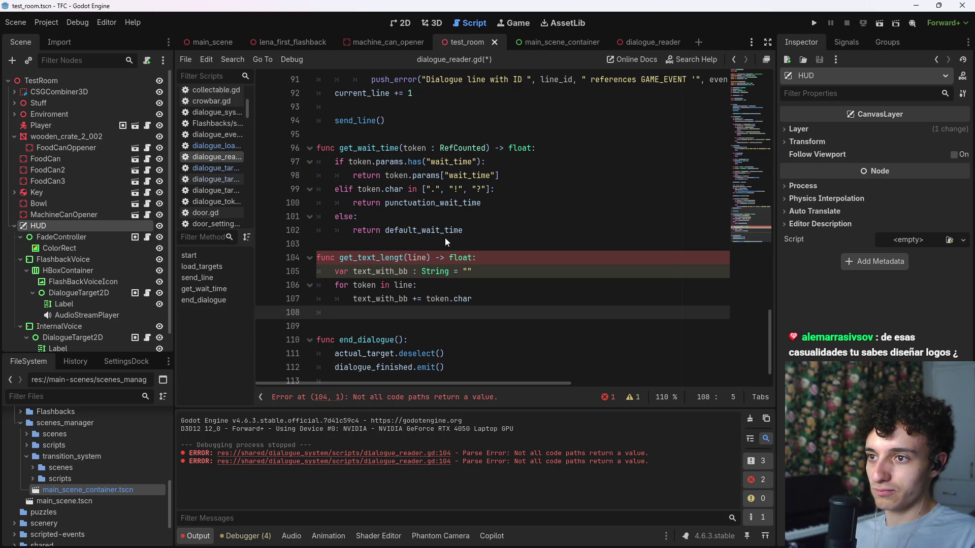
text(var a)
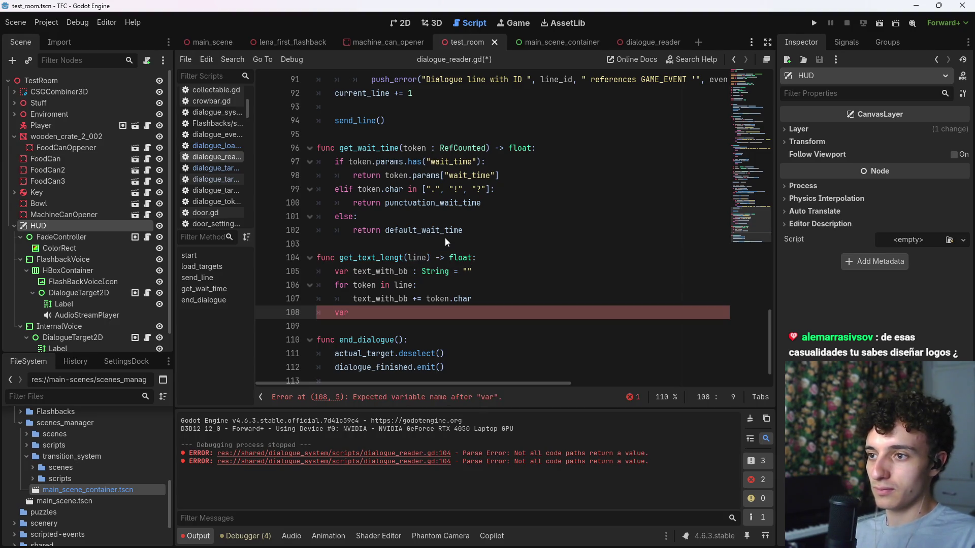
text(ux_lae)
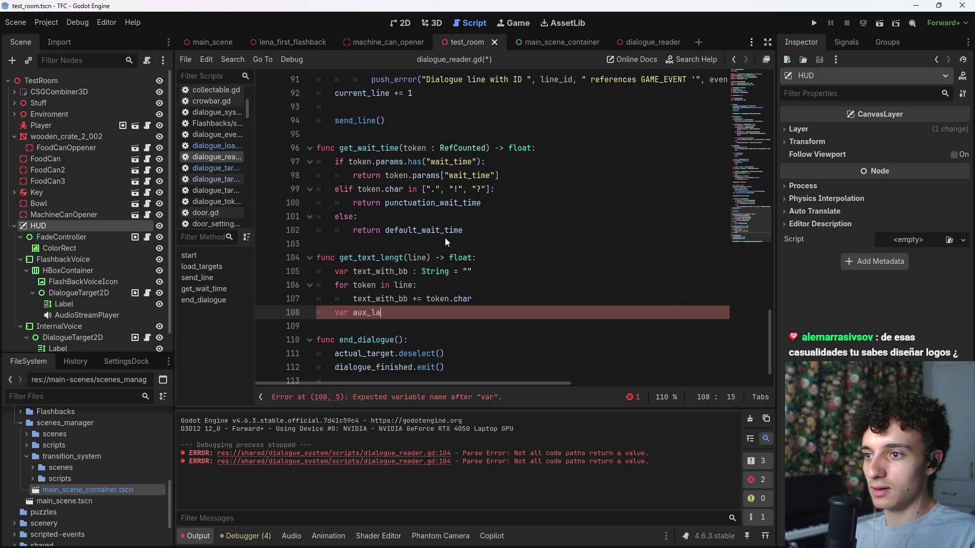
key(BackSpace)
text(bel : )
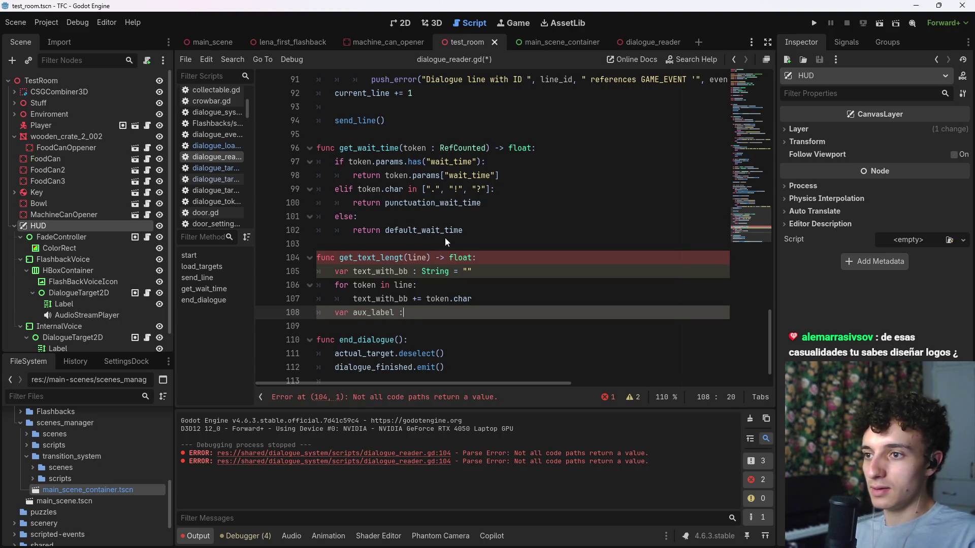
text(RichTex)
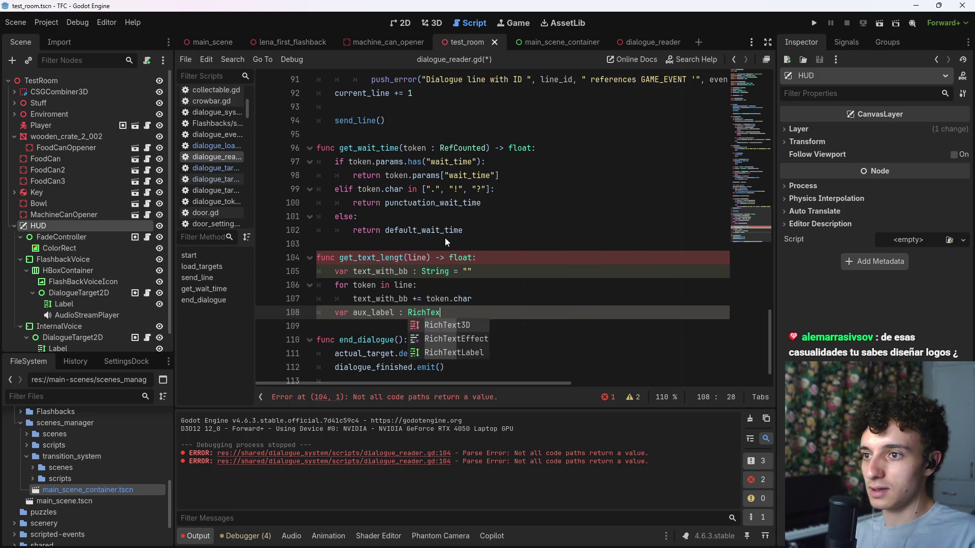
key(Down)
key(Down)
key(Return)
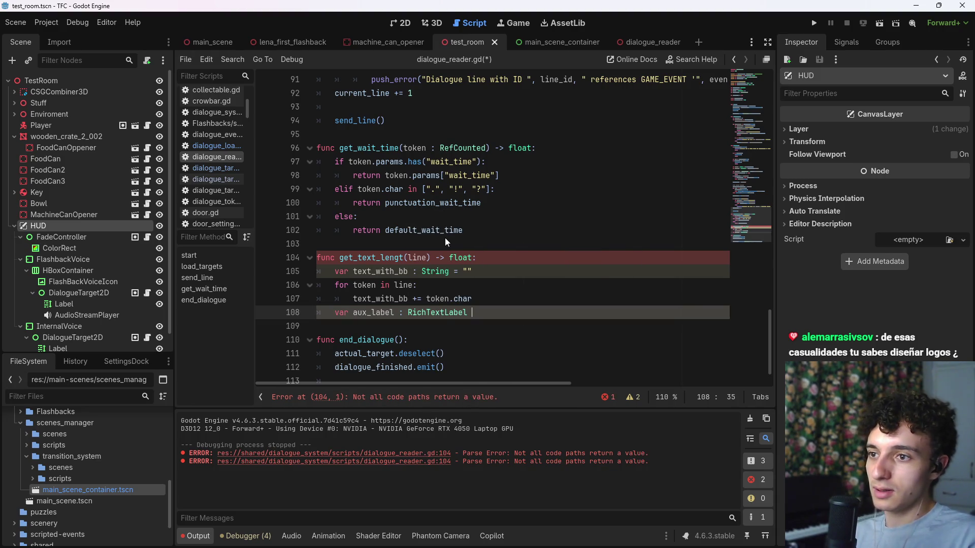
text(= Rich)
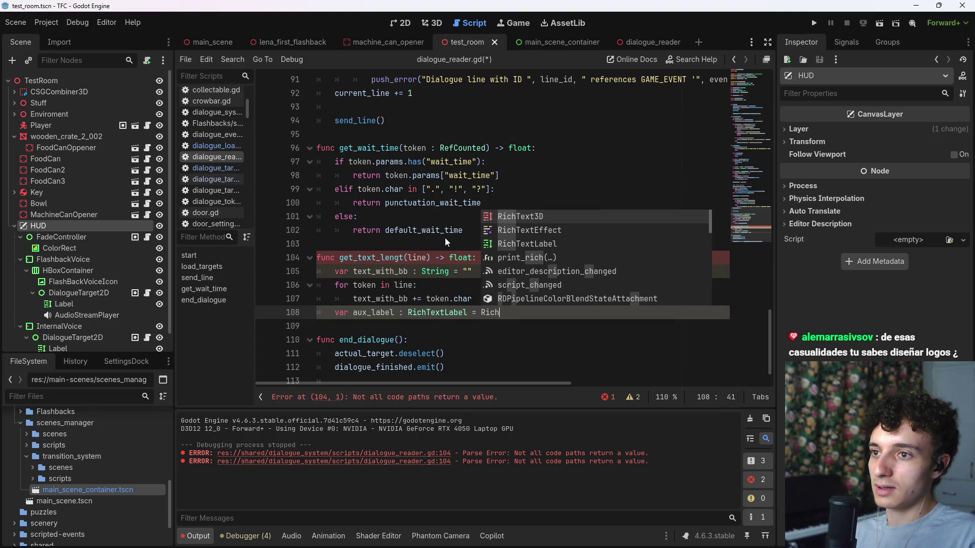
key(Return)
key(BackSpace)
key(BackSpace)
key(BackSpace)
text(La)
key(Return)
text(.te)
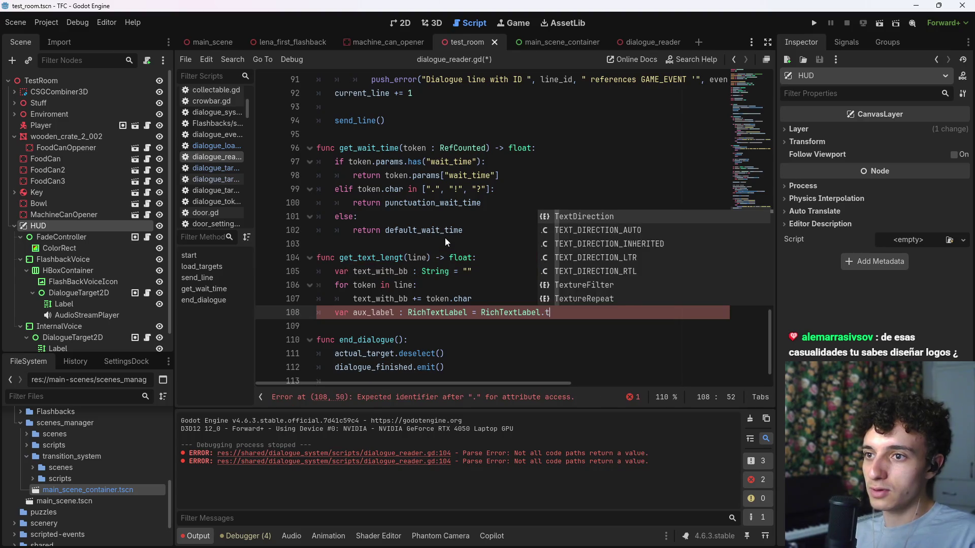
key(BackSpace)
key(BackSpace)
text(new)
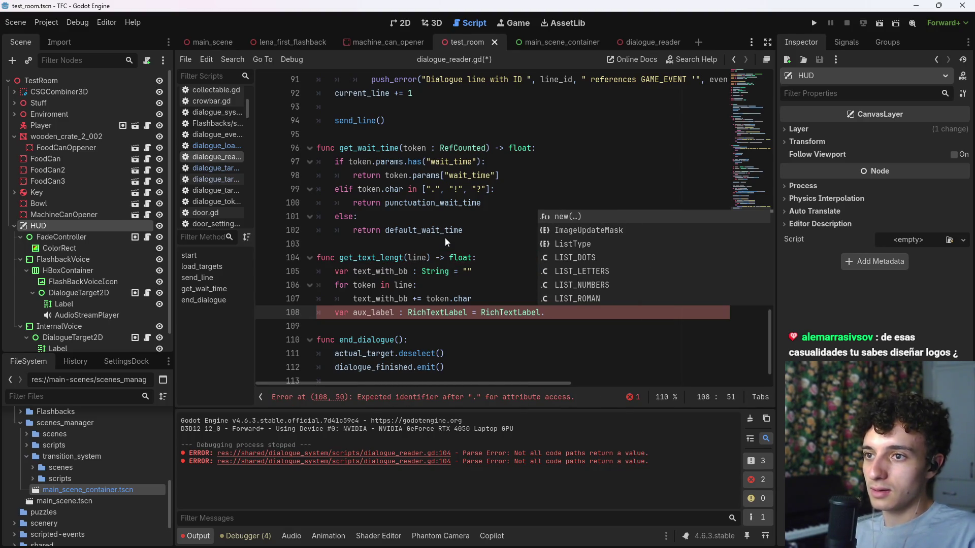
key(Return)
key(ctrl+s)
- Add 'aux_label.text = text_with_bb' below the label declaration
key(Up)
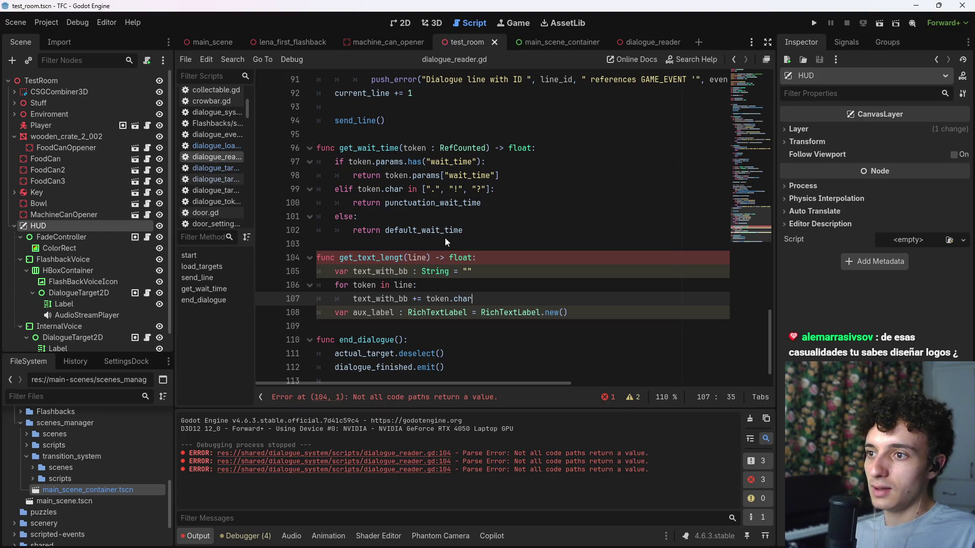
click(589, 312)
key(Return)
text(au)
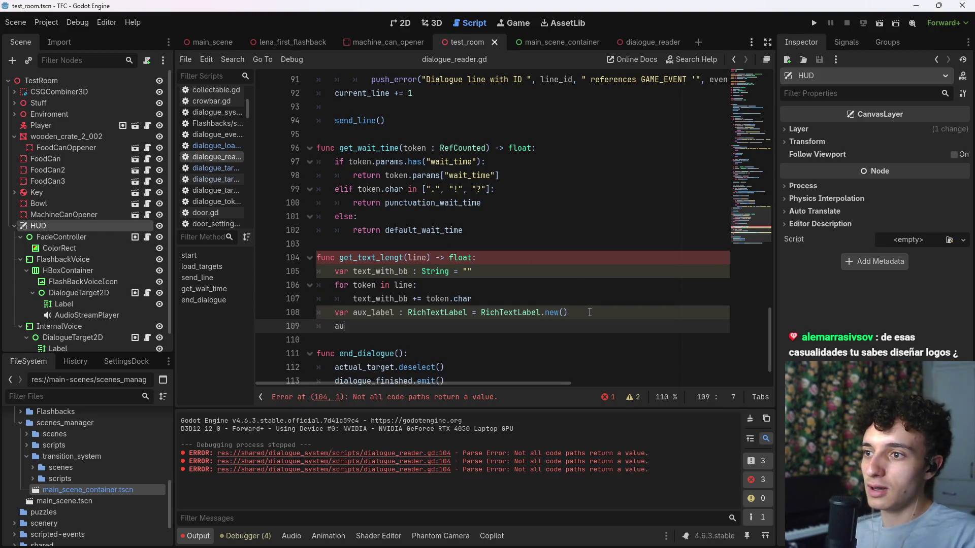
key(Return)
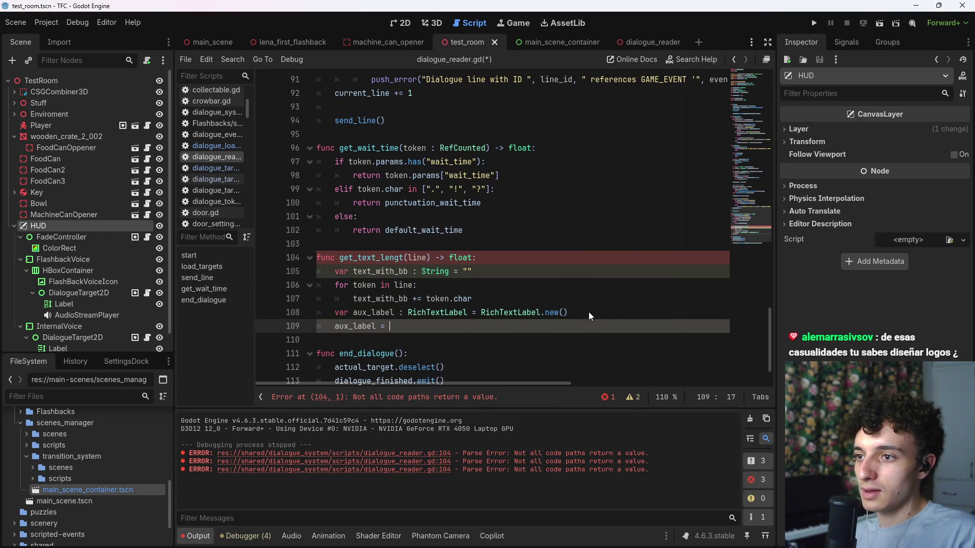
text(.text = )
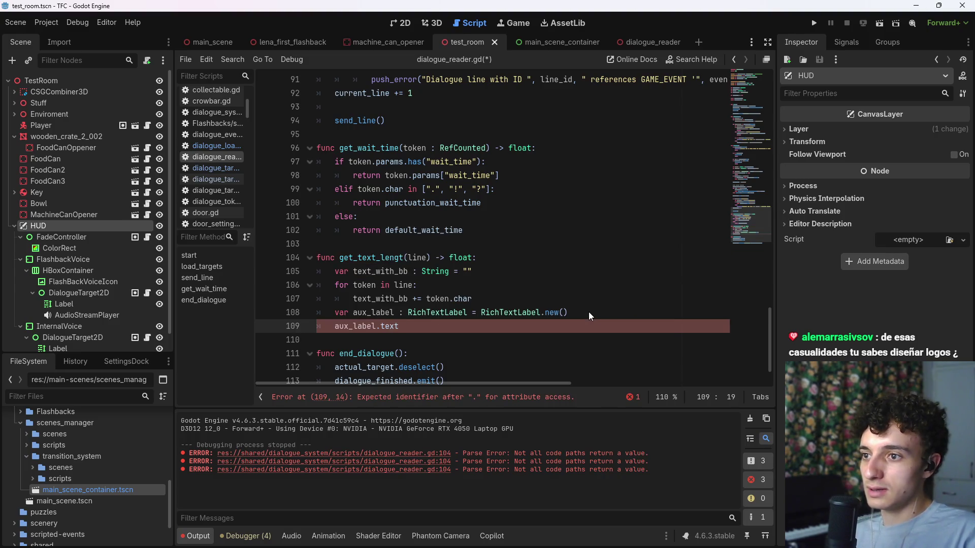
text(text)
key(Return)
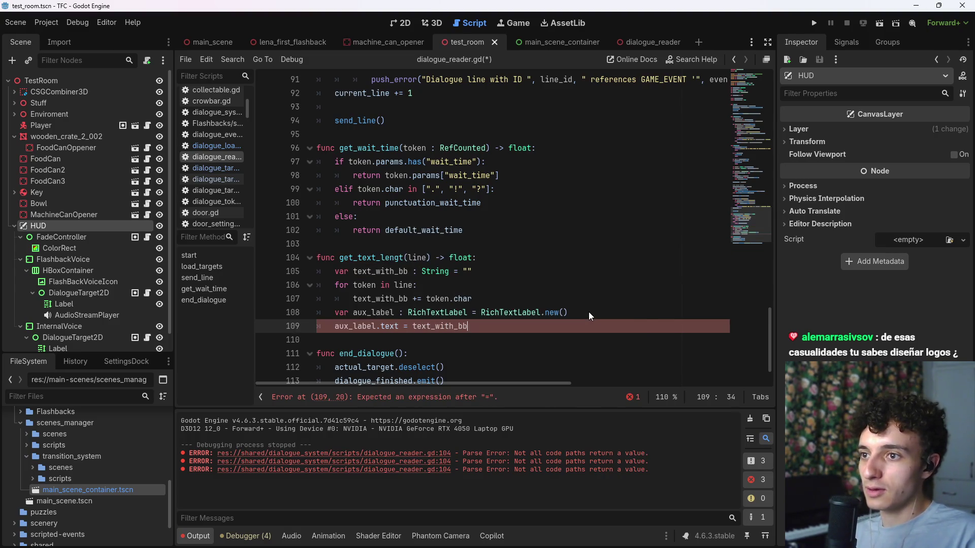
key(ctrl+s)
- Return aux_label.get_parsed_text().length() and save the script
key(Return)
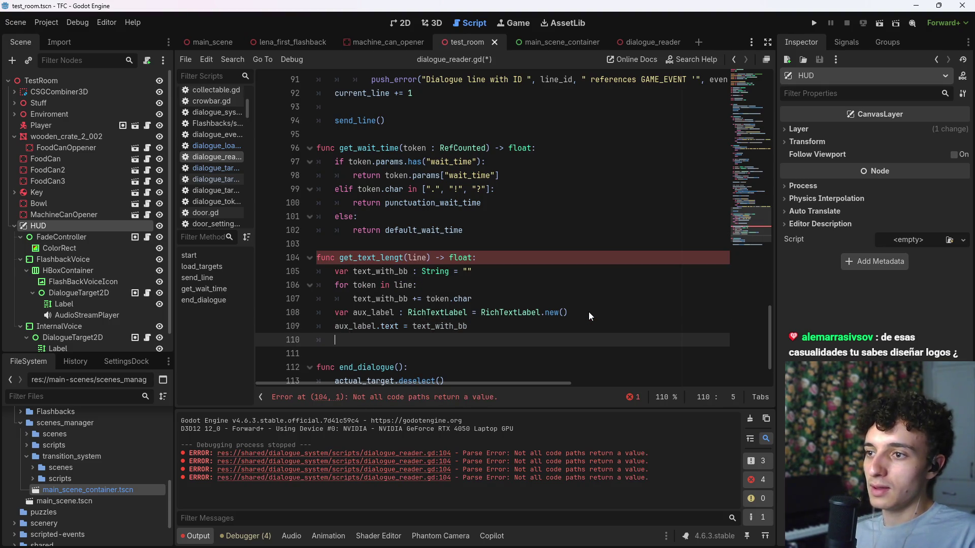
text(return au)
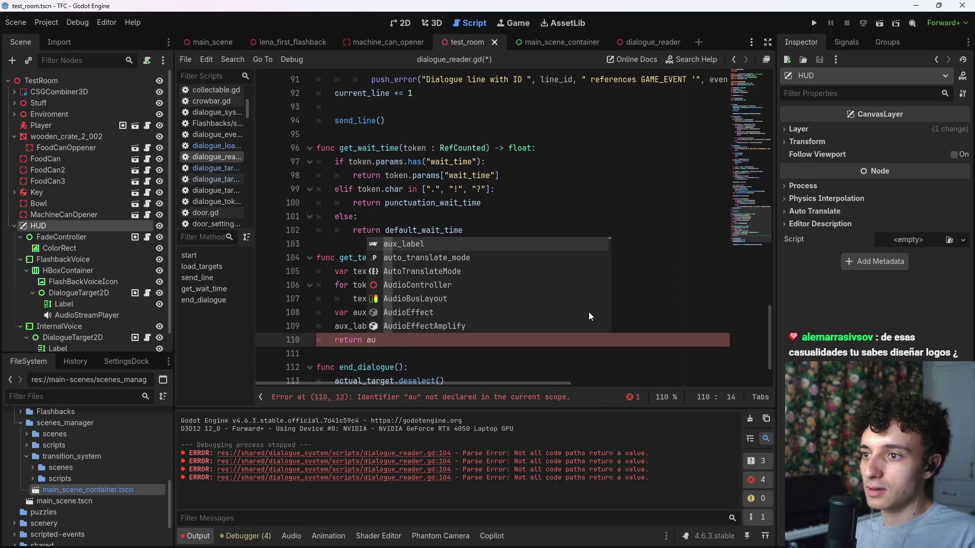
key(Return)
text(.te)
key(BackSpace)
key(BackSpace)
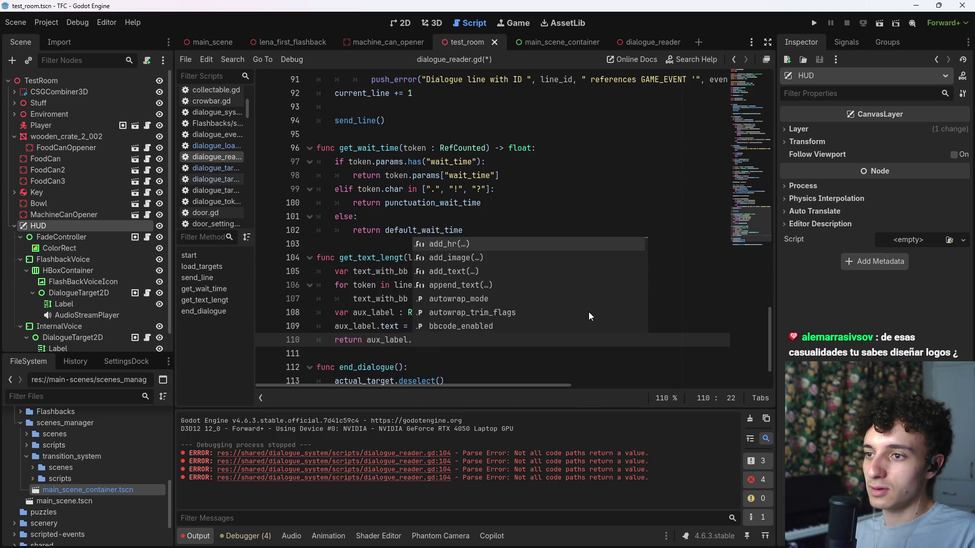
text(get_parse)
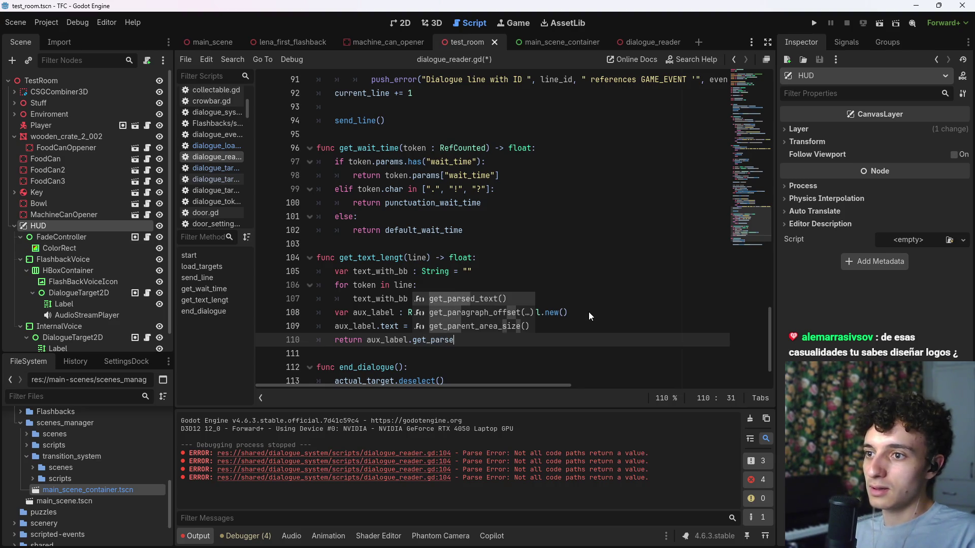
key(Return)
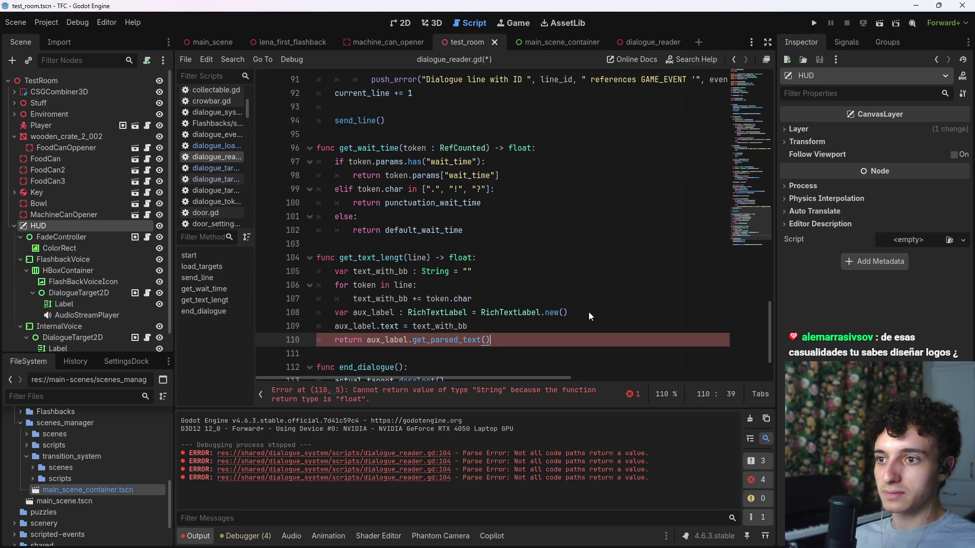
text(.len)
key(Return)
key(ctrl+s)
- Delete the returned expression from the return line
key(Up)
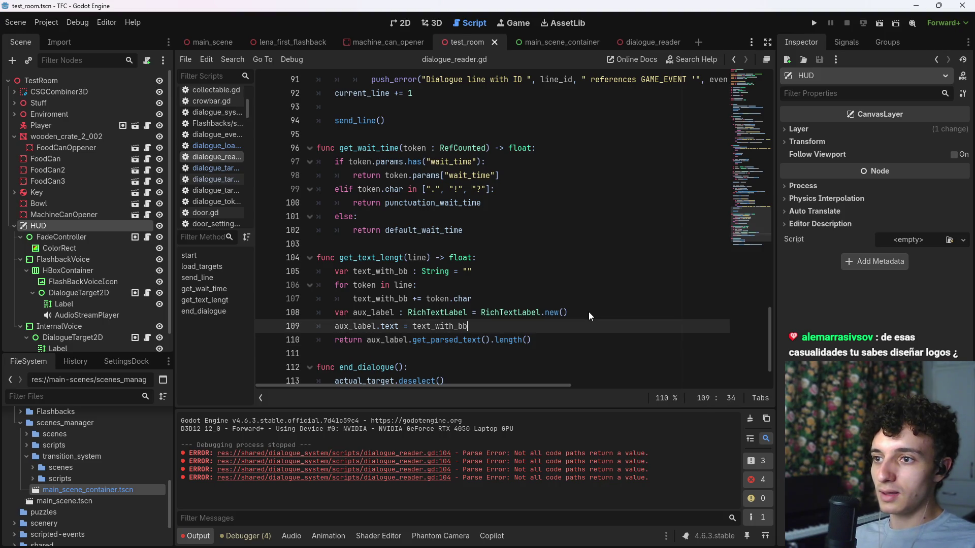
key(Down)
key(End)
key(ctrl+shift+Left)
key(ctrl+shift+Left)
key(ctrl+shift+Left)
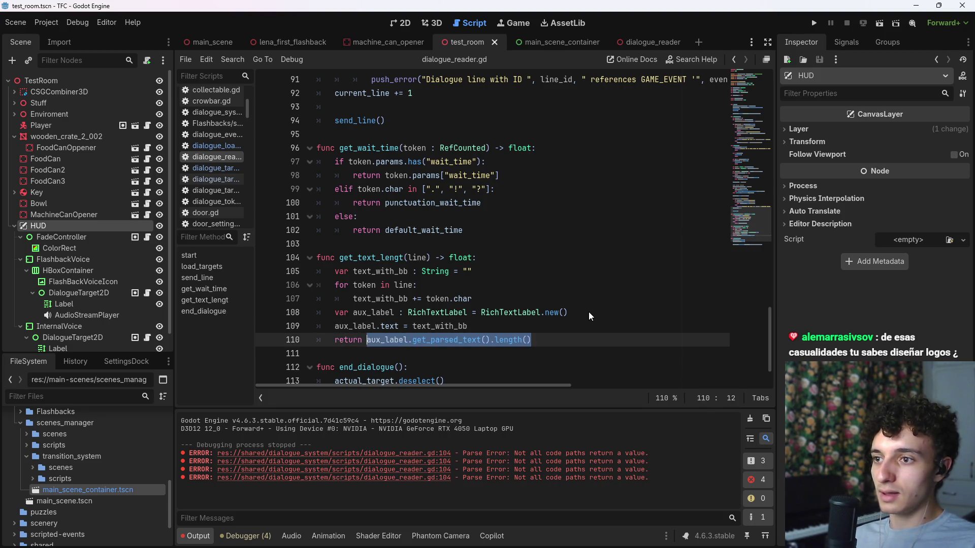
key(BackSpace)
- Add 'var lenght : float = aux_label.get_parsed_text().length()' above the return
click(522, 328)
key(Return)
text(var len)
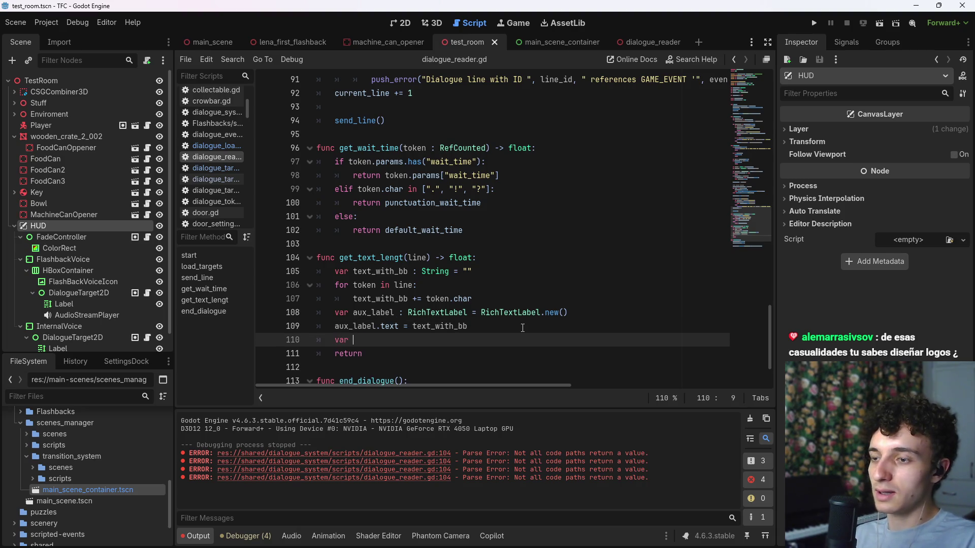
text(ght )
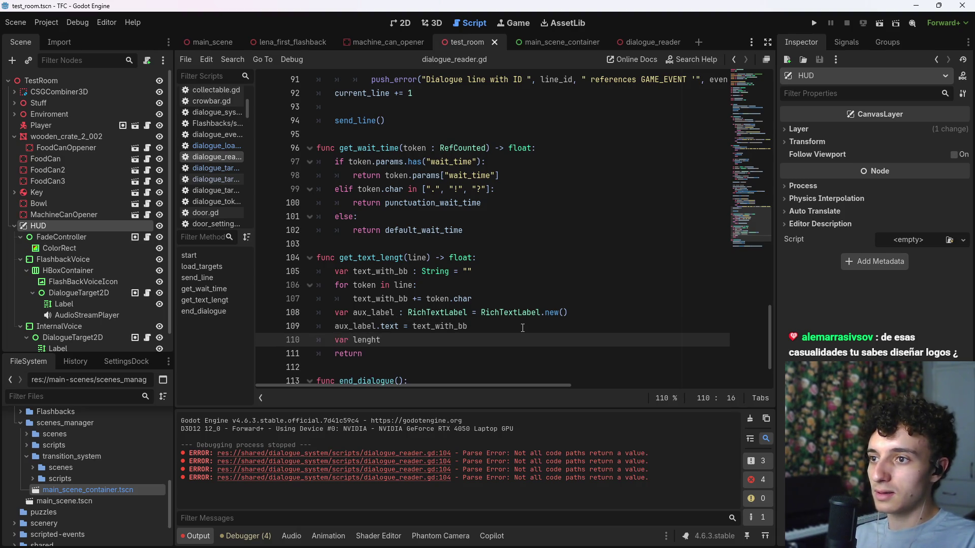
text(: float = aux_label.get_parsed_text().length())
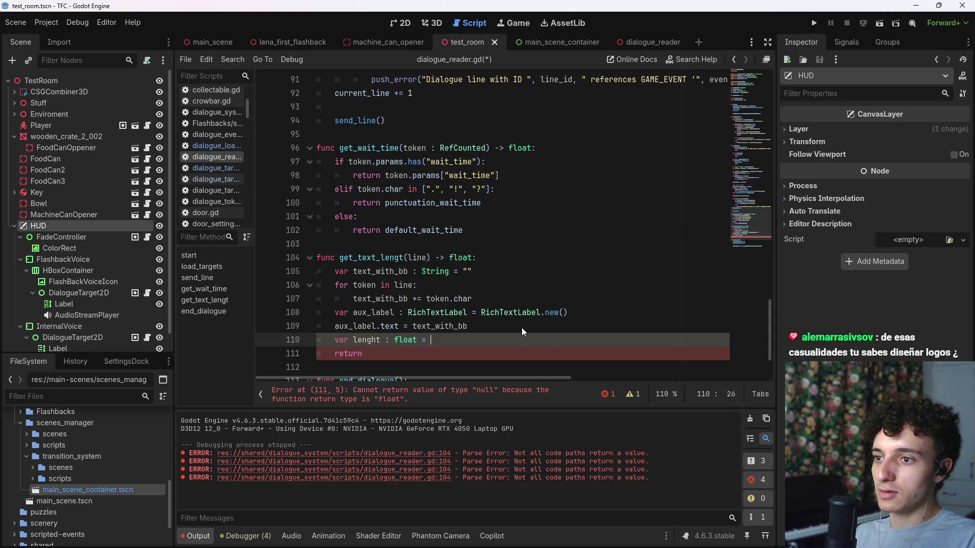
key(ctrl+s)
- Free the temporary label with aux_label.queue_free()
key(Return)
text(aux)
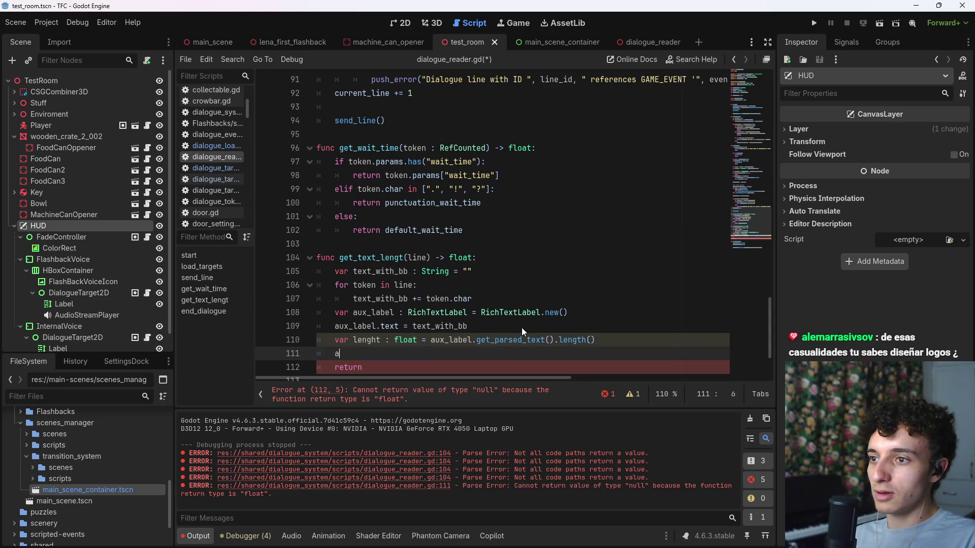
text(_label.queu)
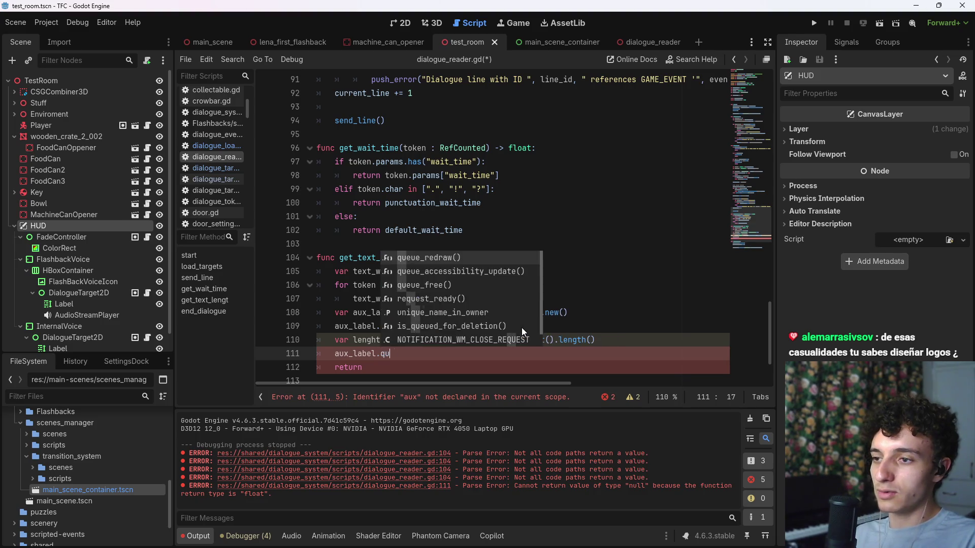
key(Return)
key(BackSpace)
key(BackSpace)
key(BackSpace)
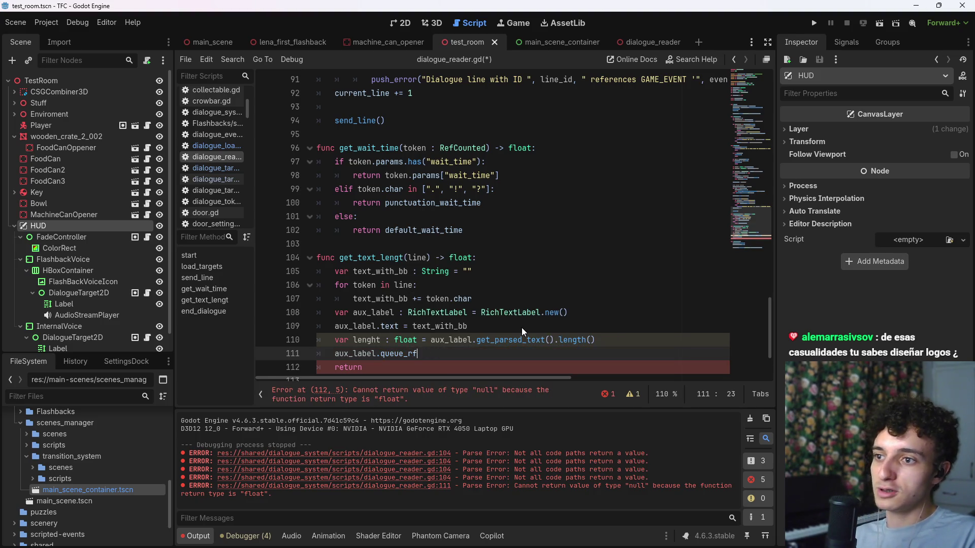
text(f)
key(Return)
key(ctrl+s)
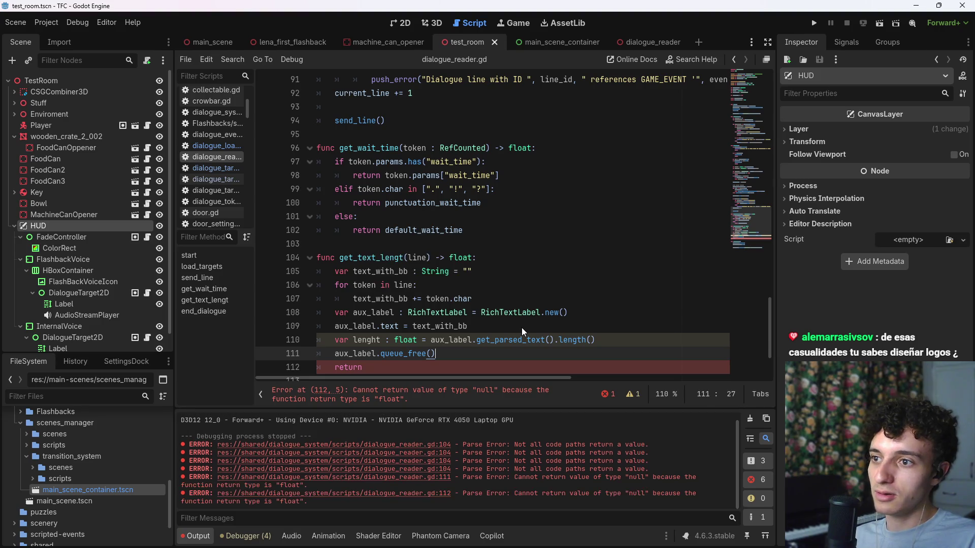
- Make the function return lenght and save the script
key(Down)
text(lenght)
key(ctrl+s)
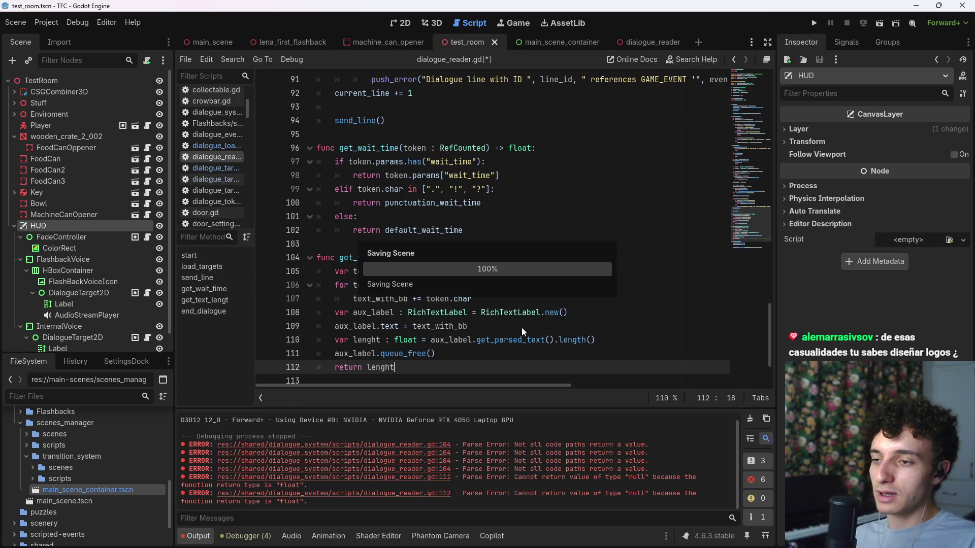
click(482, 350)
key(ctrl+s)
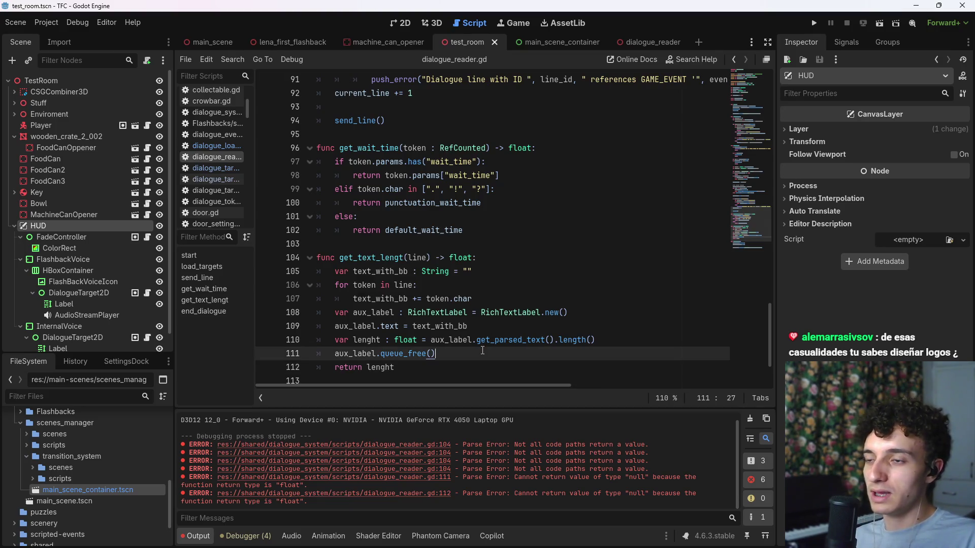
- Add the missing colon after line_data.text on the for loop at line 79
scroll(600, 219, up, 8)
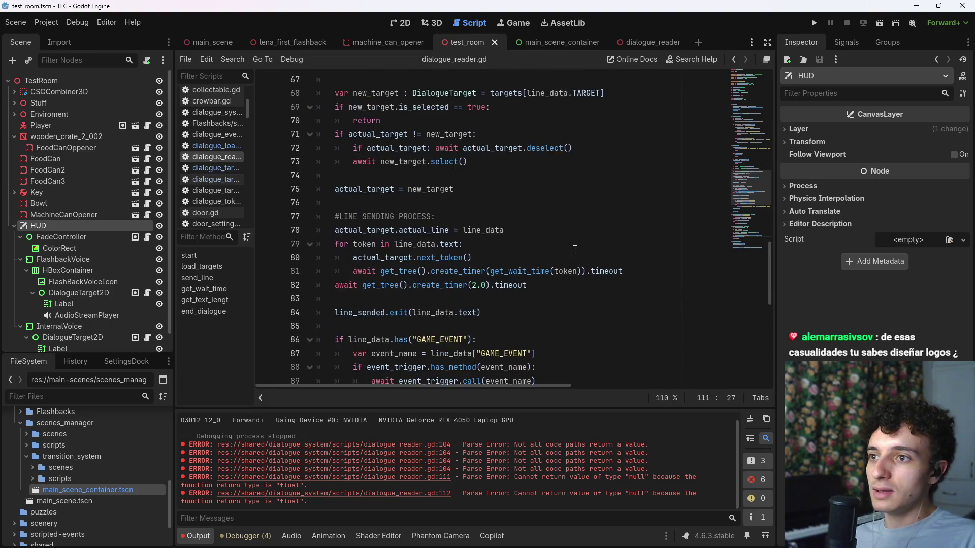
scroll(547, 266, down, 2)
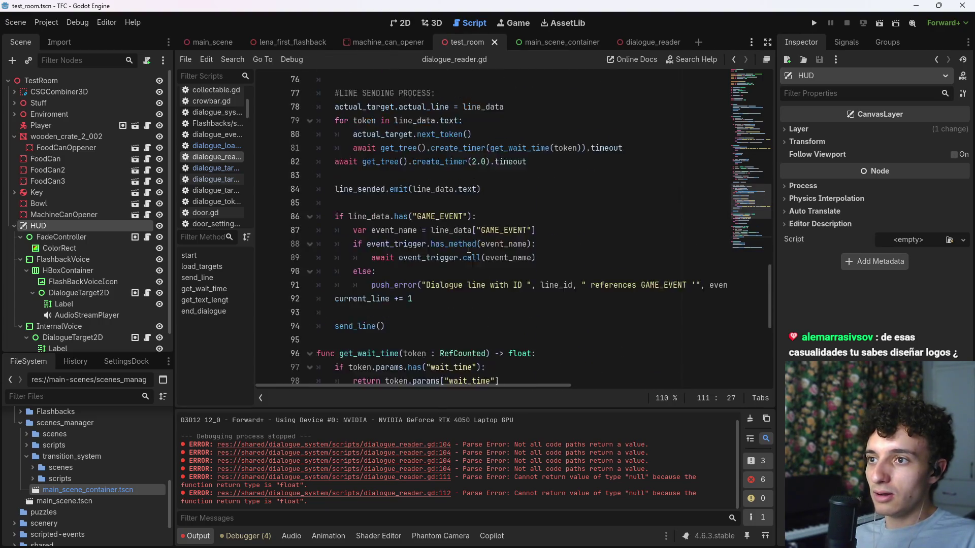
scroll(464, 248, up, 1)
scroll(336, 239, up, 1)
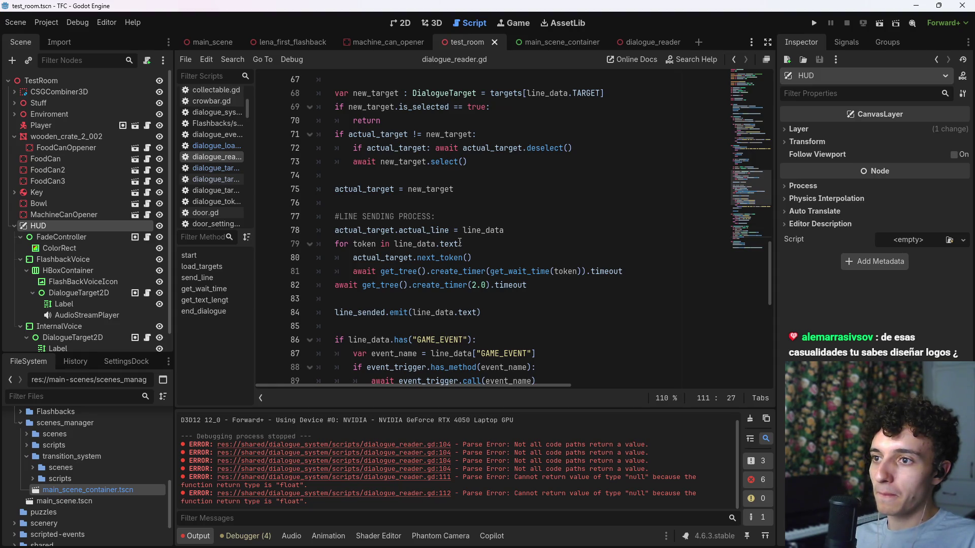
click(460, 243)
text(:)
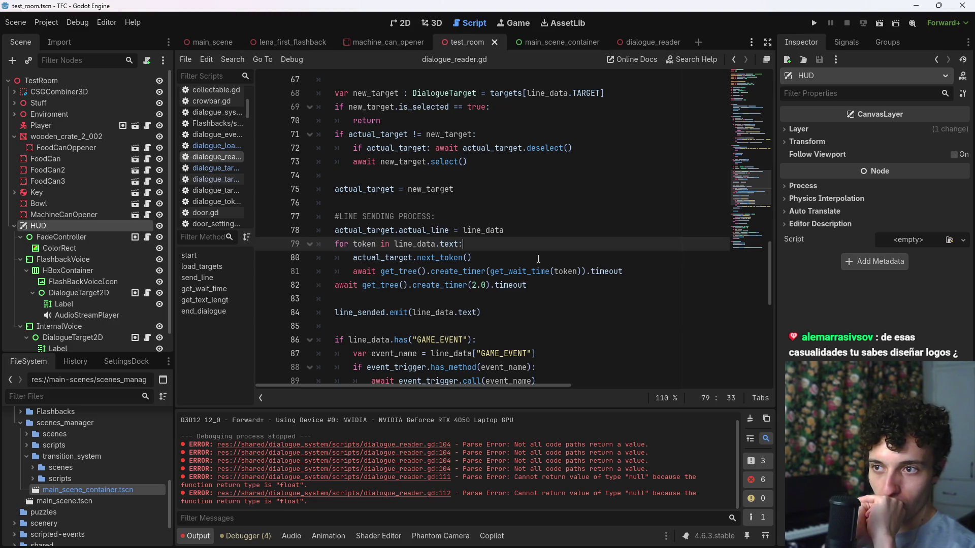
scroll(528, 274, down, 10)
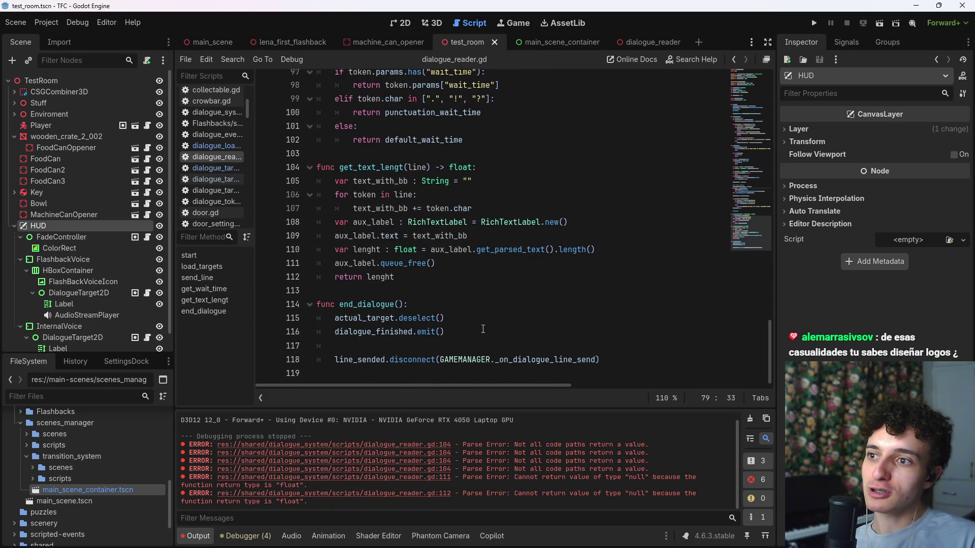
scroll(477, 325, up, 1)
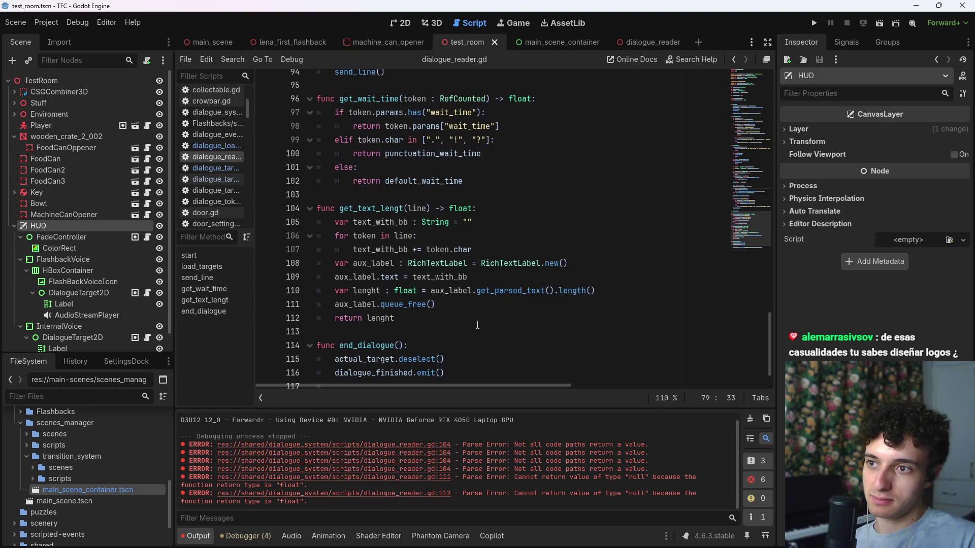
click(373, 208)
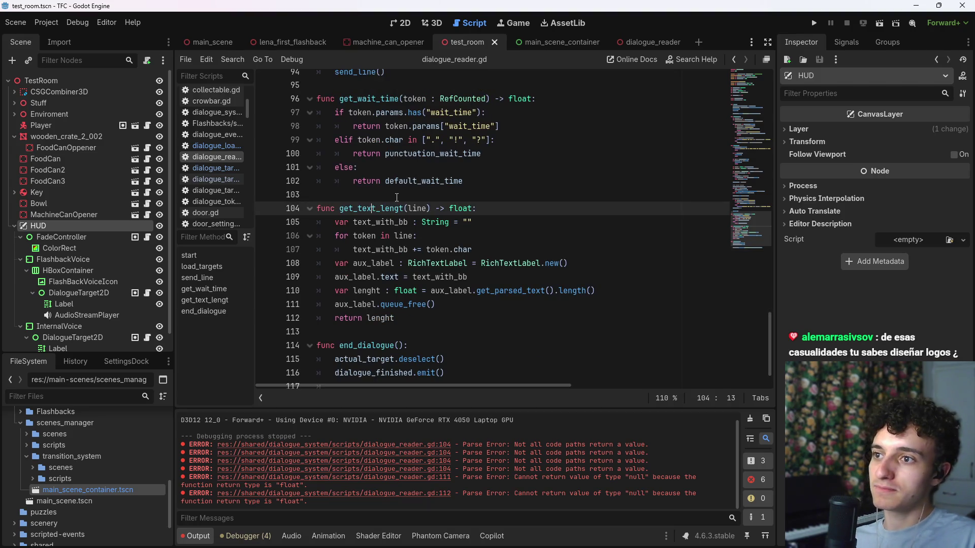
- Rename get_text_lengt to get_parsed_tokens and save
key(Delete)
key(BackSpace)
key(BackSpace)
key(BackSpace)
text(parsed)
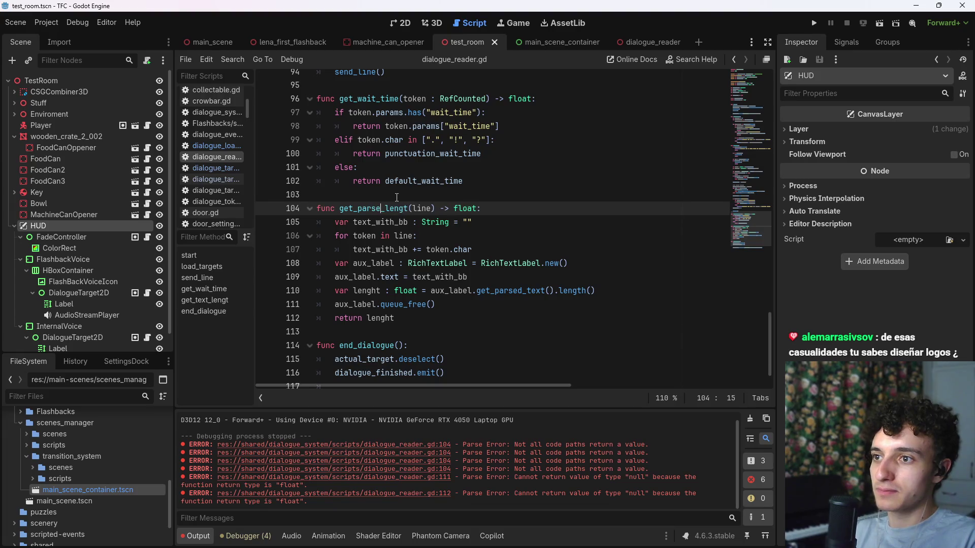
key(Delete)
key(Delete)
key(Delete)
text(tokens)
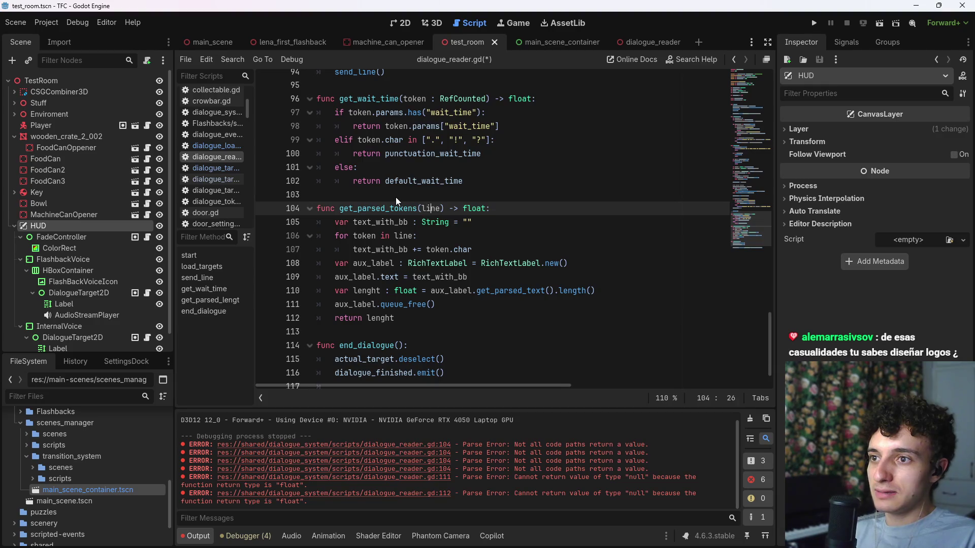
key(ctrl+s)
key(Right)
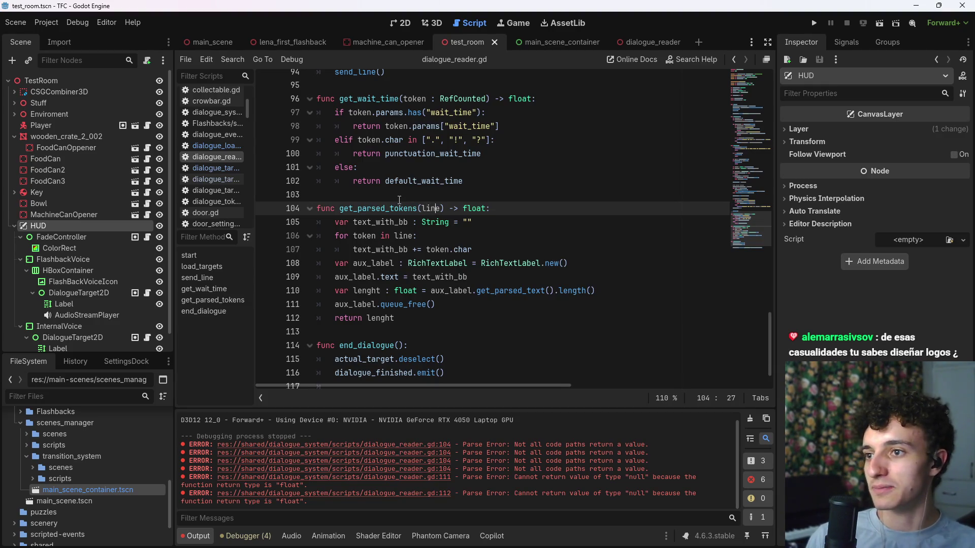
- Change line 110 to 'var parsed_text : String = aux_label.get_parsed_text()'
click(614, 290)
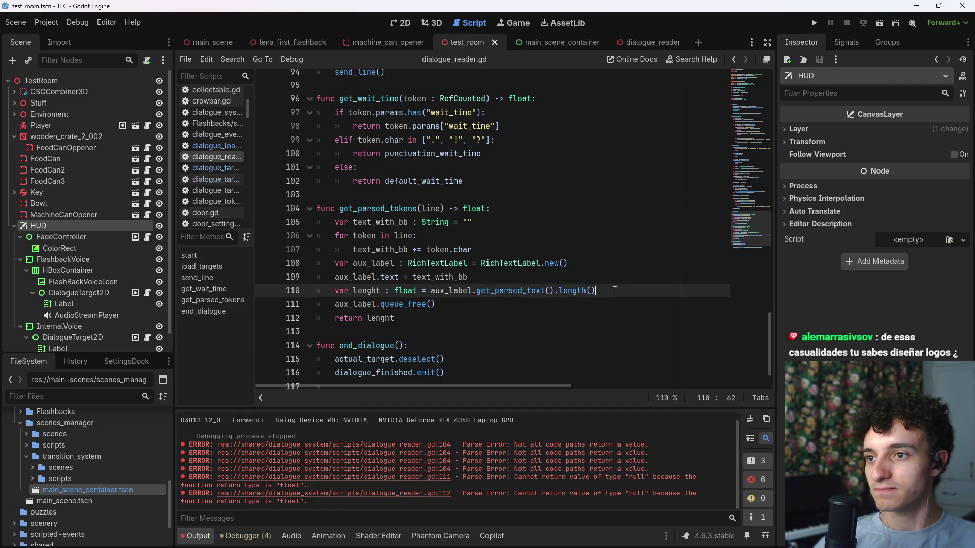
mouse_move(623, 291)
mouse_down()
mouse_move(480, 296)
mouse_move(554, 294)
mouse_up()
key(BackSpace)
key(Left)
key(Left)
key(Left)
key(BackSpace)
key(BackSpace)
key(BackSpace)
text(String)
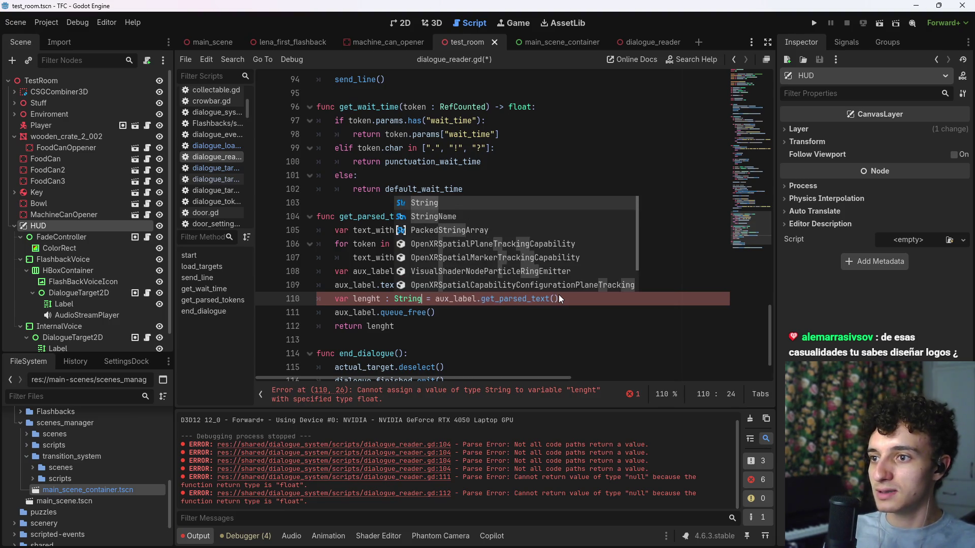
key(Left)
key(Left)
key(Left)
key(BackSpace)
key(BackSpace)
key(BackSpace)
key(BackSpace)
key(BackSpace)
text(parsed_text)
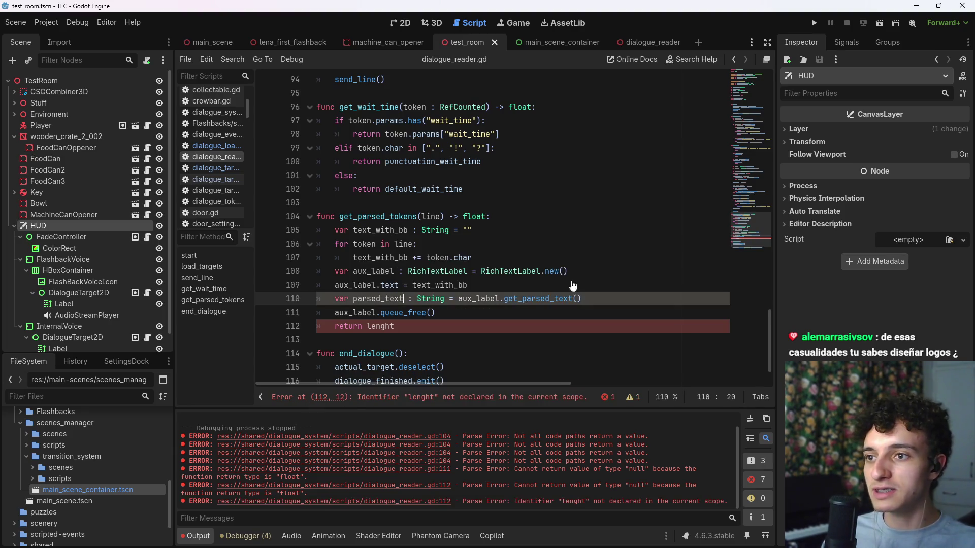
- Insert blank lines before the parsed_text line and after the first loop
click(635, 284)
key(Return)
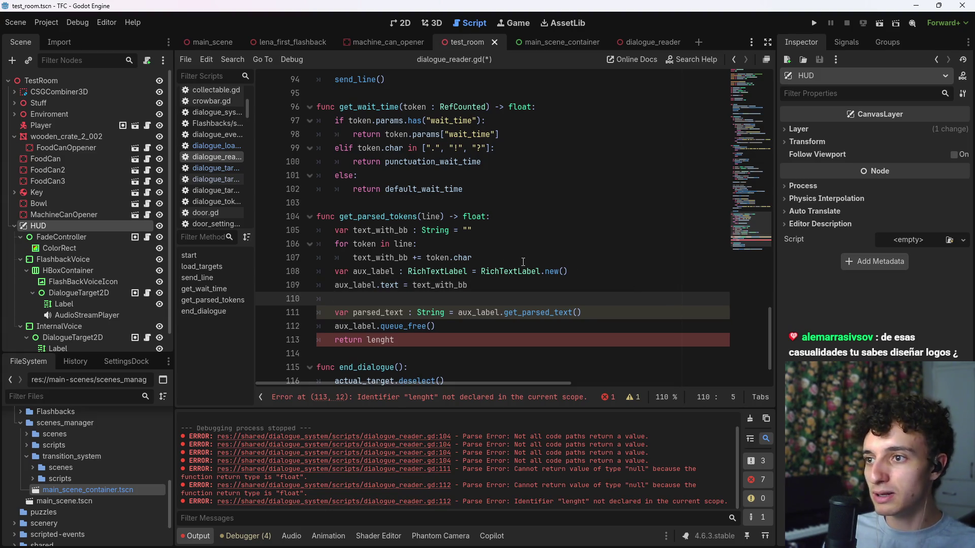
click(553, 259)
key(Return)
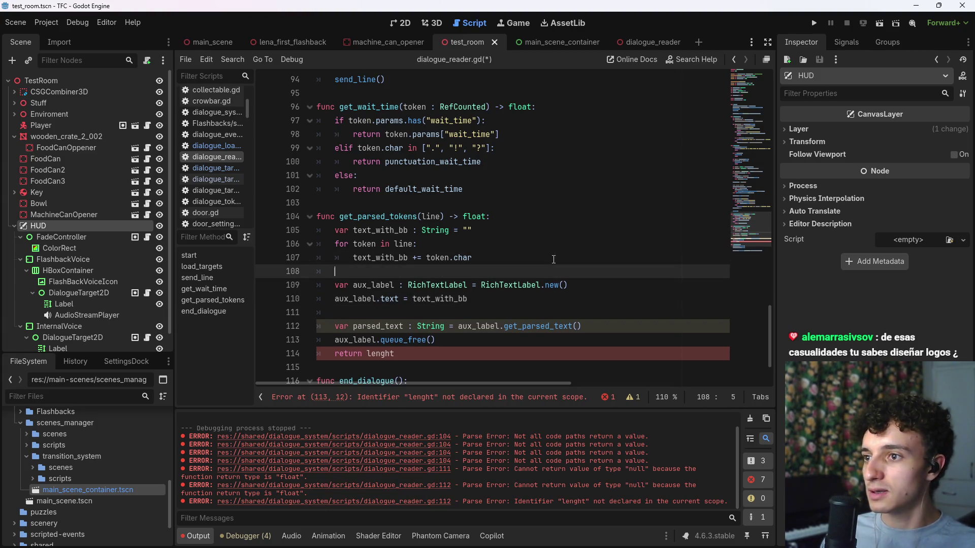
click(511, 229)
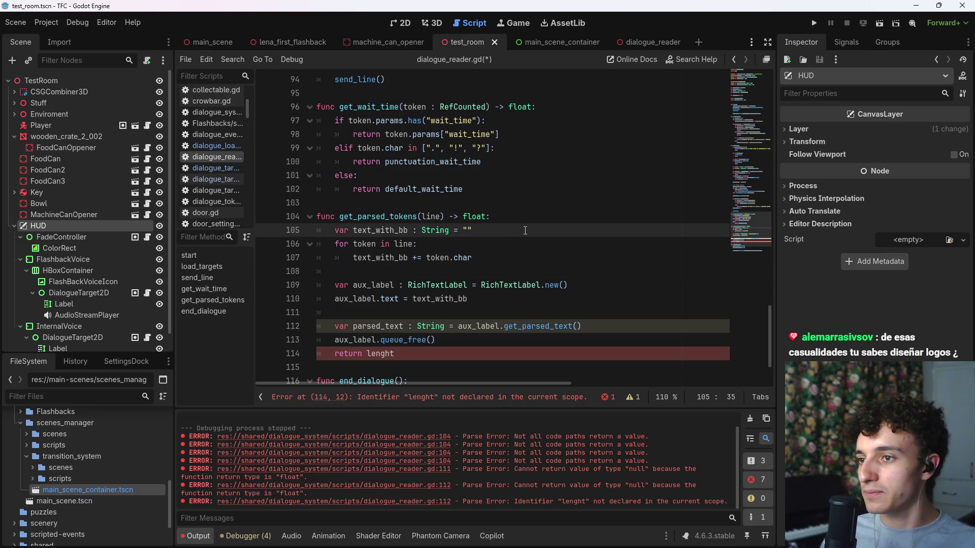
- Add a blank line after the text_with_bb declaration and save dialogue_reader.gd
key(Return)
key(ctrl+s)
click(497, 284)
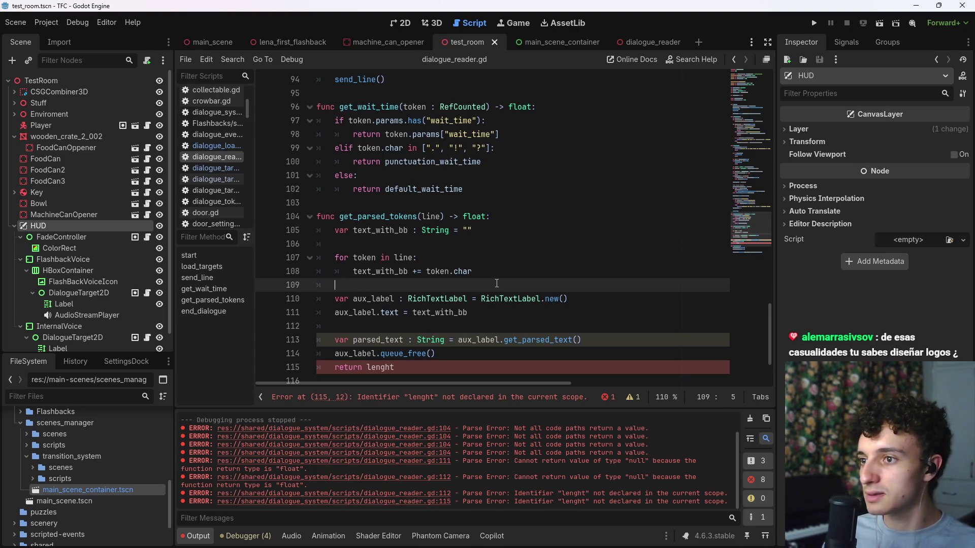
key(ctrl+s)
scroll(457, 304, down, 1)
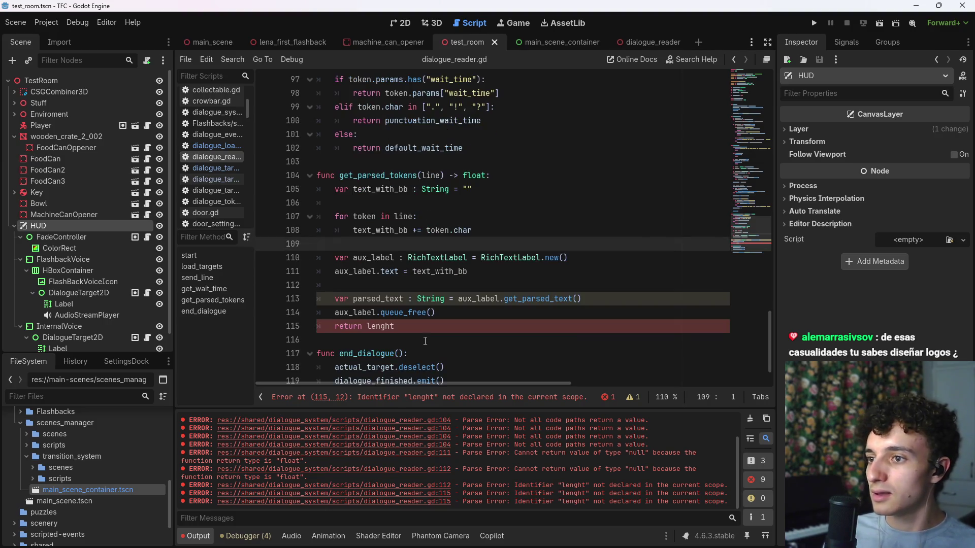
- Replace the 'return lenght' statement with a 'for token in line:' loop after queue_free
click(436, 325)
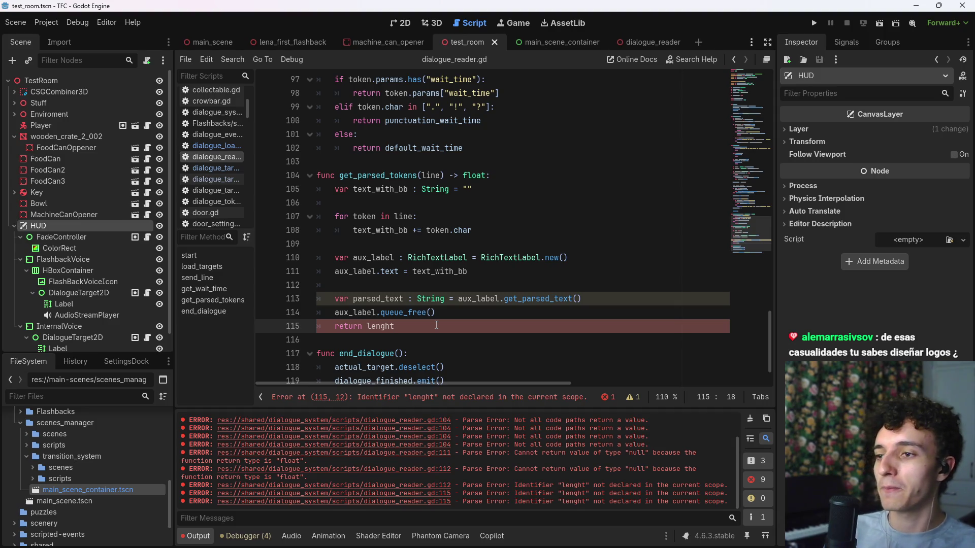
key(BackSpace)
key(BackSpace)
key(BackSpace)
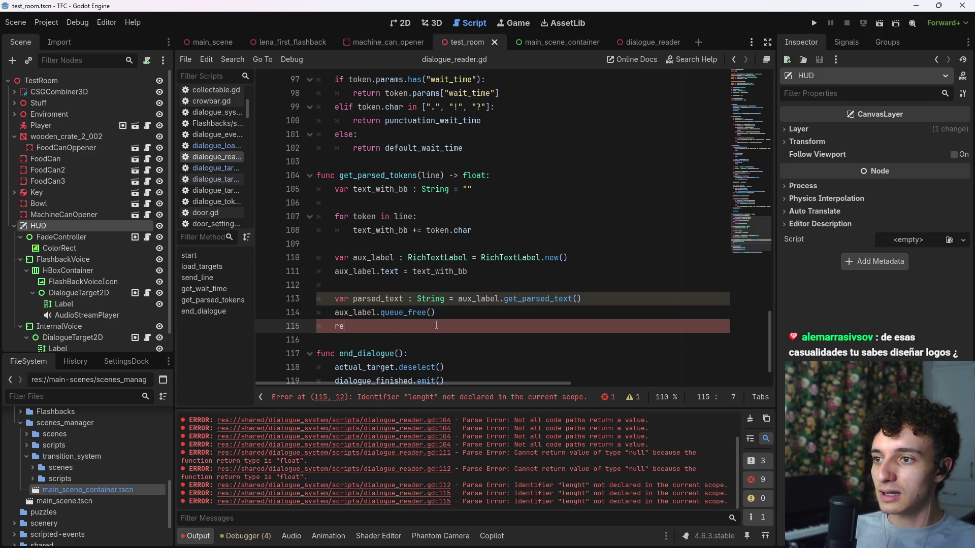
key(BackSpace)
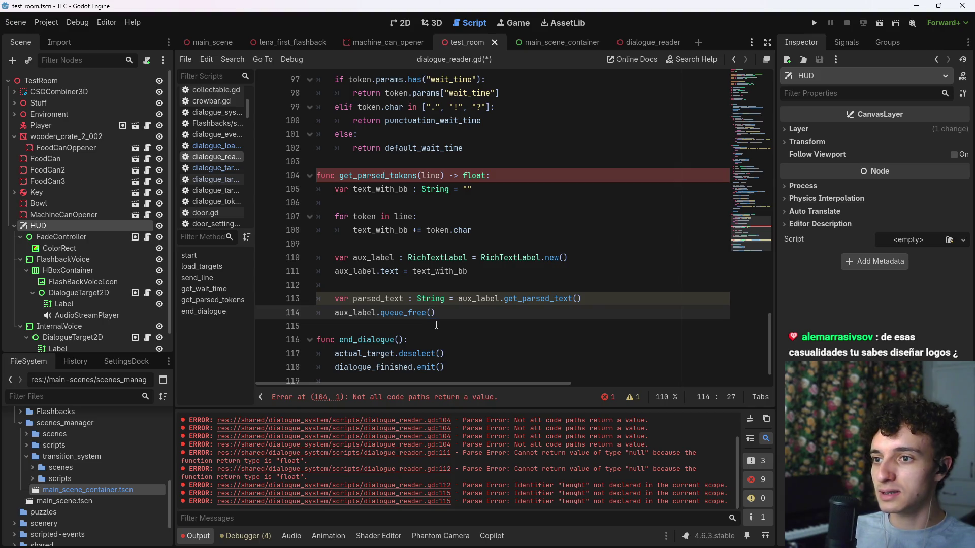
key(Return)
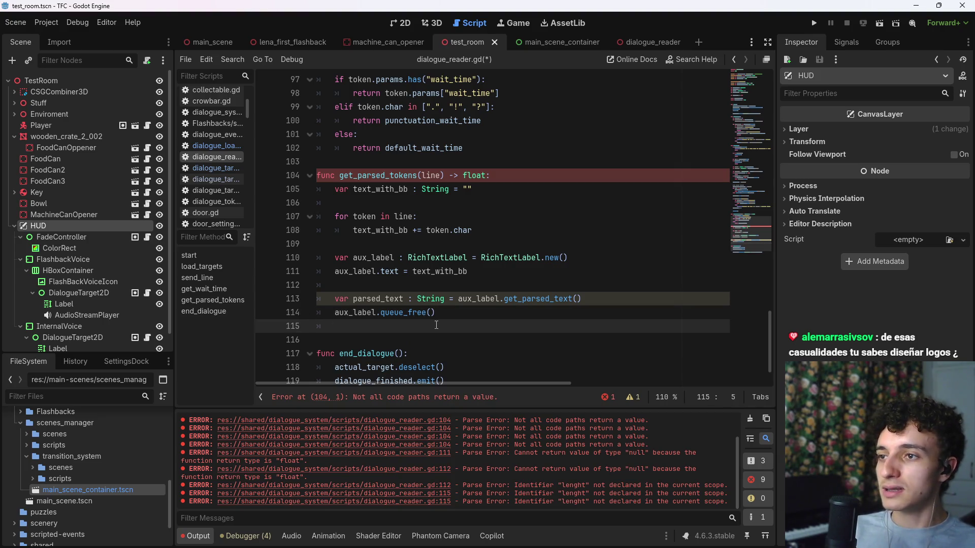
text(for )
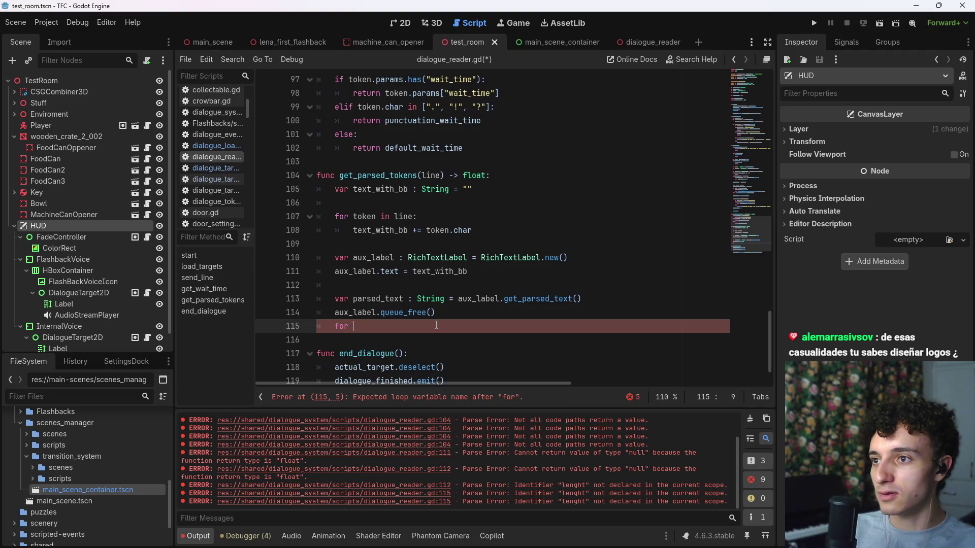
text(token in line:)
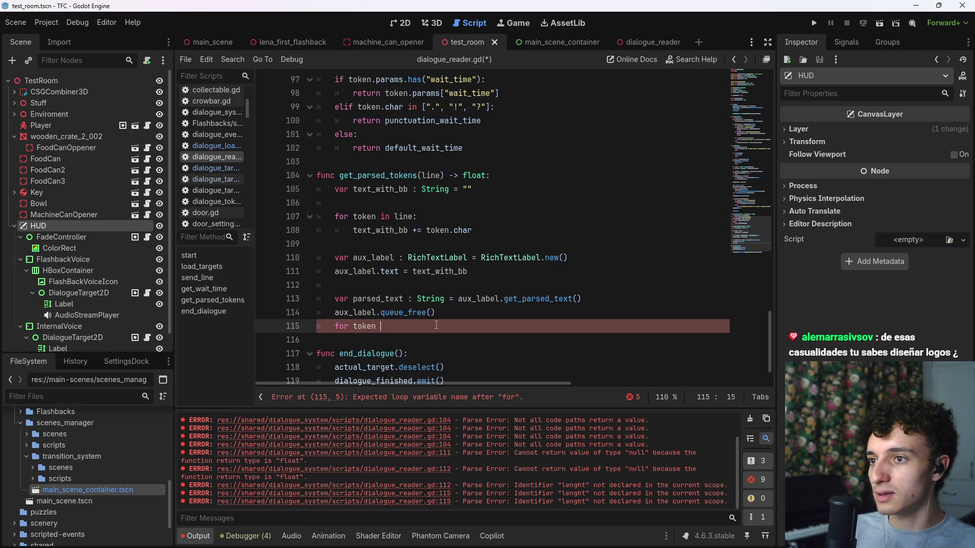
key(Return)
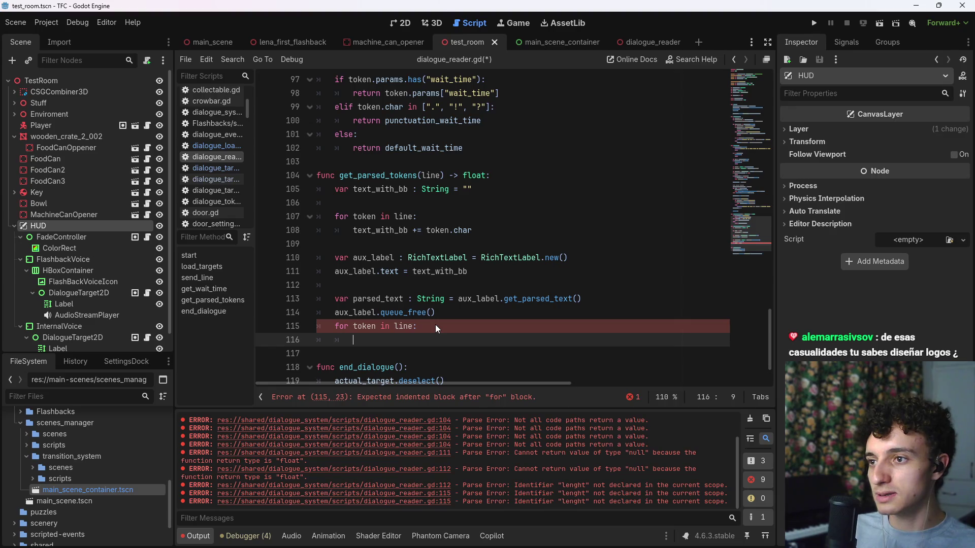
click(456, 317)
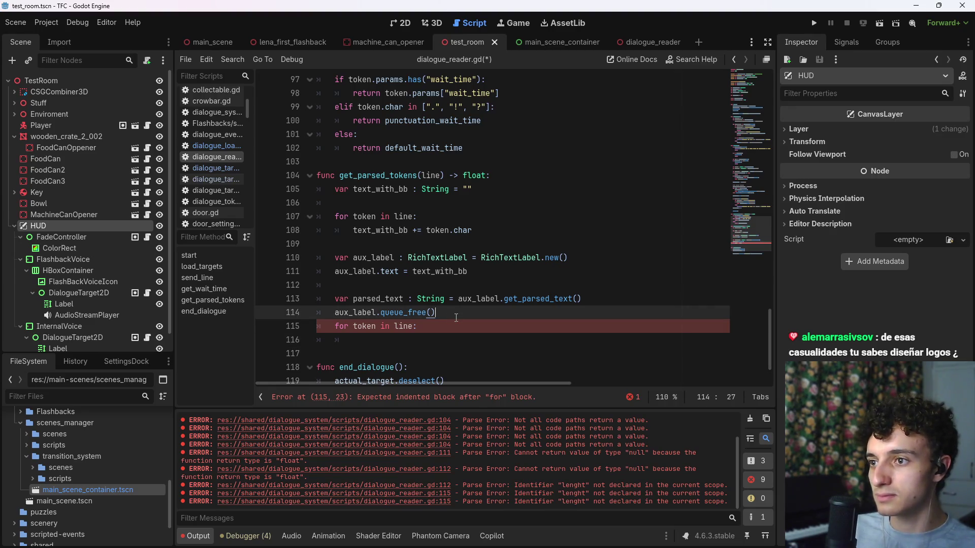
key(Return)
key(Down)
key(Down)
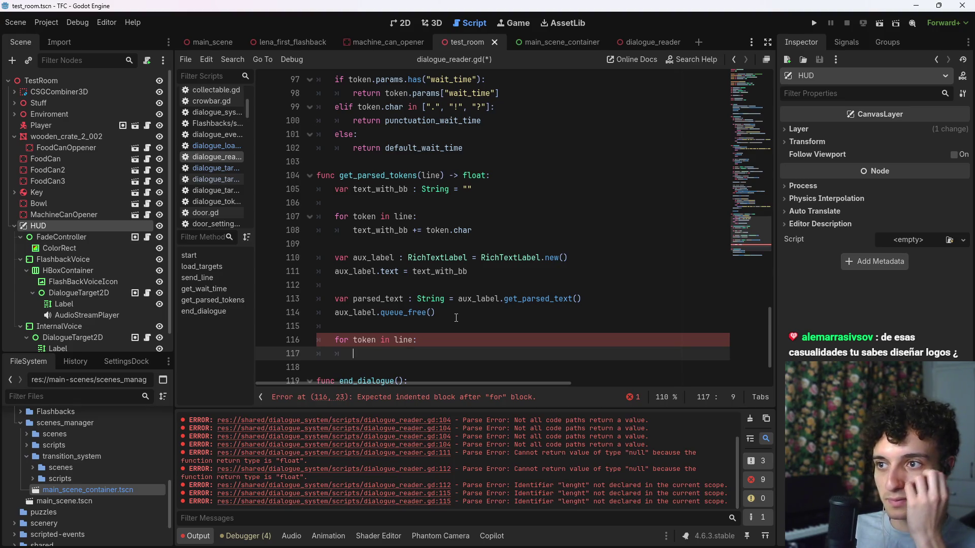
- Rewrite the new loop header as 'for i in range(line.size()):'
click(517, 236)
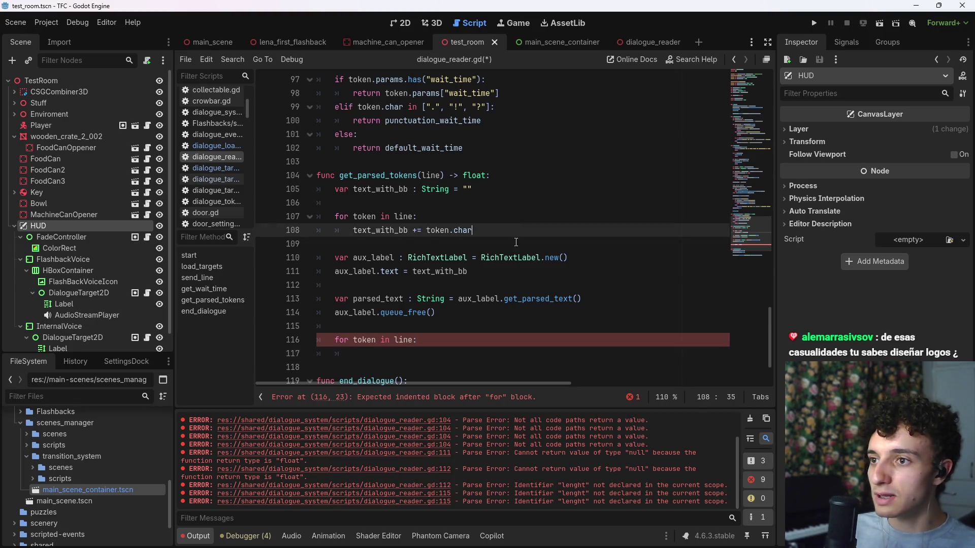
click(426, 350)
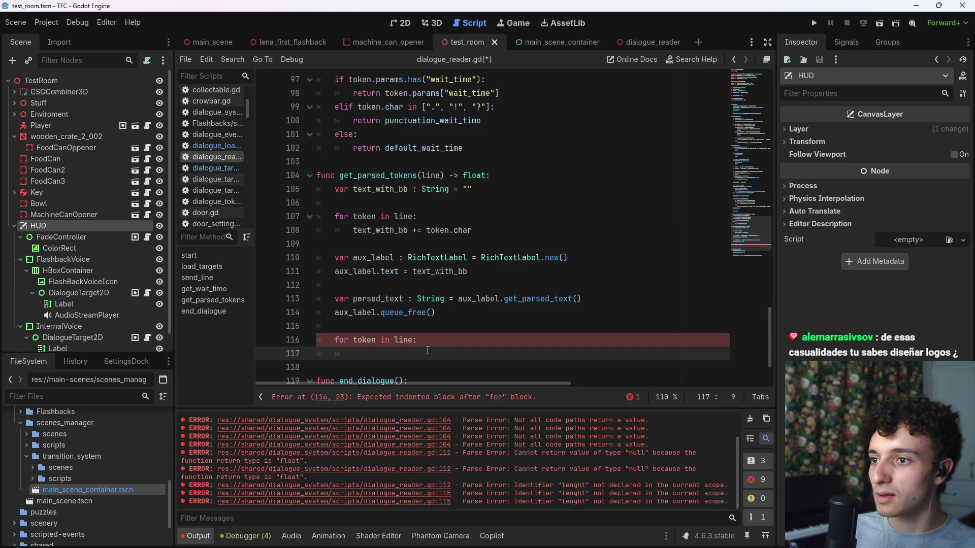
drag(418, 340, 353, 340)
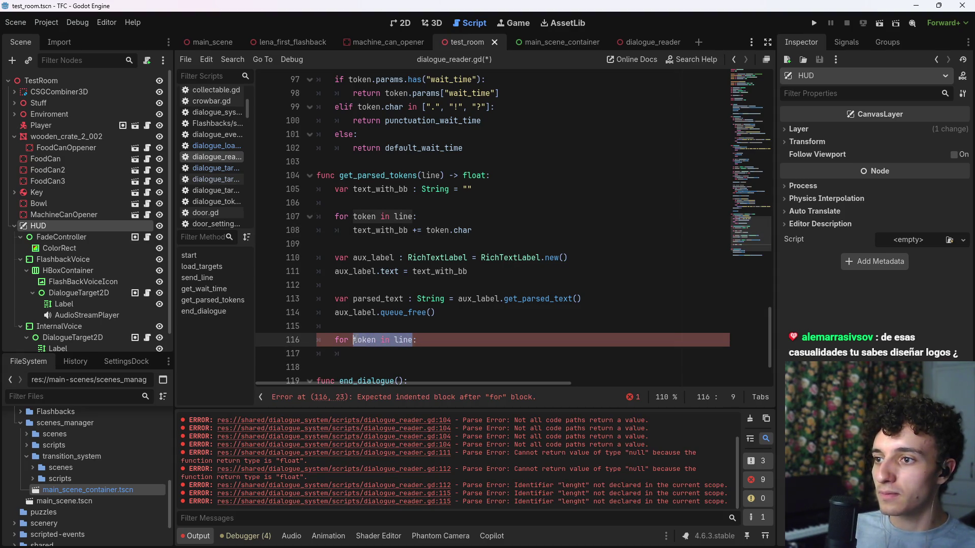
text(i in ran)
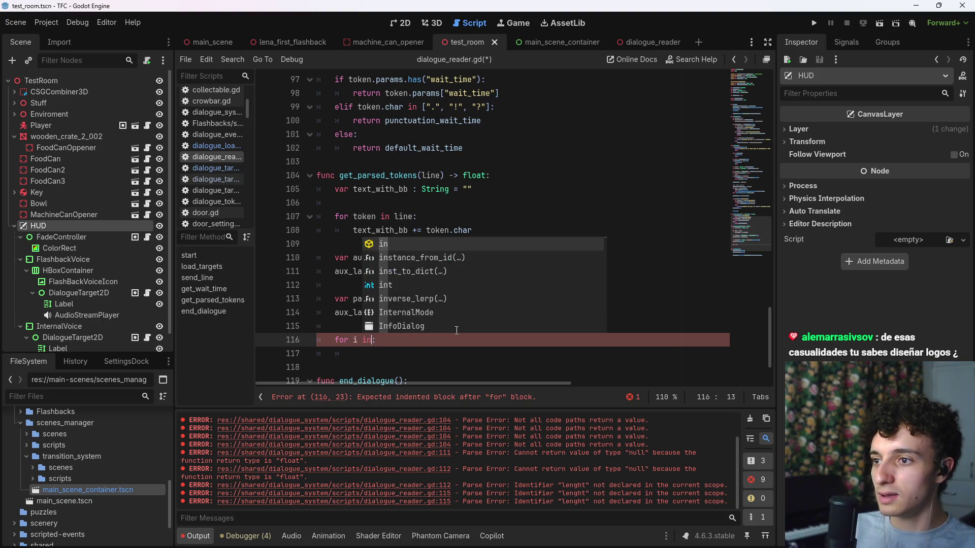
text(ge()
text(line.)
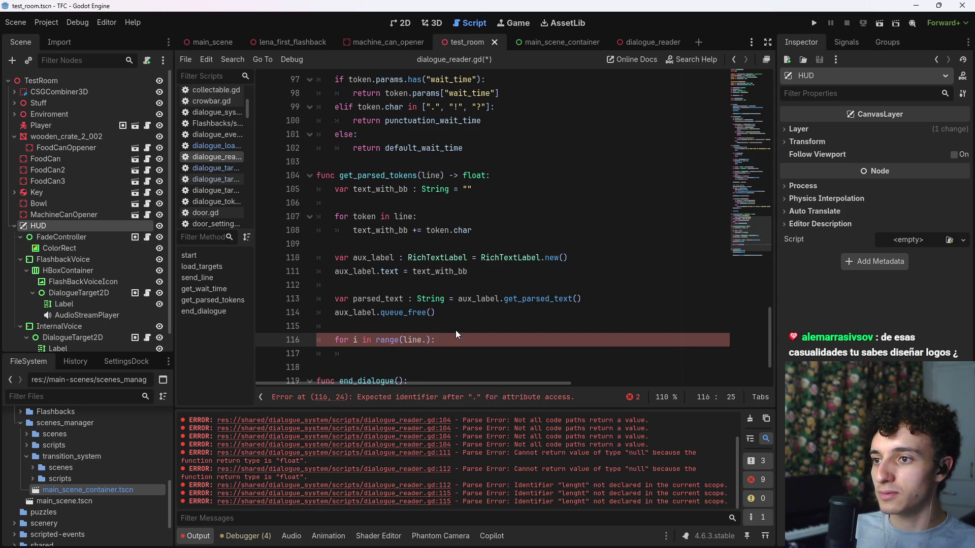
text(size())
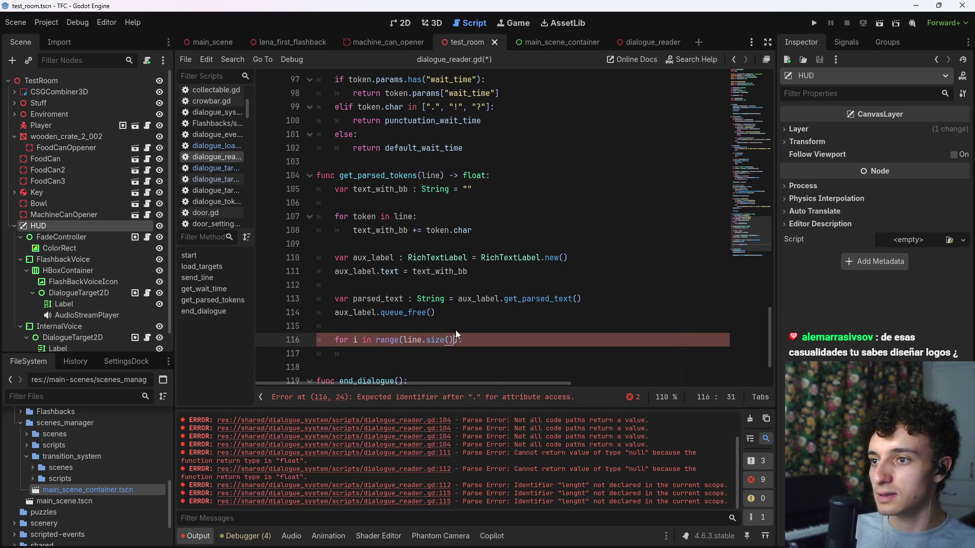
click(440, 175)
- Type the line parameter as Array and retype the loop's line.size() call
text(:)
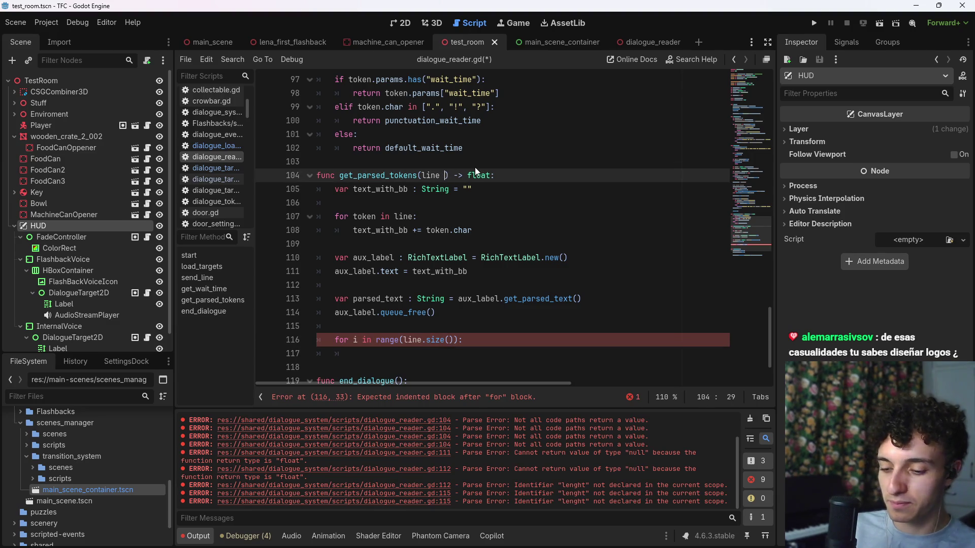
key(BackSpace)
key(BackSpace)
key(BackSpace)
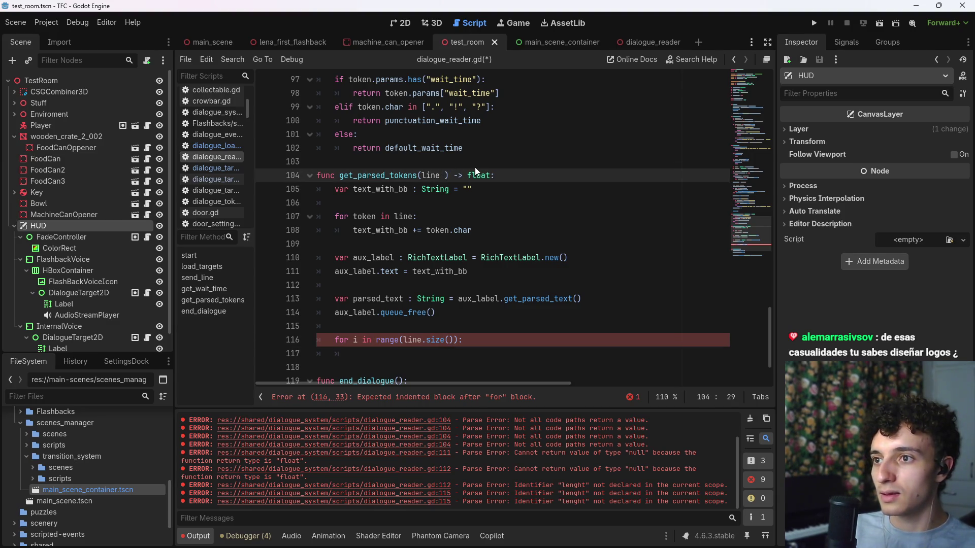
text(rray)
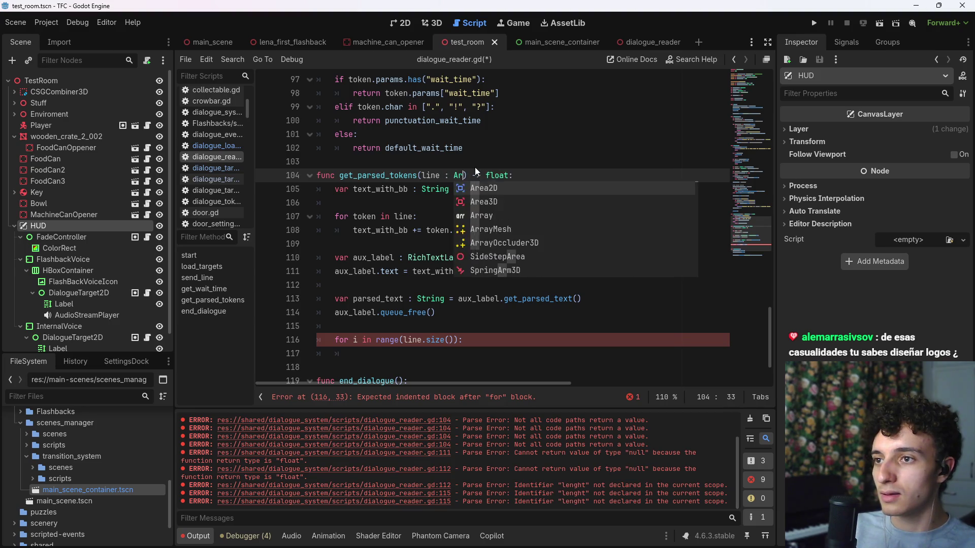
key(Down)
key(Down)
key(Down)
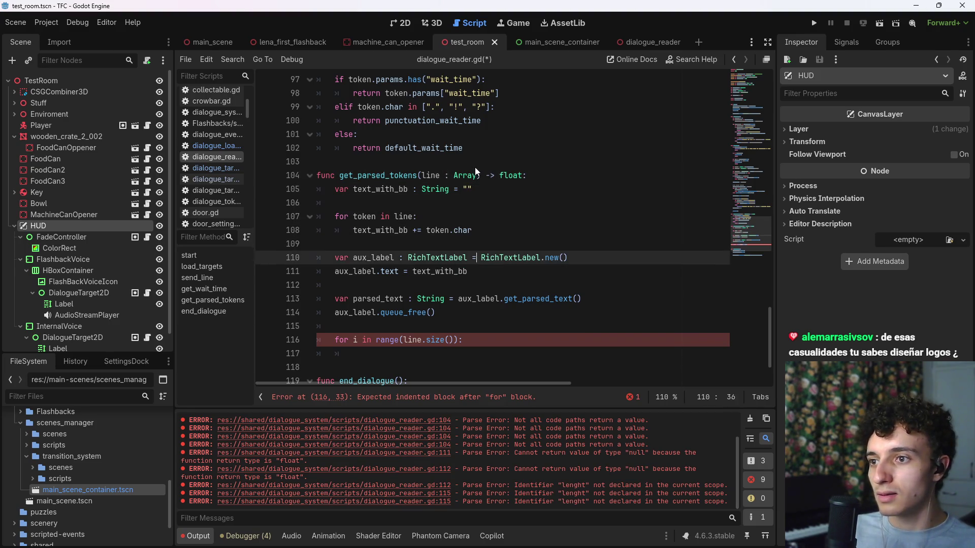
key(BackSpace)
key(BackSpace)
key(BackSpace)
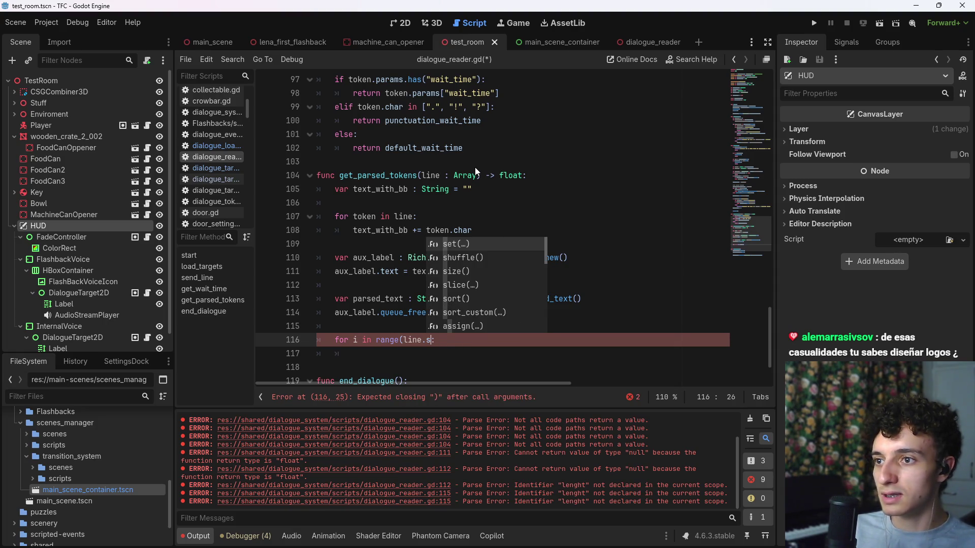
text(i)
key(Return)
text())
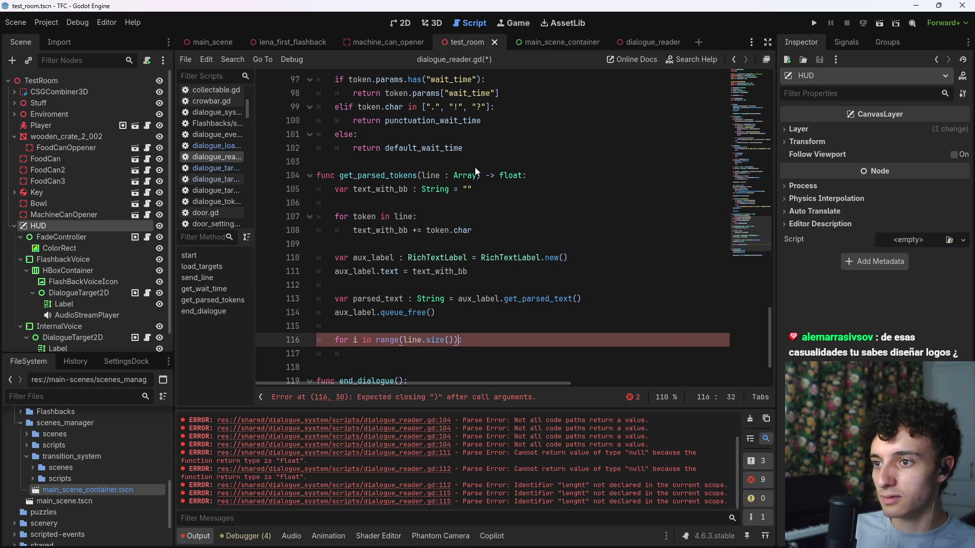
- Add 'var token = line[i]' to the loop body and begin an 'if token ==' check
key(Down)
key(Up)
key(Down)
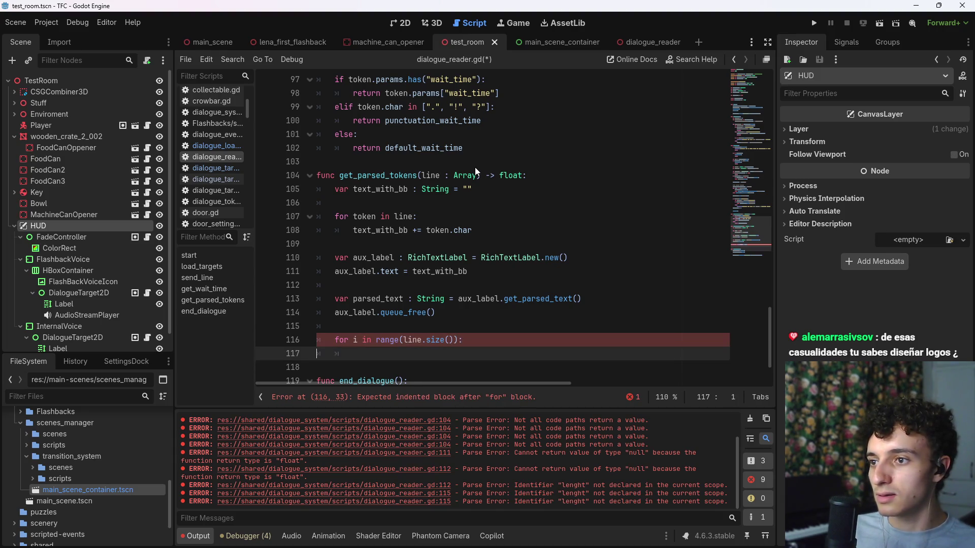
key(End)
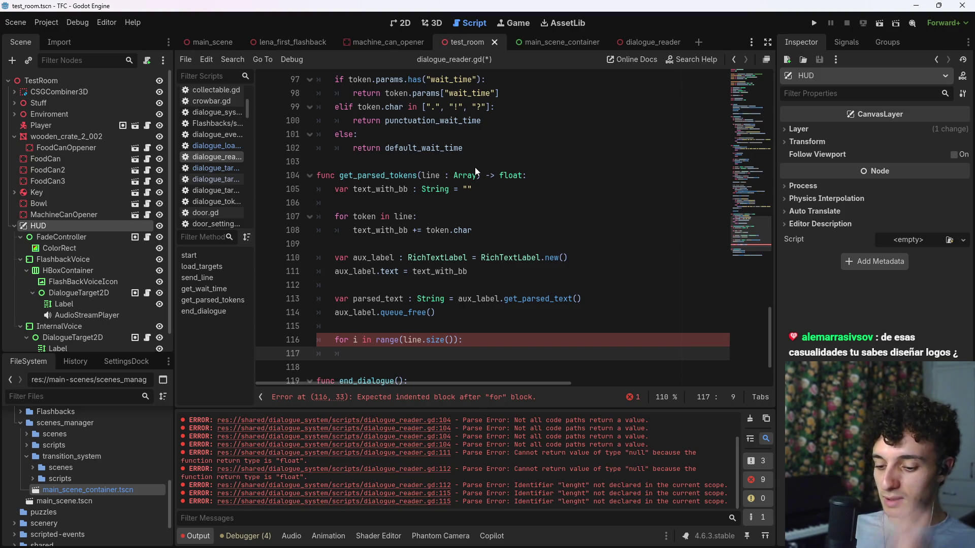
text(var token = line.)
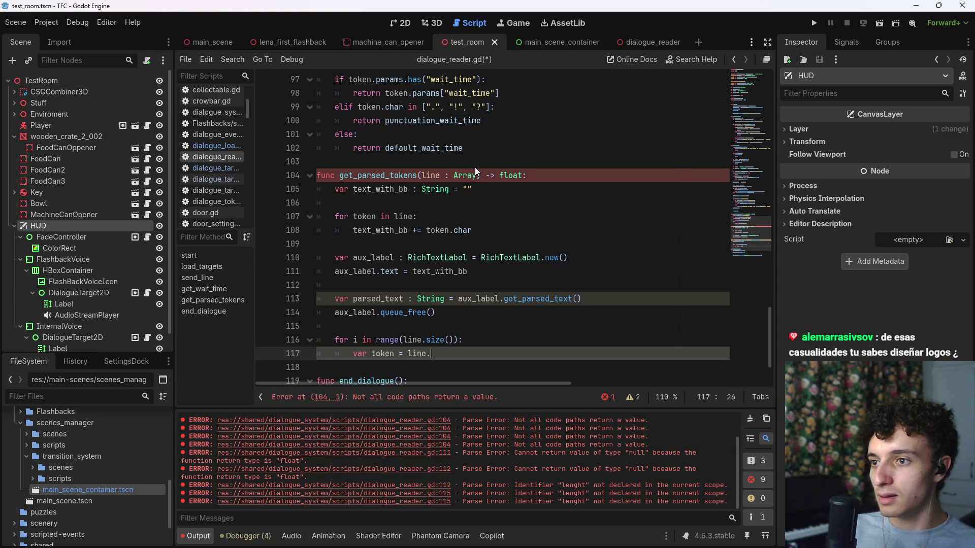
key(BackSpace)
text([)
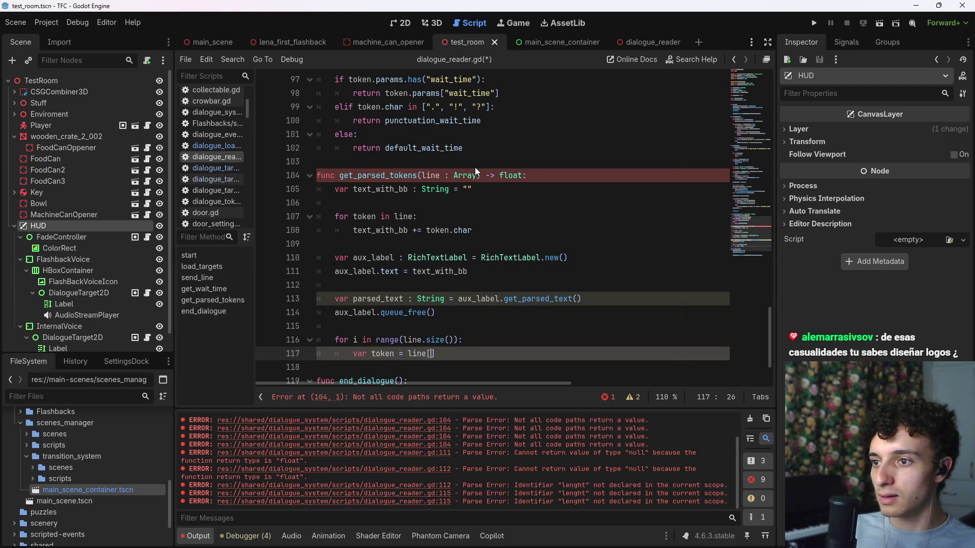
text(i])
key(ctrl+s)
key(Return)
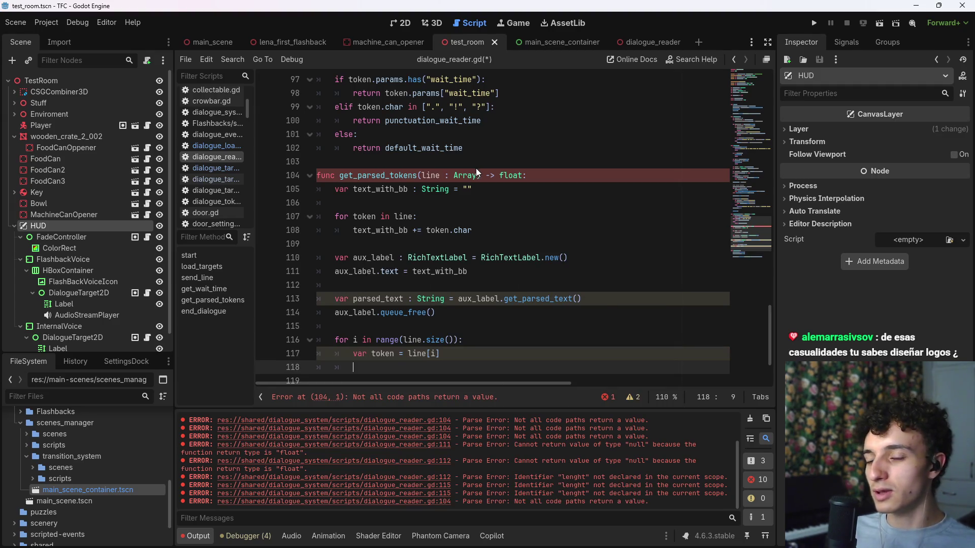
scroll(499, 220, down, 2)
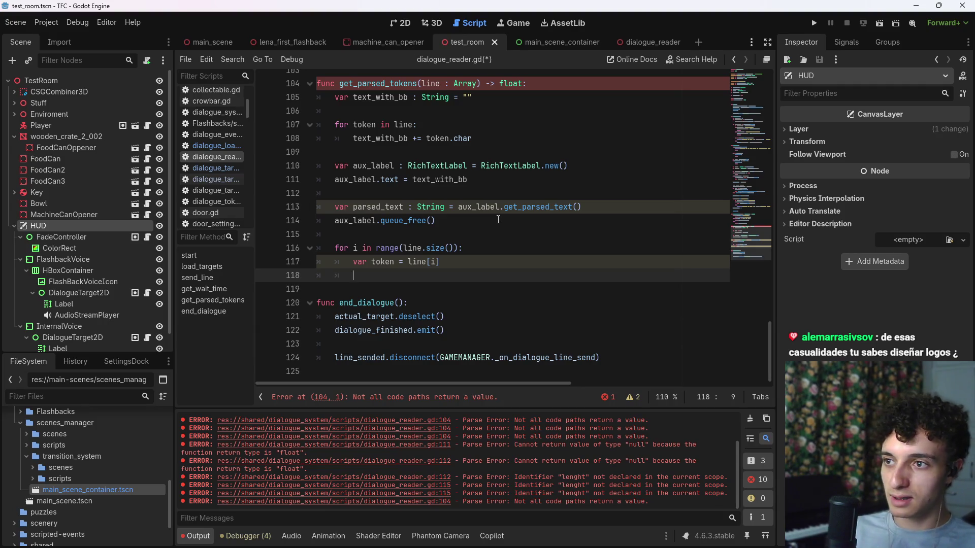
text(if token)
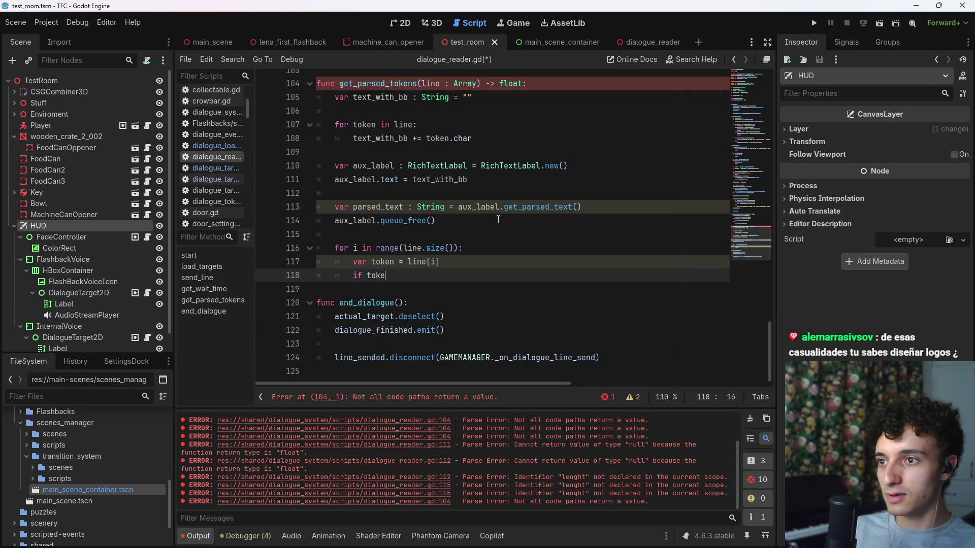
text( == ")
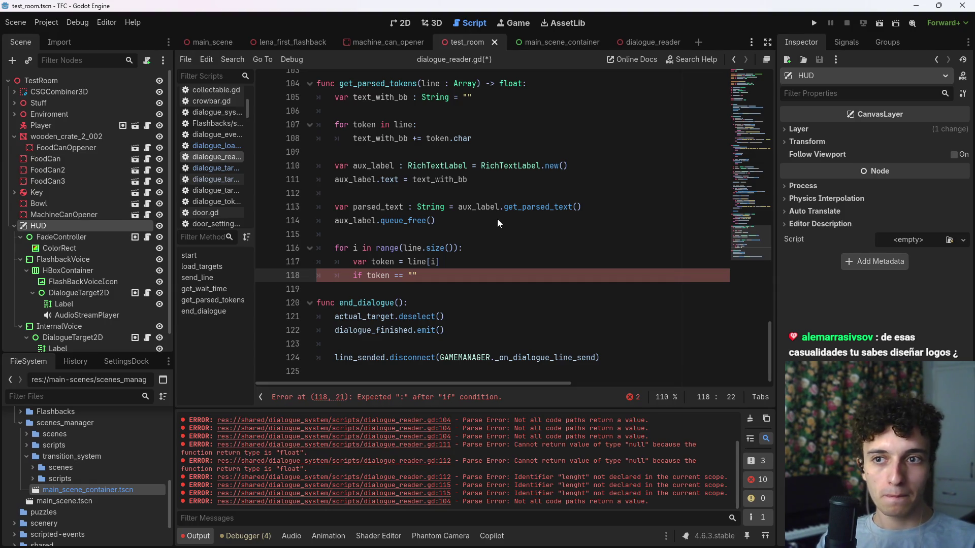
- Delete the draft loop on lines 116–118 from get_parsed_tokens
drag(424, 275, 335, 249)
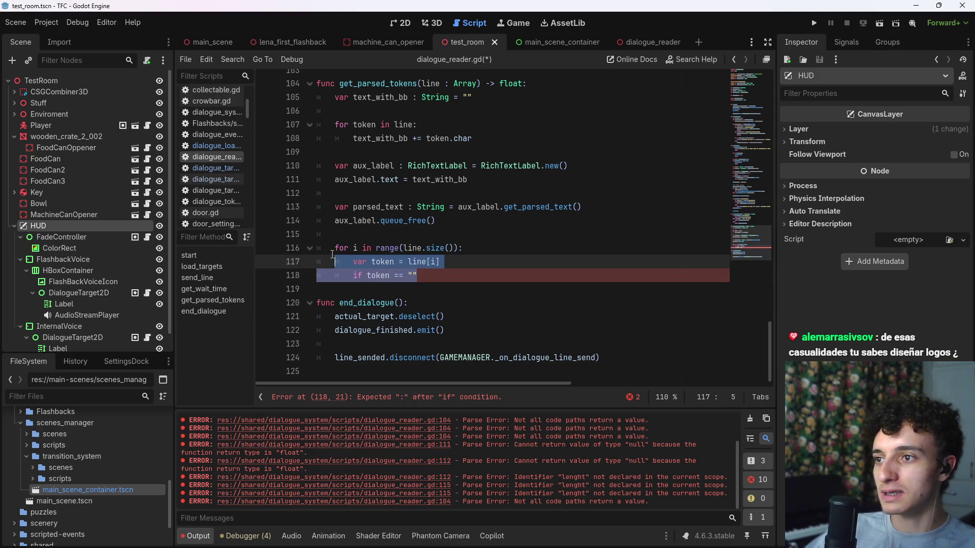
key(BackSpace)
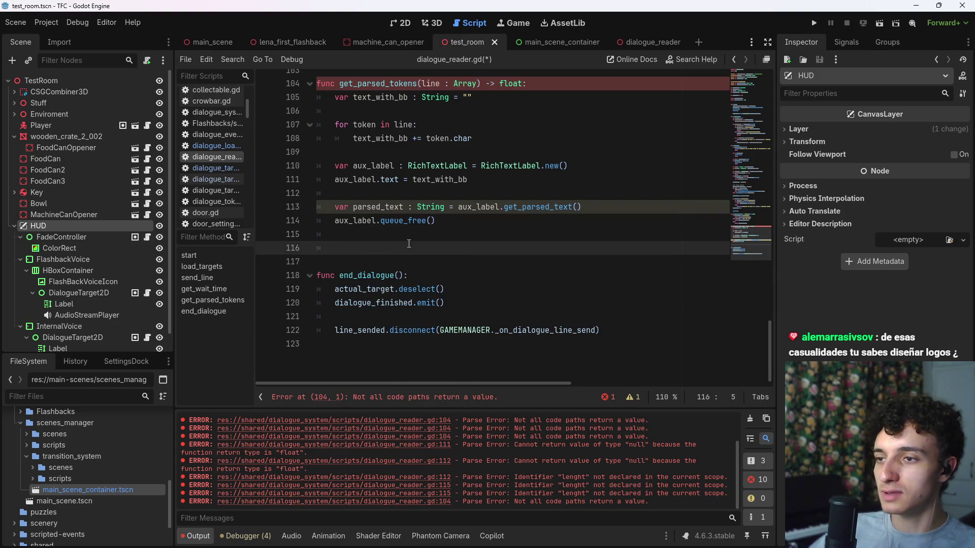
scroll(449, 246, up, 2)
mouse_move(435, 288)
mouse_down()
mouse_move(332, 269)
mouse_move(317, 146)
mouse_up()
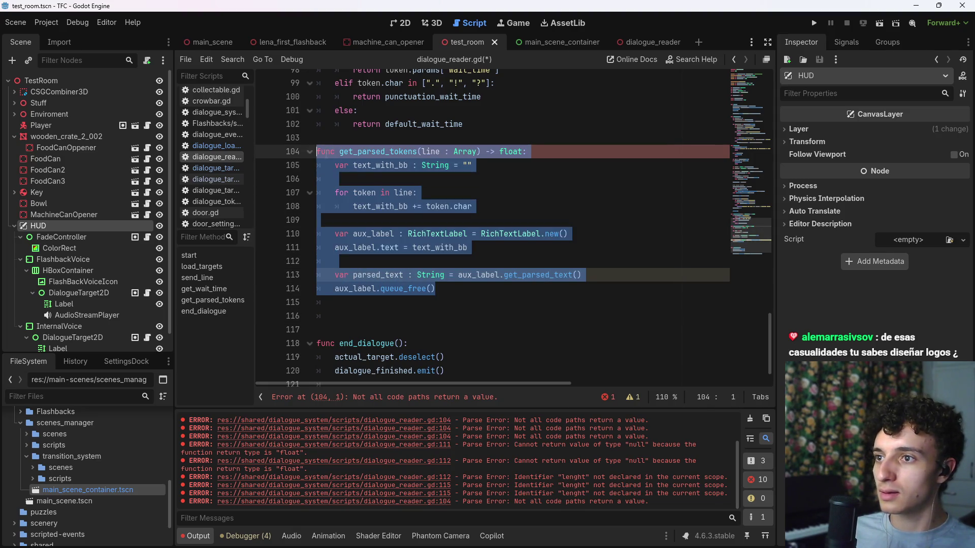
key(alt+Tab)
- Tell Gemini 'Con esto ya tengo mi parsed_text' and that line is an array of tokens
text(Con esto)
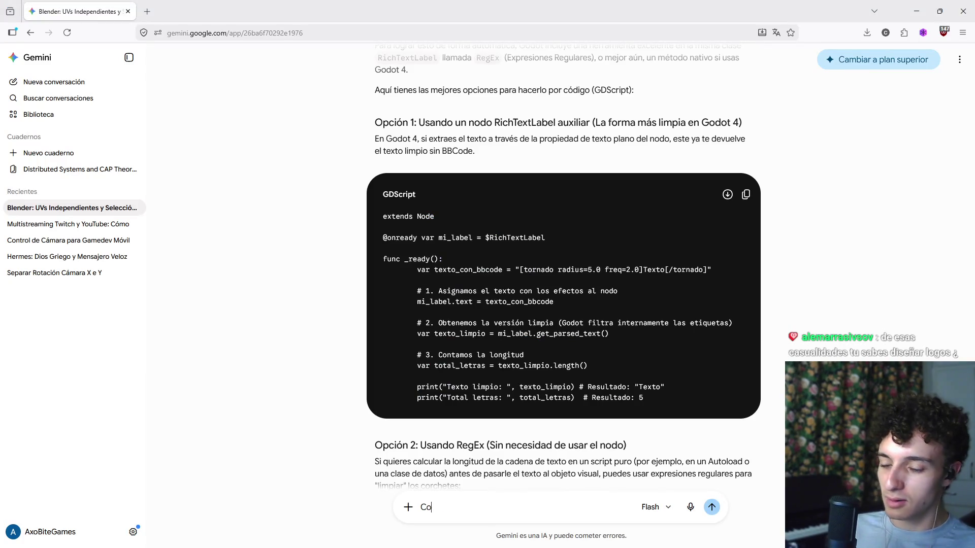
text( ya tengo mi parse)
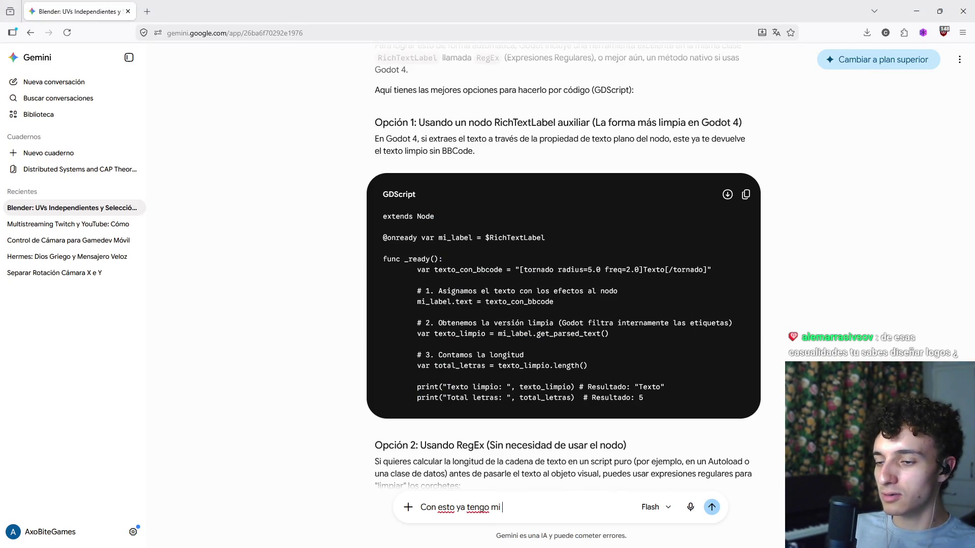
text(d_text)
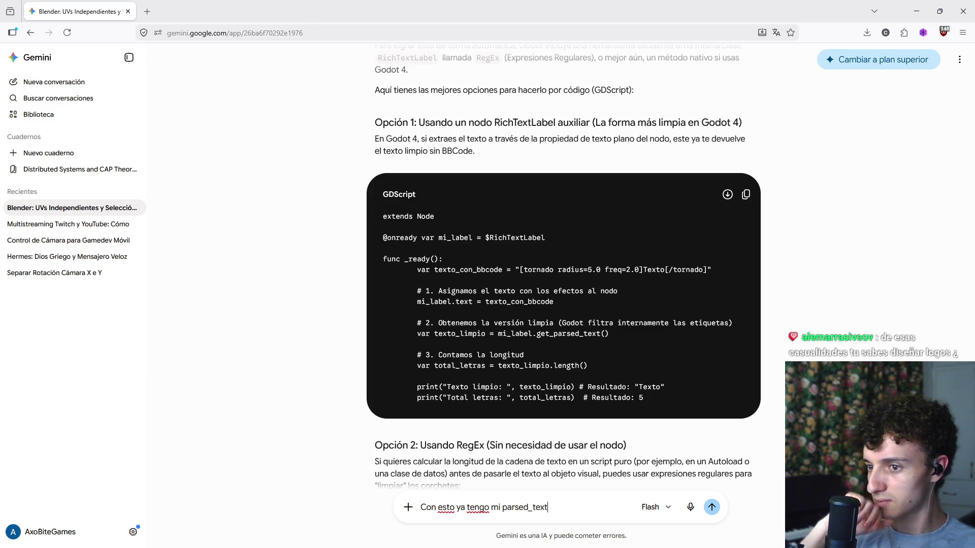
text(El asunt)
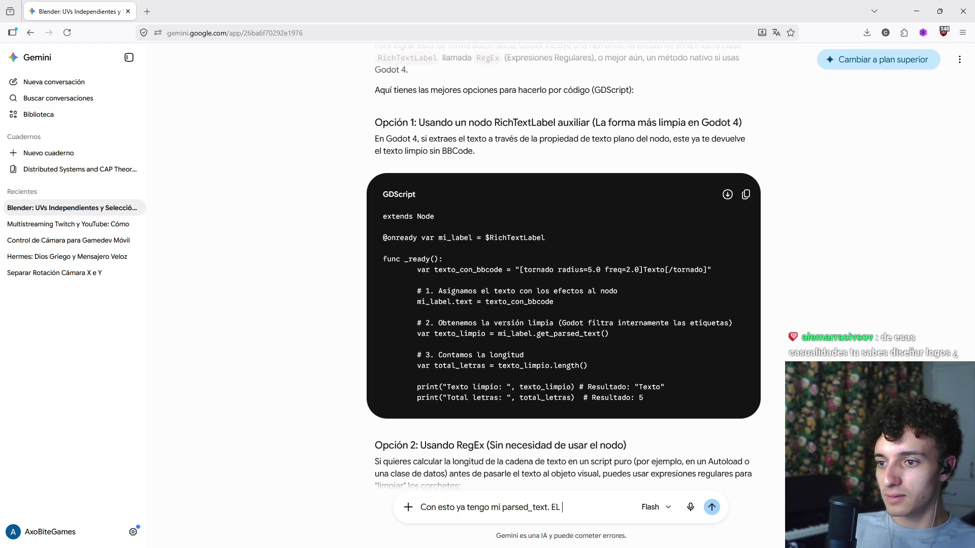
text(o es que l)
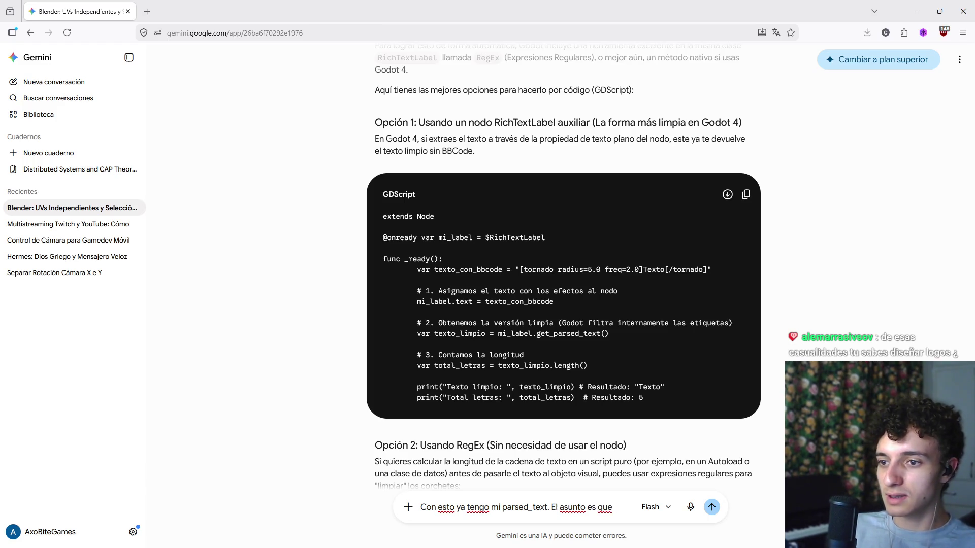
text(ine es un array)
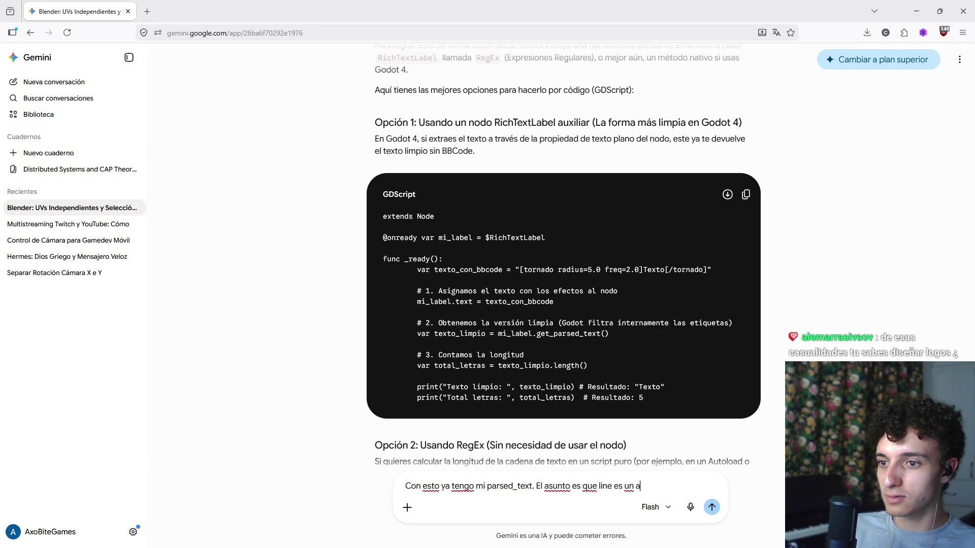
text( de token cada)
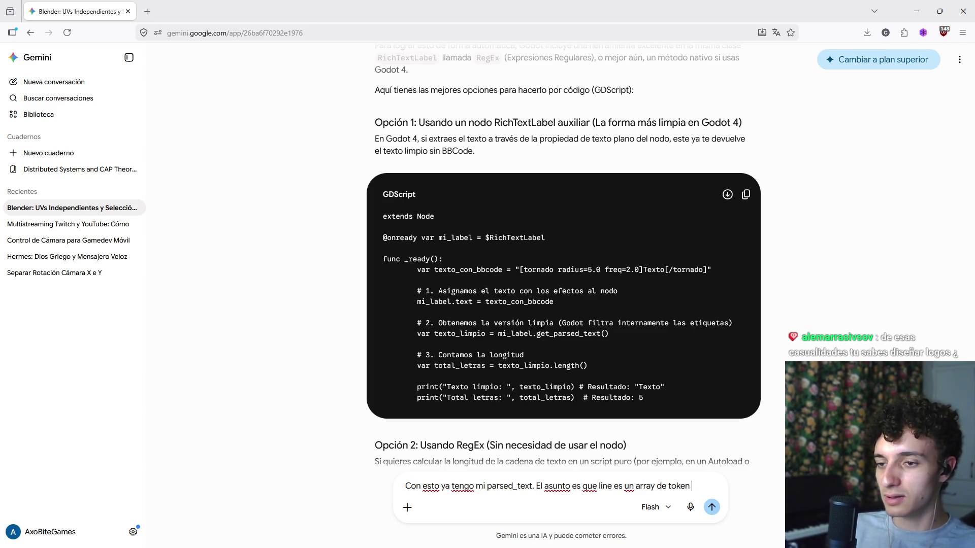
text( token es:)
key(shift+Return)
- Copy the DialogueToken class from dialogue_tokenizer.gd into the Gemini prompt
key(alt+Tab)
click(471, 206)
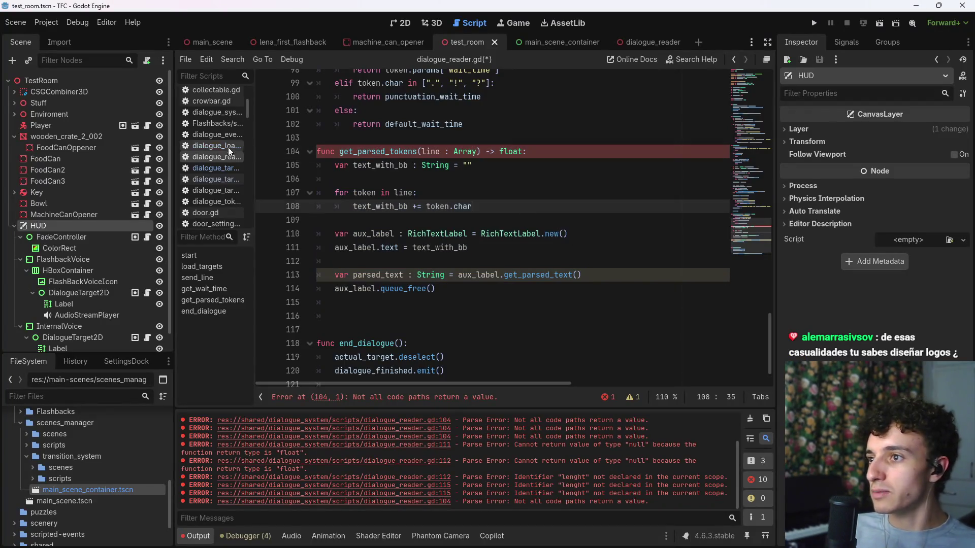
click(216, 201)
mouse_move(481, 154)
mouse_down()
mouse_move(325, 135)
mouse_move(314, 121)
mouse_up()
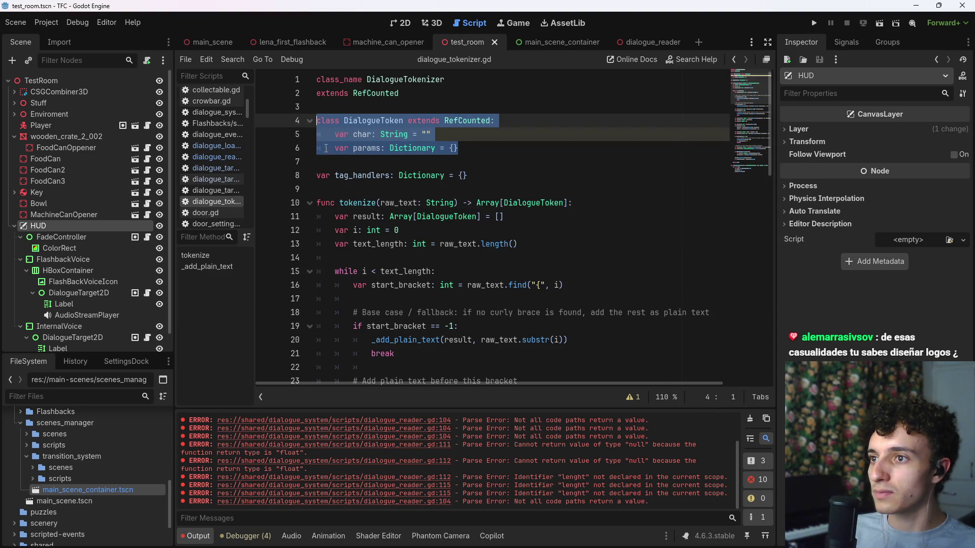
key(ctrl+c)
key(alt+Tab)
key(ctrl+v)
key(shift+Return)
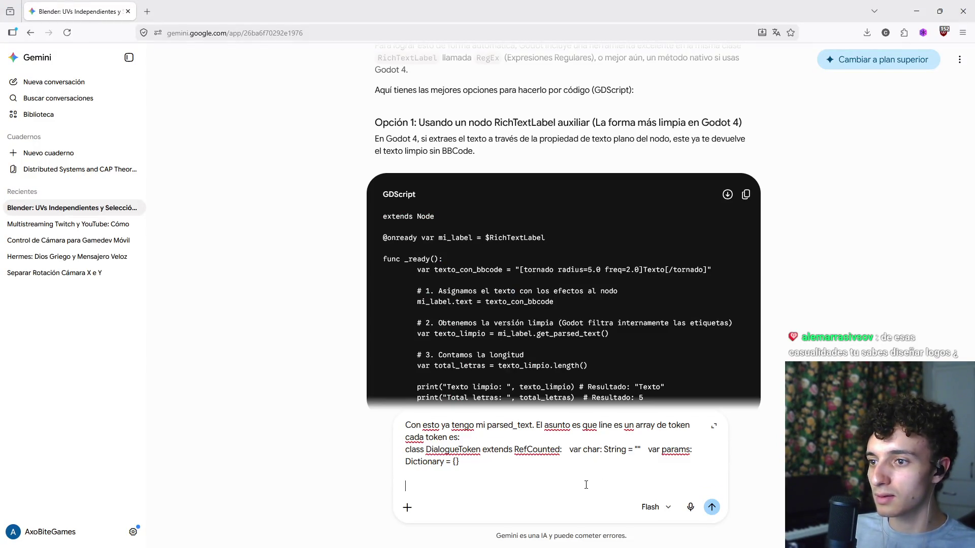
key(BackSpace)
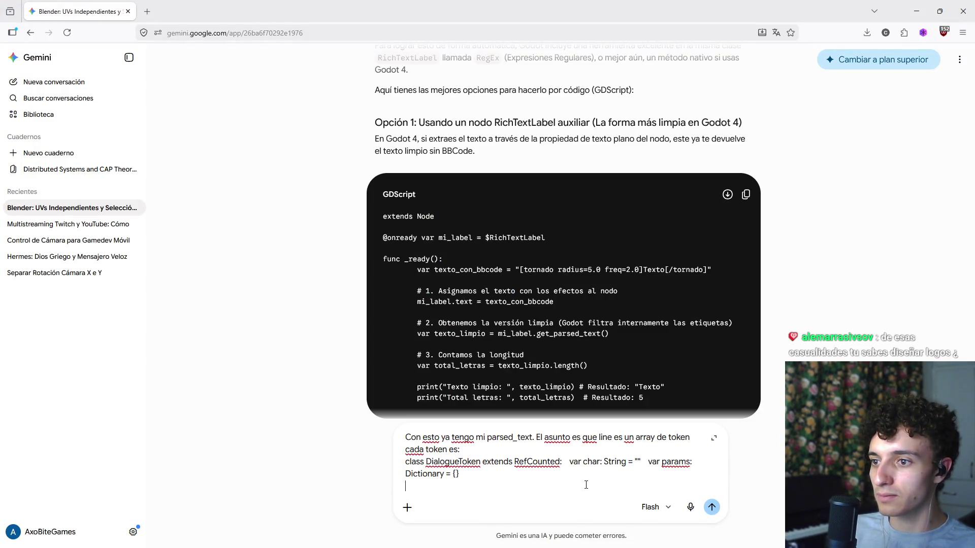
key(shift+Return)
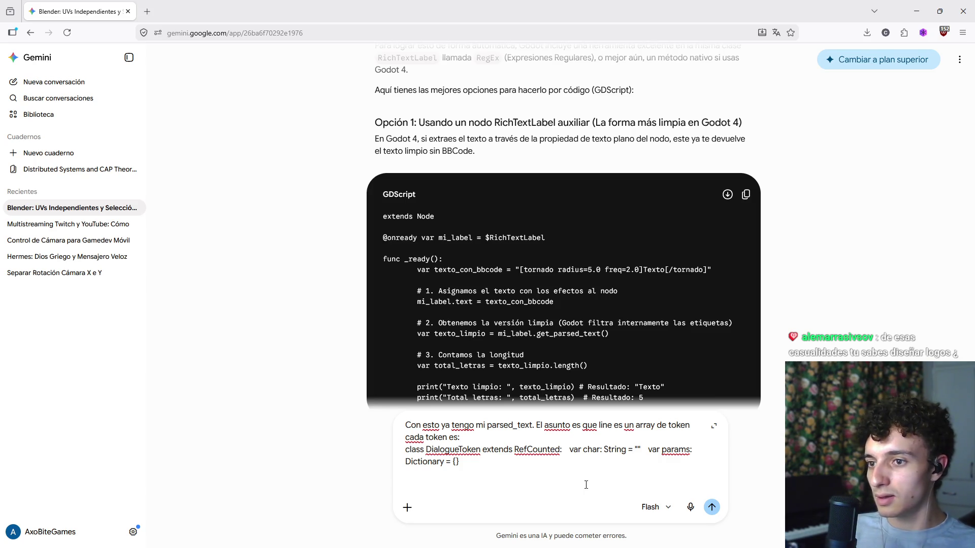
- Explain each token holds a text letter or BBCode character, ask to keep parsed tokens, and send
text(en chat)
key(BackSpace)
key(BackSpace)
key(BackSpace)
text(ca)
text(da chat )
text(biene la informacion )
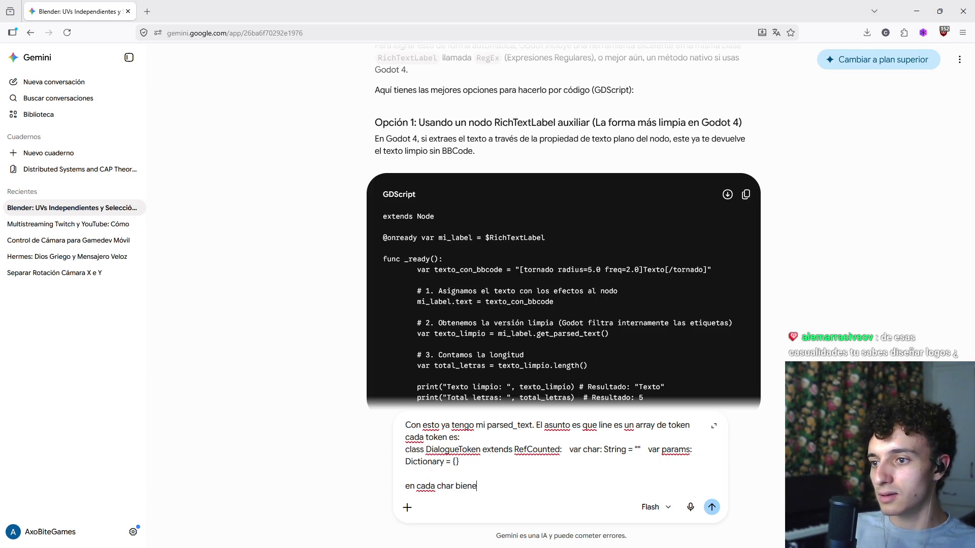
text(del)
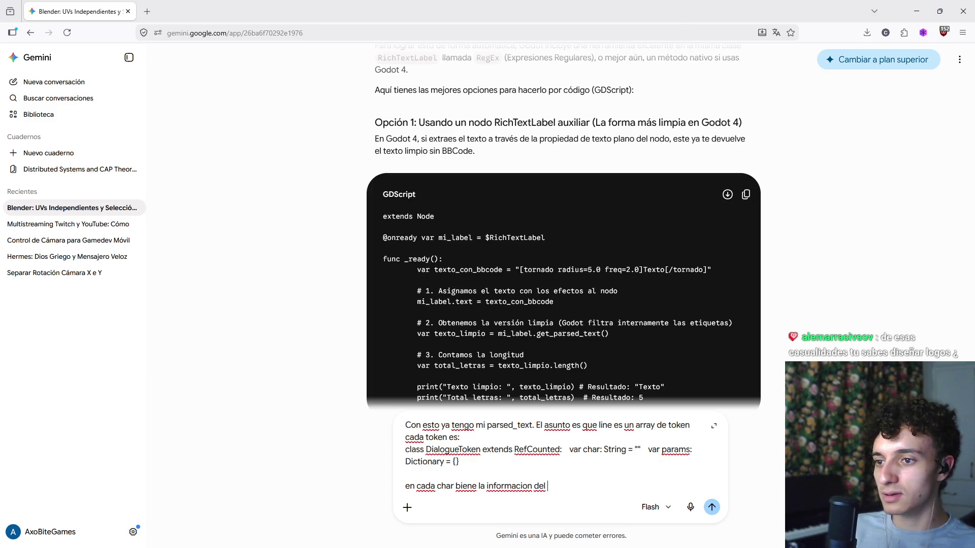
key(BackSpace)
key(BackSpace)
key(BackSpace)
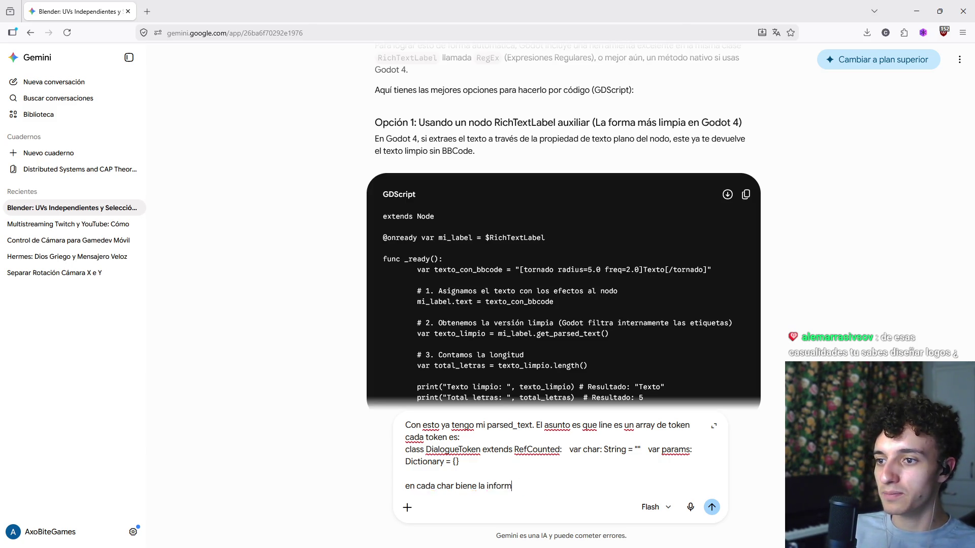
text(una letra)
key(Delete)
text(v)
text(del texto)
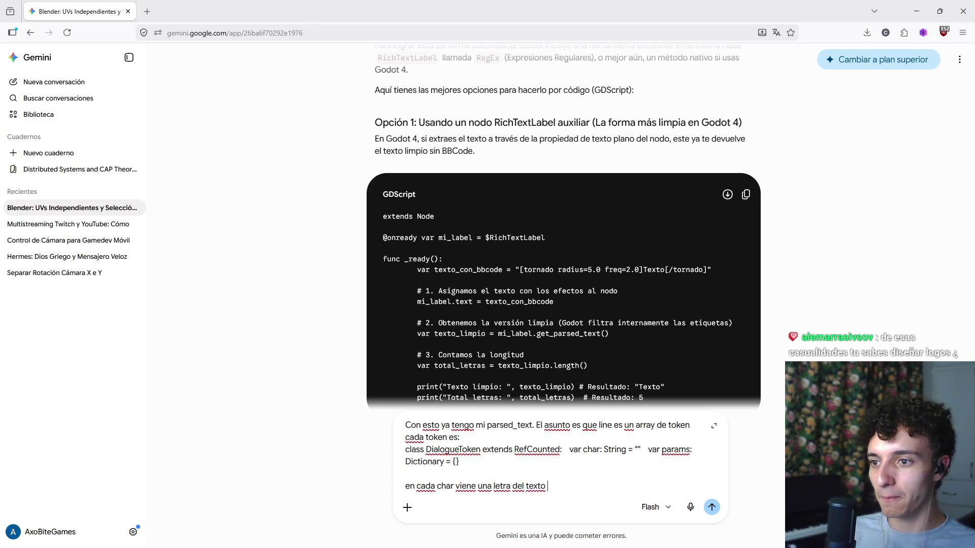
text(y en cad)
key(BackSpace)
key(BackSpace)
key(BackSpace)
key(BackSpace)
text(pero tambien los )
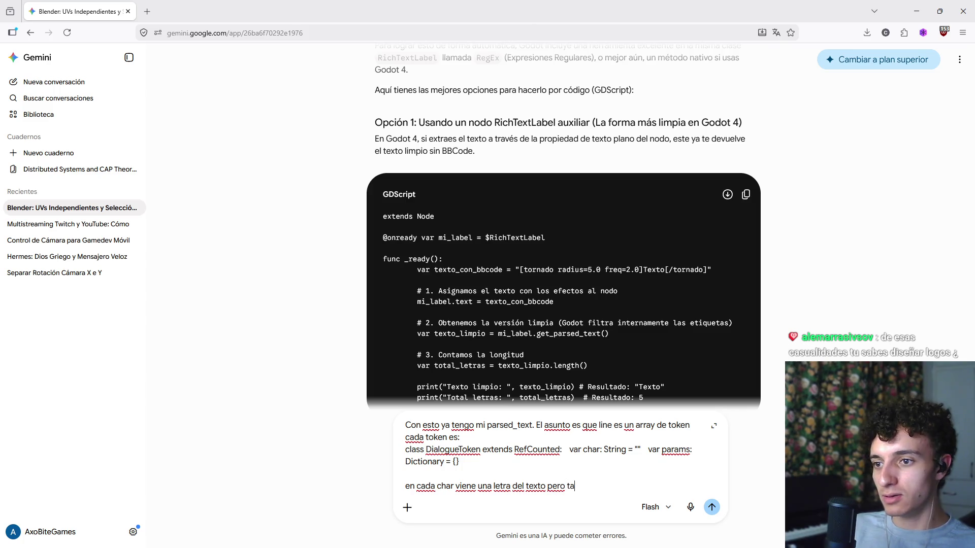
text(caracteres de l)
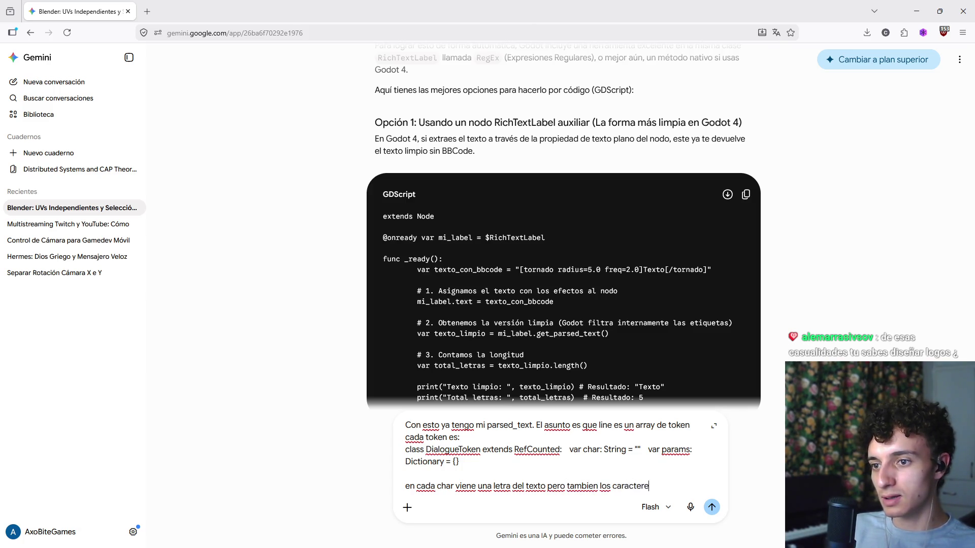
text(l bbcode,)
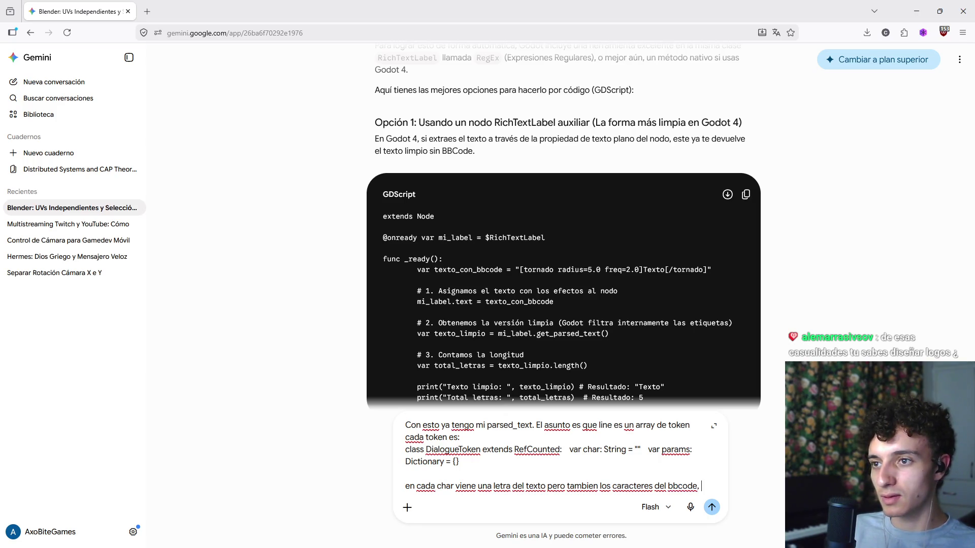
text(ecesito )
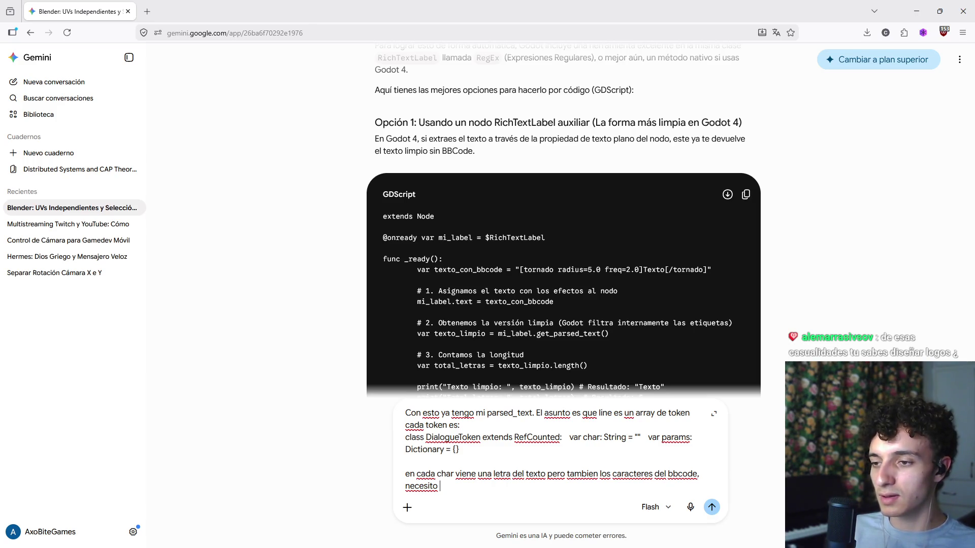
text(separar s)
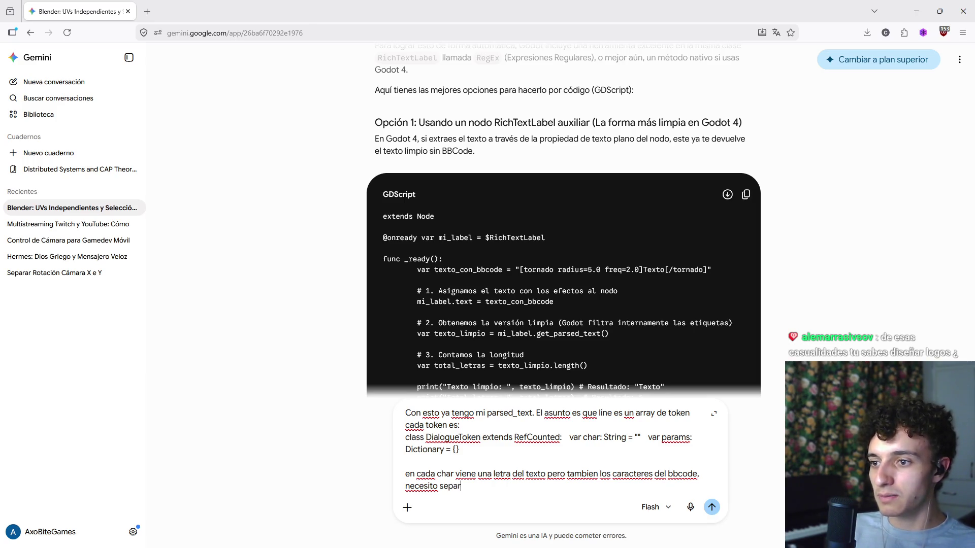
text(olo los )
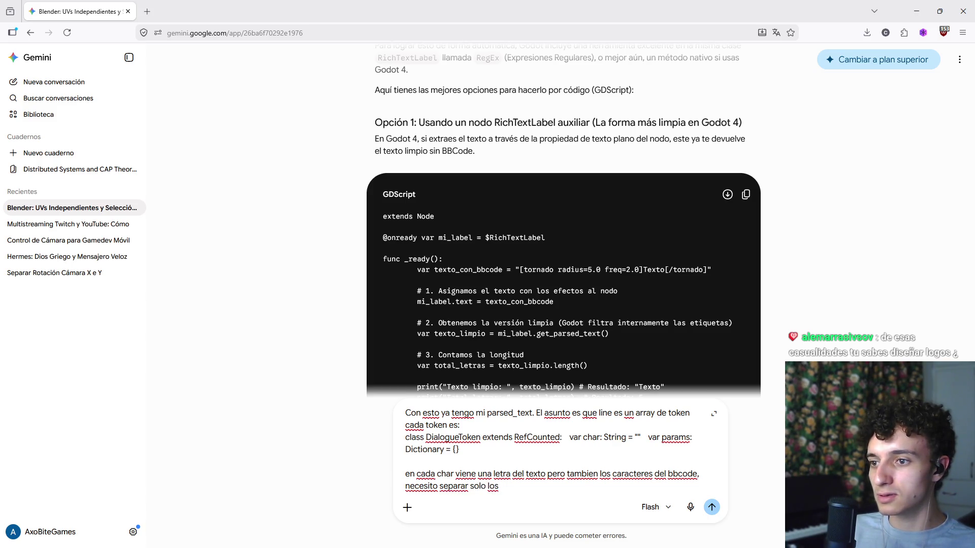
text(token que)
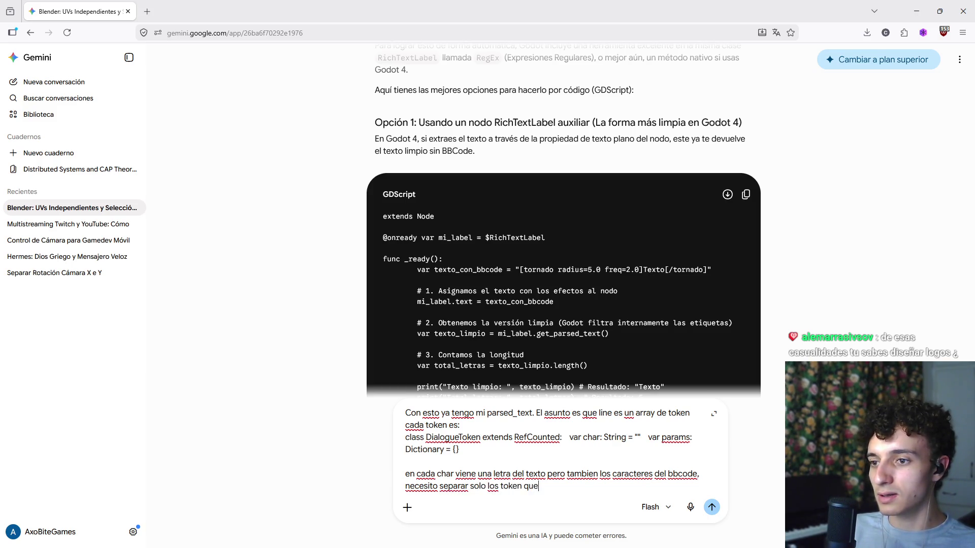
key(BackSpace)
key(BackSpace)
key(BackSpace)
text(parseados)
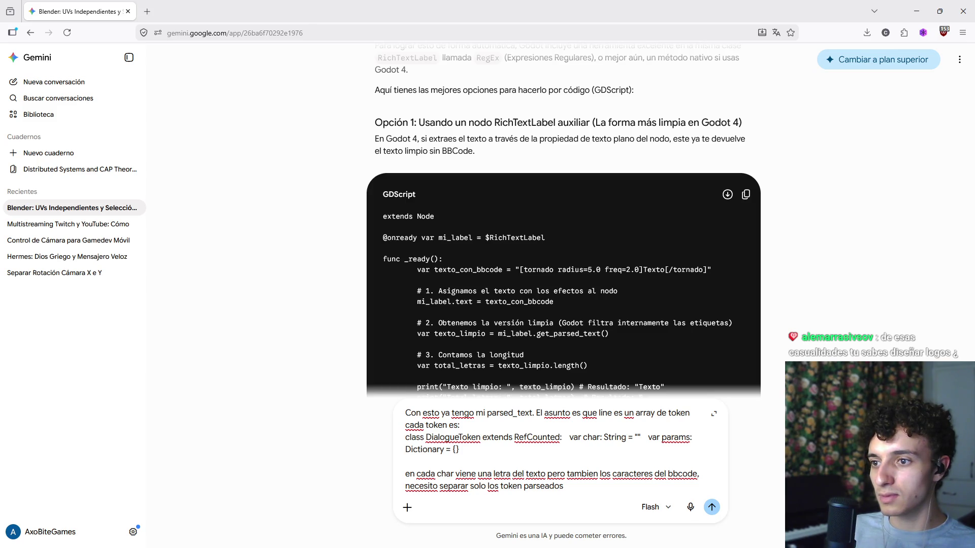
key(Return)
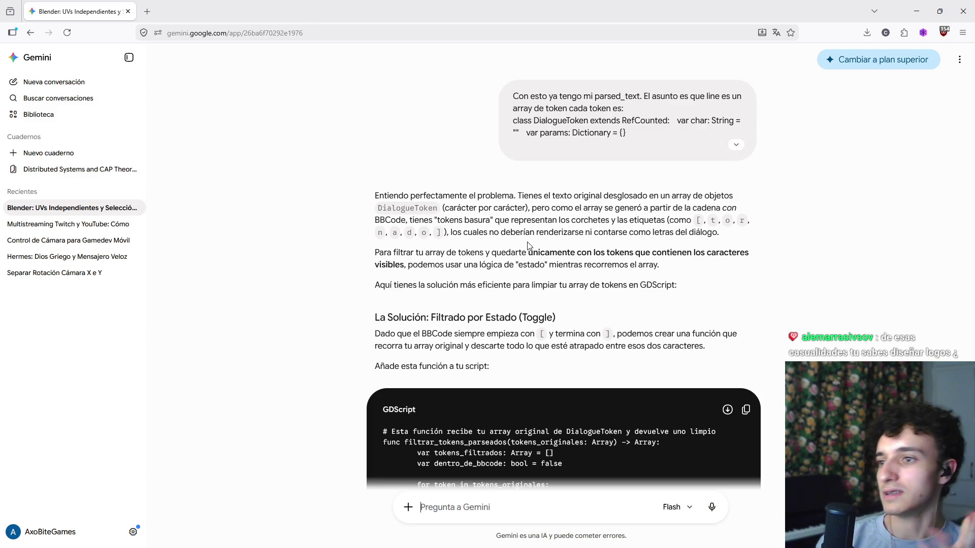
- Review the answer's bracket-flag logic and type the follow-up 'no uses ingles'
scroll(570, 289, down, 5)
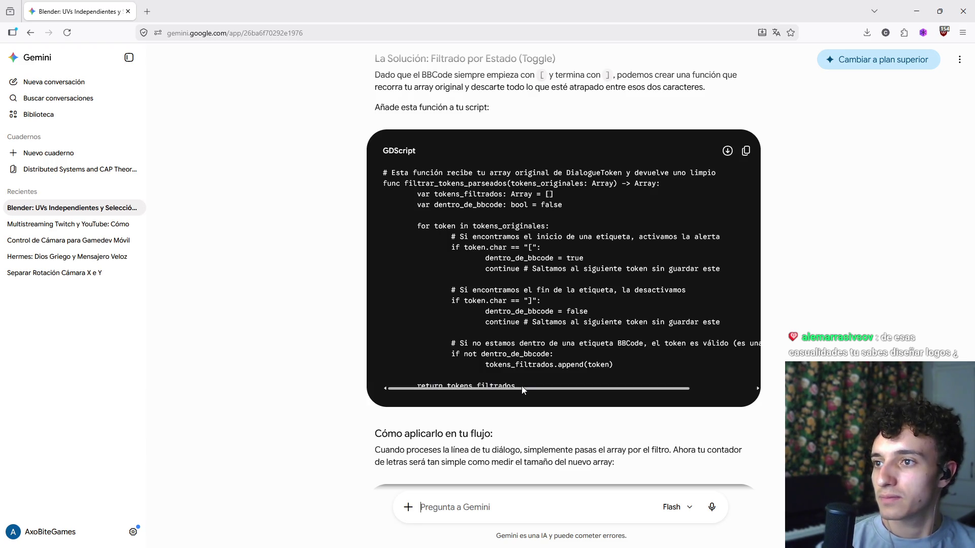
drag(489, 243, 585, 264)
click(551, 245)
click(586, 265)
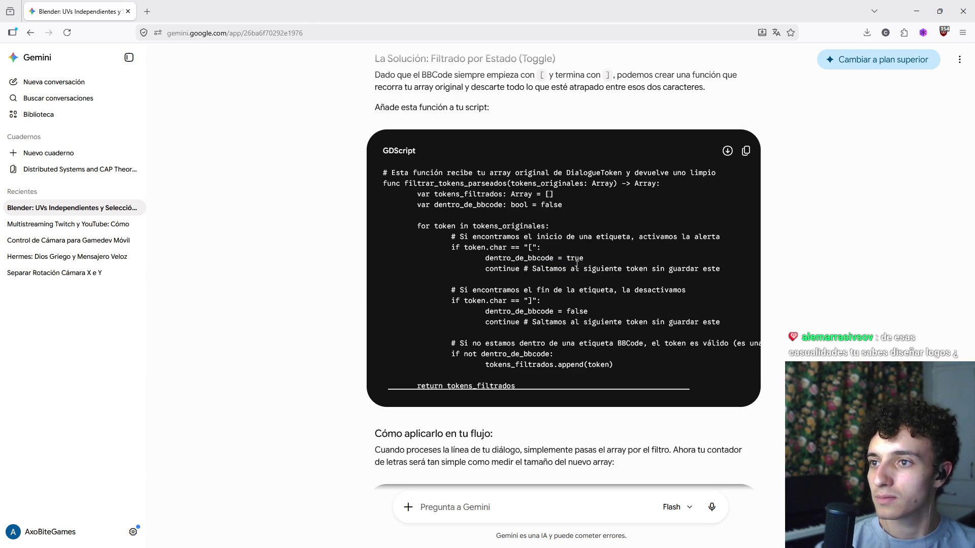
scroll(504, 442, down, 4)
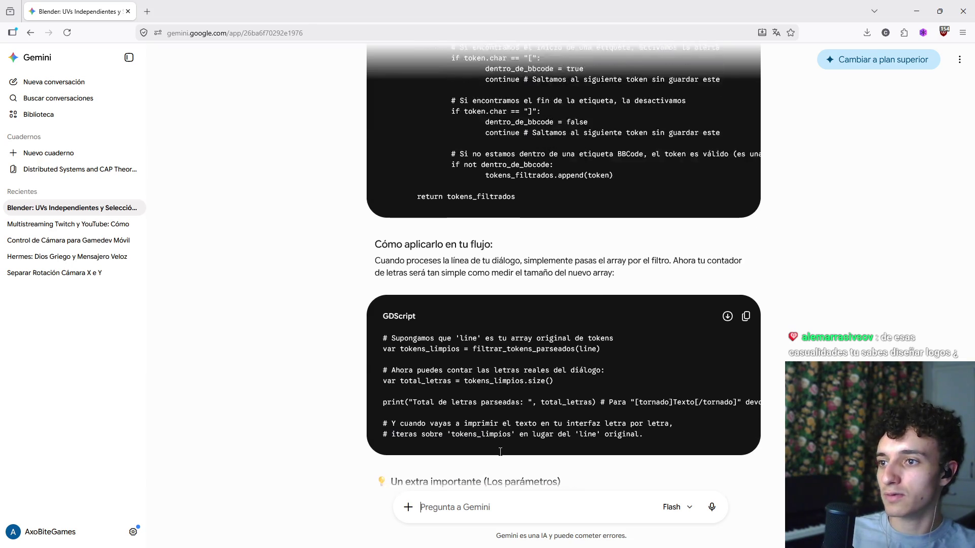
scroll(504, 442, up, 3)
click(500, 502)
text(no uses ingles)
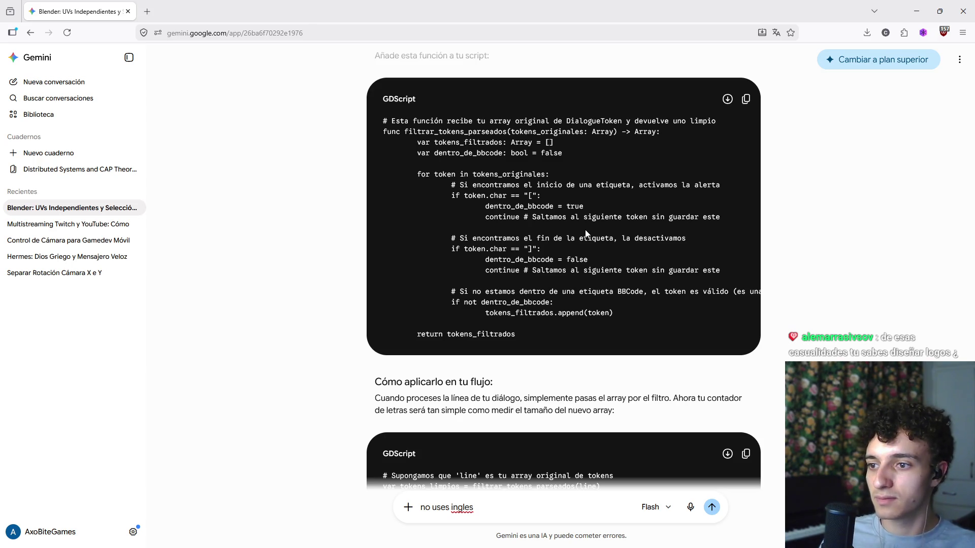
- Revise the follow-up to ask Gemini for everything in English and send it
drag(463, 507, 449, 507)
key(BackSpace)
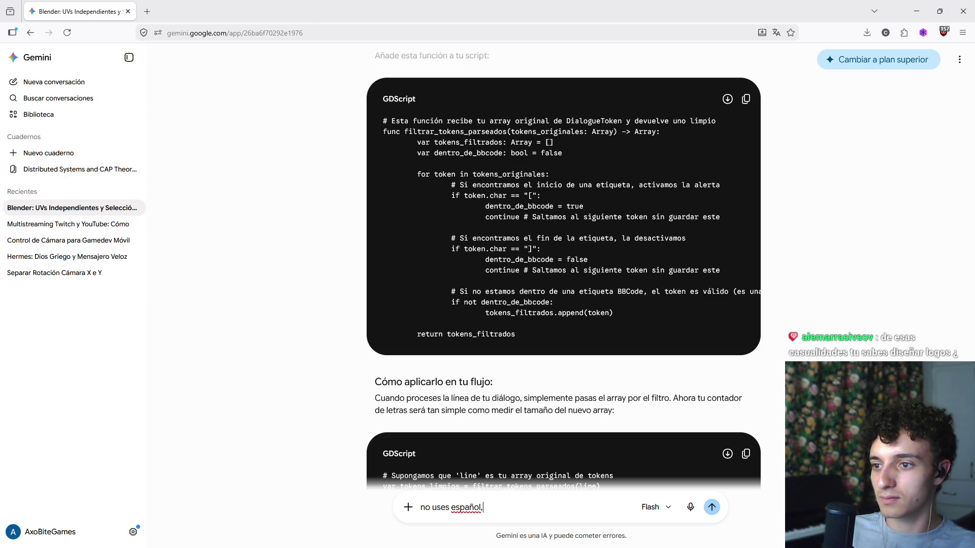
text(les)
key(Return)
- Copy the English filter_parsed_tokens code block from Gemini's reply
scroll(561, 362, up, 6)
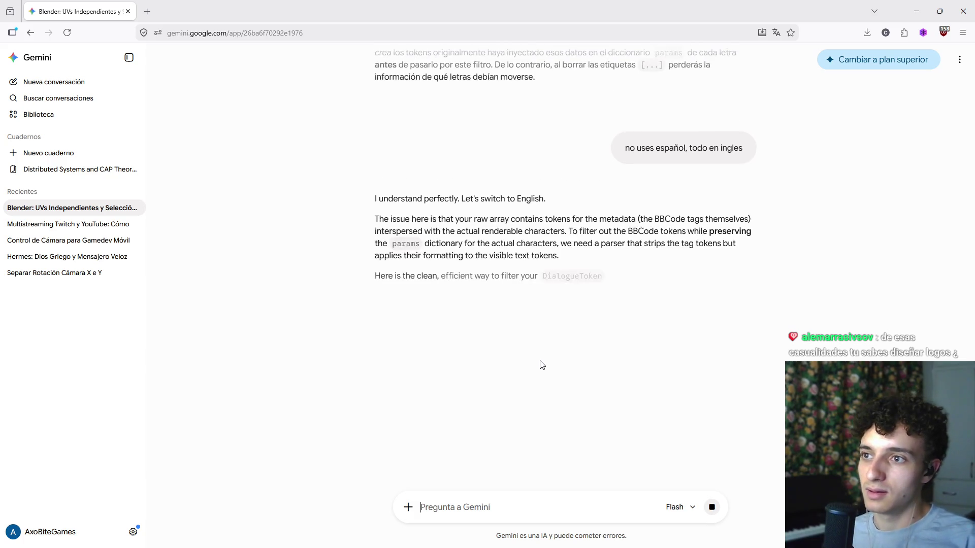
scroll(515, 340, down, 6)
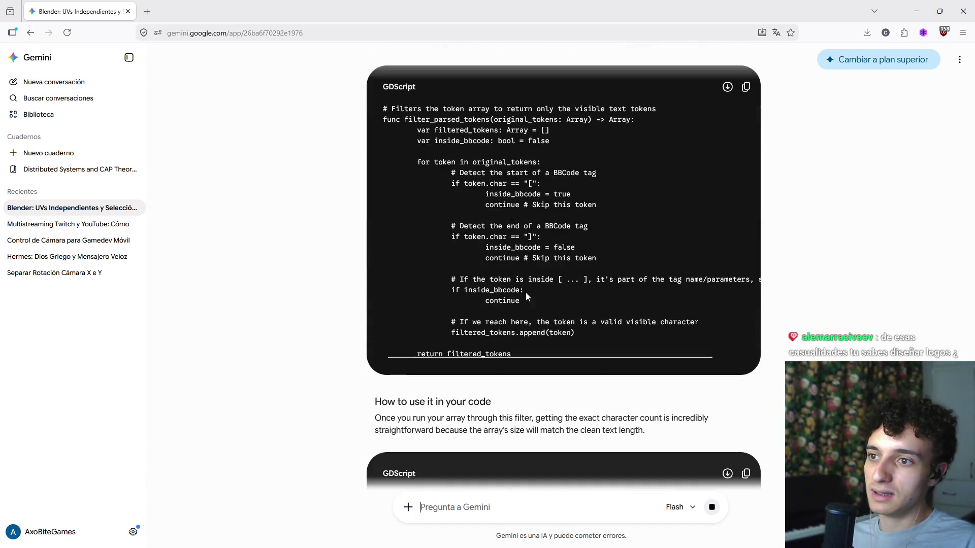
scroll(609, 243, up, 1)
click(745, 133)
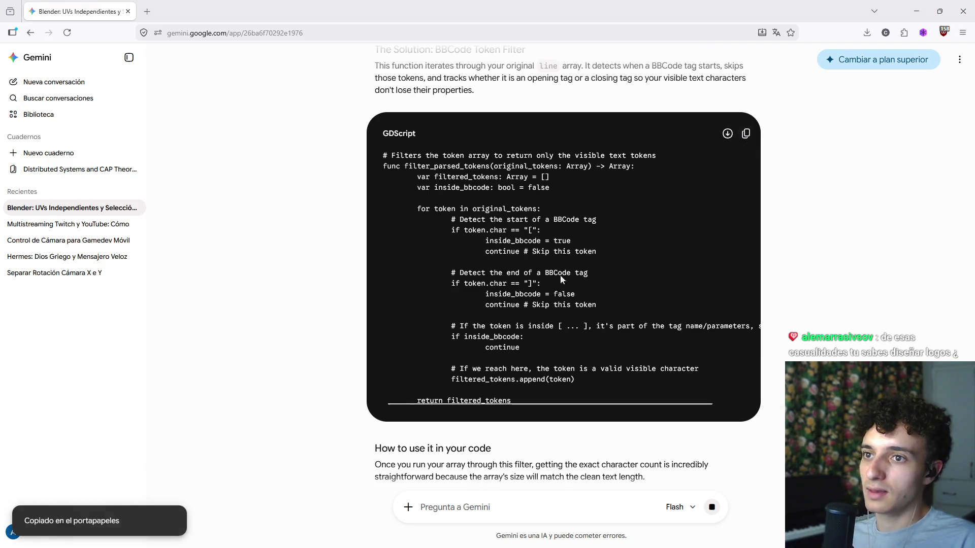
key(alt+Tab)
scroll(435, 328, down, 2)
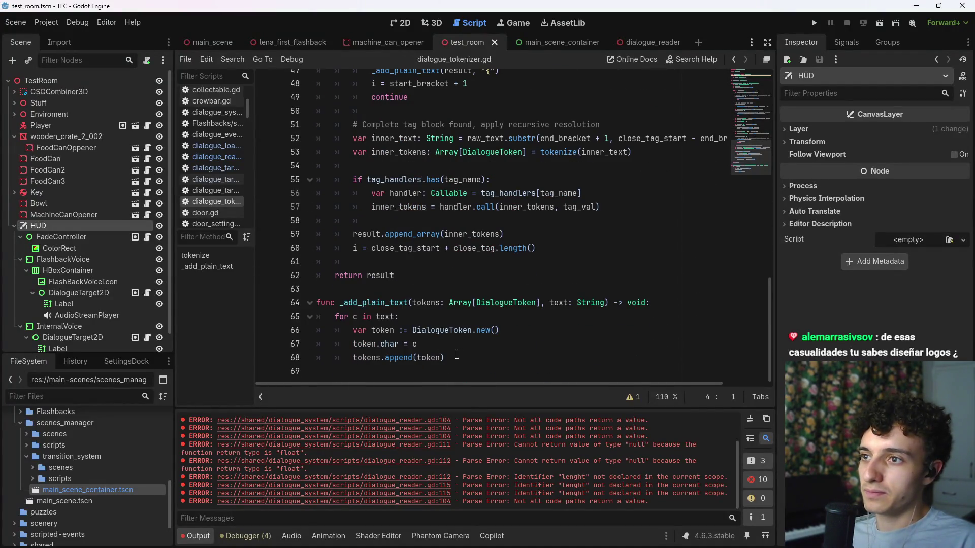
- In dialogue_reader.gd, replace lines 104–114 with the pasted filter_parsed_tokens function and save
scroll(456, 354, up, 4)
click(217, 157)
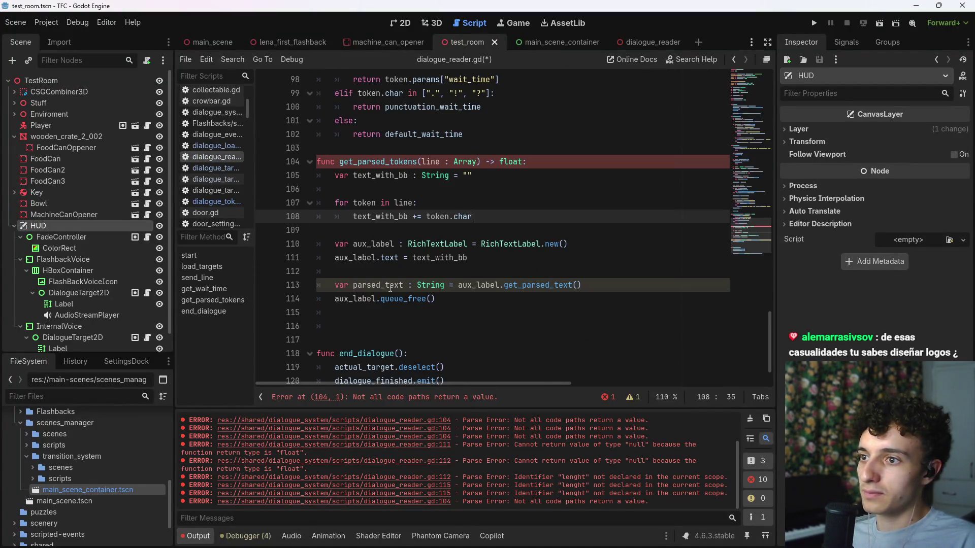
scroll(396, 299, down, 2)
scroll(433, 266, up, 3)
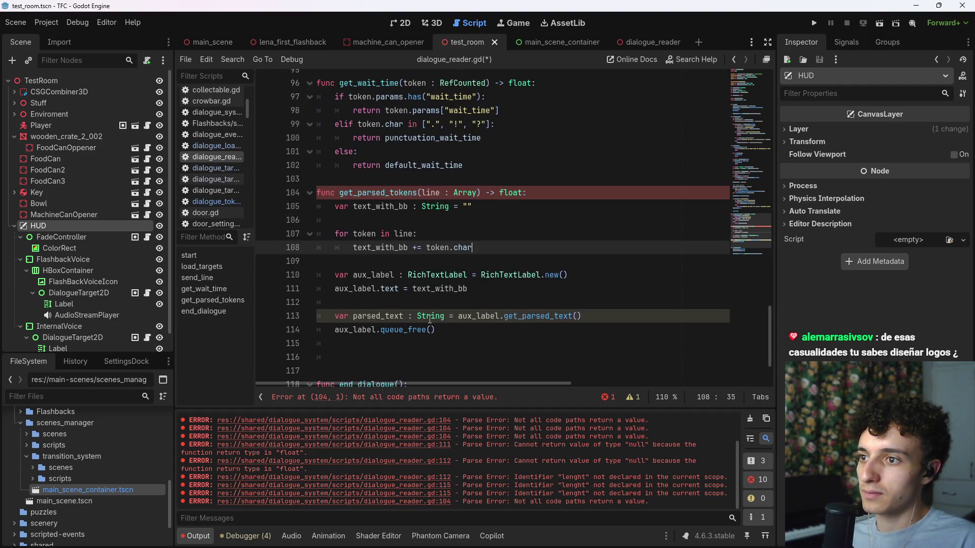
drag(449, 329, 316, 193)
key(ctrl+v)
key(ctrl+s)
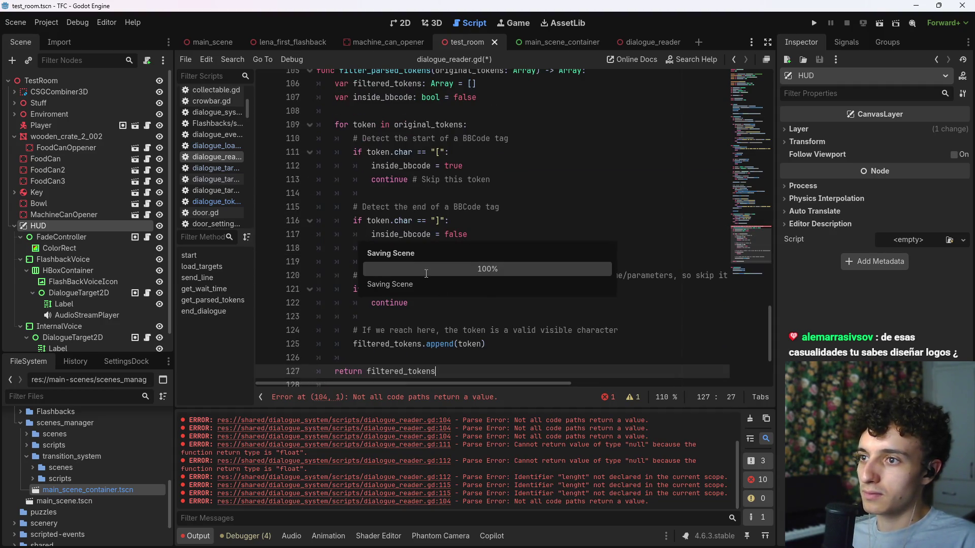
- Delete the start-of-tag, end-of-tag and '# Skip this token' comments from the function
click(500, 217)
key(shift+Home)
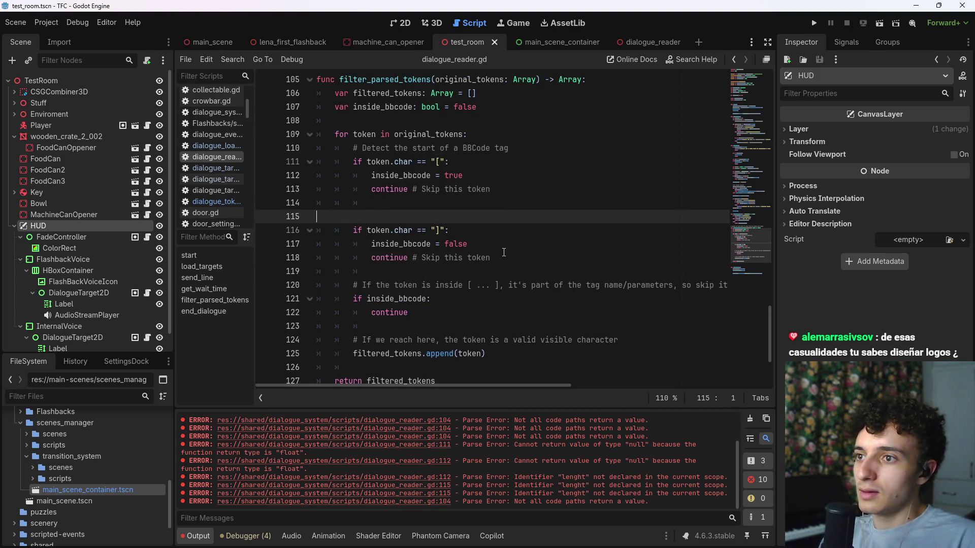
key(BackSpace)
key(BackSpace)
drag(490, 243, 415, 244)
key(BackSpace)
key(BackSpace)
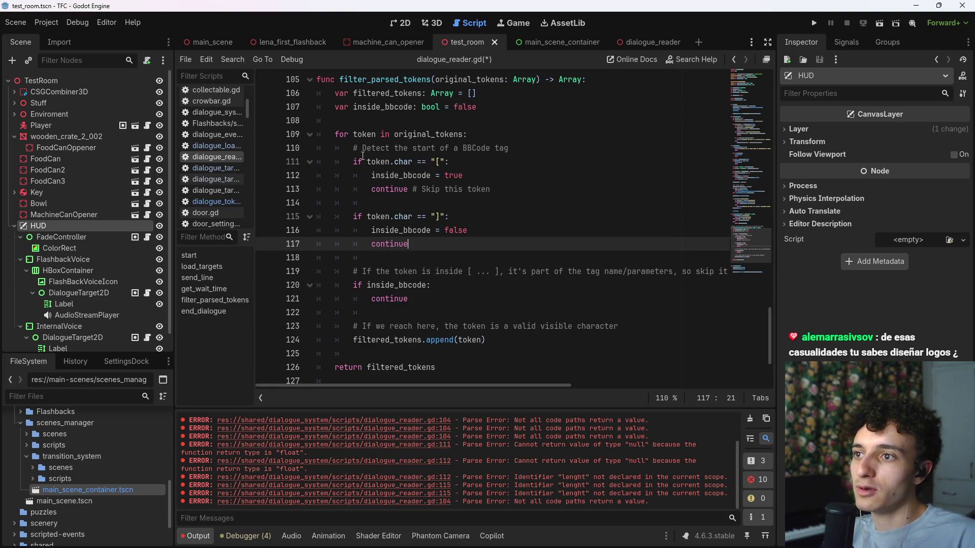
mouse_move(491, 188)
mouse_down()
mouse_move(416, 189)
mouse_move(438, 161)
mouse_up()
key(BackSpace)
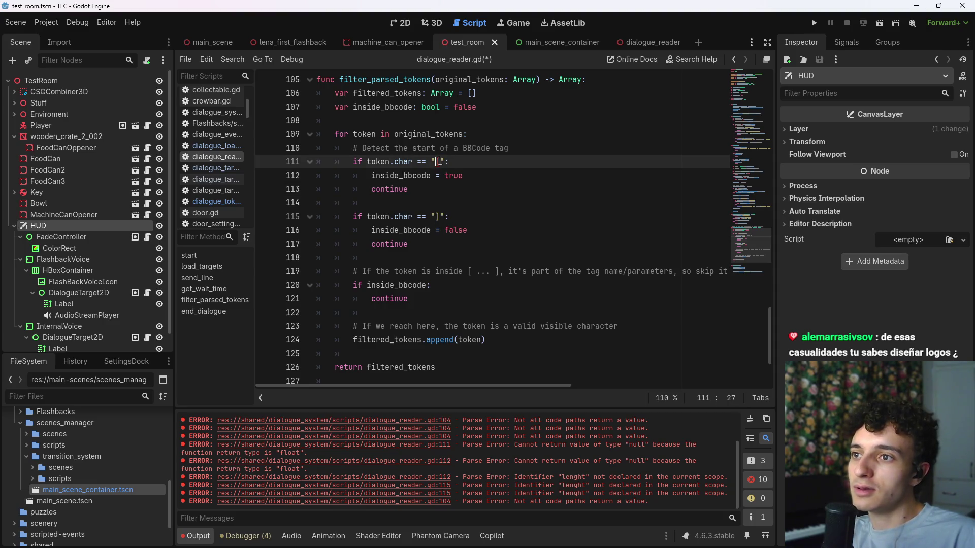
drag(508, 148, 467, 134)
key(BackSpace)
drag(450, 202, 406, 202)
click(450, 203)
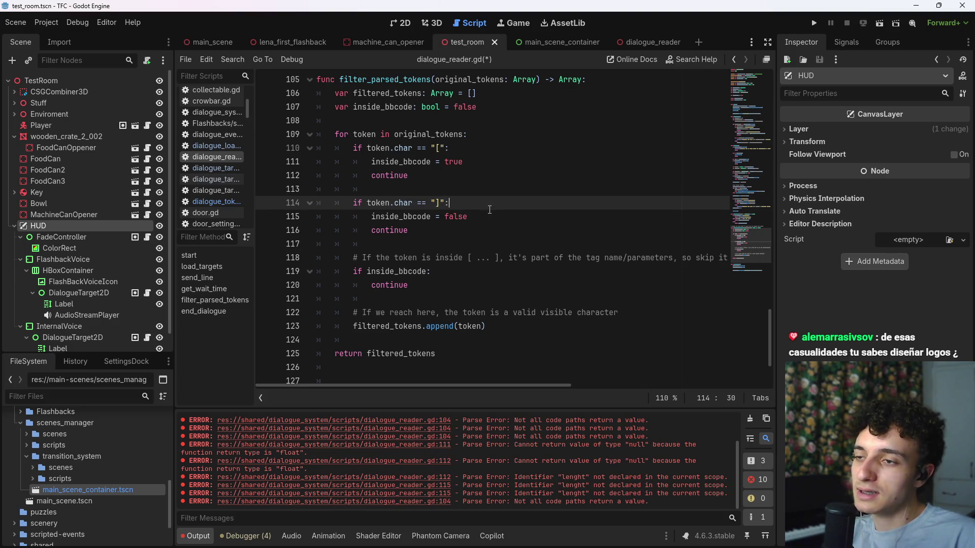